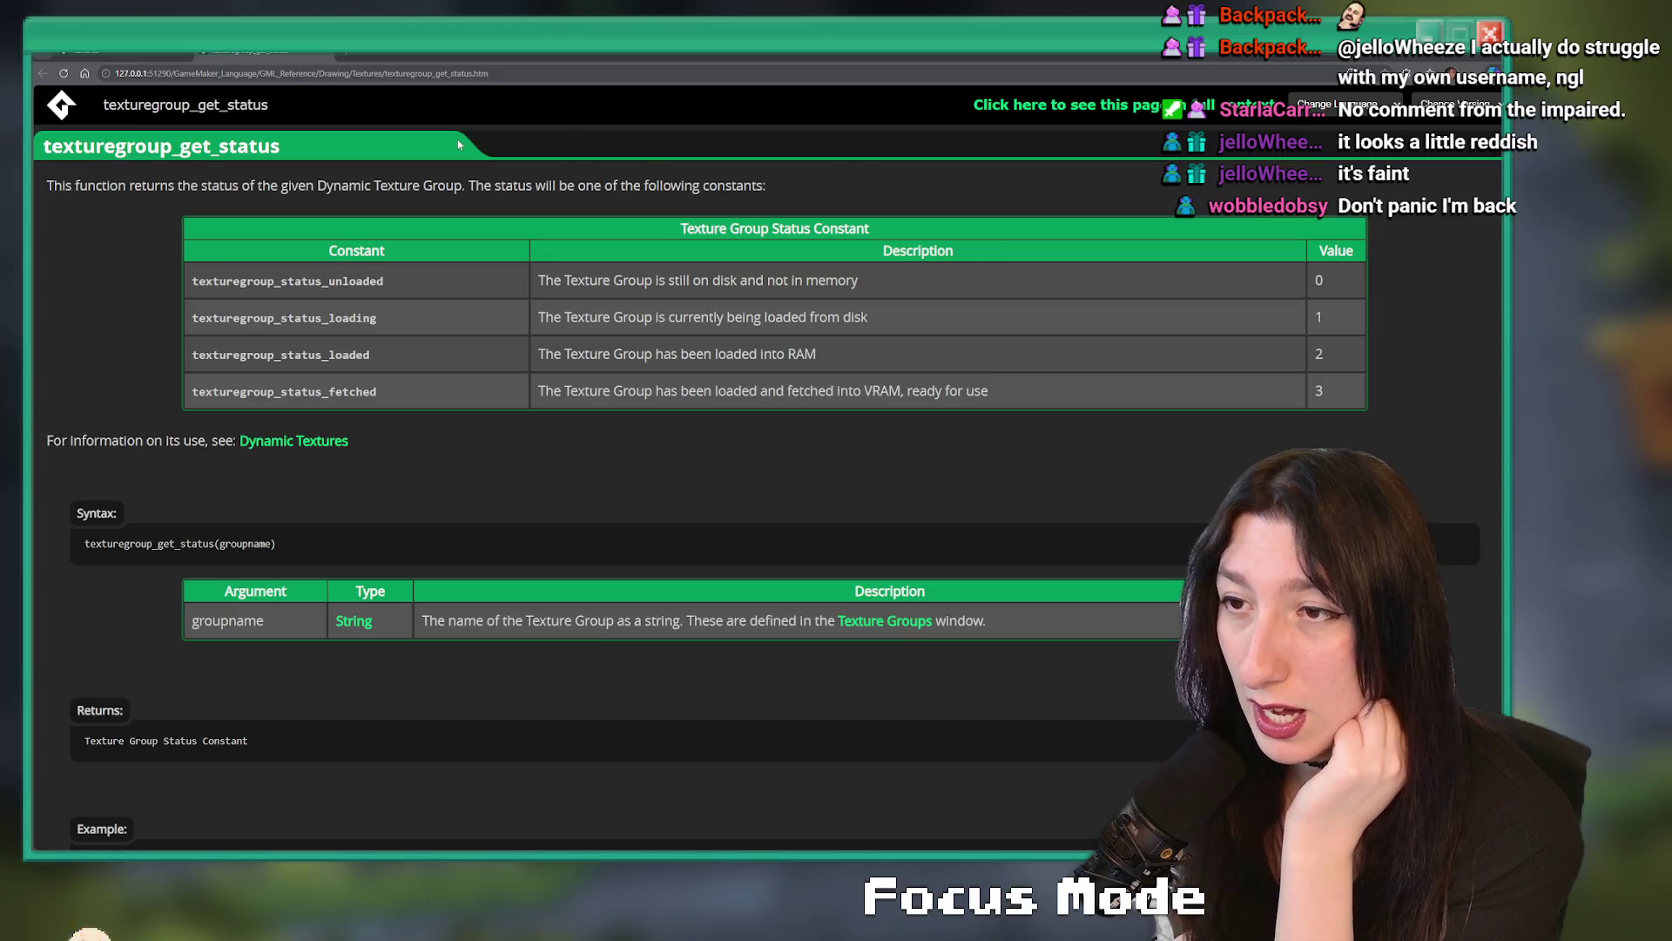
- Copy the texturegroup_status_unloaded constant from the manual and select texturegroup_load() on line 6
left_click(309, 280)
double_click(300, 281)
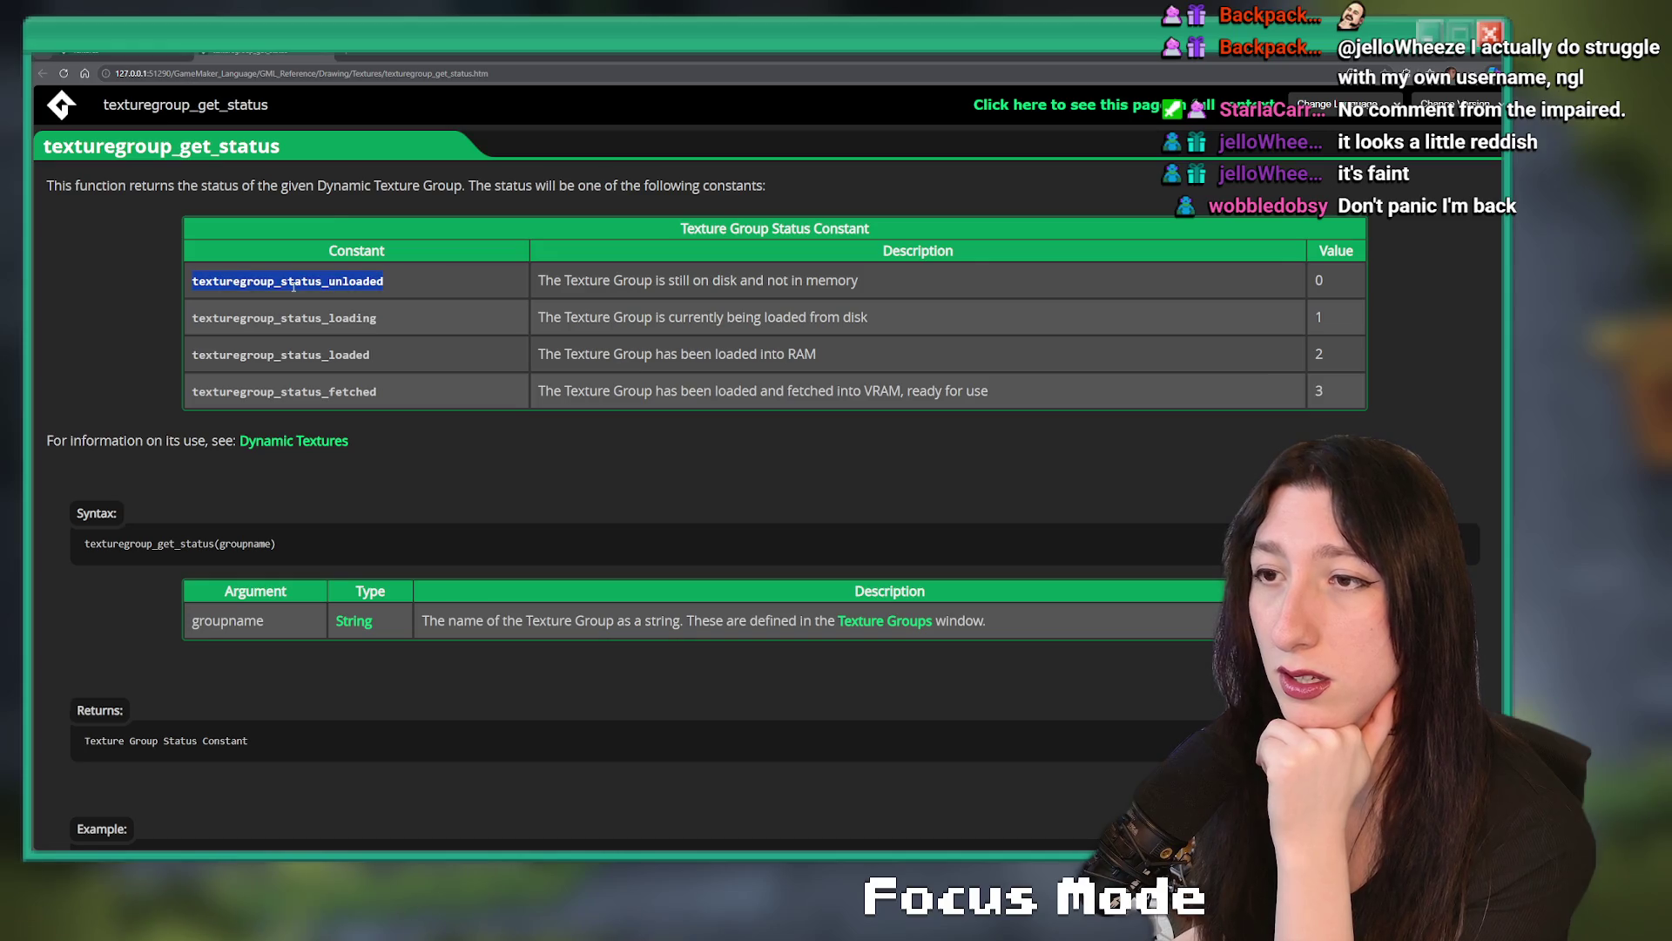
right_click(296, 292)
left_click(329, 301)
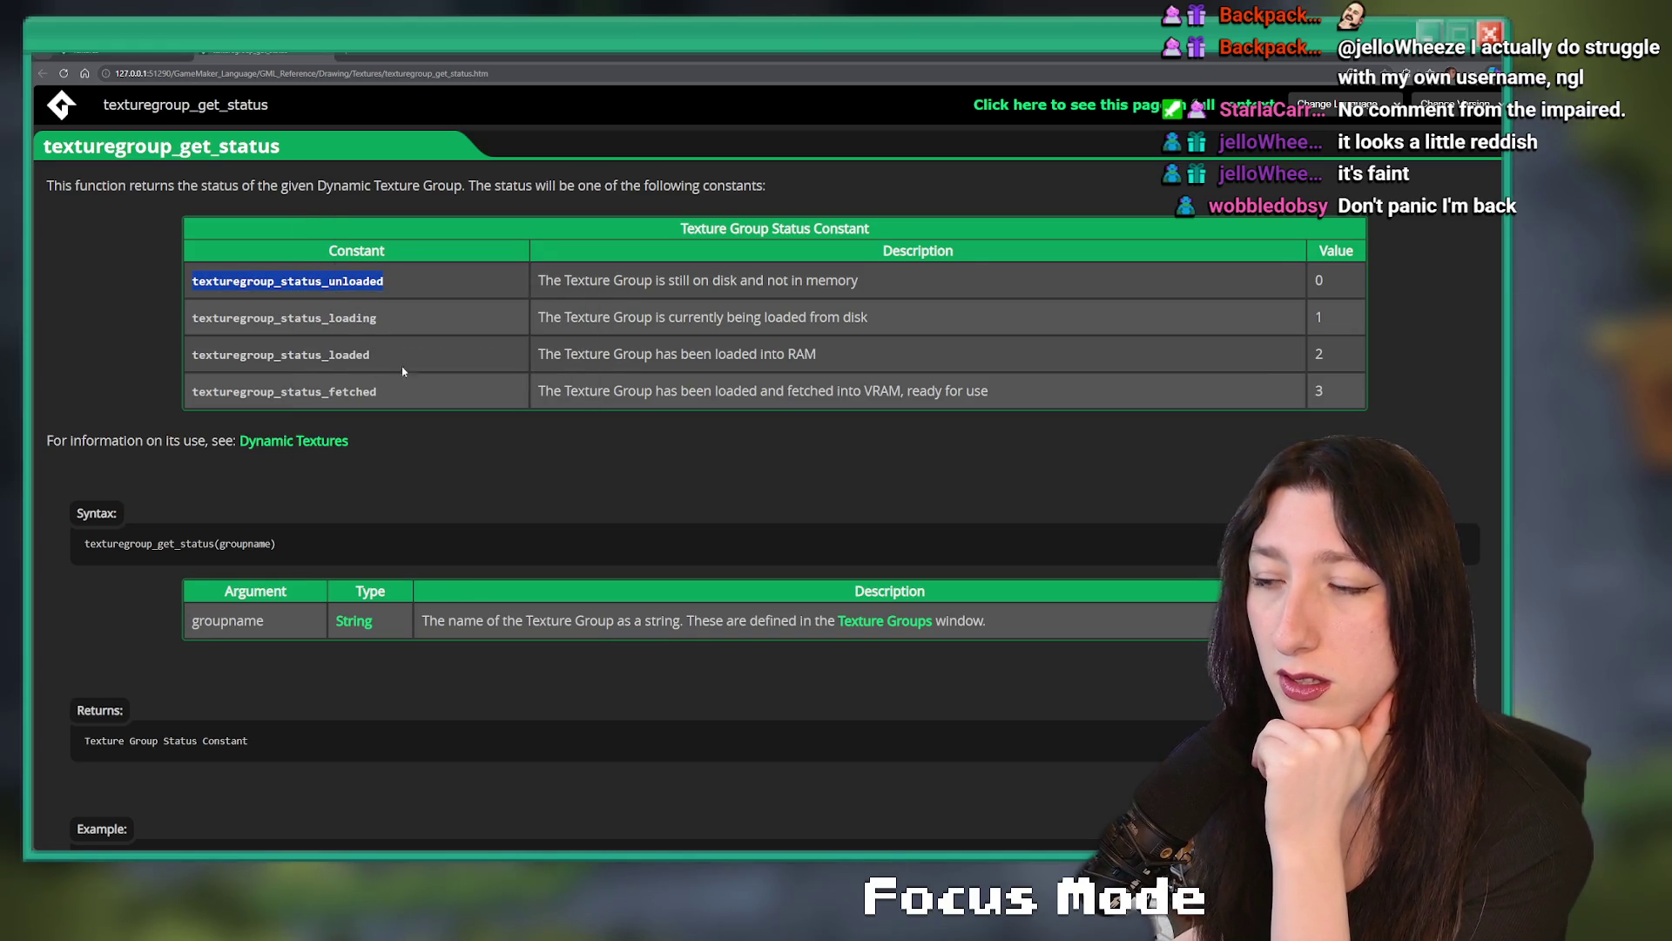
key("alt+Tab")
left_click_drag(952, 389, 786, 388)
- Rewrite line 6 as show_message(texturegroup_get_status("seacave_general"));
key("BackSpace")
type("show_")
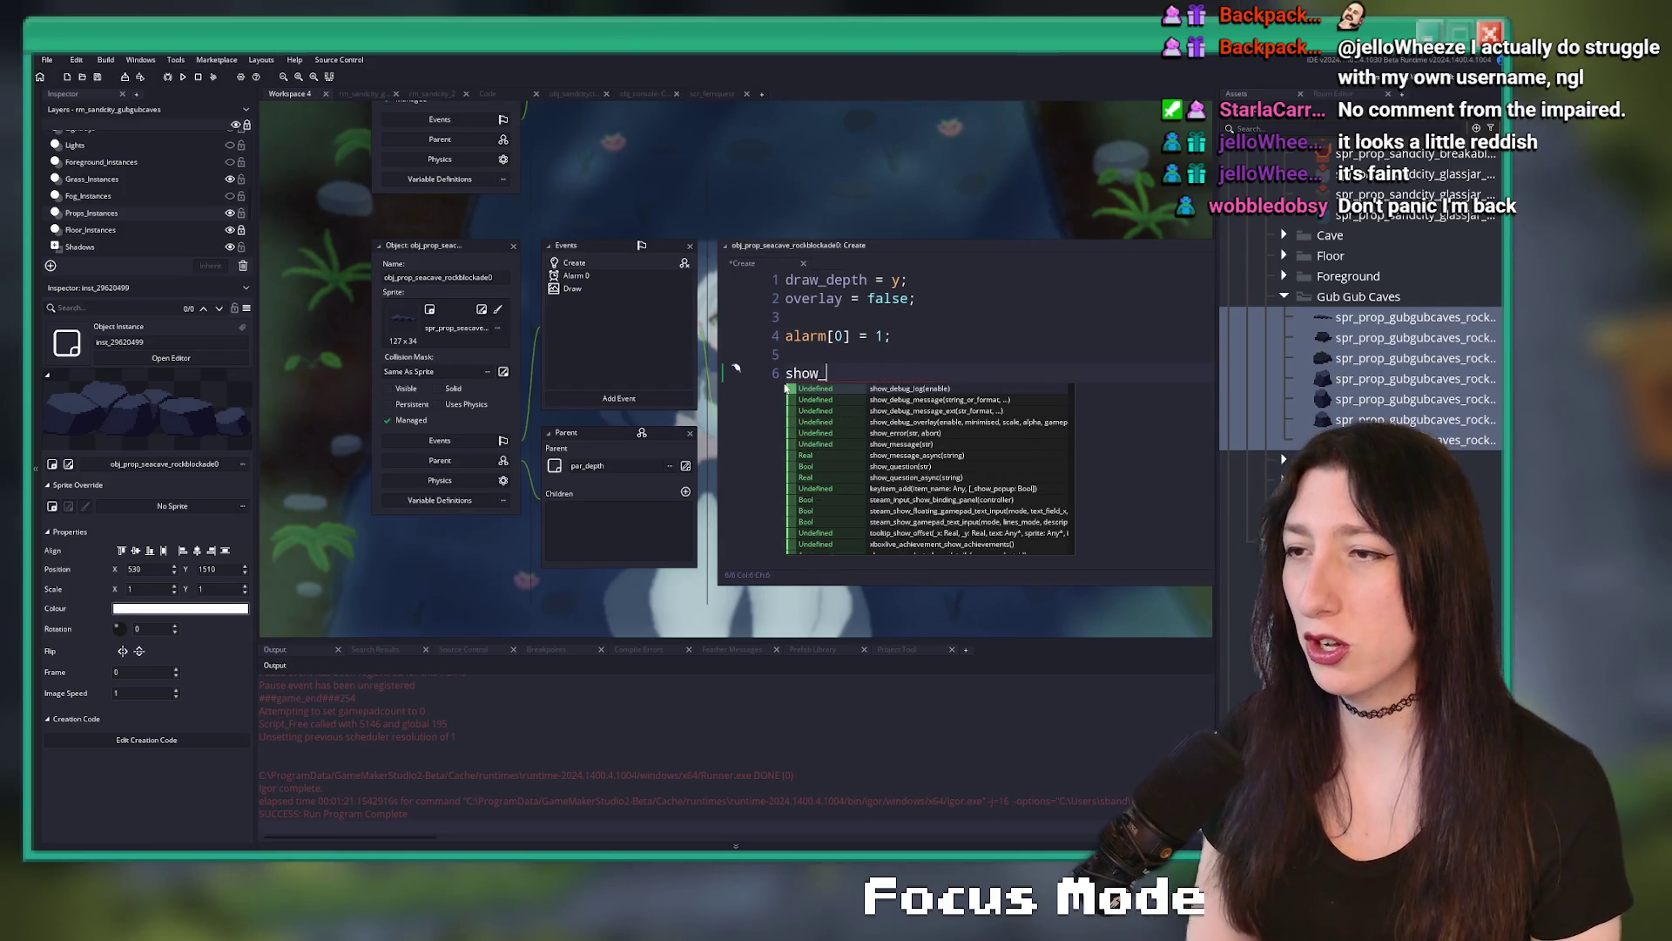
type("message(")
key("ctrl+v")
type(");")
key("BackSpace")
key("BackSpace")
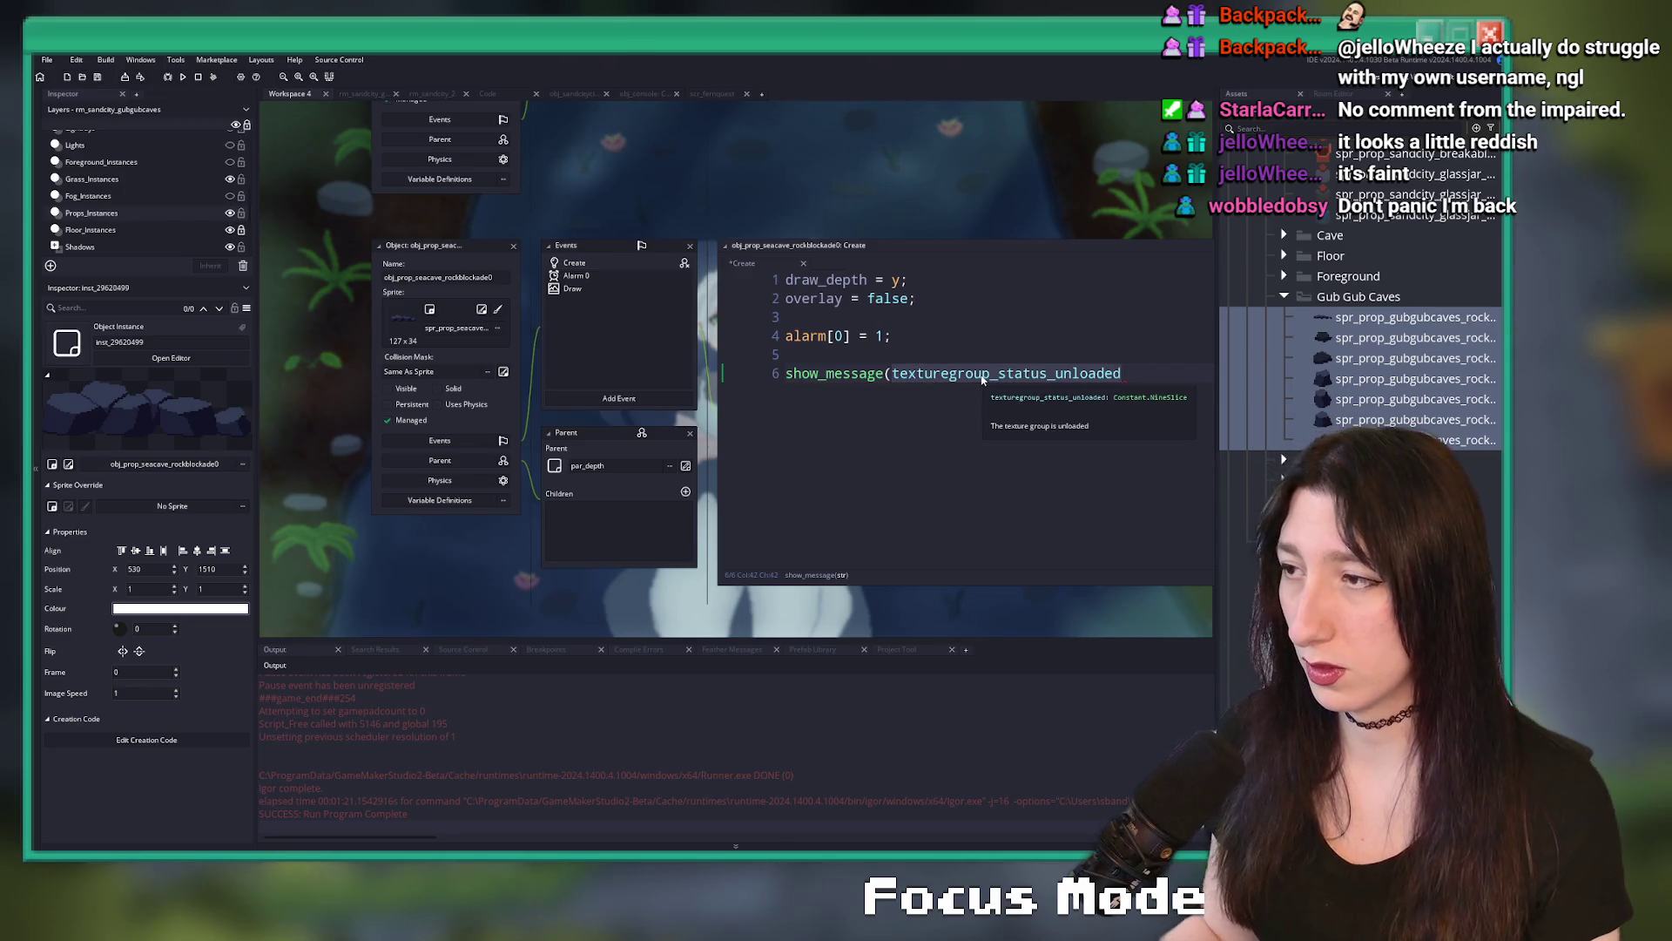
type("uregroup_get_stua")
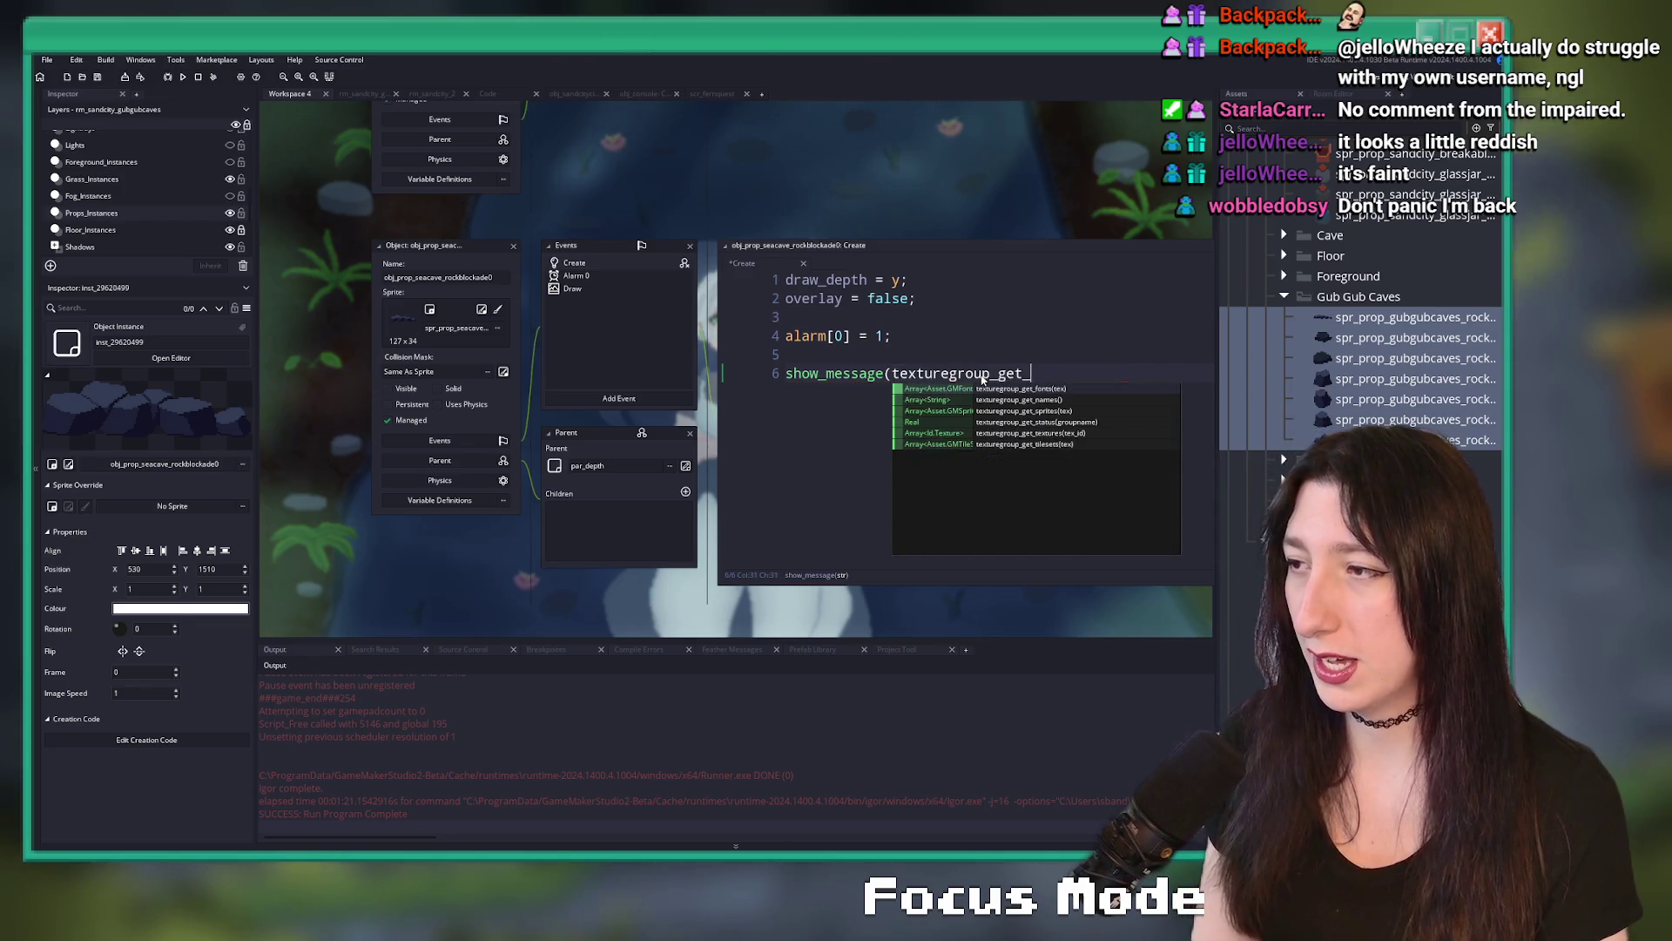
key("BackSpace")
key("BackSpace")
type("atus(")
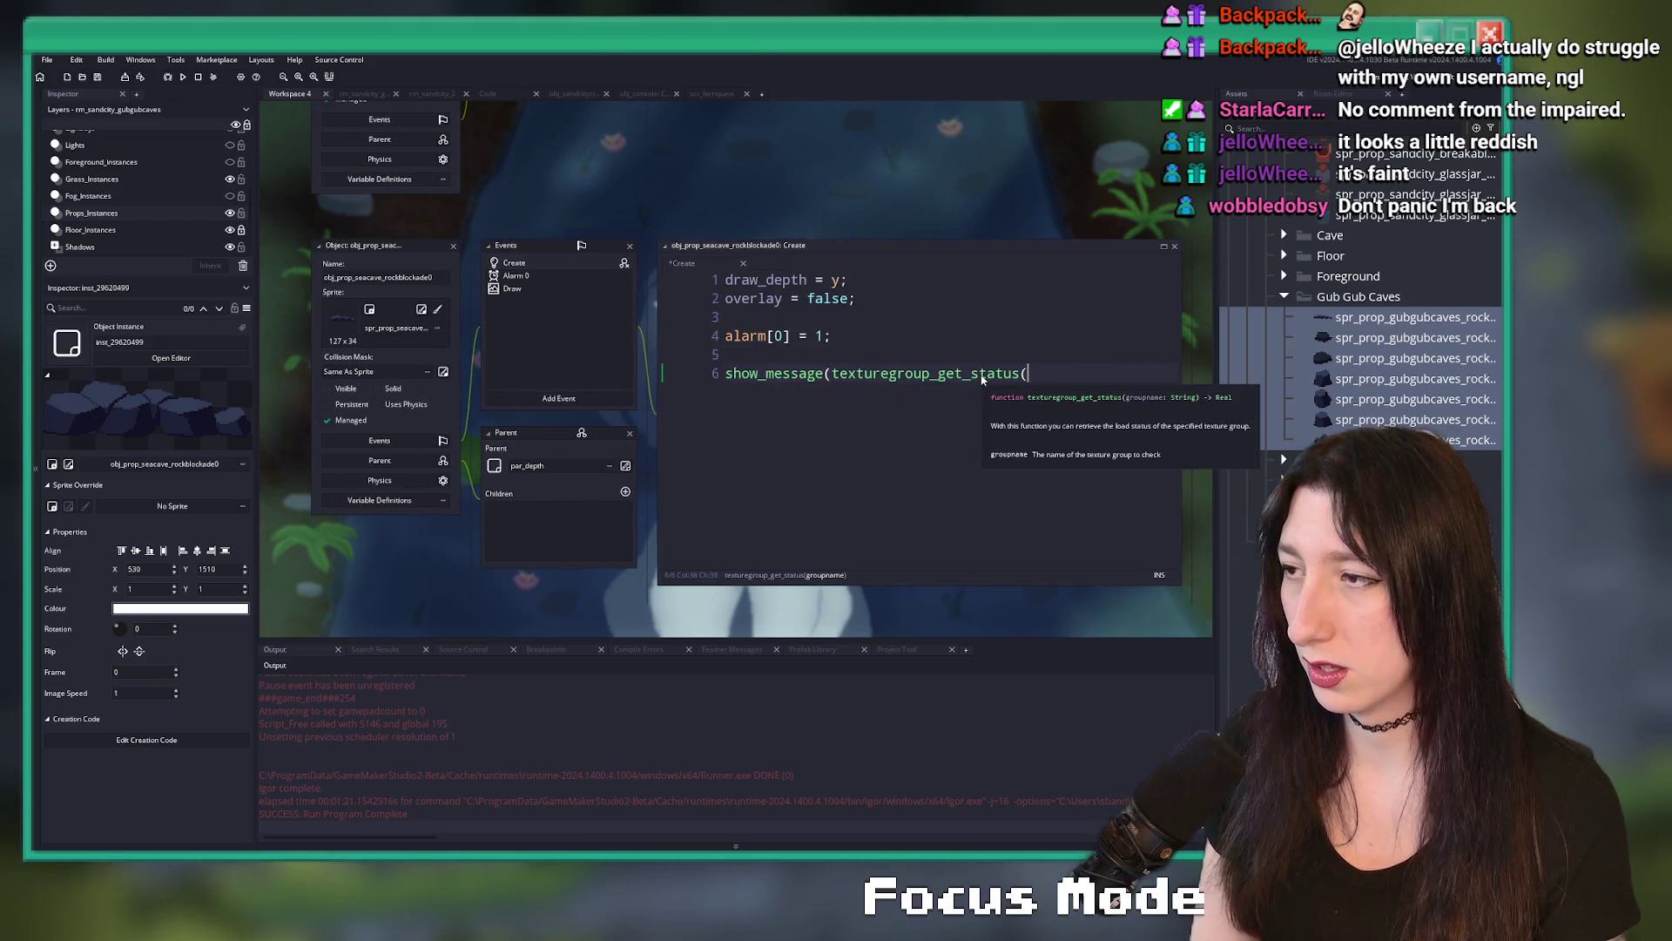
type("\"")
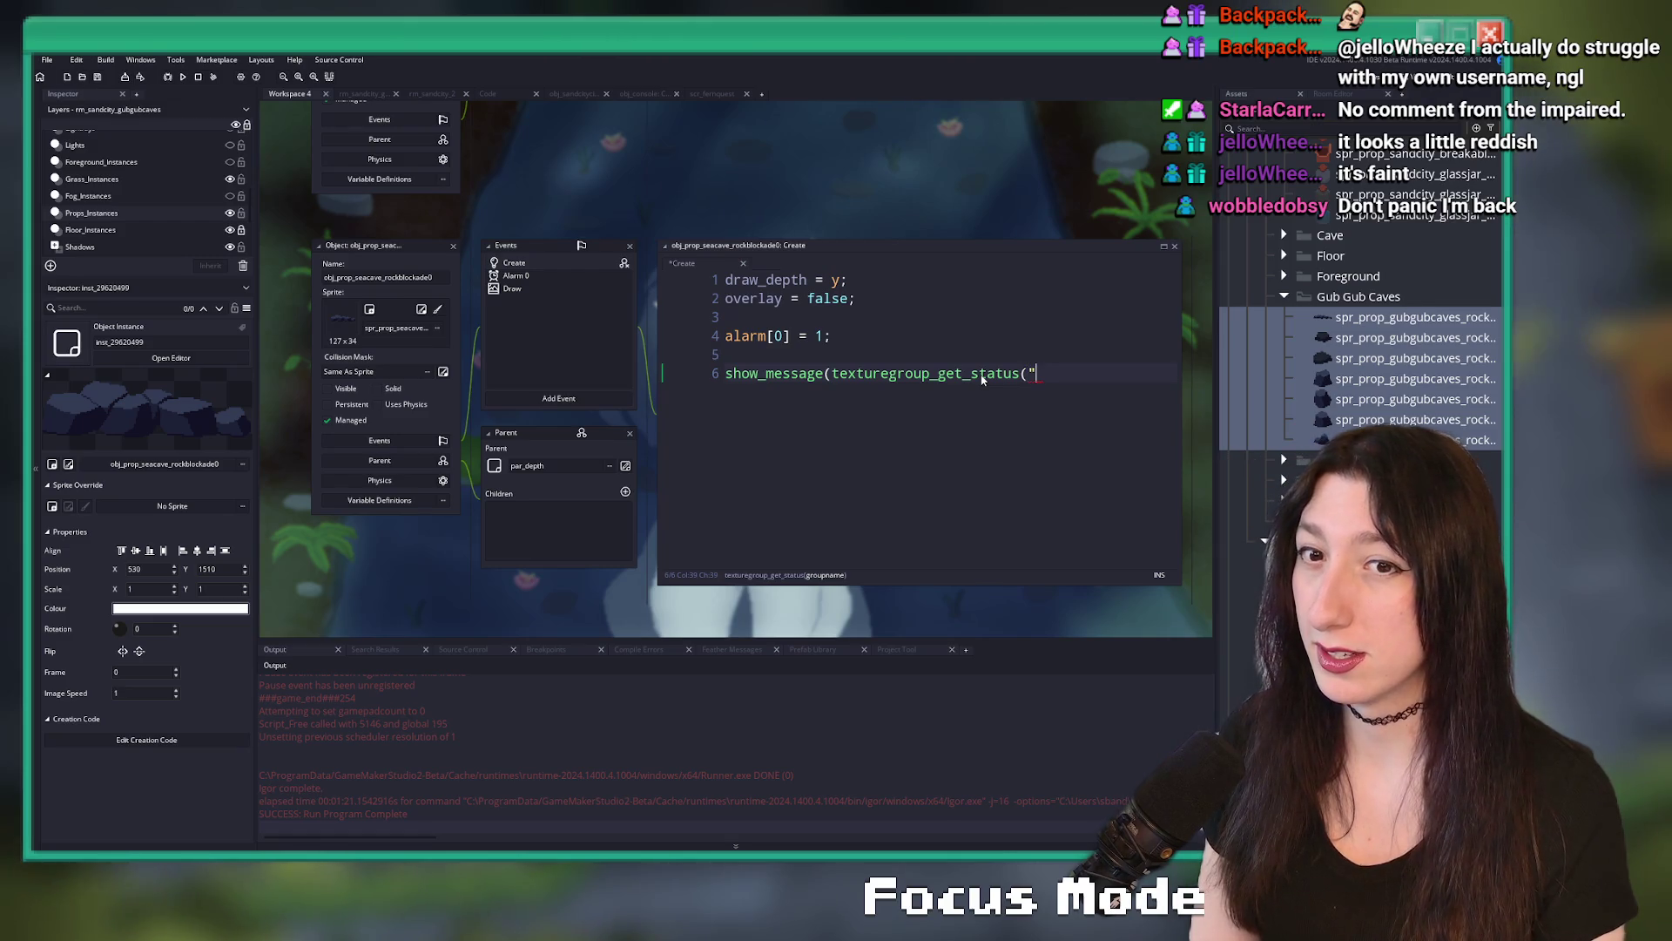
type("seacave")
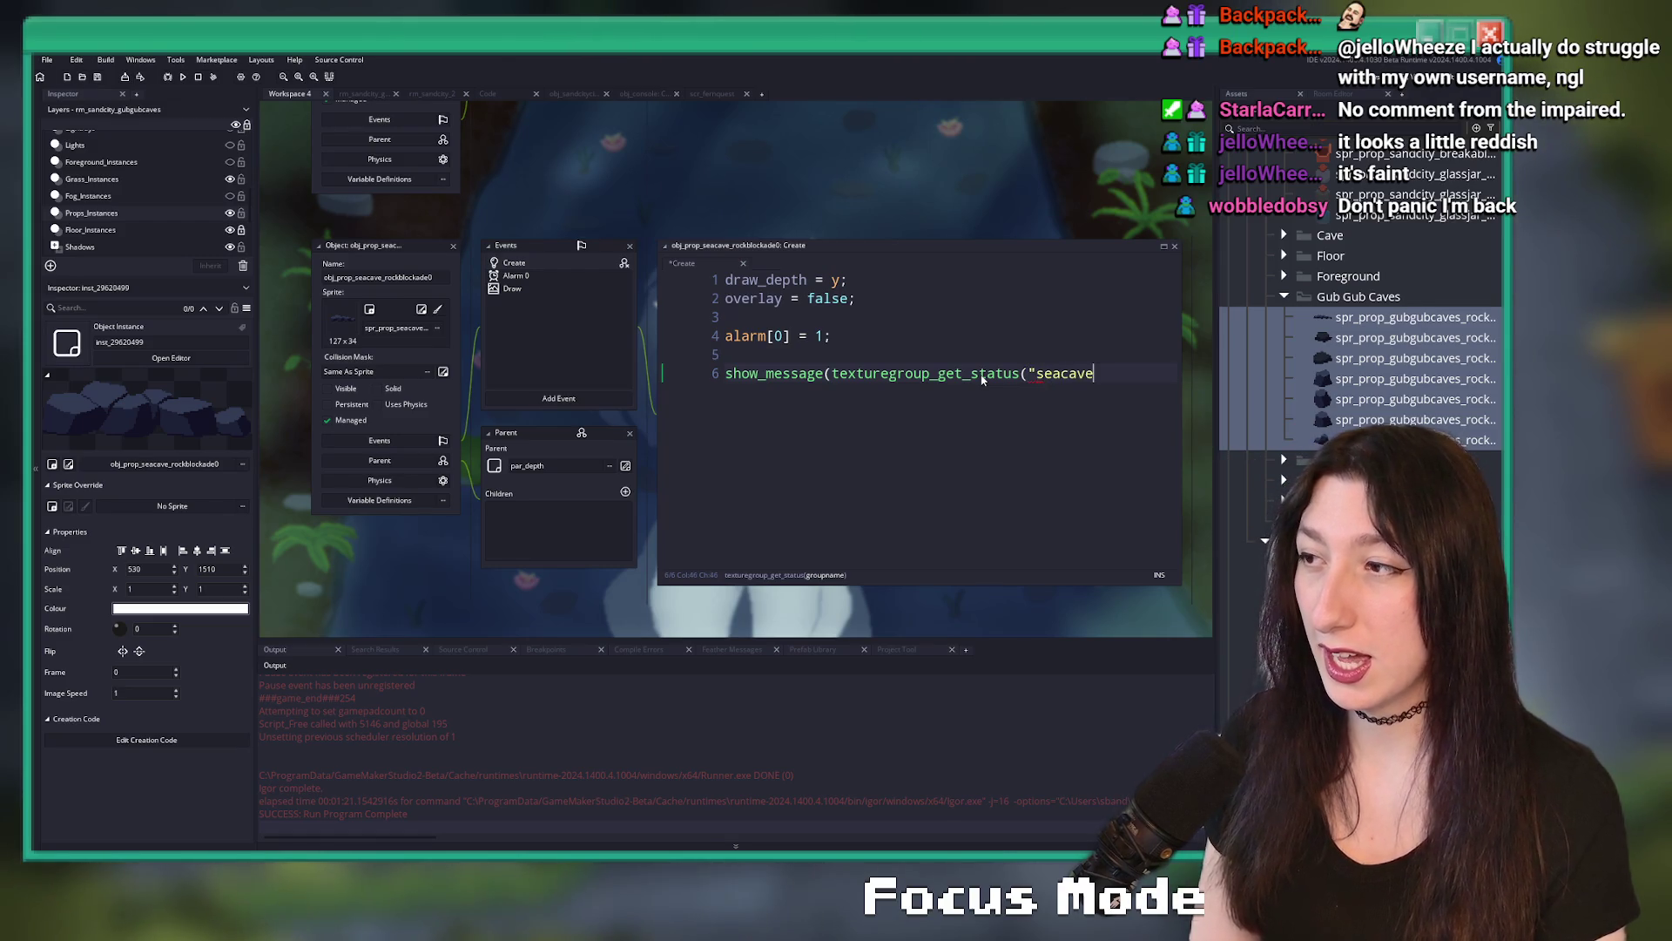
type("_general\");")
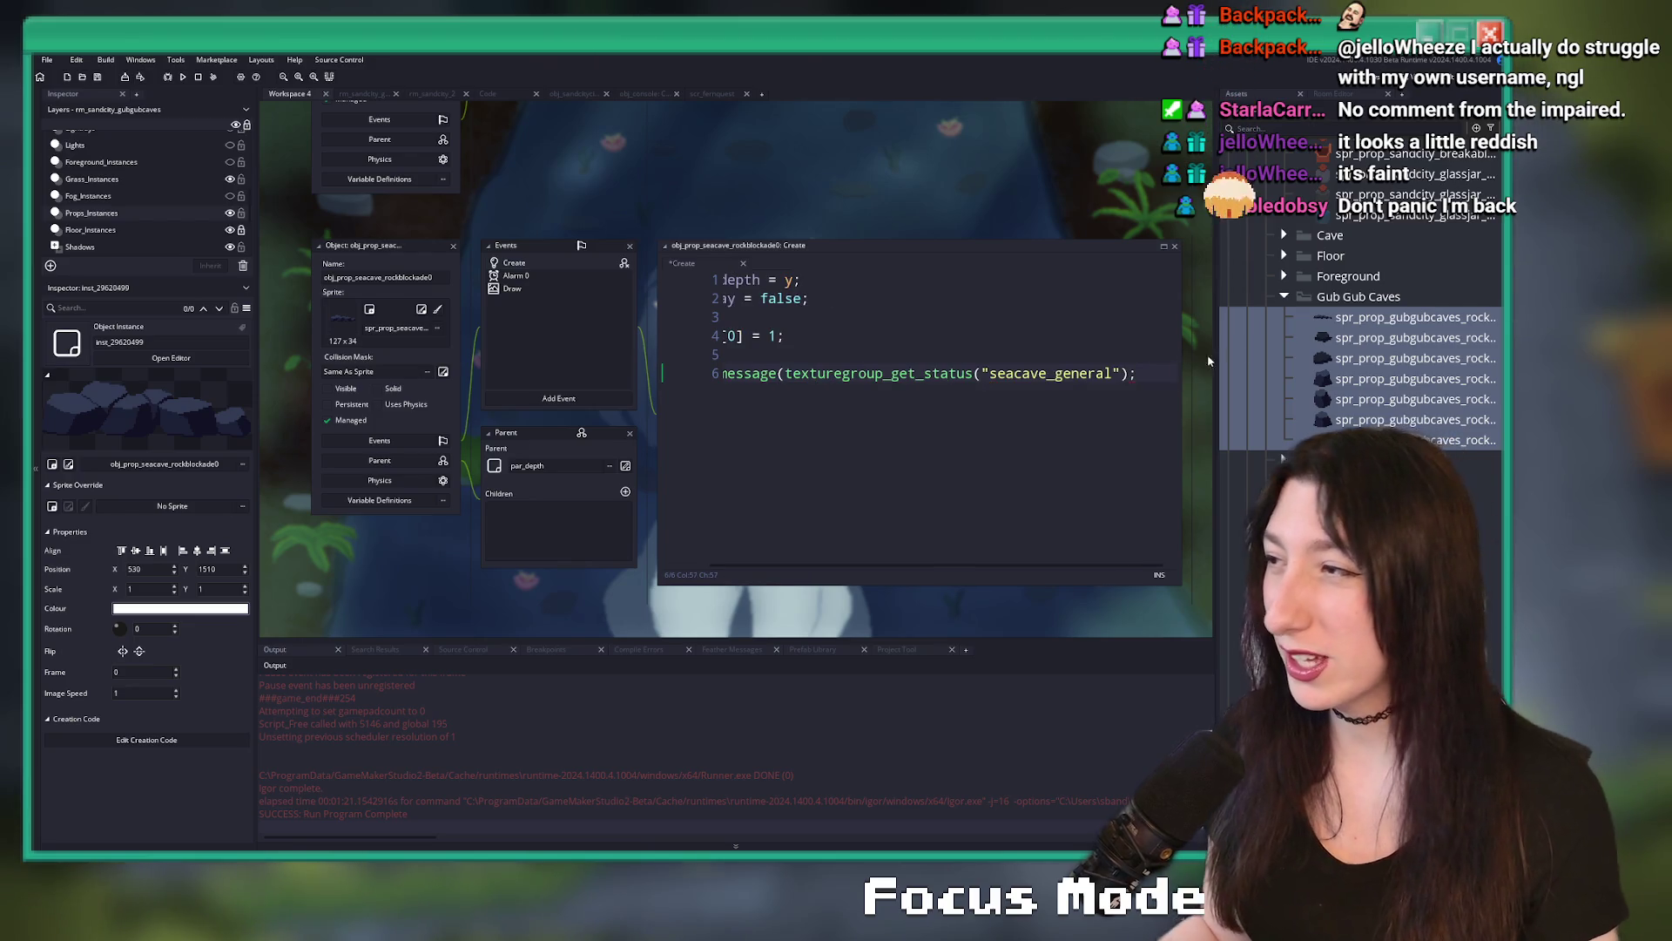
- Select the spr_prop_seacave_rockobstacle1 sprite in the Asset Browser
left_click(1342, 338)
scroll(1327, 411, "down", 10)
left_click(1358, 533)
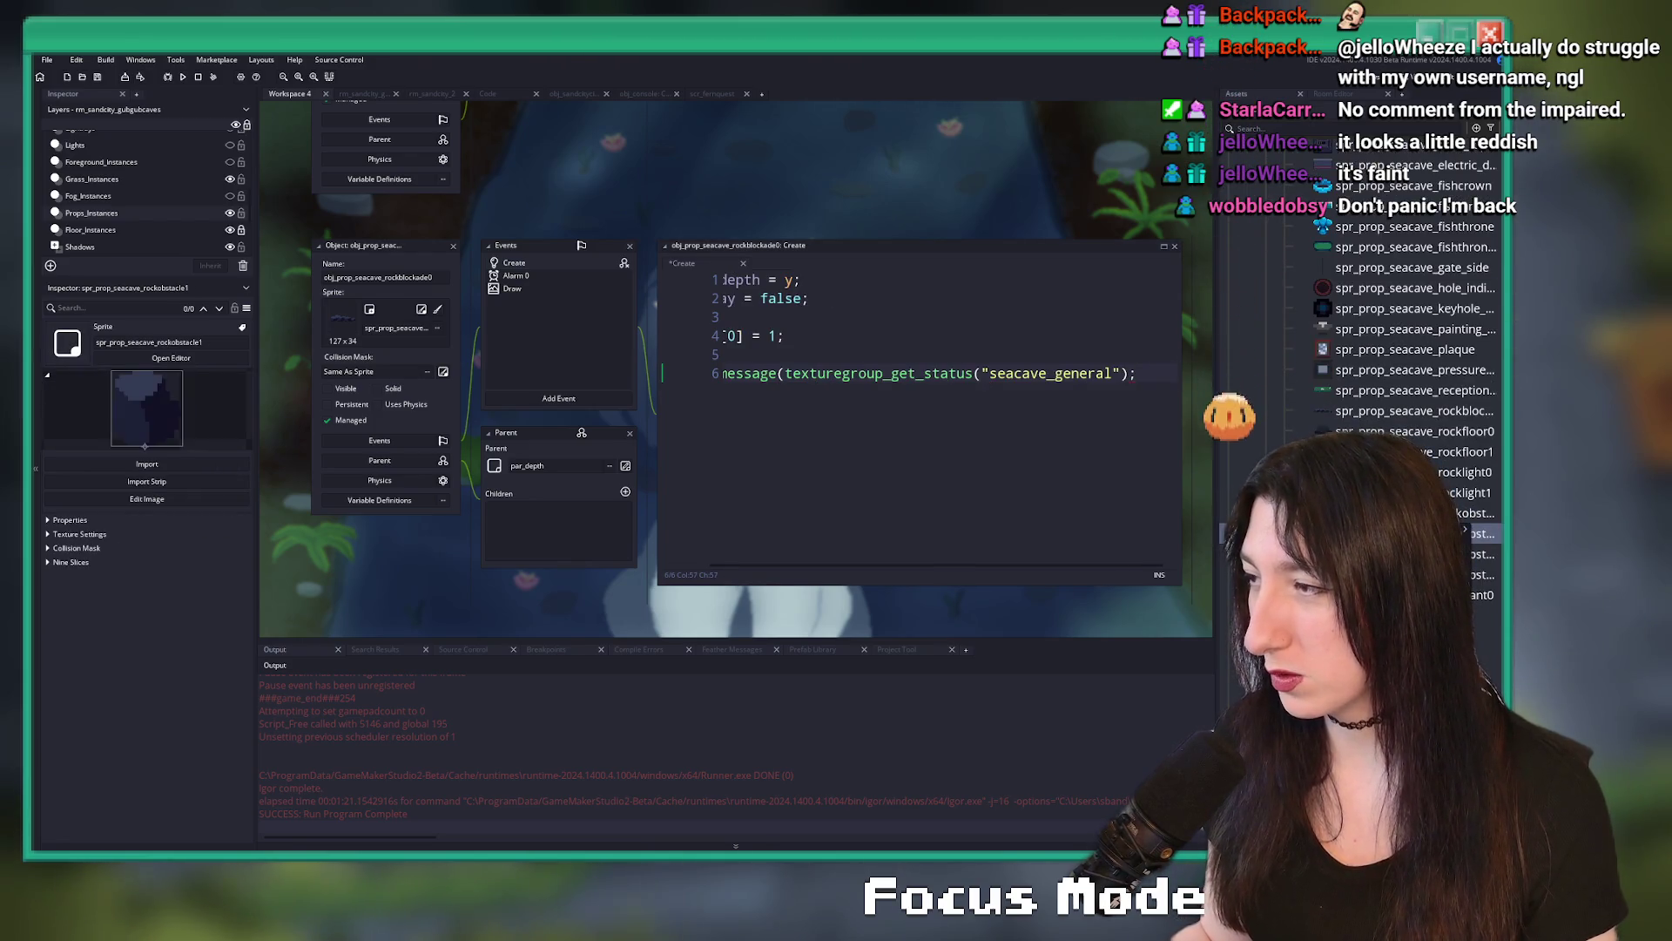
- Check the rock obstacle sprite's texture group and capitalise the string to "SeaCave_General"
double_click(1359, 533)
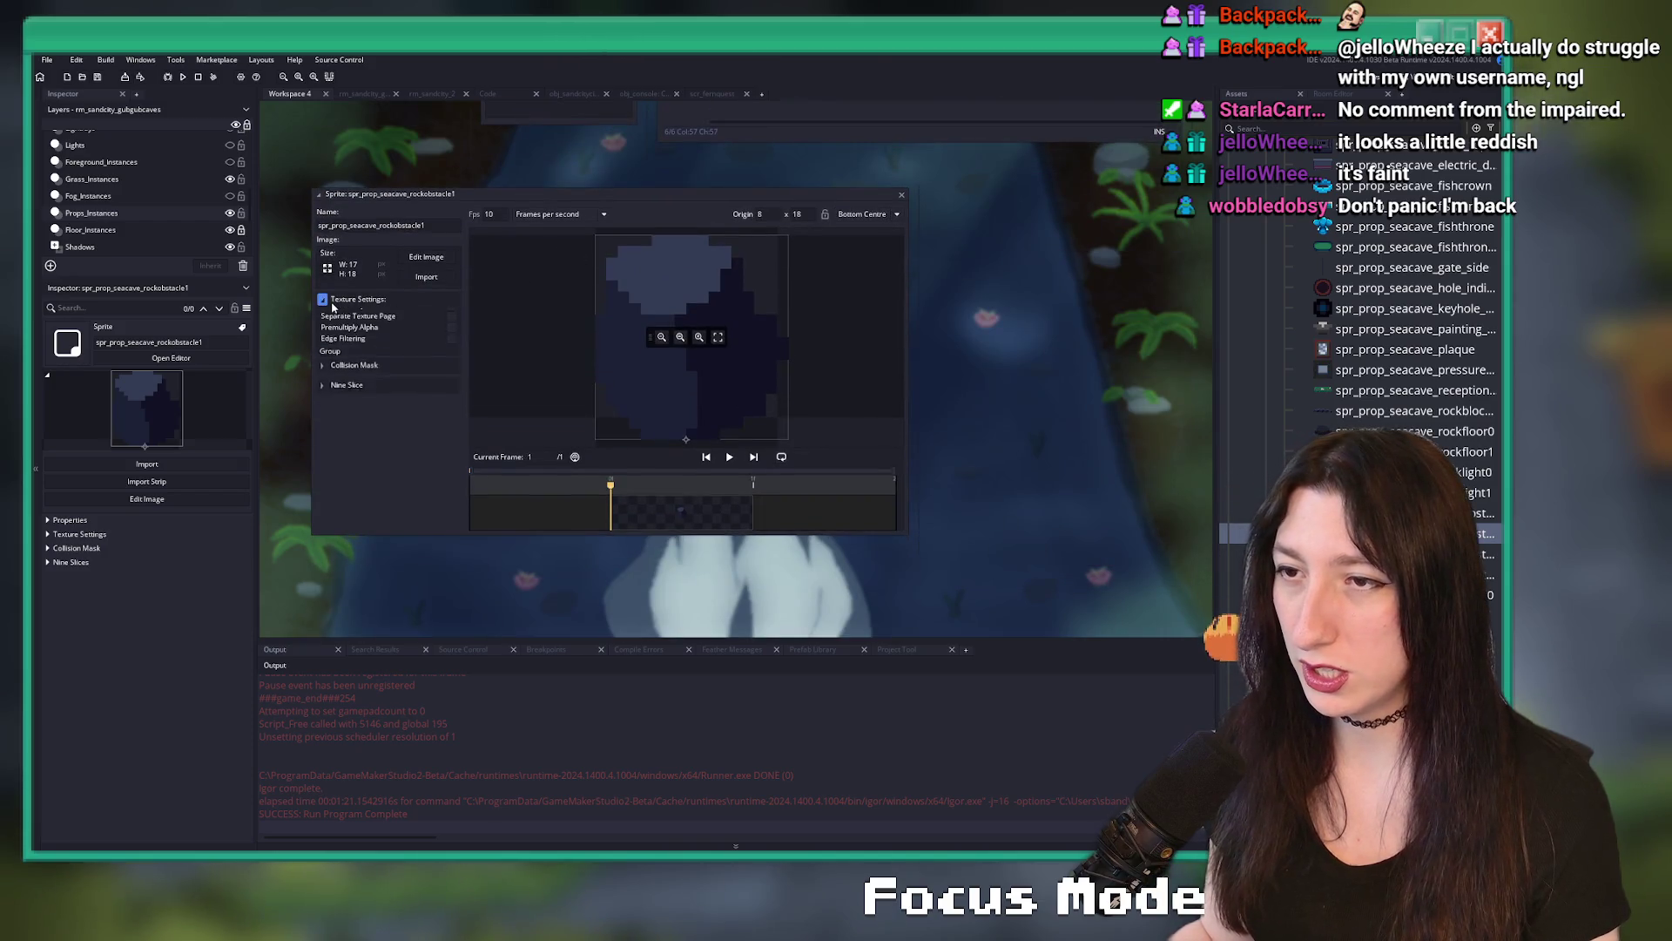
left_click(903, 197)
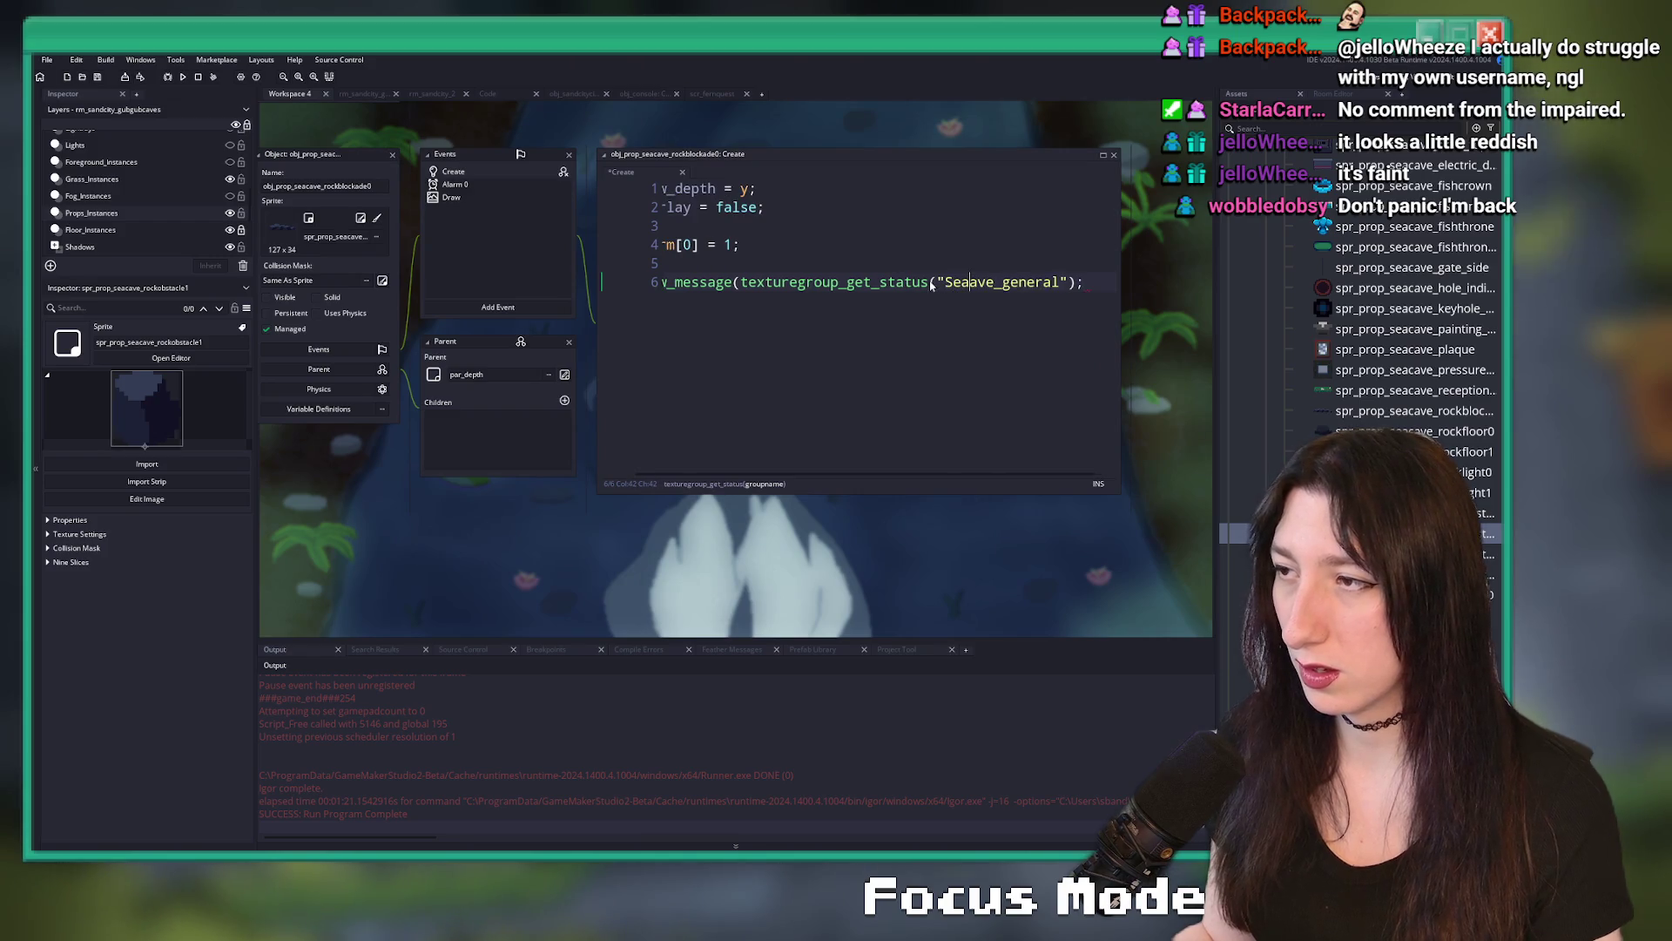
type("C")
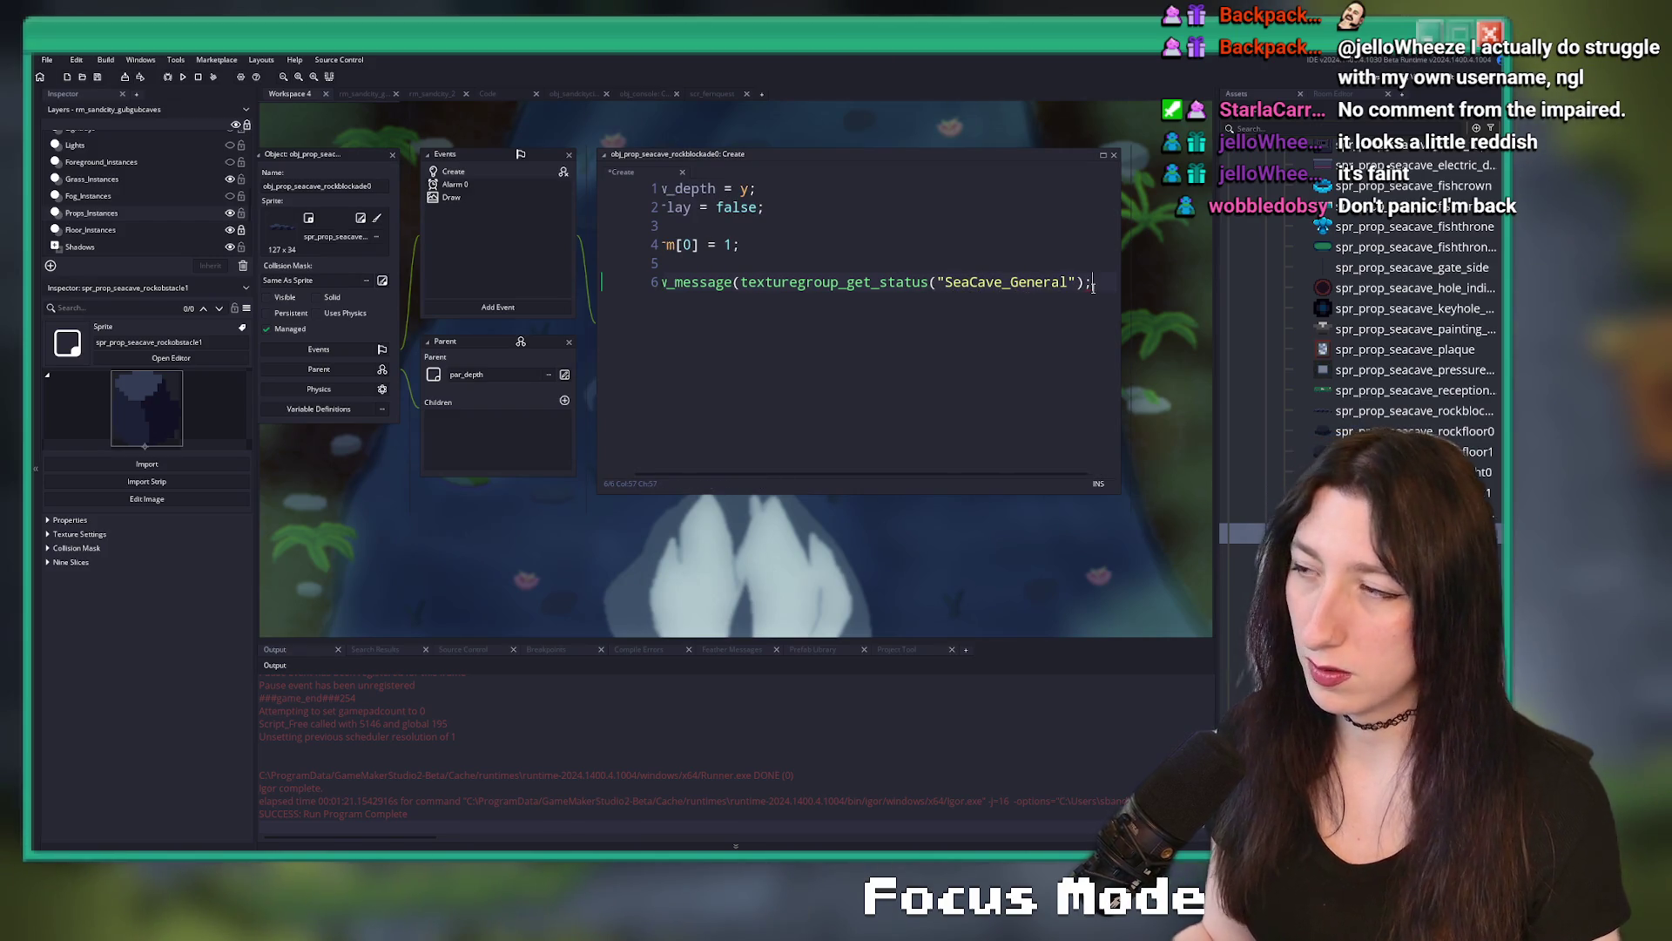
- Save the code, add the missing closing parenthesis, and build and run the game
key("ctrl+s")
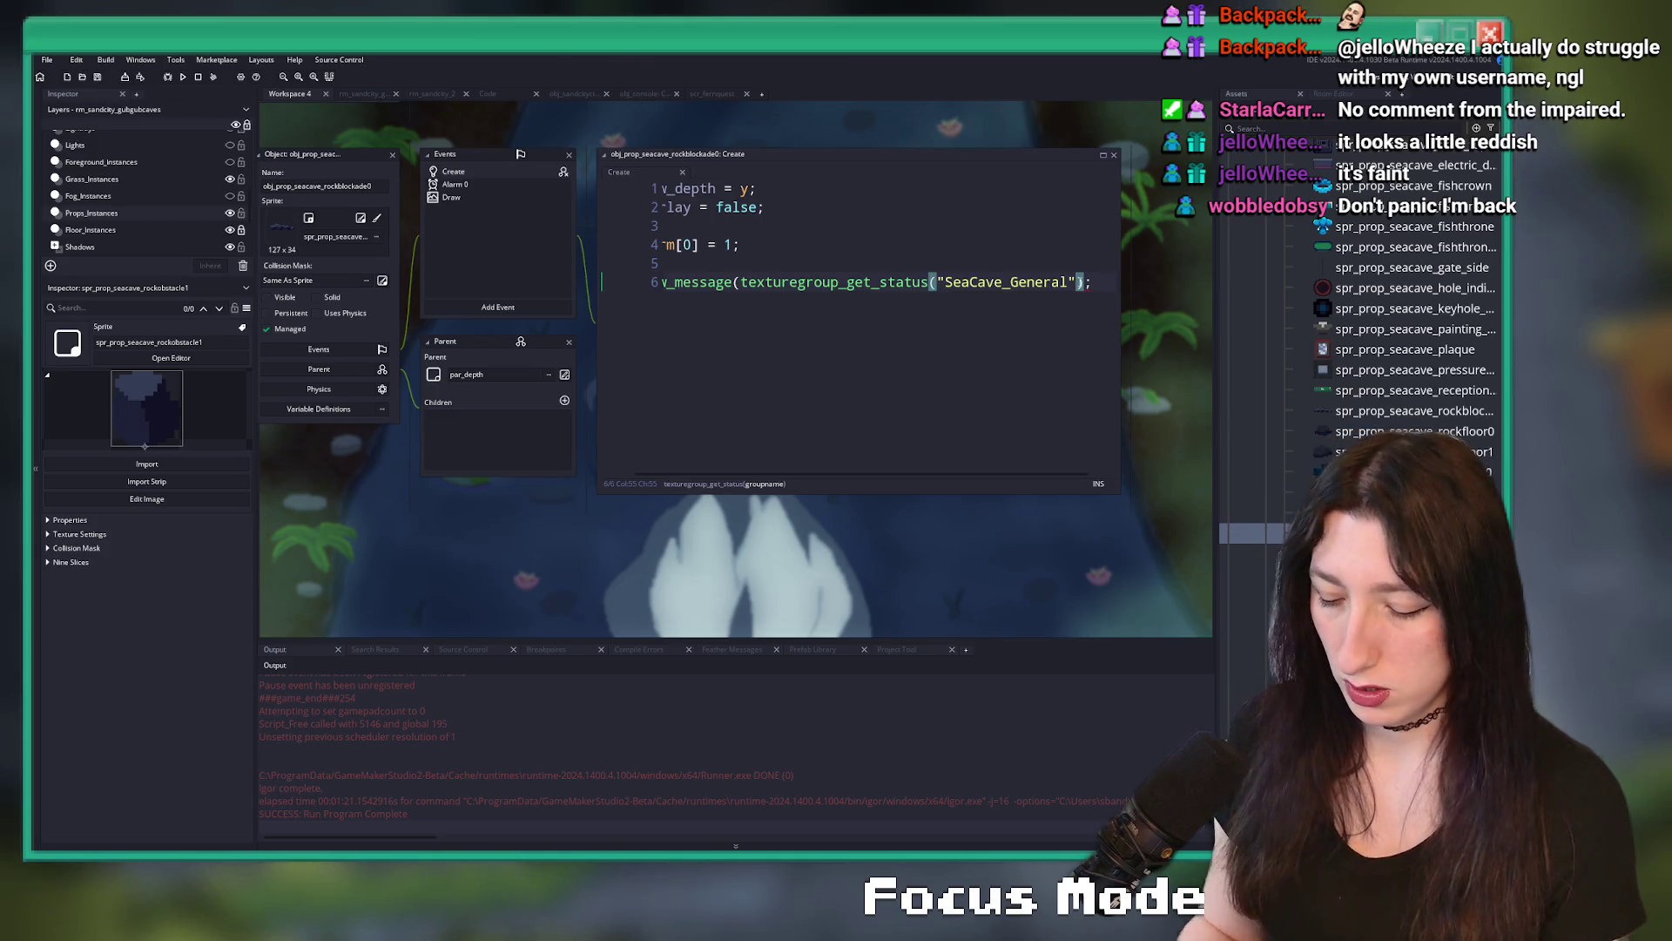
type(")")
key("Up")
key("F5")
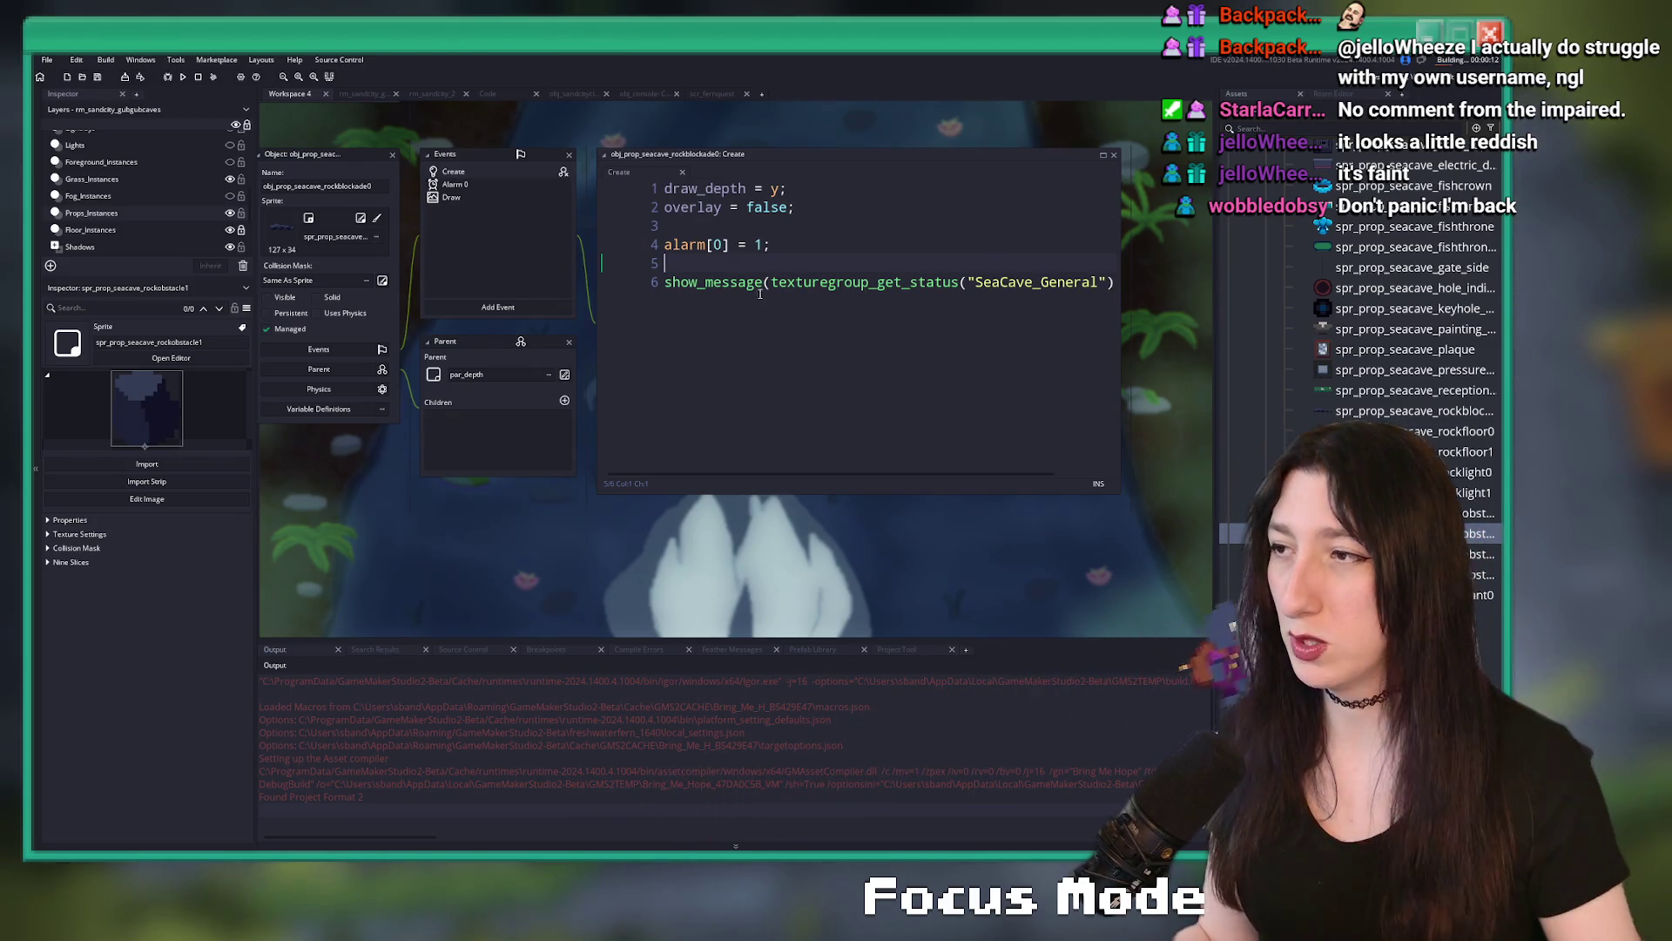
- Wait for the build to finish and the Bring Me Hope game window to appear
mouse_move(766, 282)
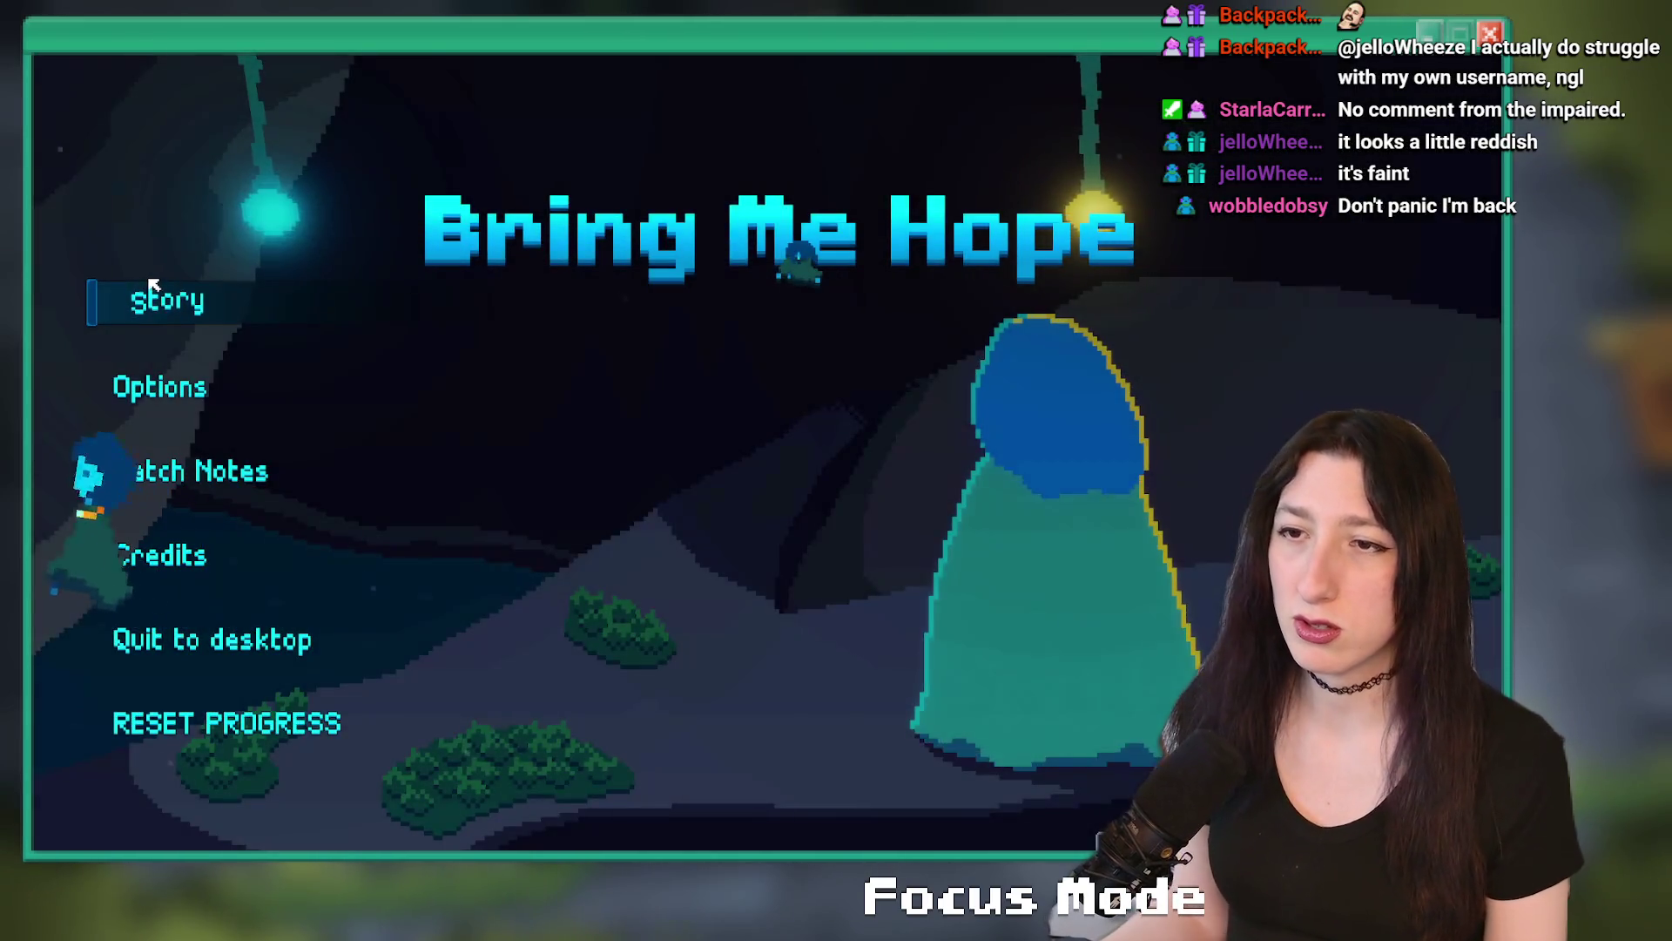
- Start the game and run a room_goto command from the debug console
left_click(167, 295)
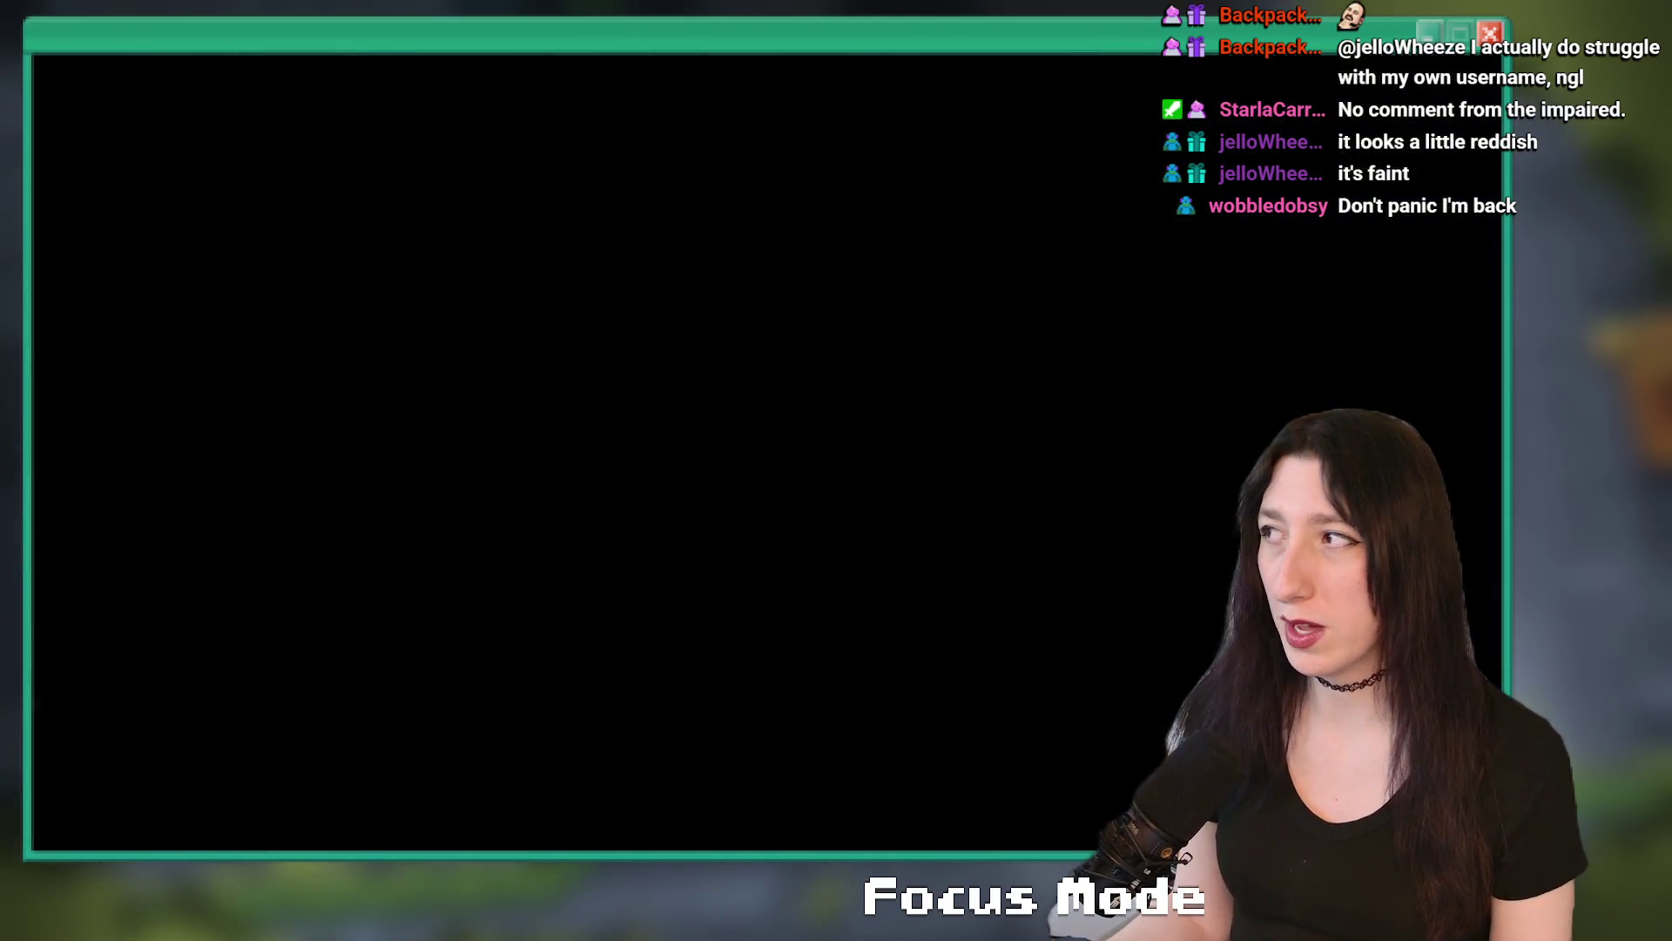
key("w")
key("w")
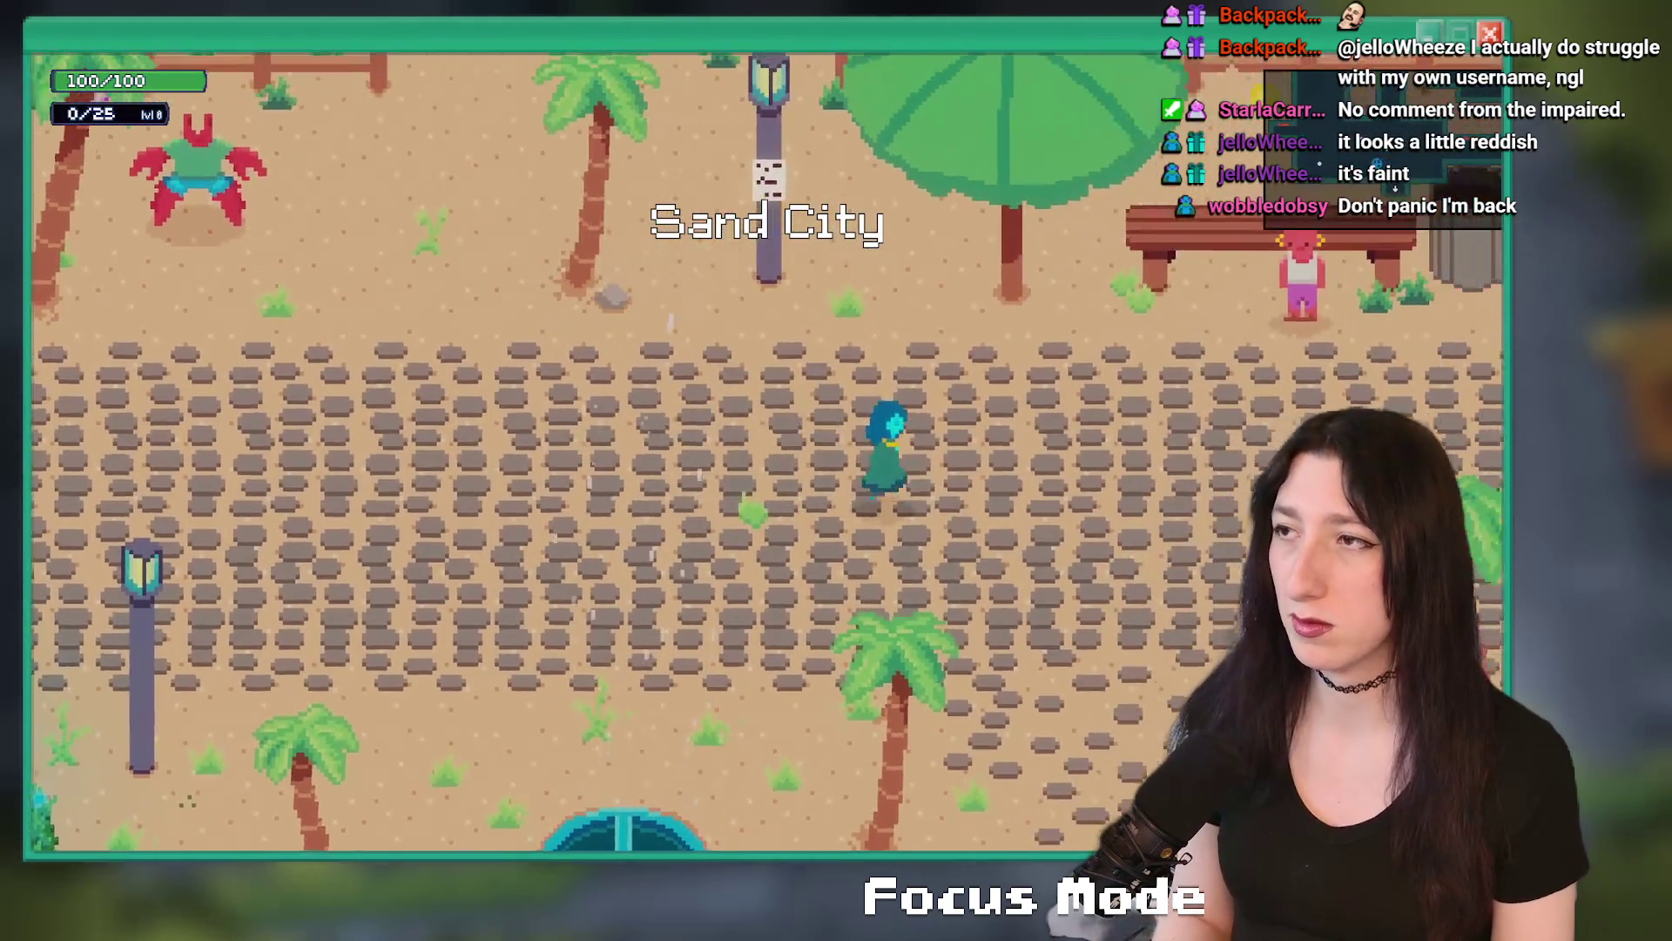
key("grave")
type("room_goto rm_intro_0_3_beyon")
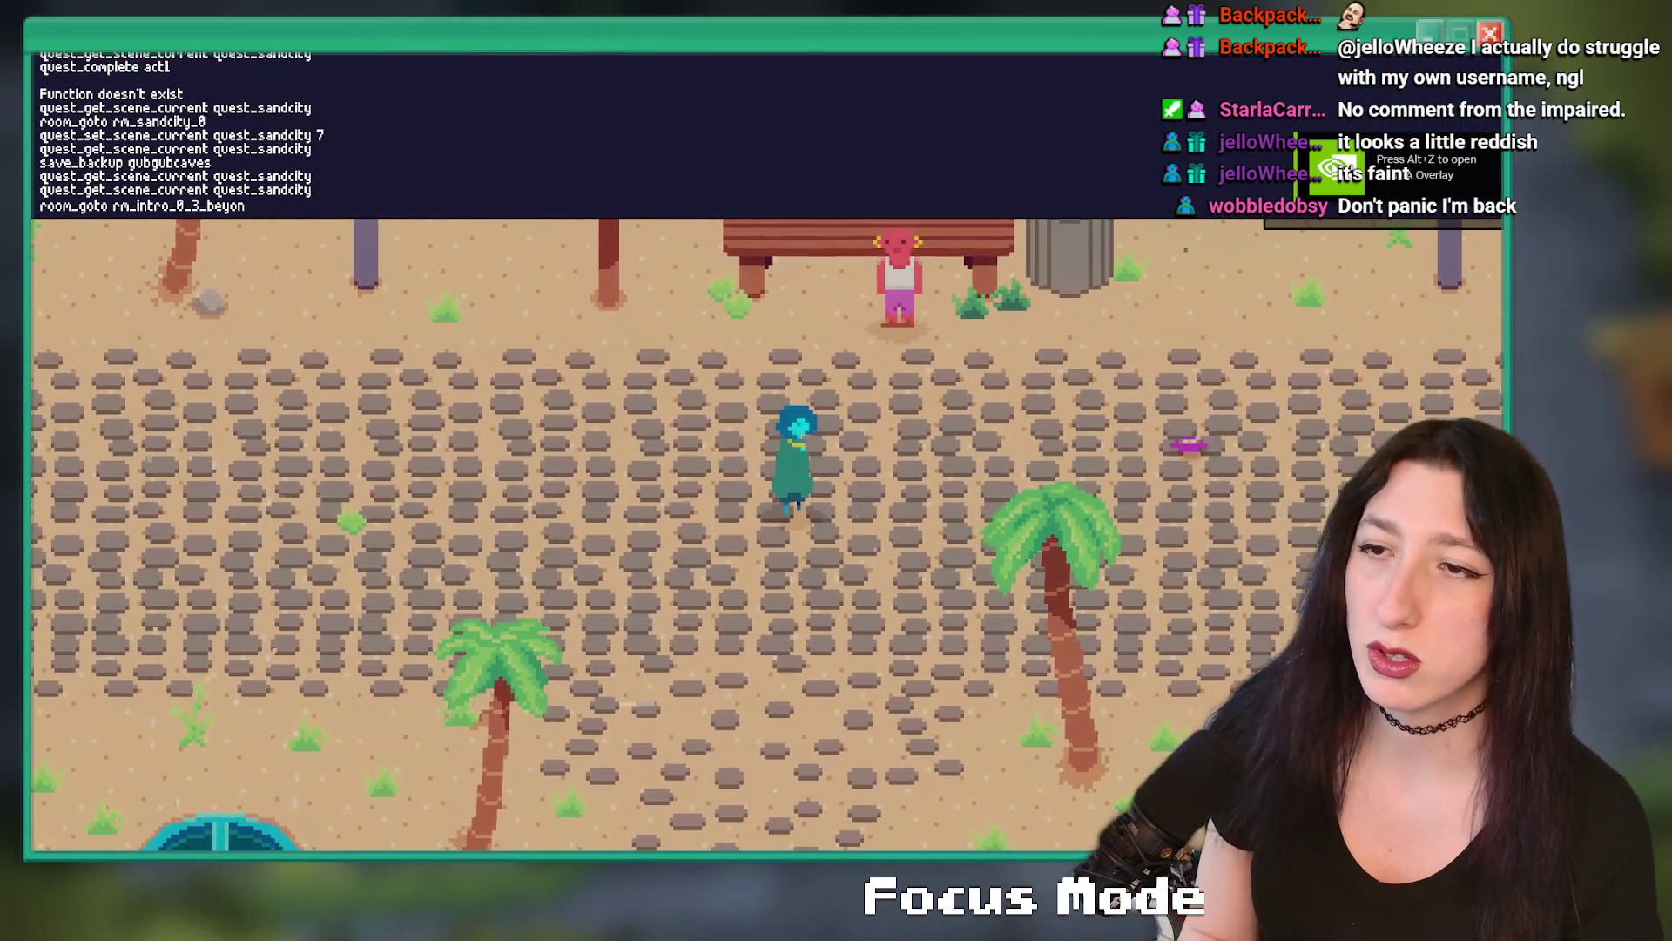
key("BackSpace")
key("BackSpace")
key("BackSpace")
key("Return")
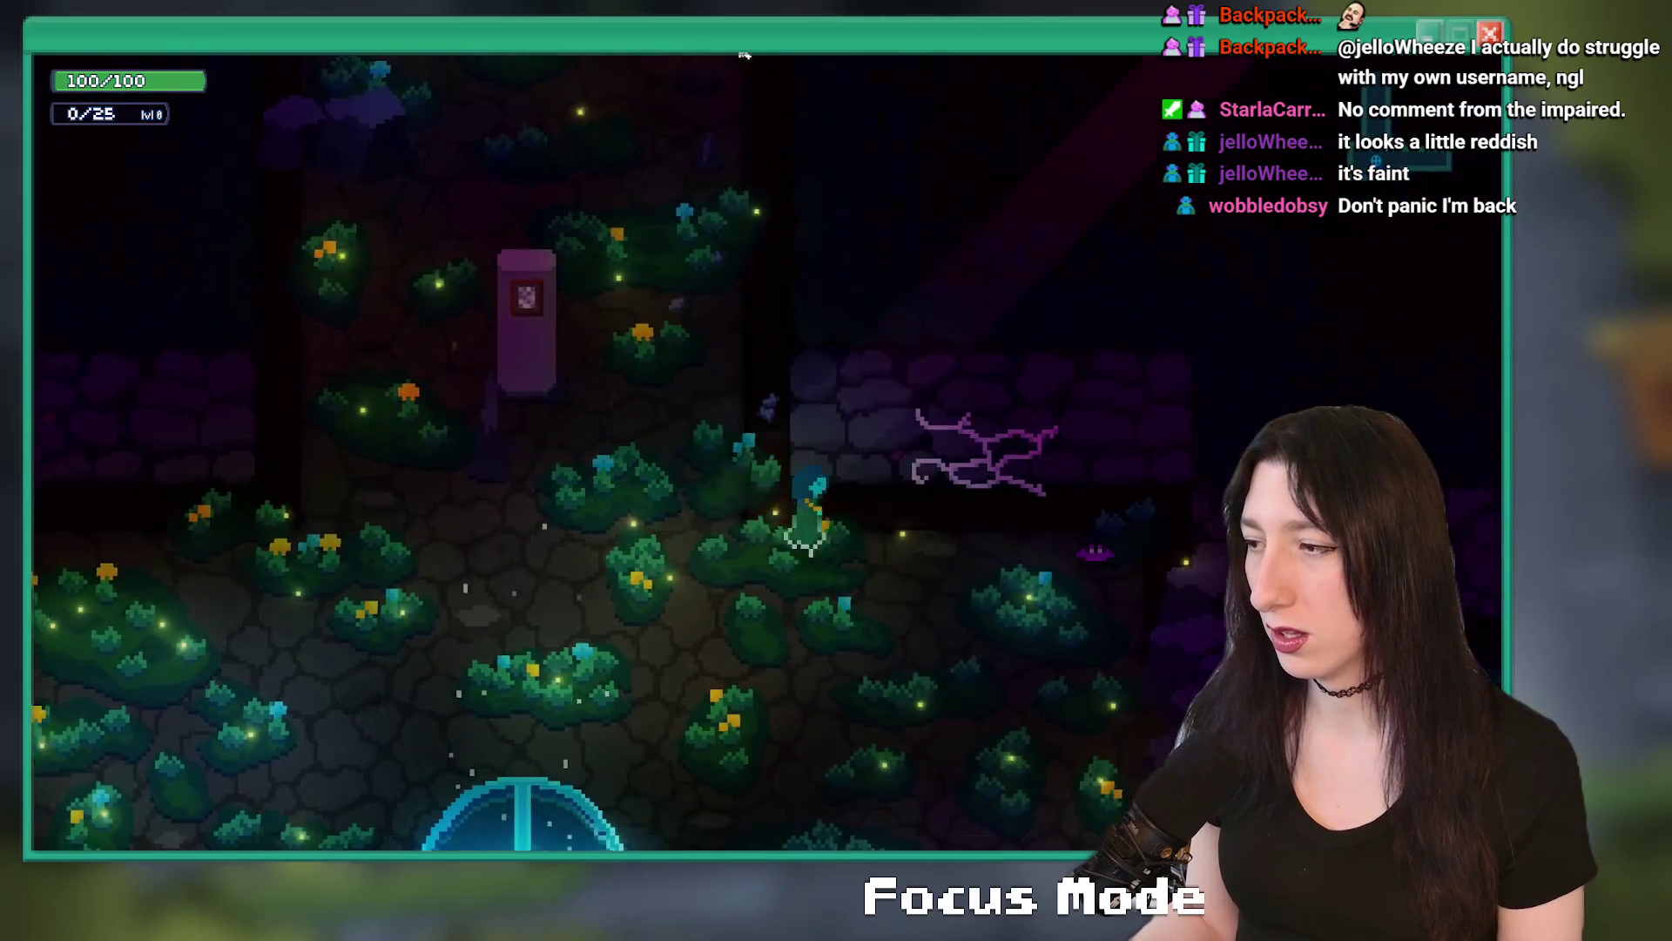
- Resize and re-maximise the game window, then dismiss the status message boxes showing 3
mouse_move(743, 54)
left_mouse_down()
mouse_move(923, 222)
mouse_move(989, 603)
left_mouse_up()
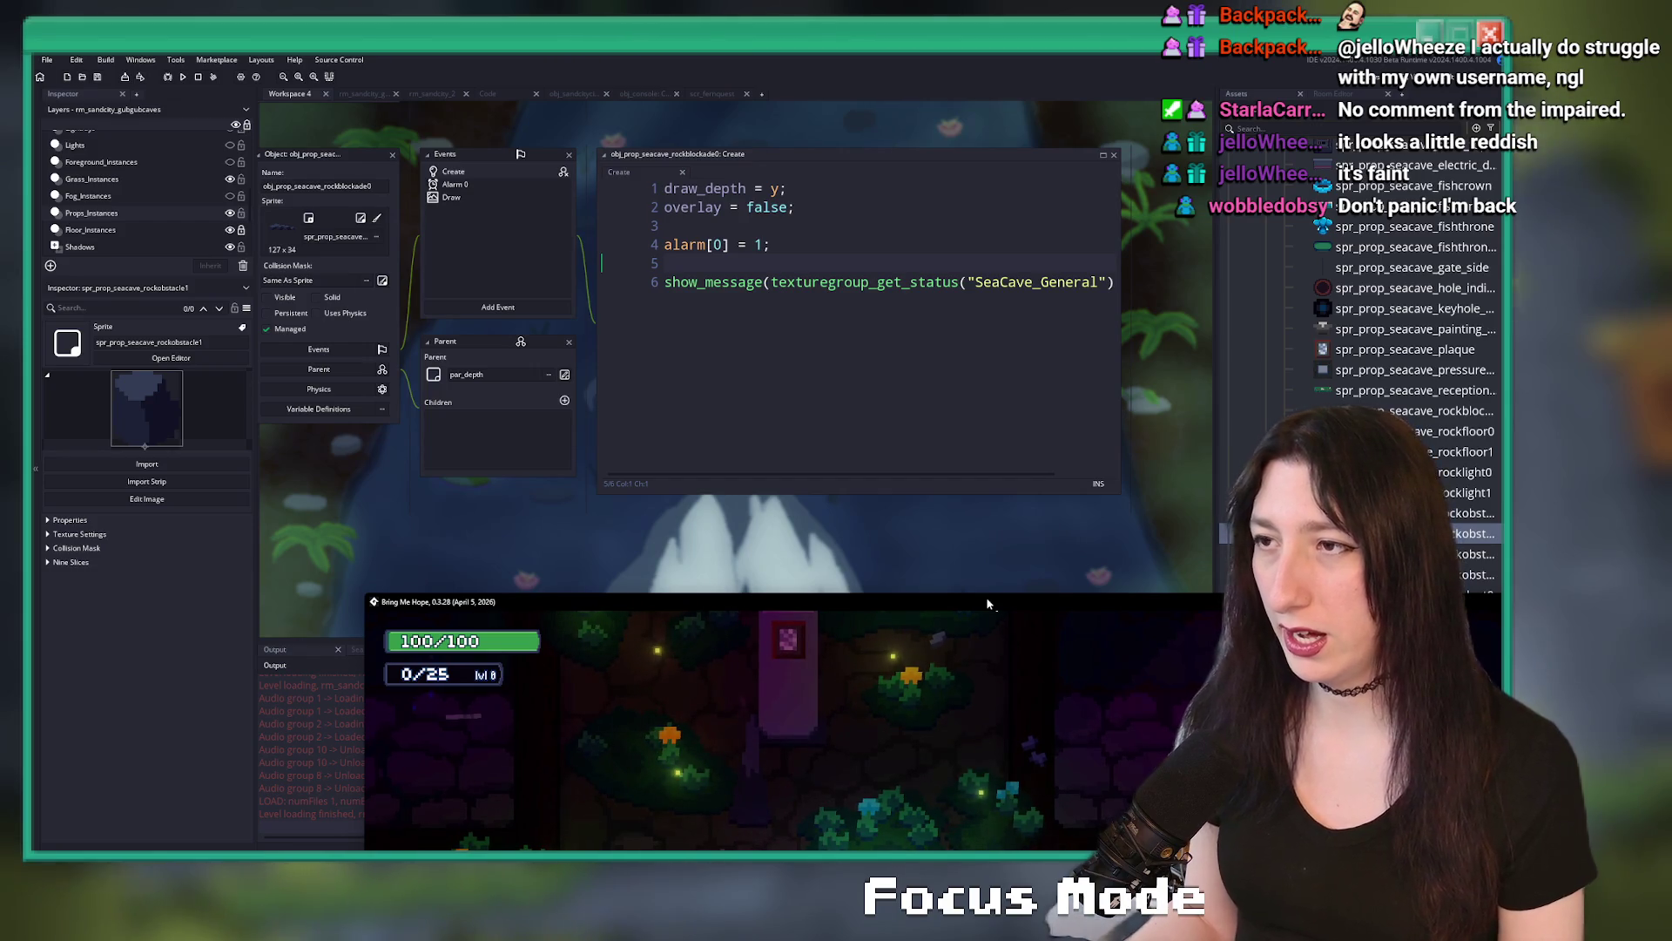
double_click(988, 603)
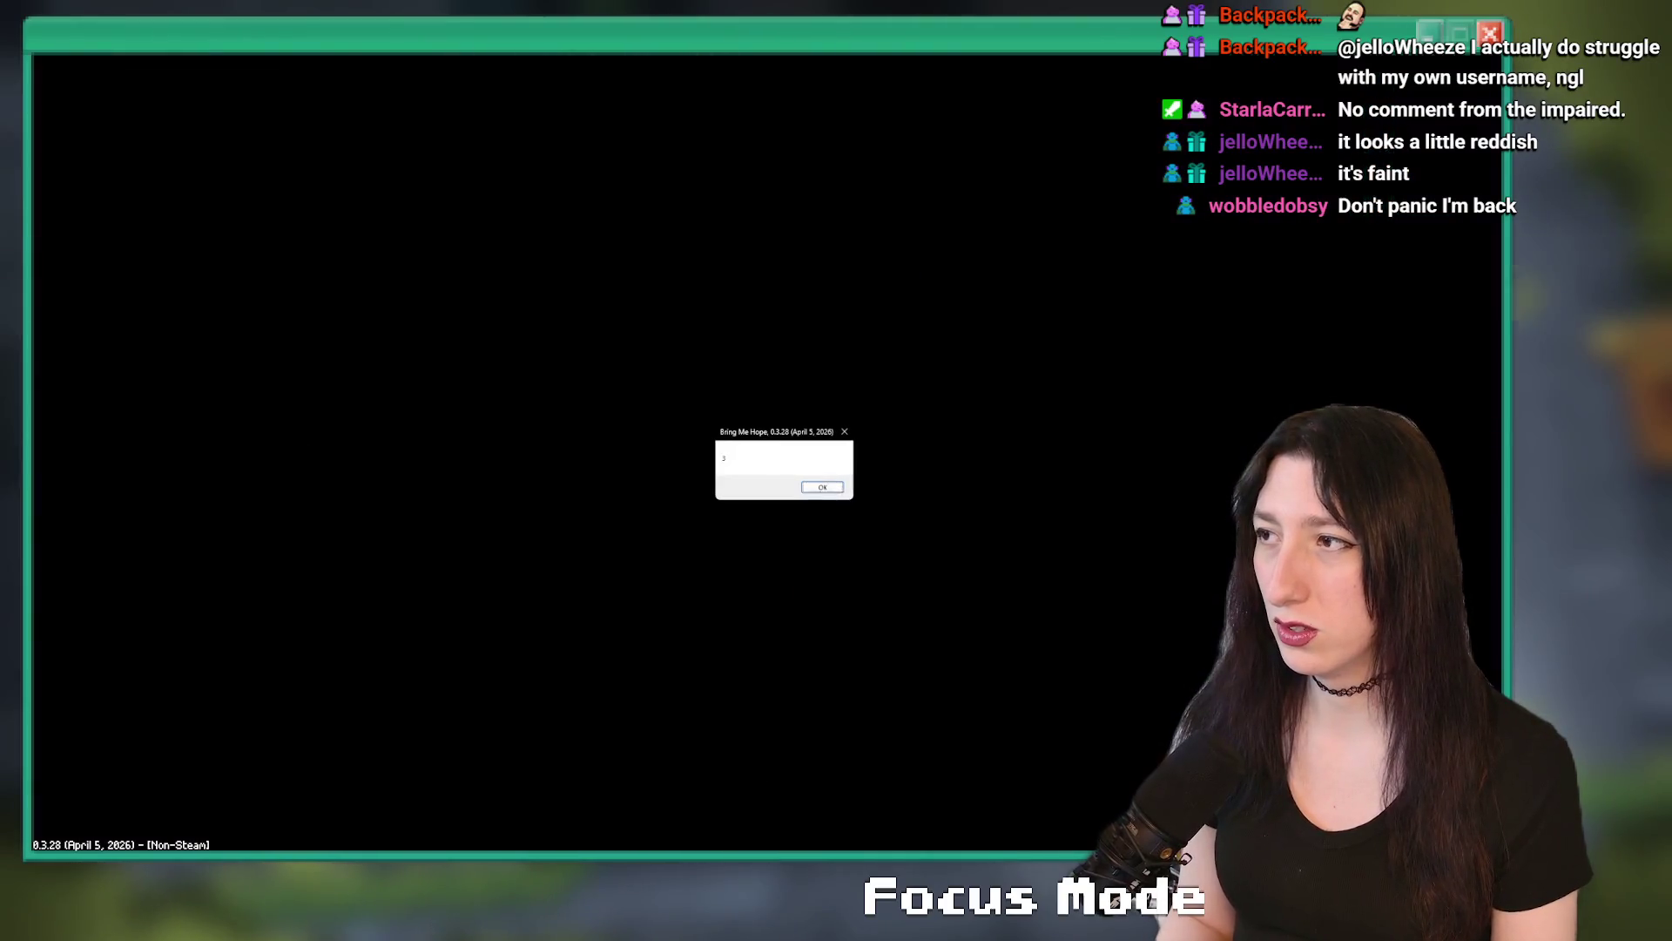
key("Return")
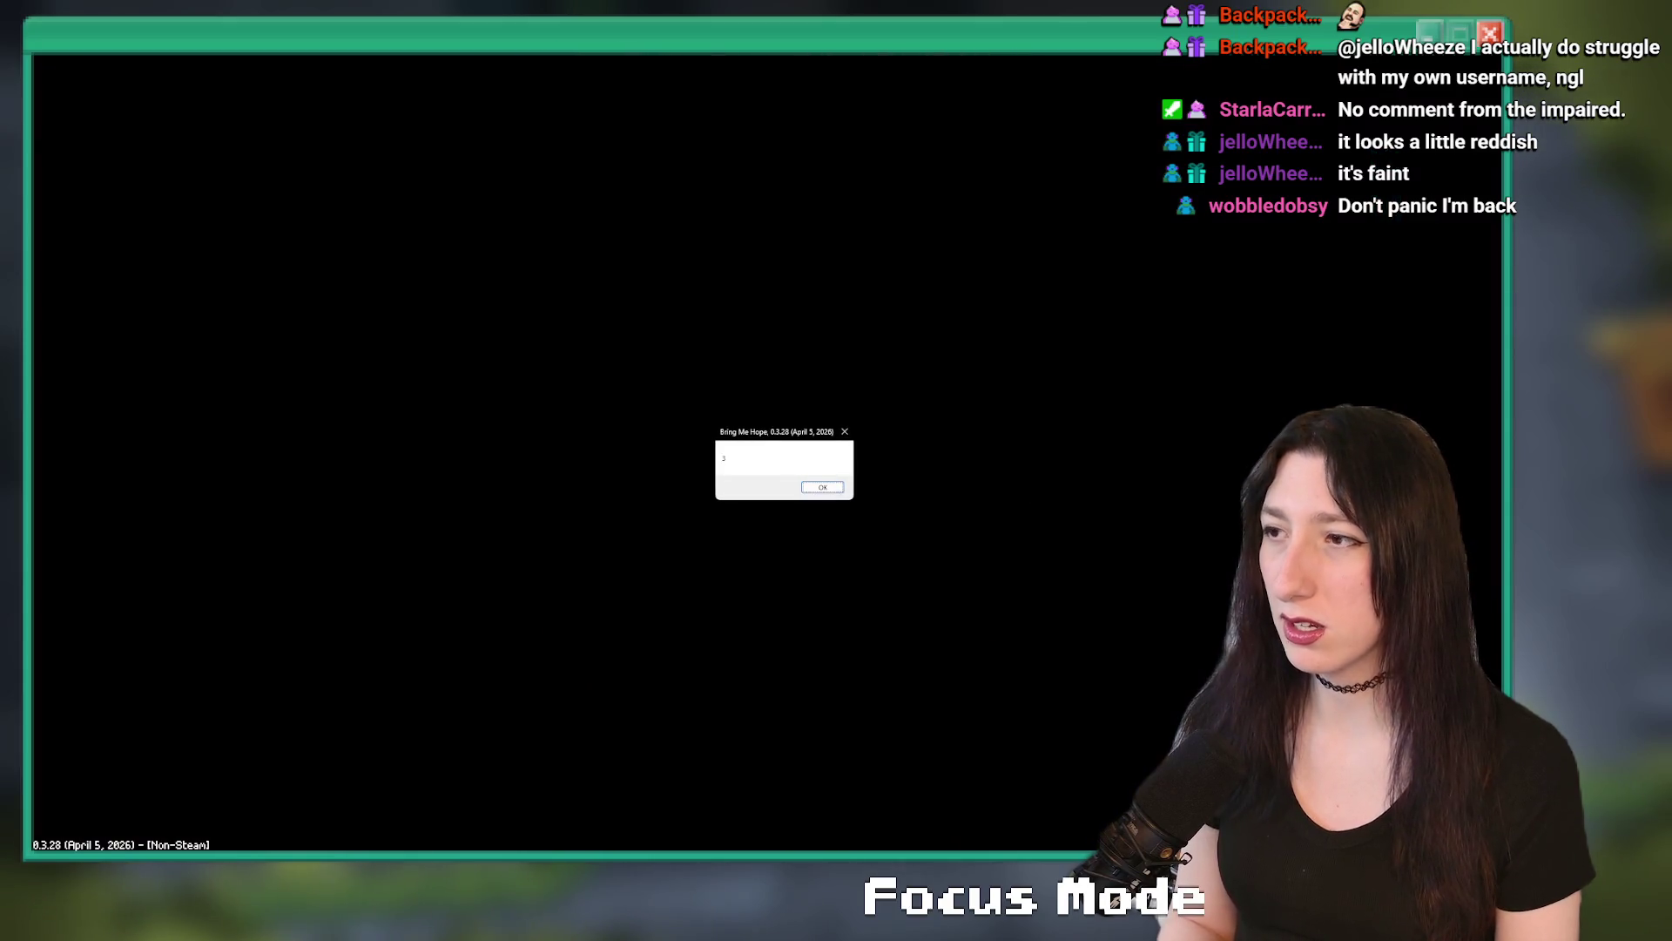
key("Return")
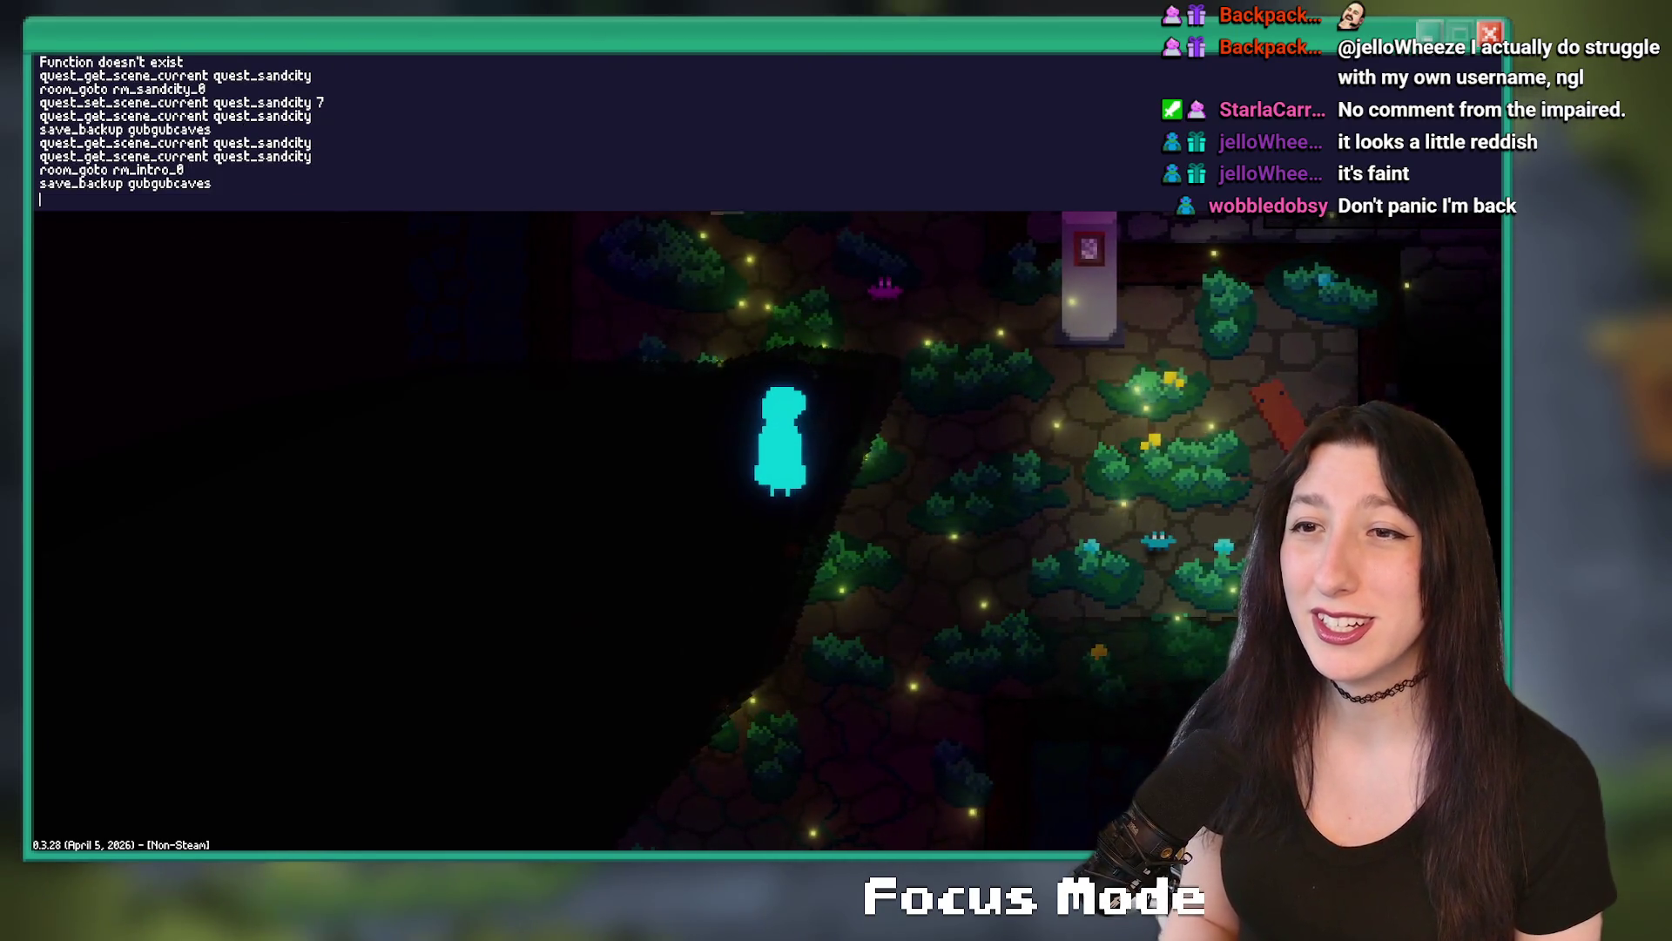
- Recall the console command and warp to rm_sandcity_1
key("Up")
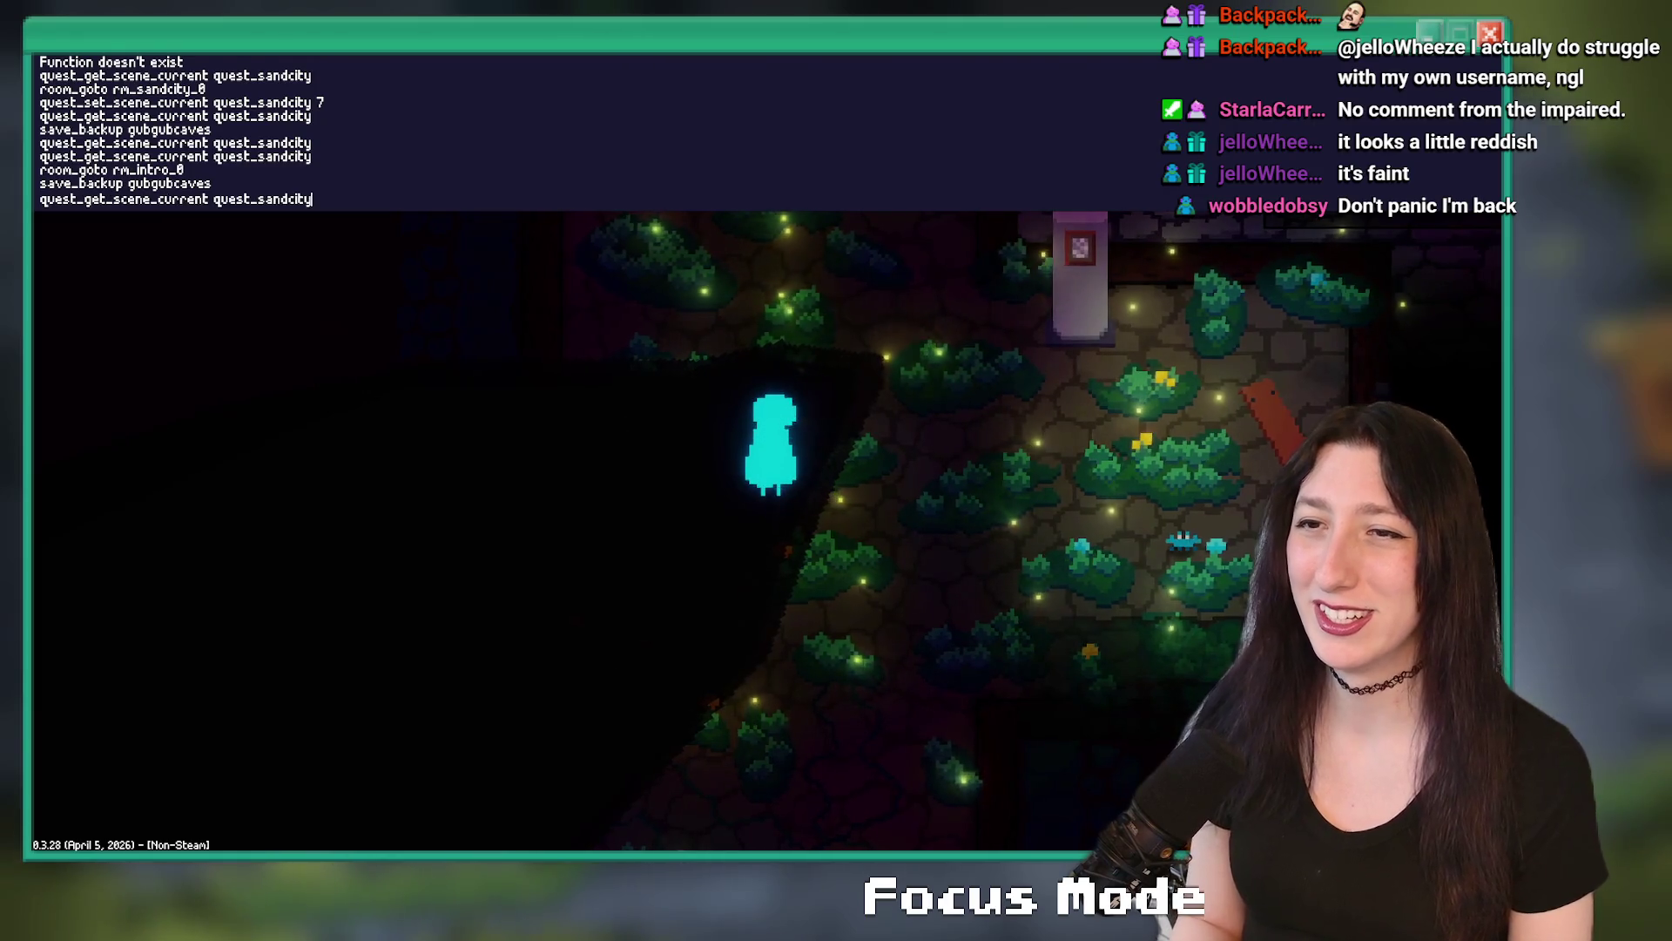
key("Up")
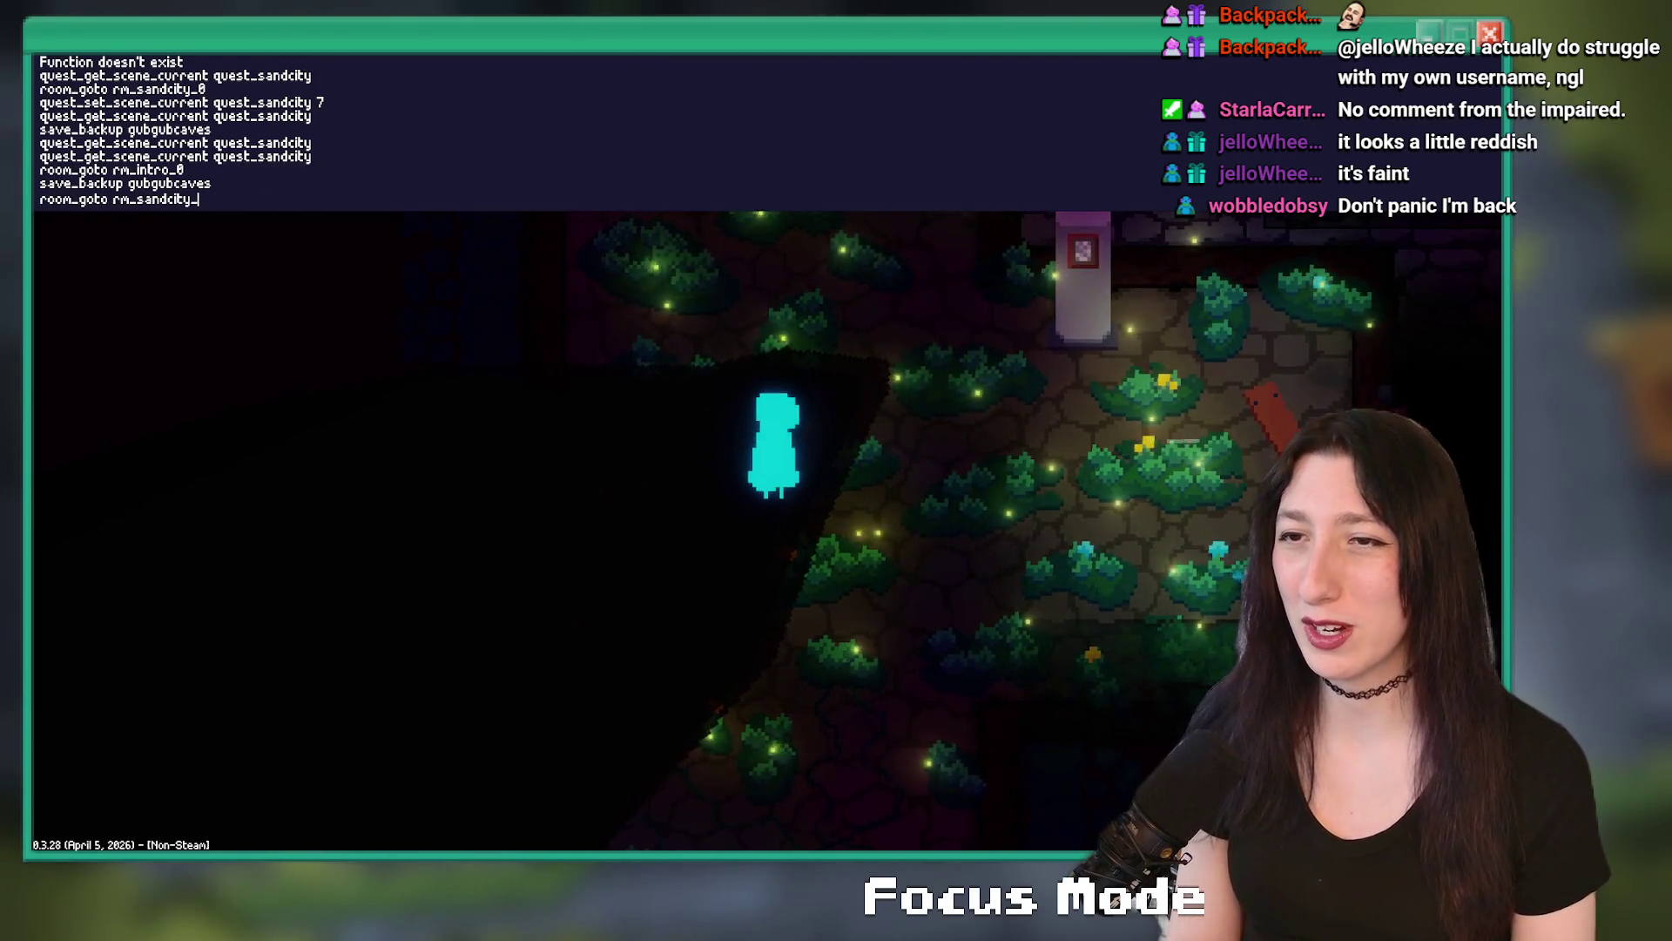
type("1")
key("Return")
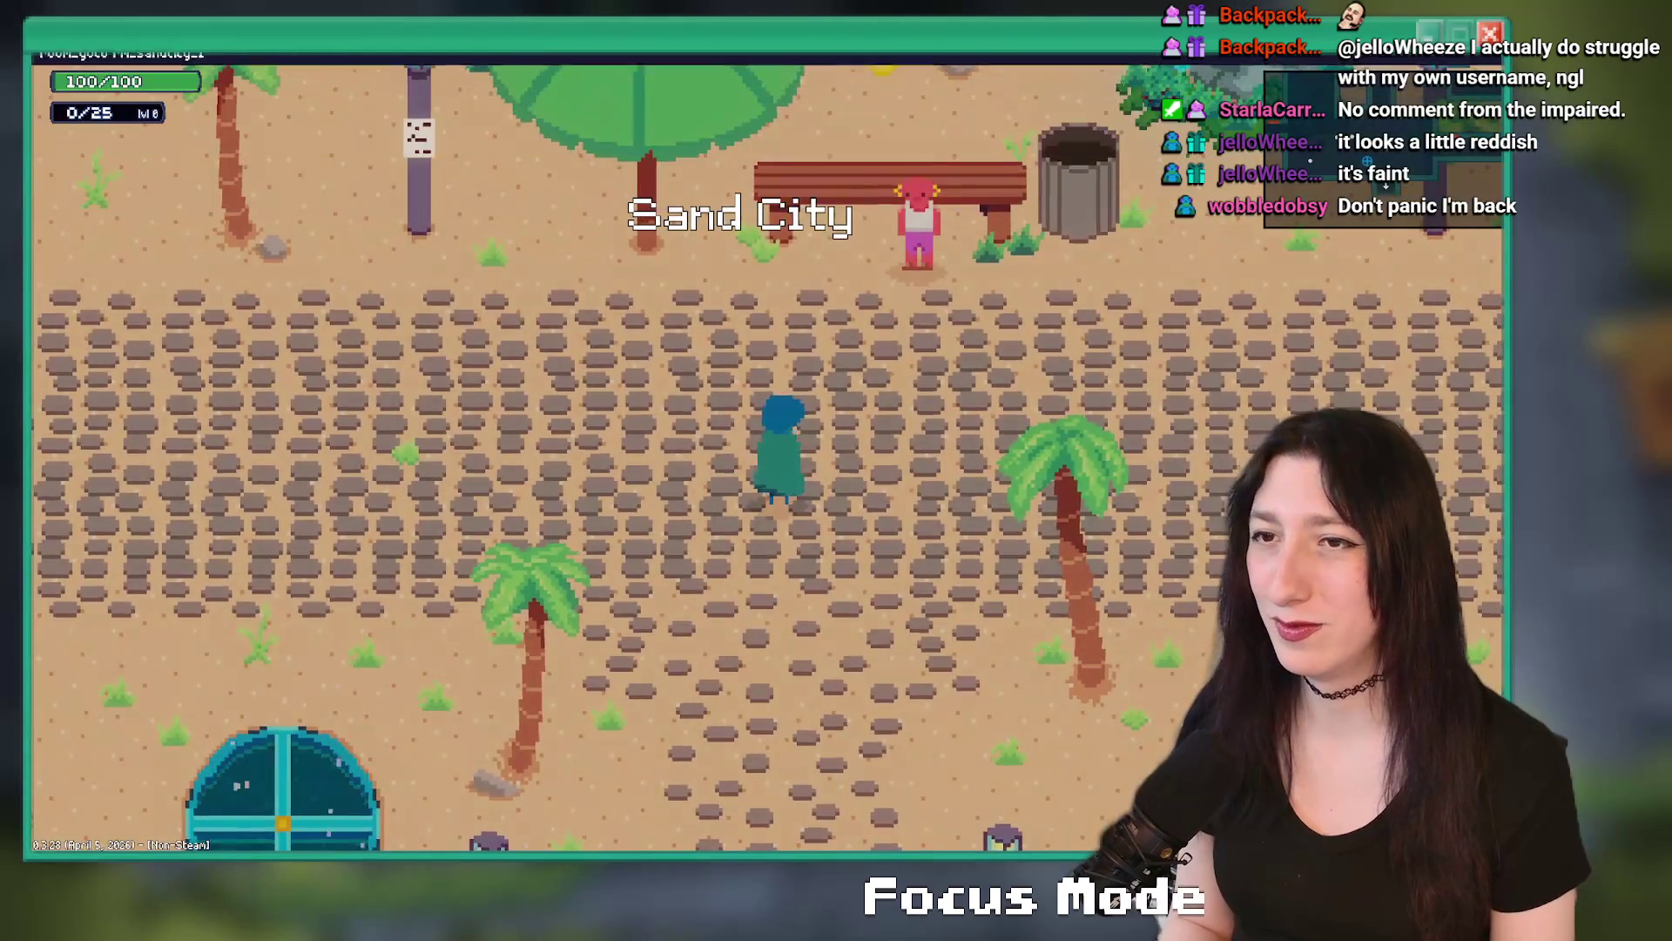
- Walk the player through the round hatch into the cave and dismiss the status message
key("Down")
key("Left")
key("grave")
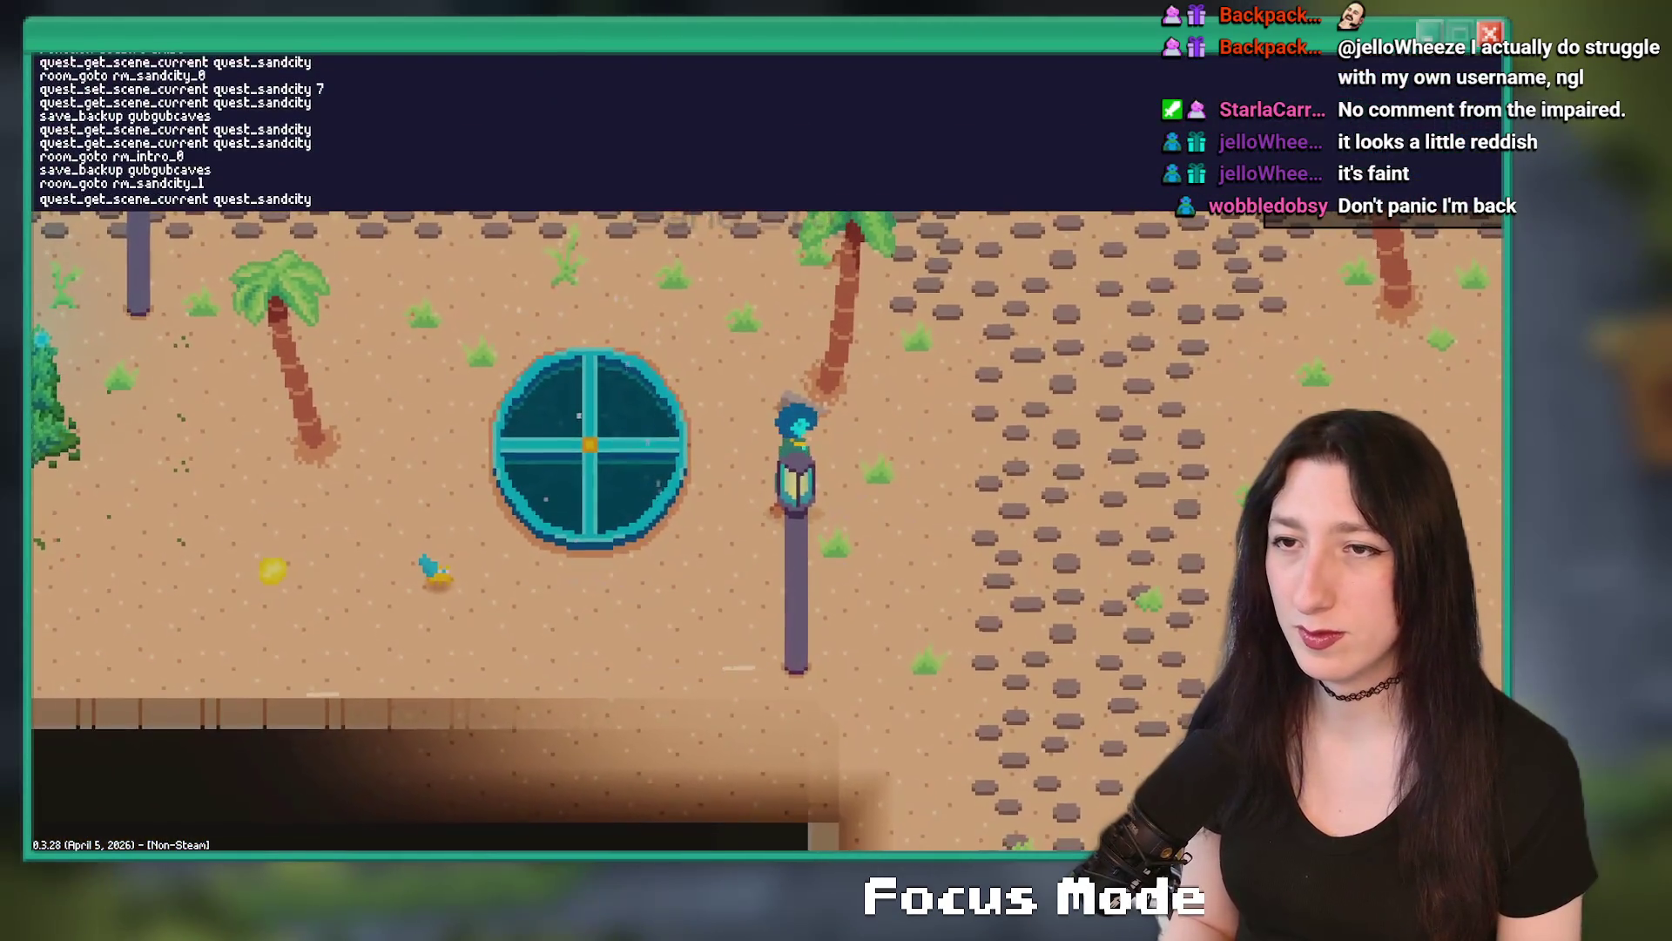
key("Return")
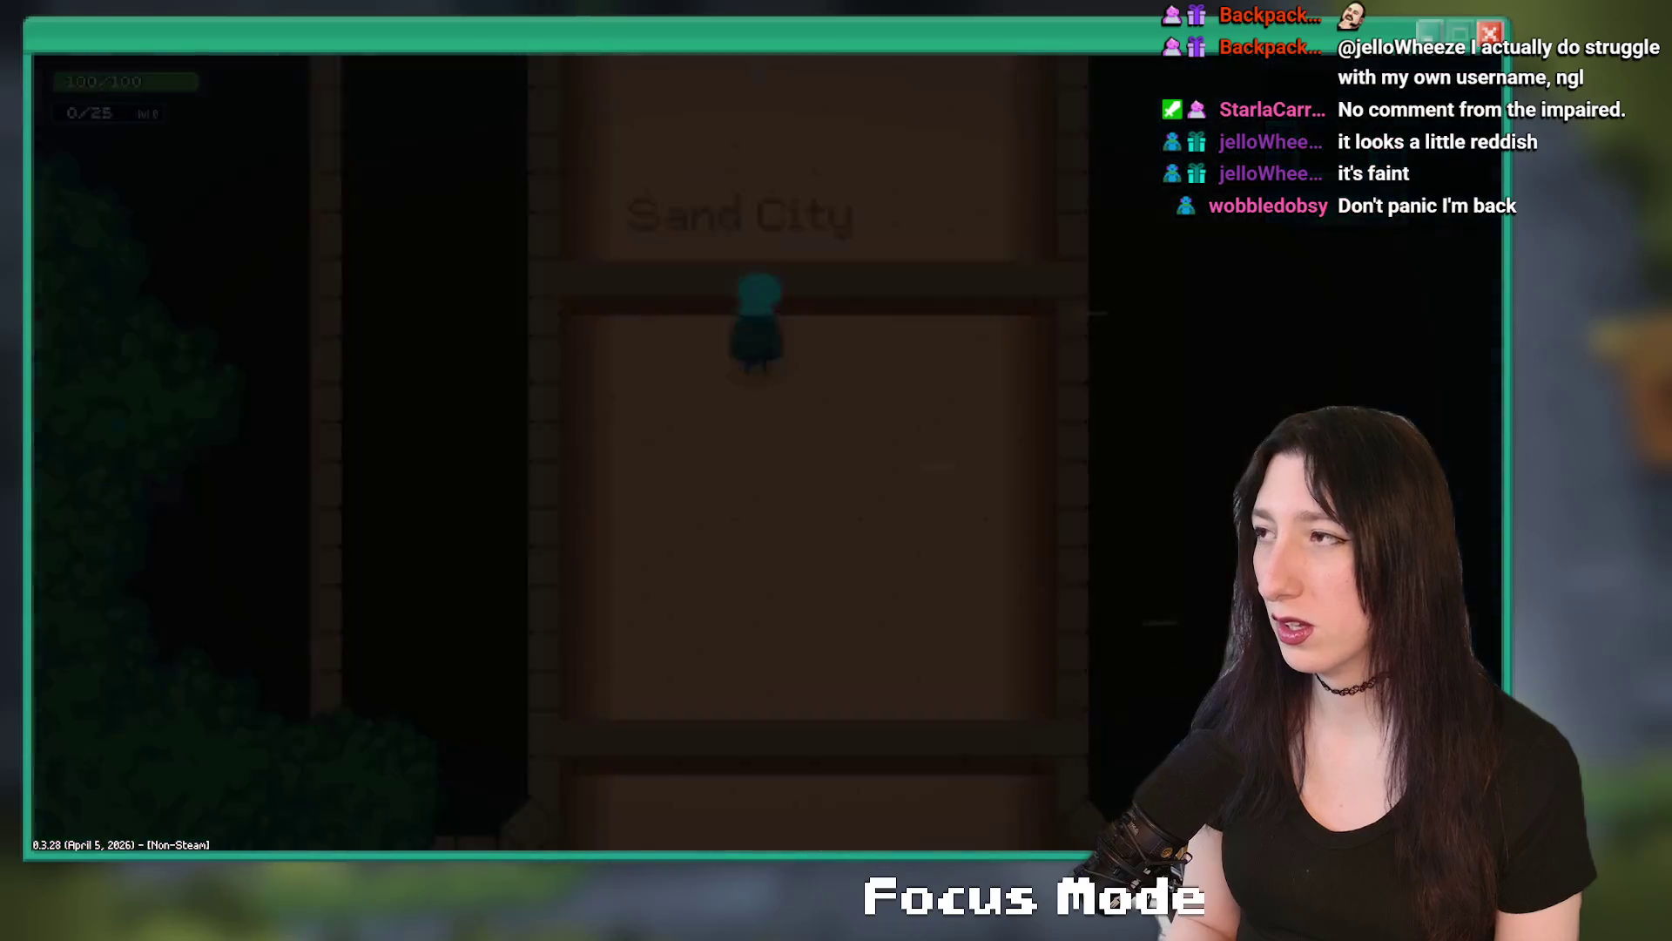
key("Return")
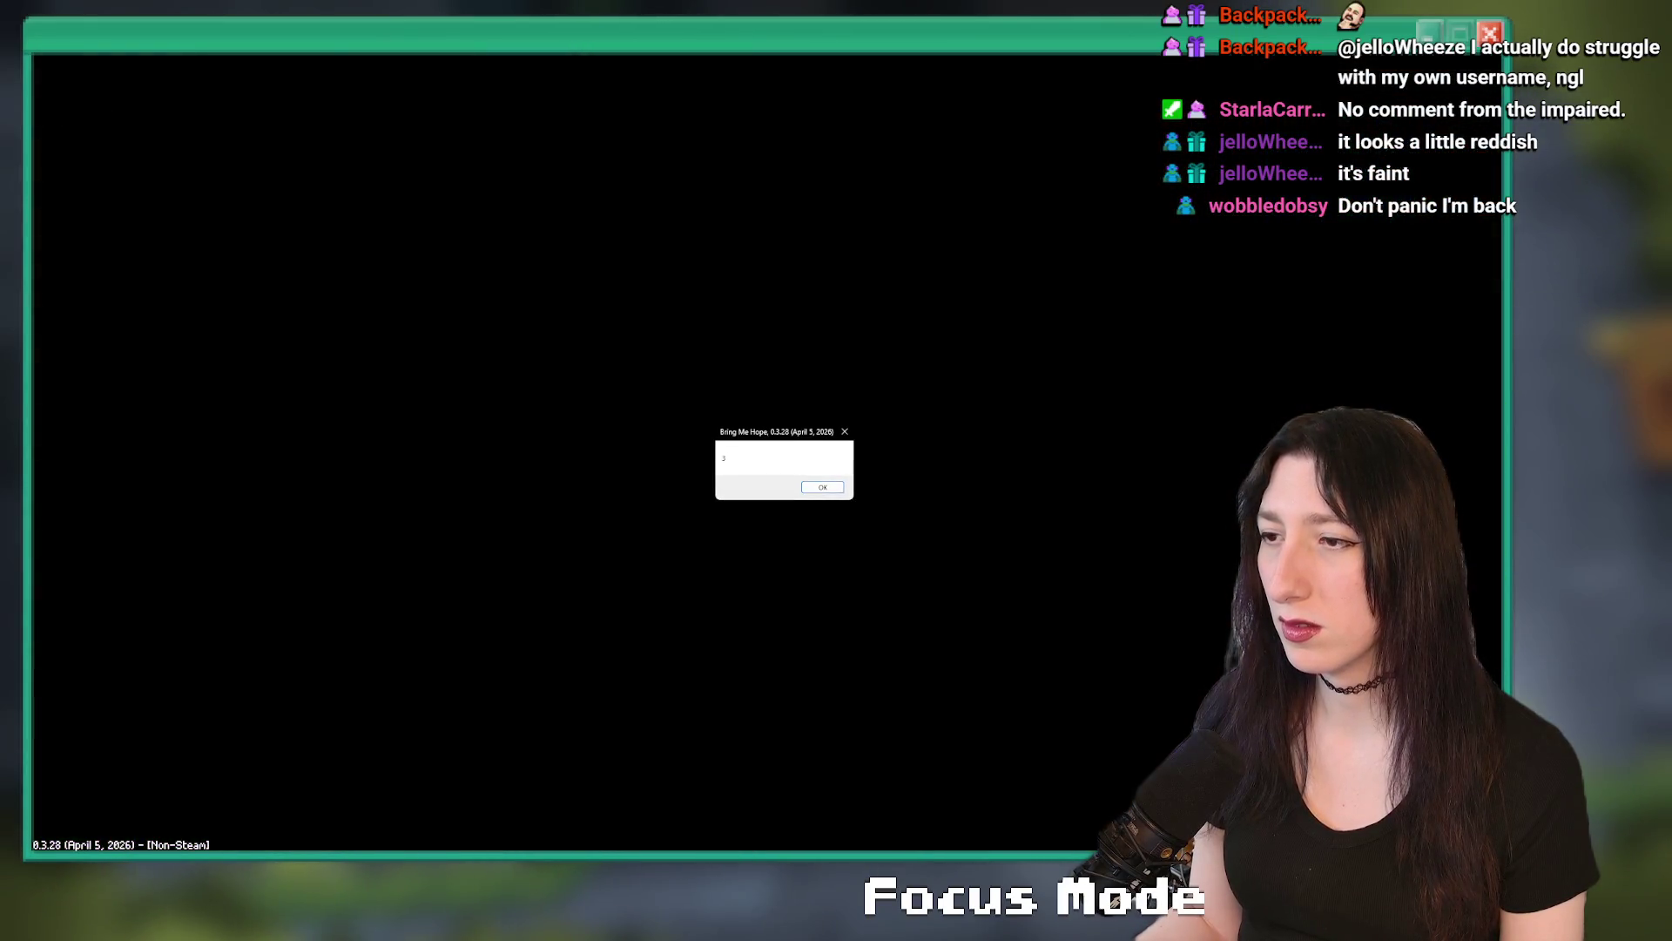
key("alt+Tab")
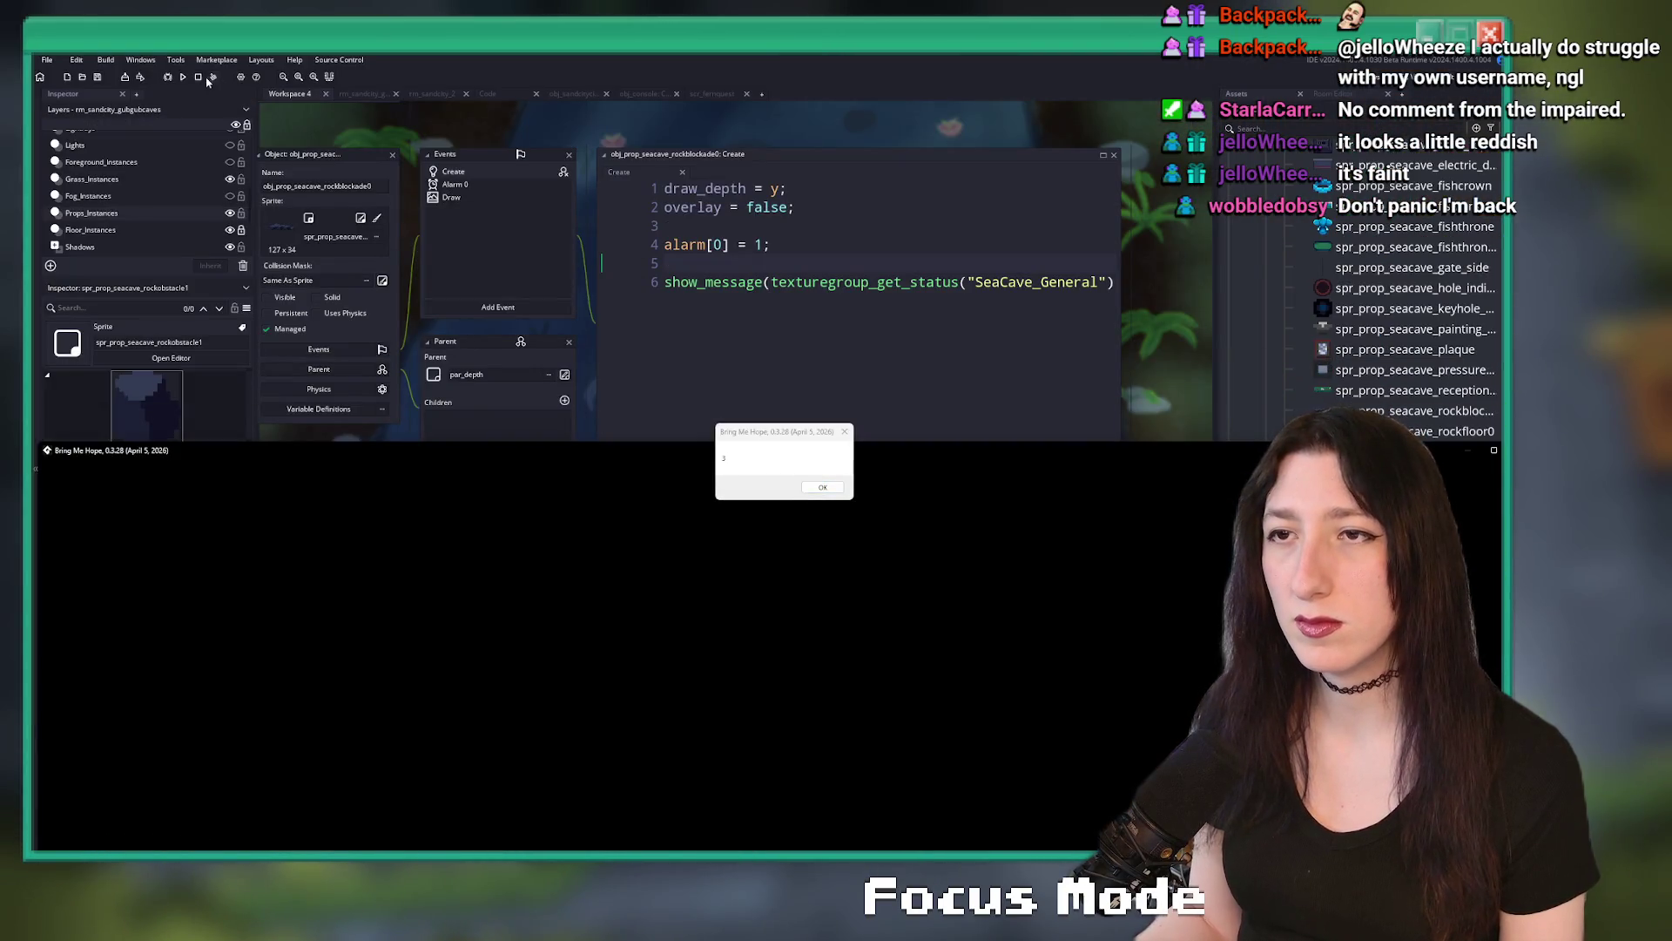
- Look up texturegroup_get_status in the manual, then close line 6 with ");"
middle_click(851, 281)
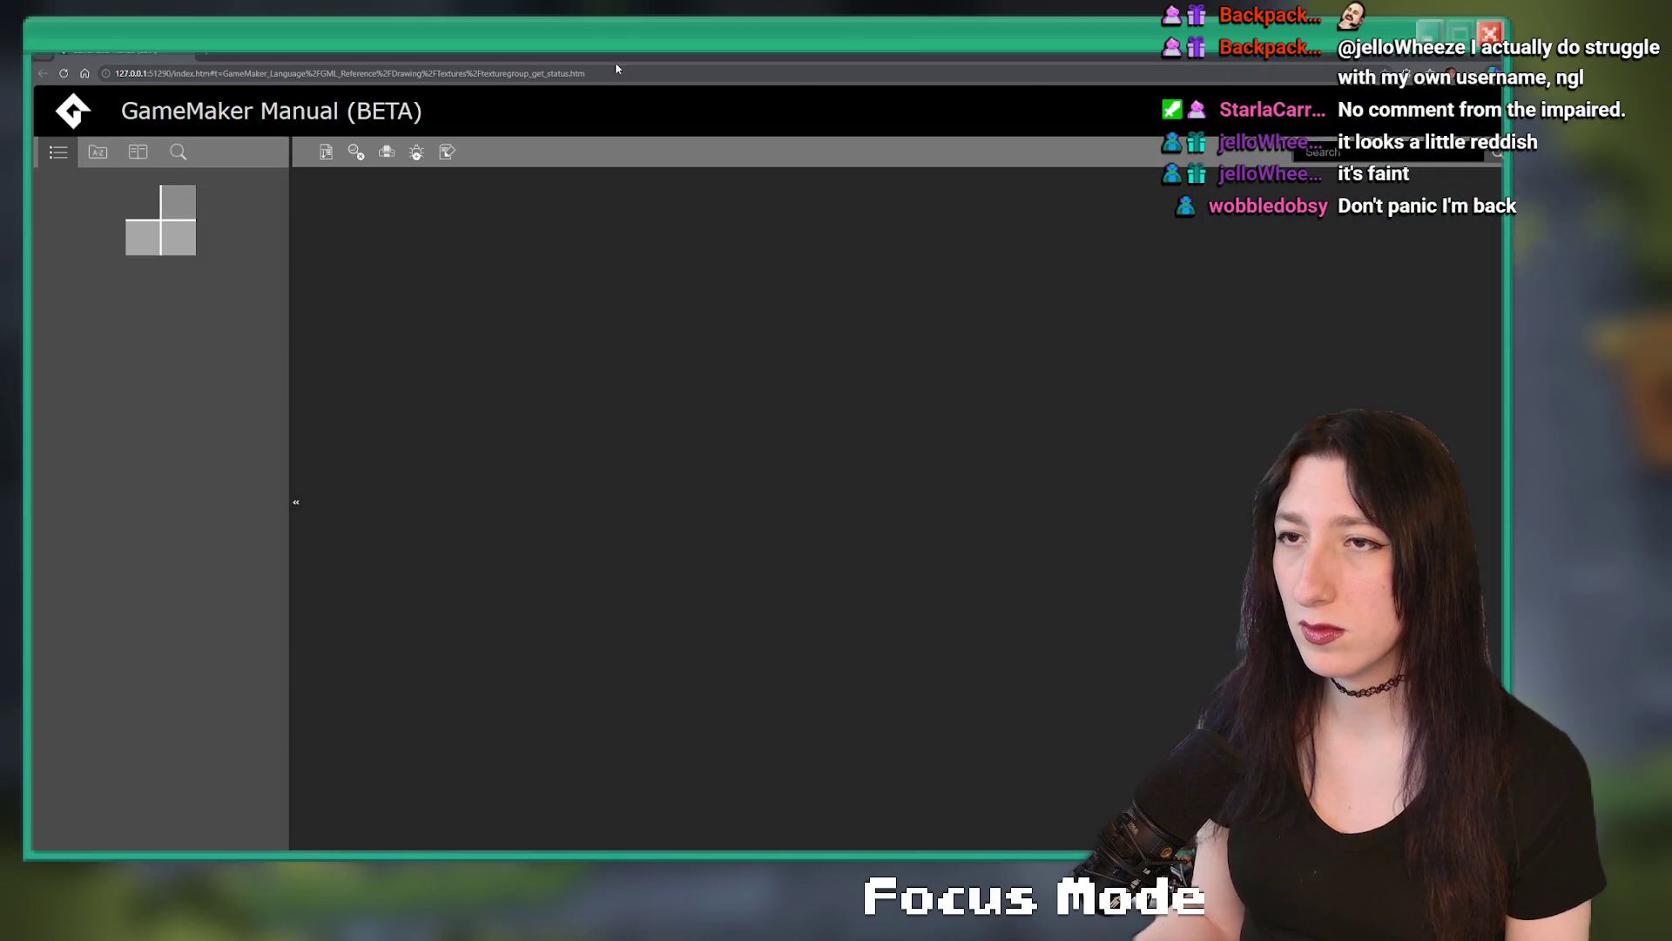
key("alt+Tab")
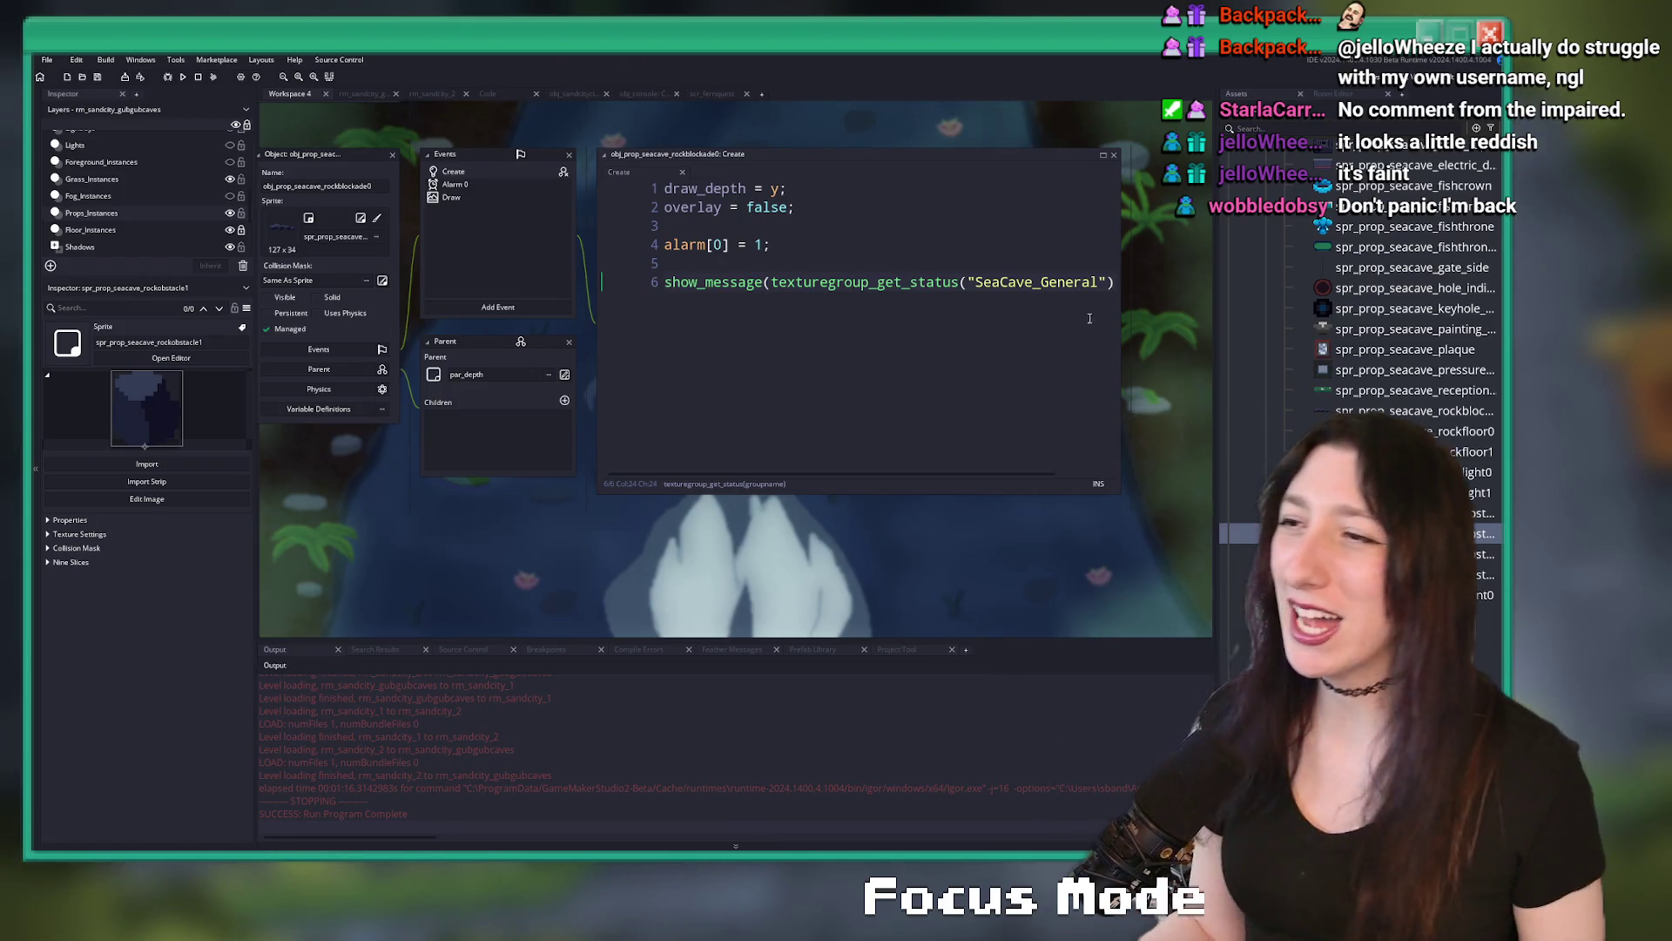
left_click(1124, 282)
type(");")
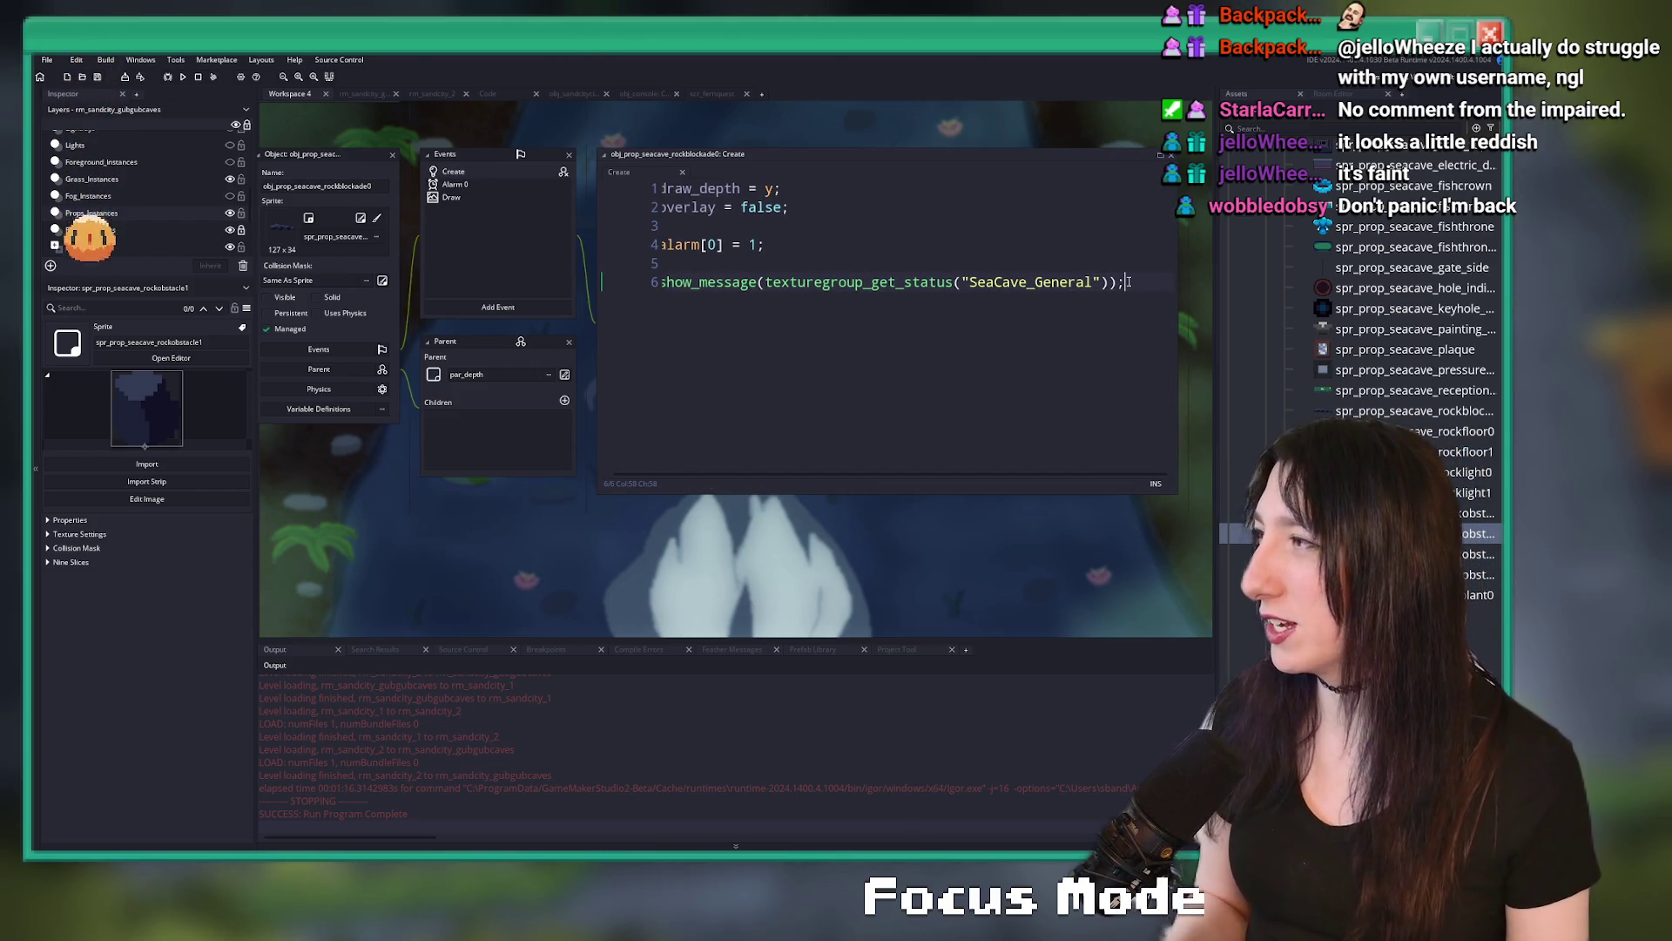
- Browse the open asset tabs and switch to the rm_sandcity_gubgubcaves room
key("ctrl+t")
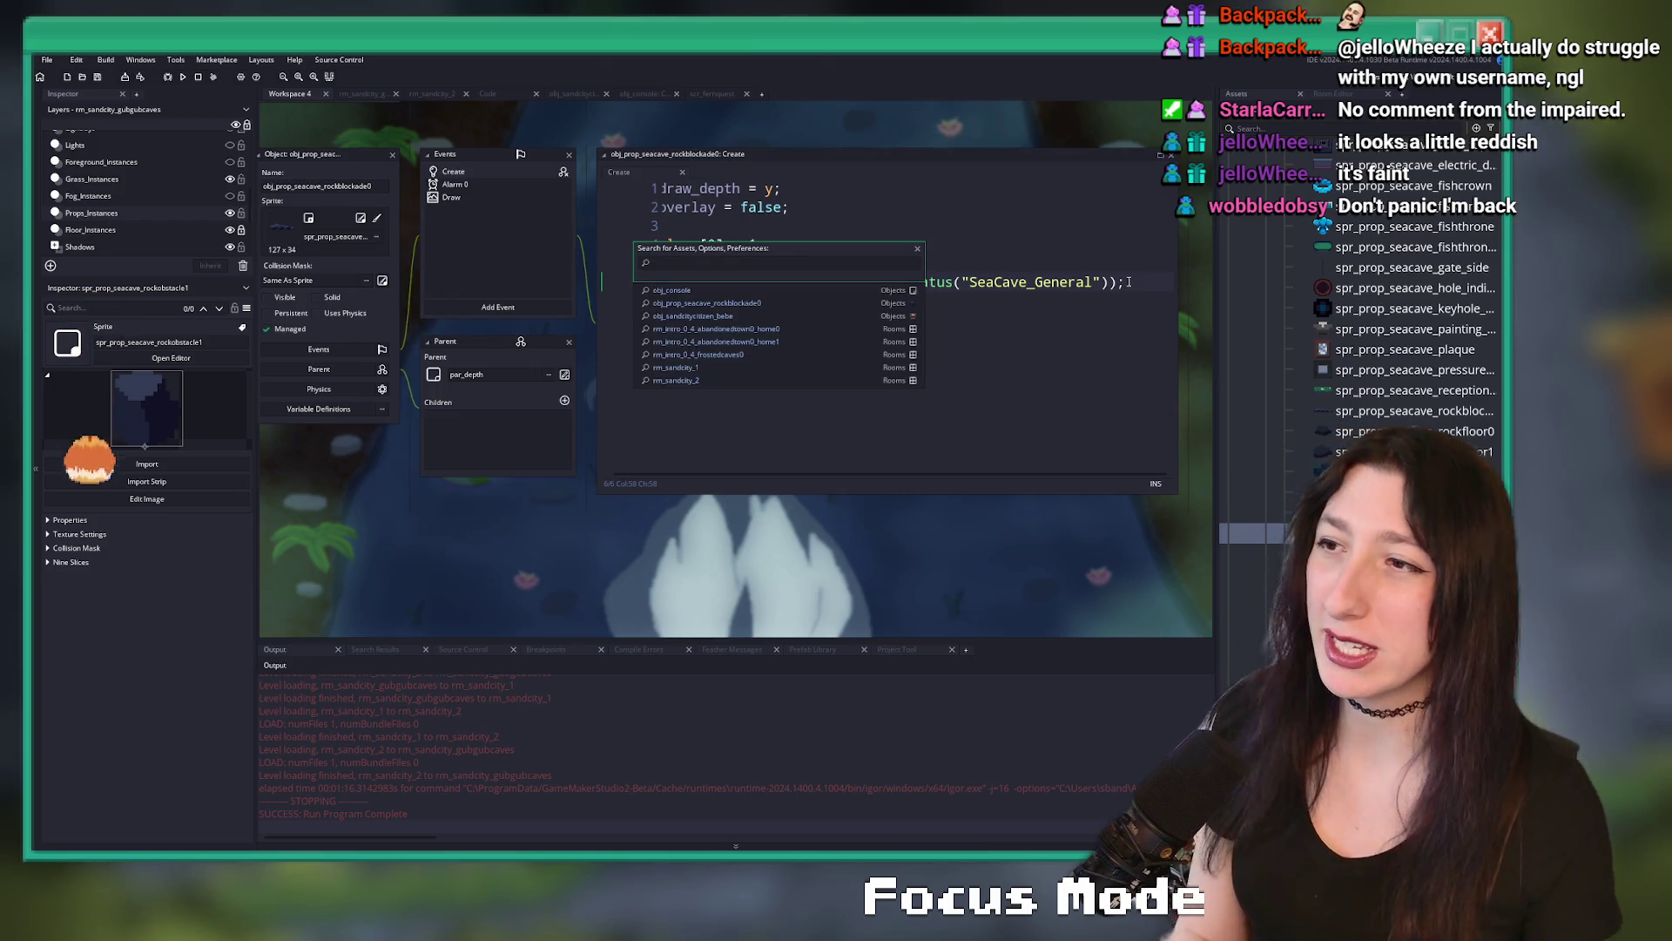
left_click(436, 94)
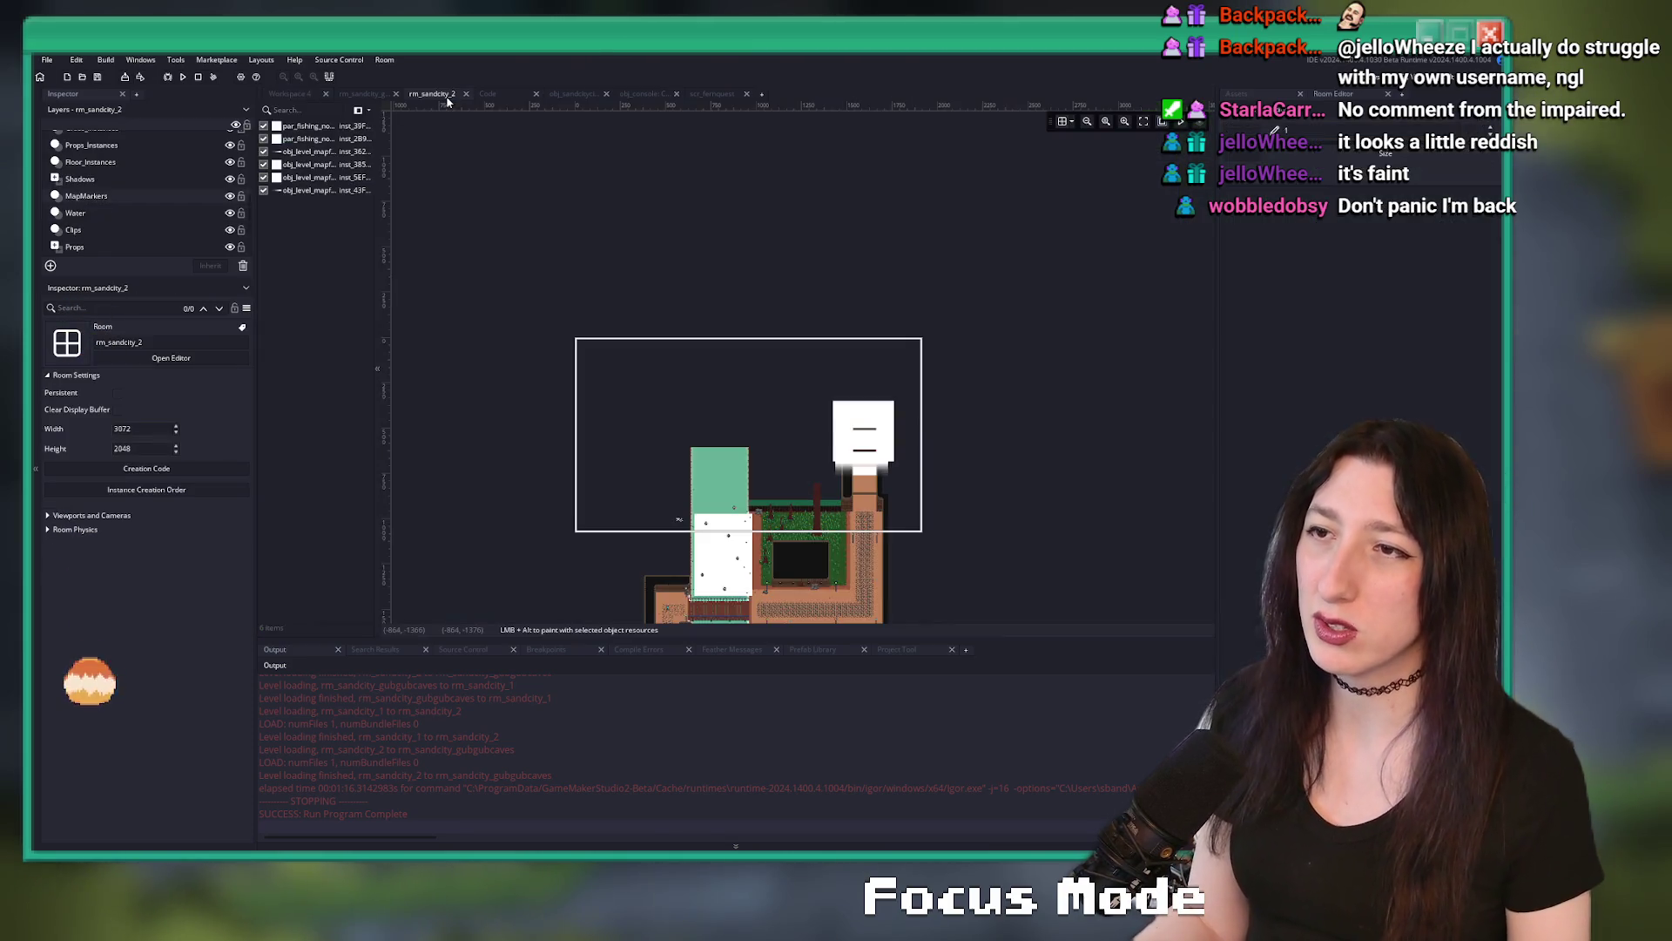
left_click(592, 94)
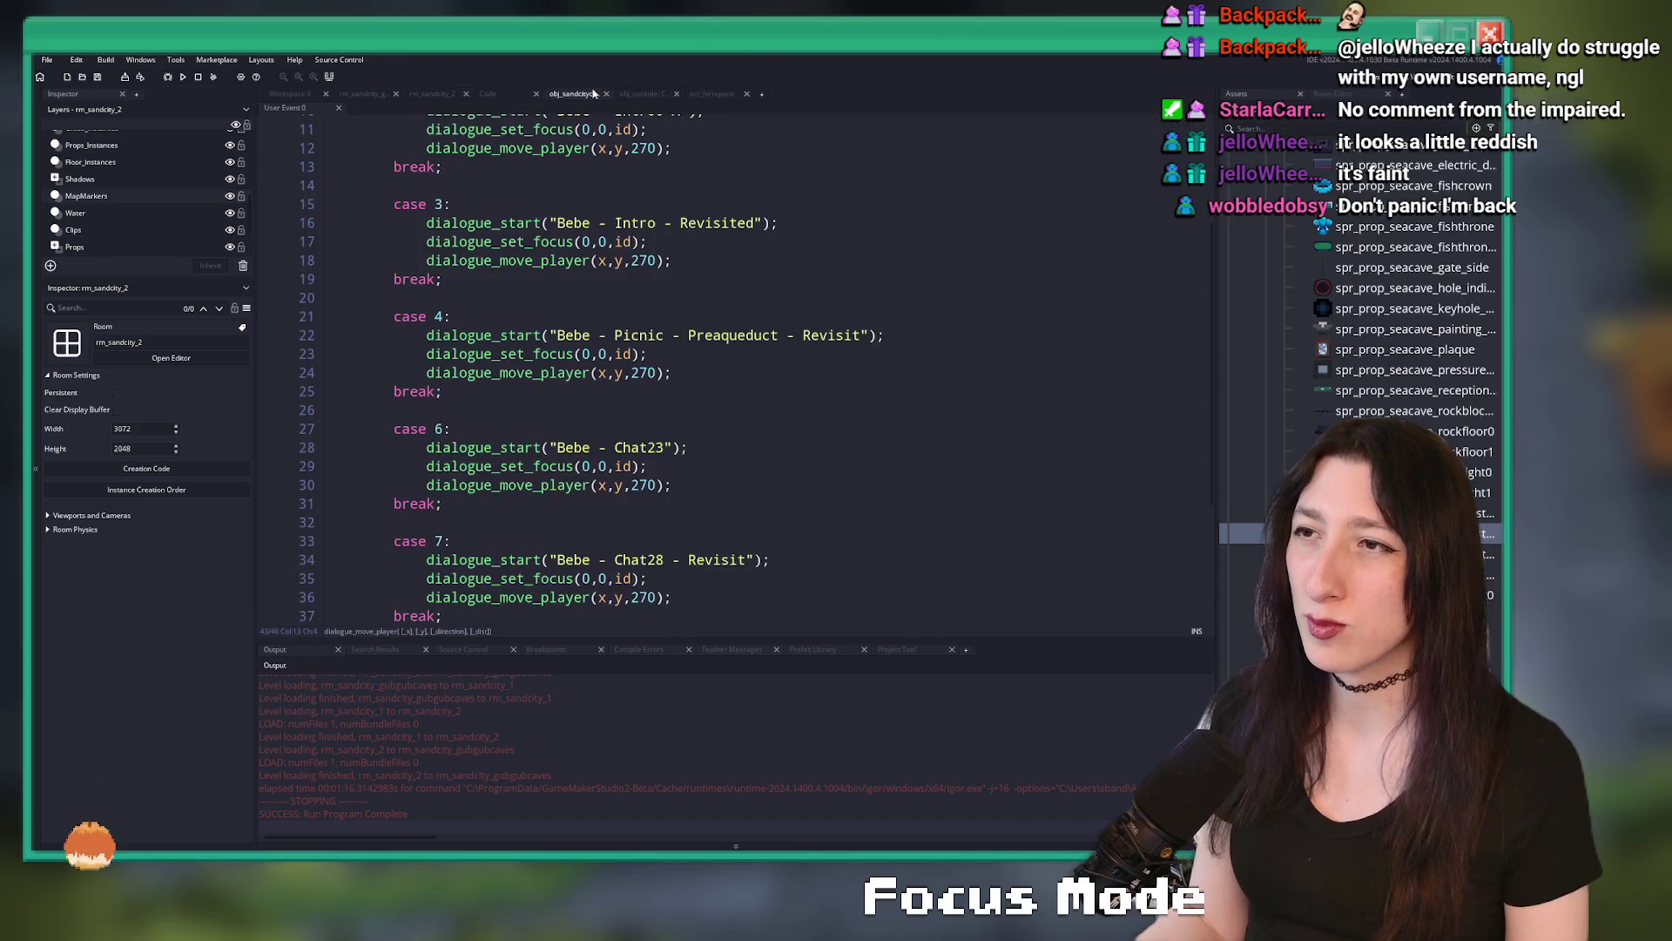
left_click(708, 94)
left_click(488, 94)
left_click(435, 94)
left_click(363, 94)
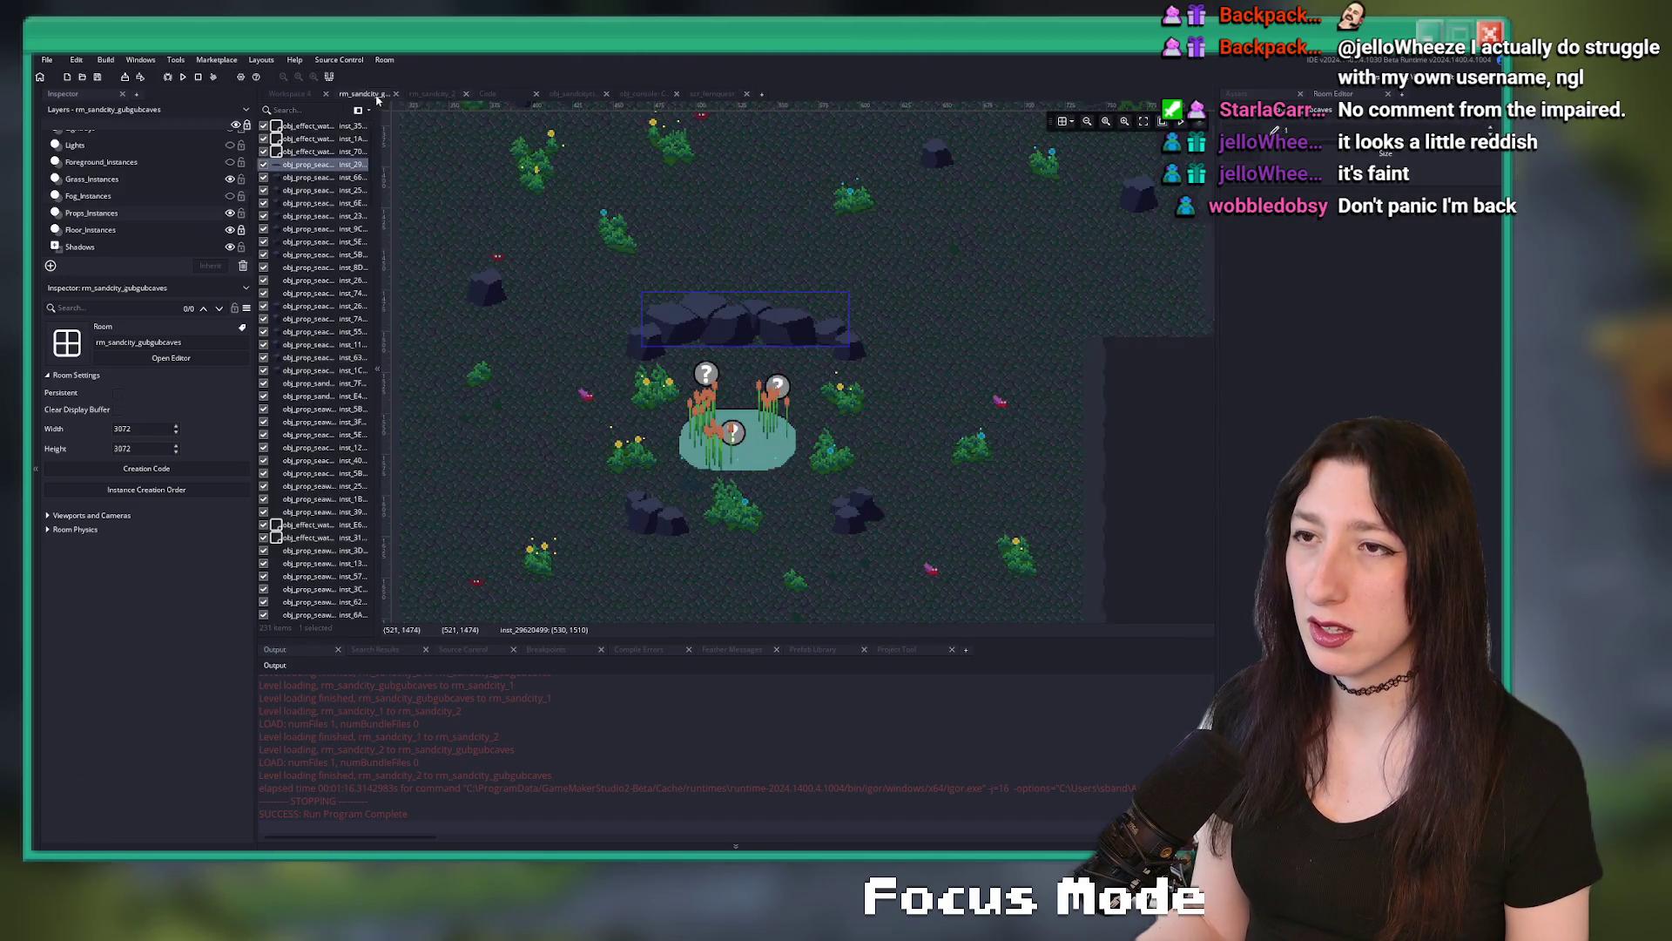
- Select the Encounters layer and the bottom level transition leading to rm_sandcity_1
scroll(134, 197, "down", 5)
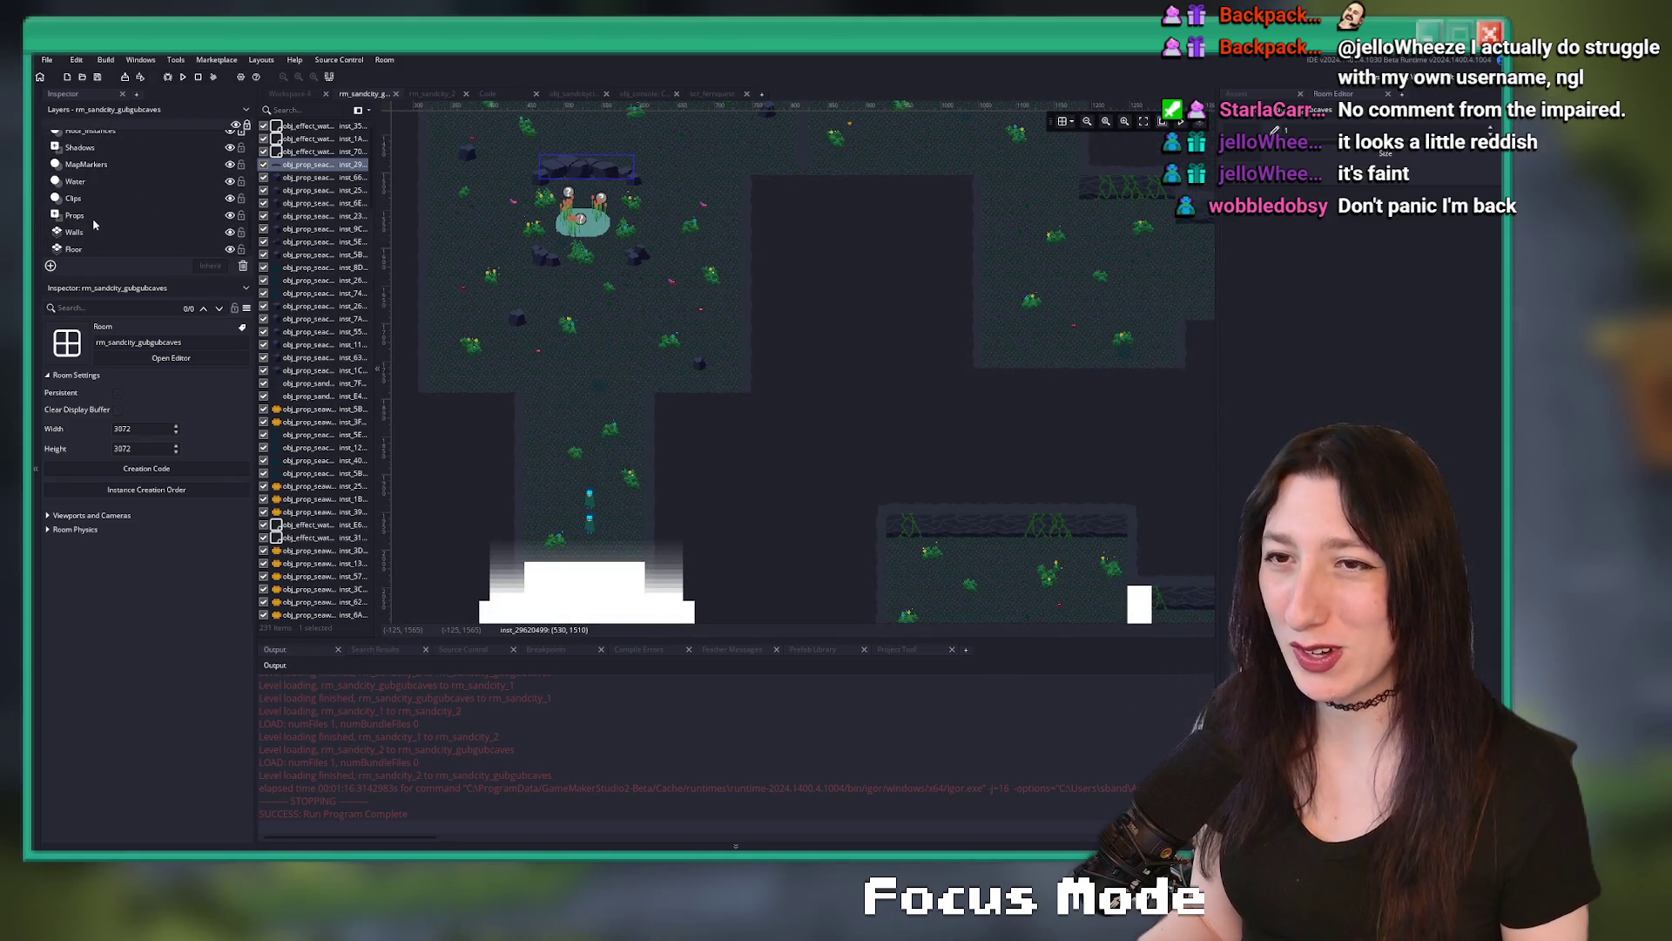
scroll(95, 222, "up", 5)
scroll(103, 209, "up", 2)
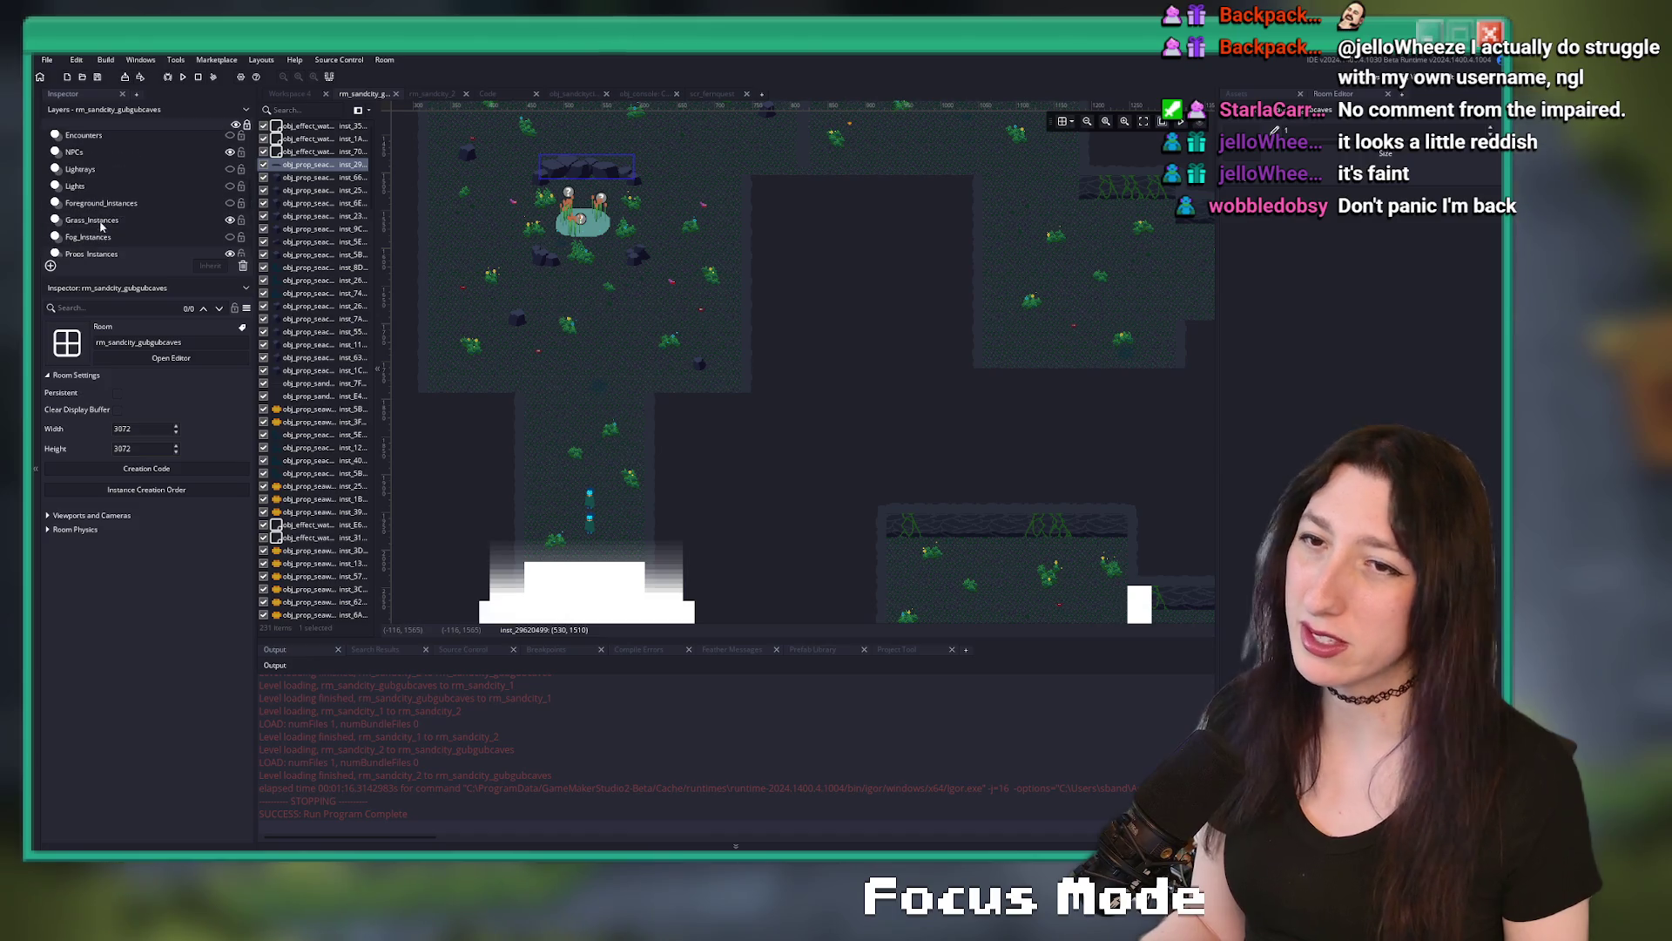
left_click(119, 139)
scroll(566, 392, "down", 3)
left_click(597, 438)
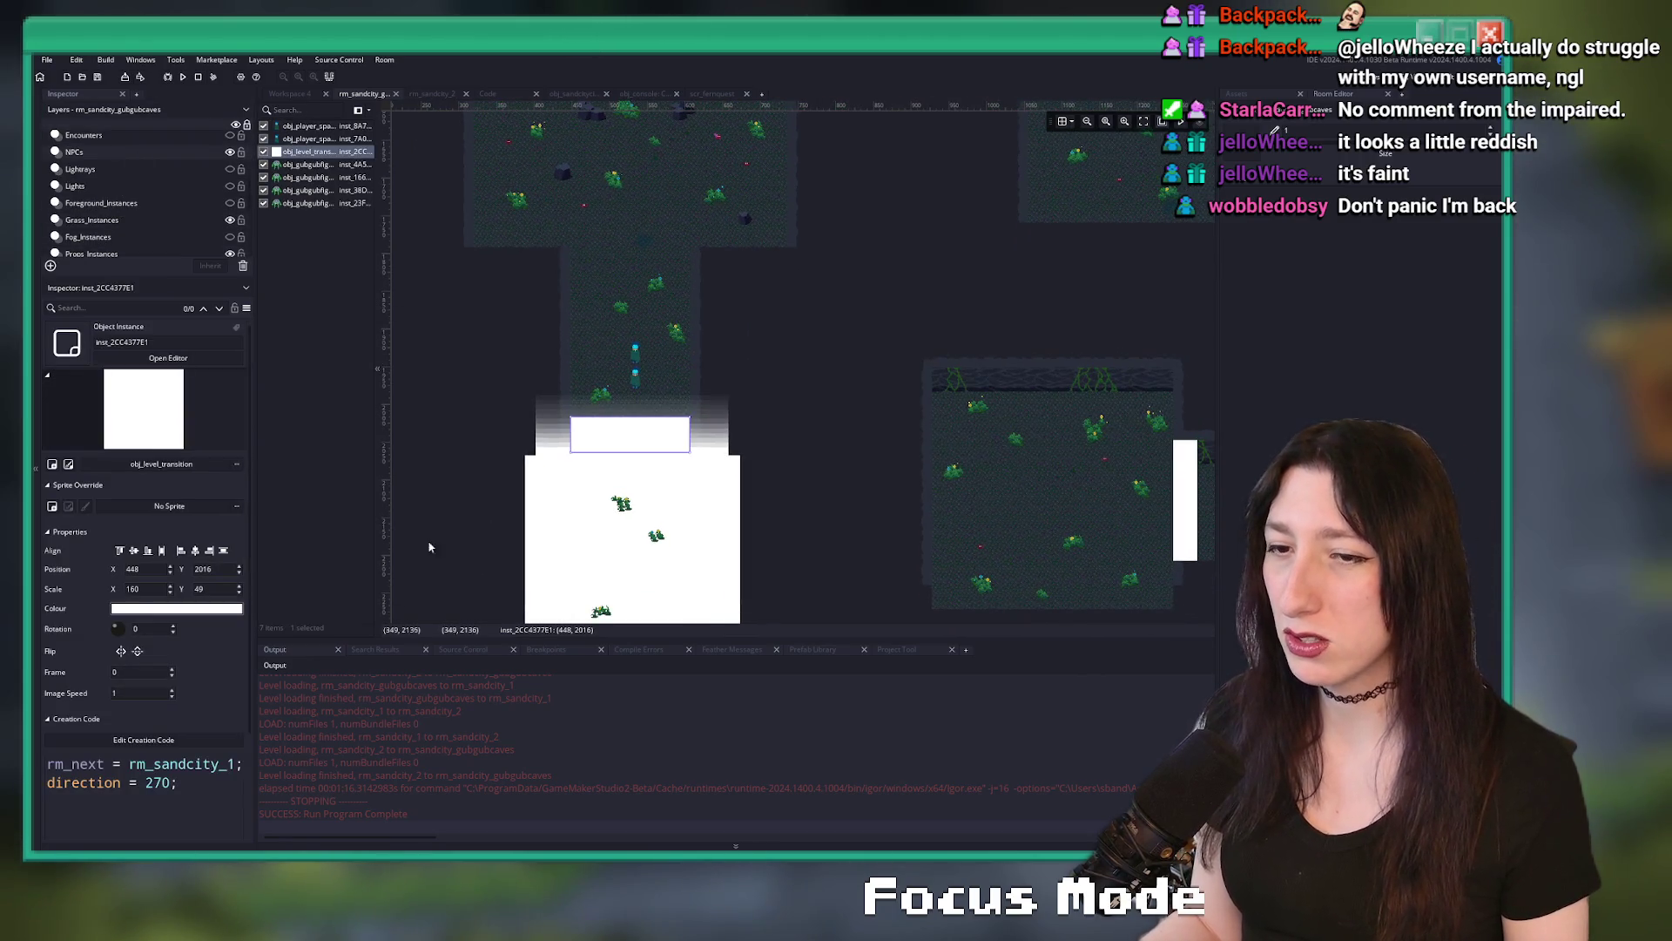
left_click(206, 743)
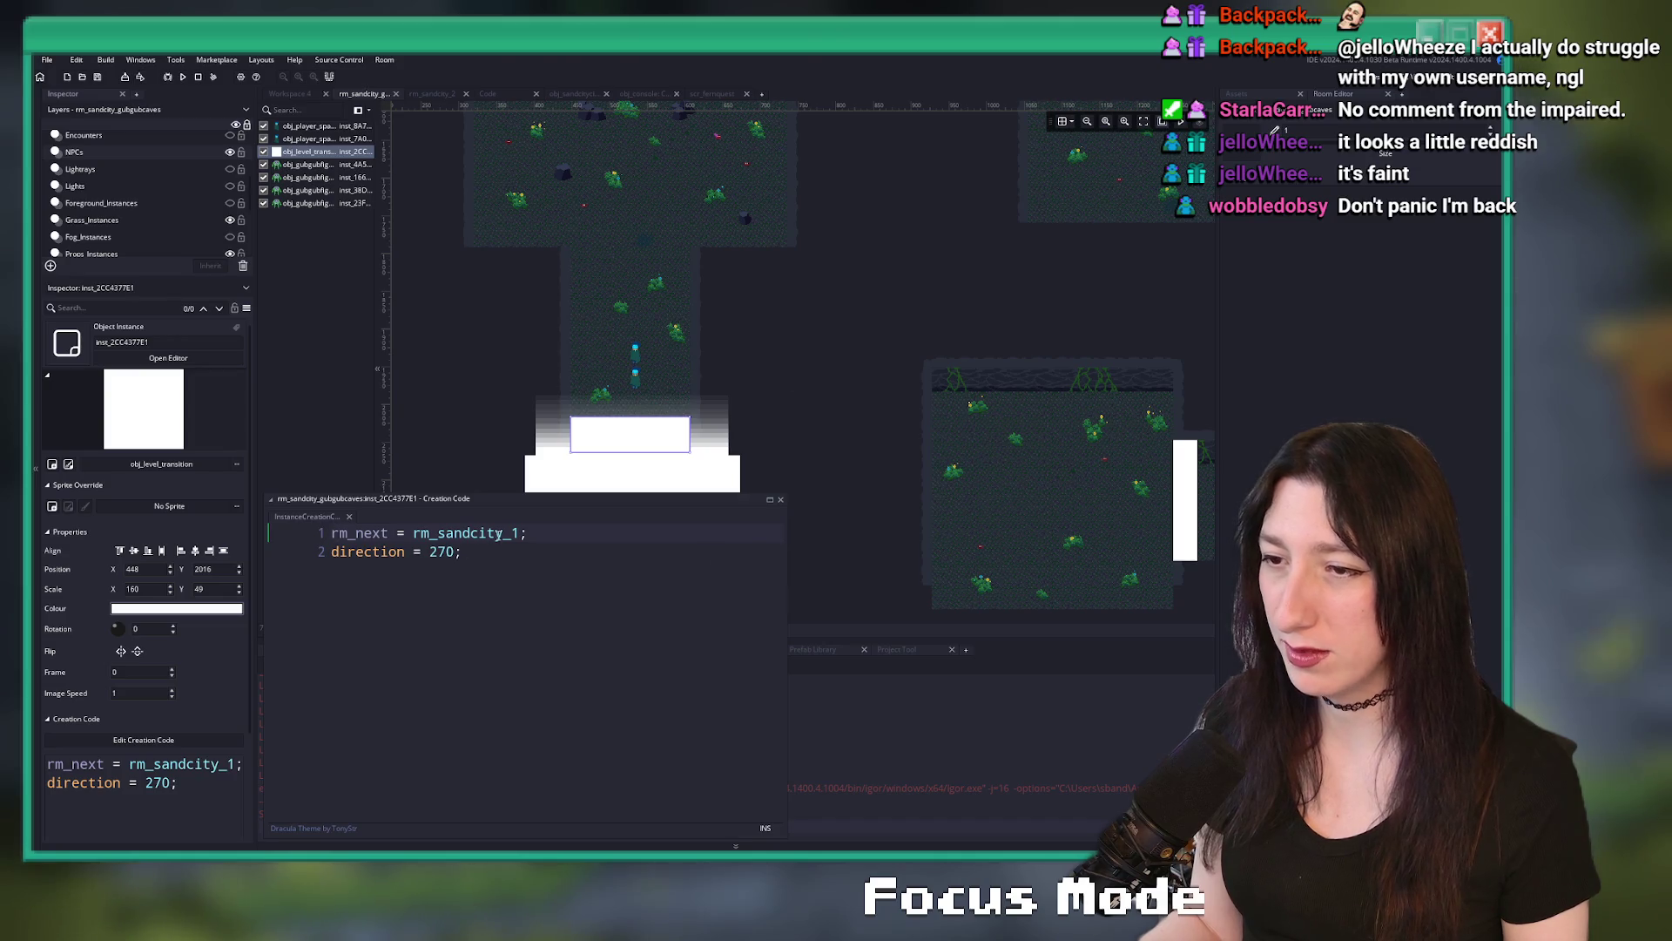
type("2")
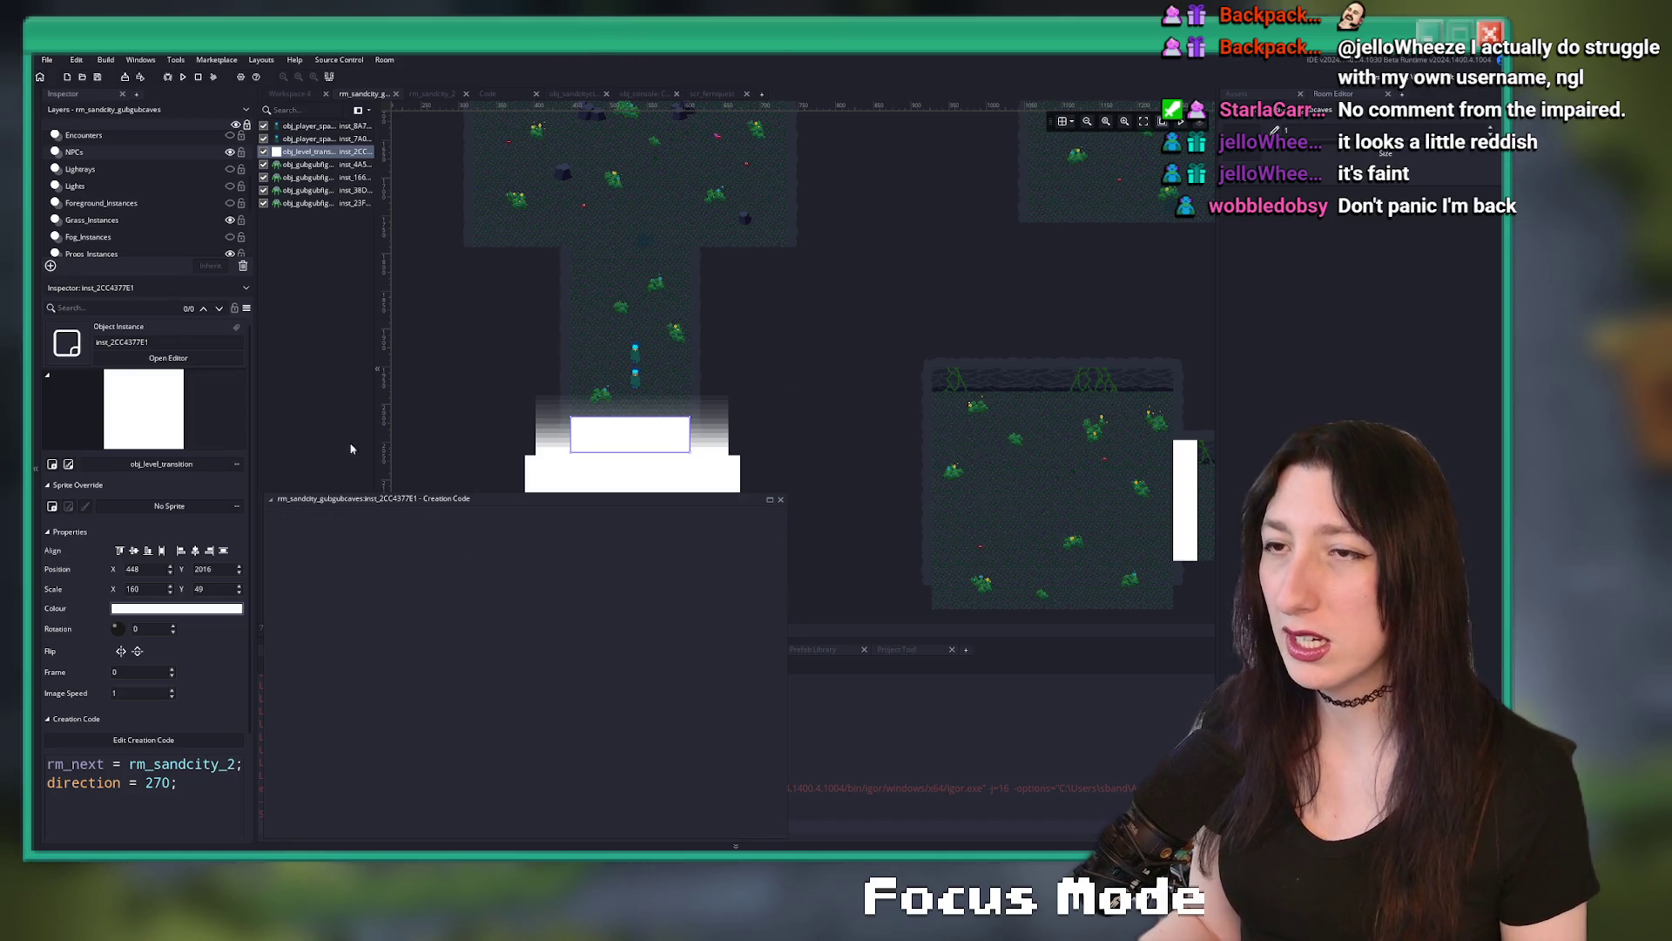
left_click(781, 499)
middle_click(182, 764)
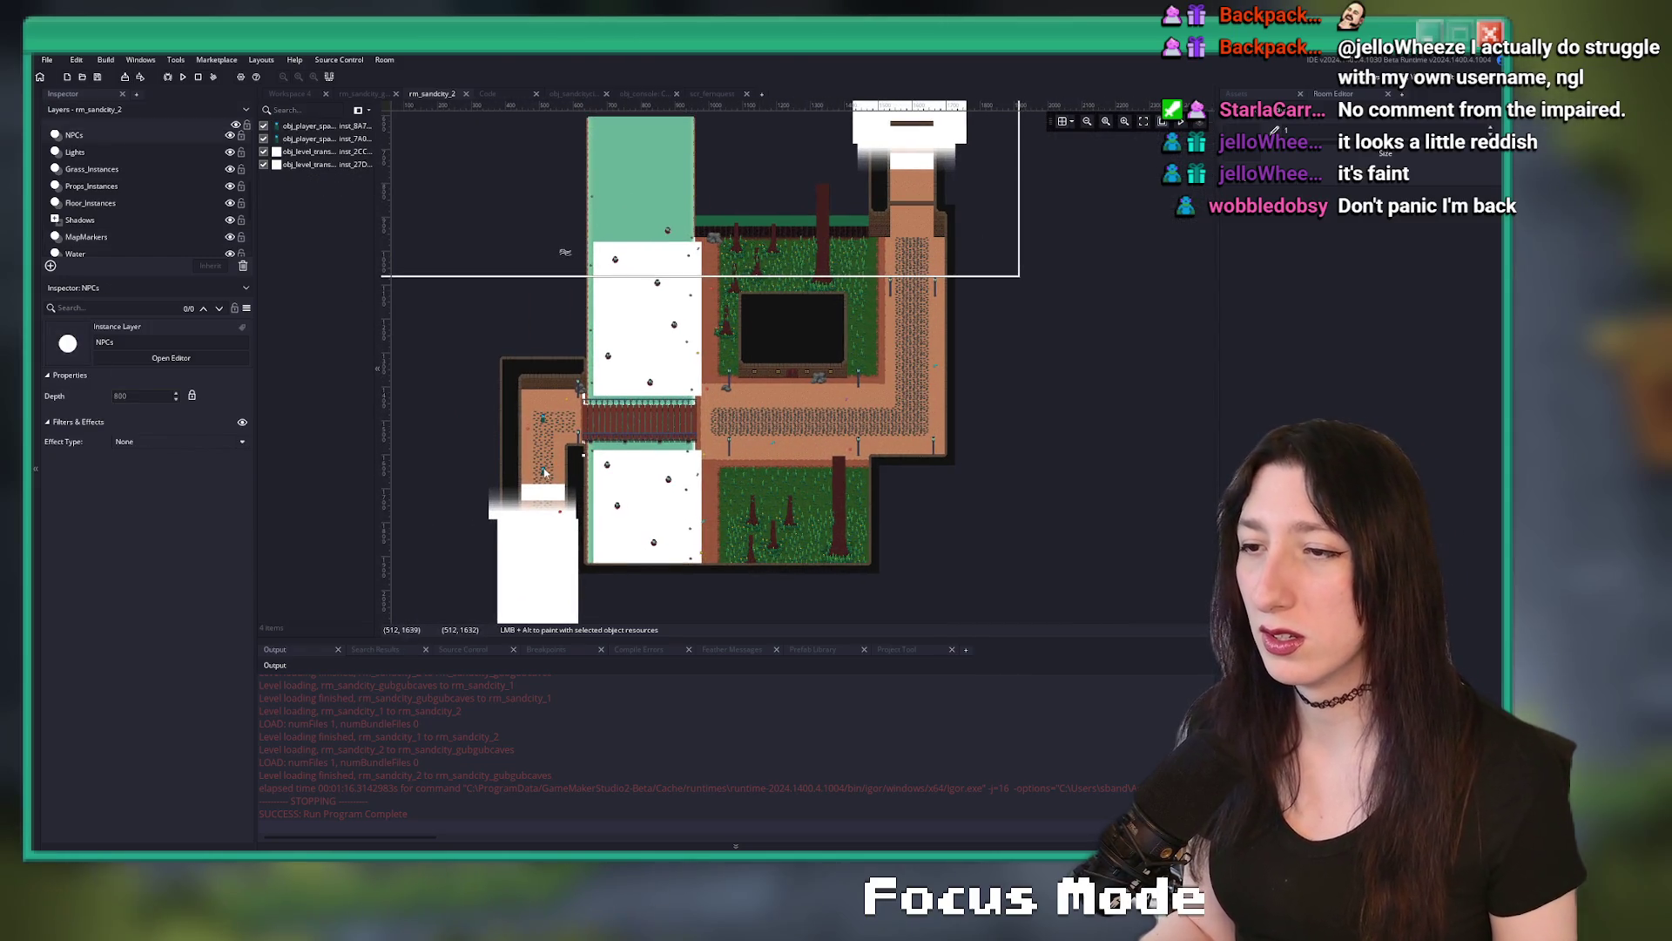
left_click(546, 472)
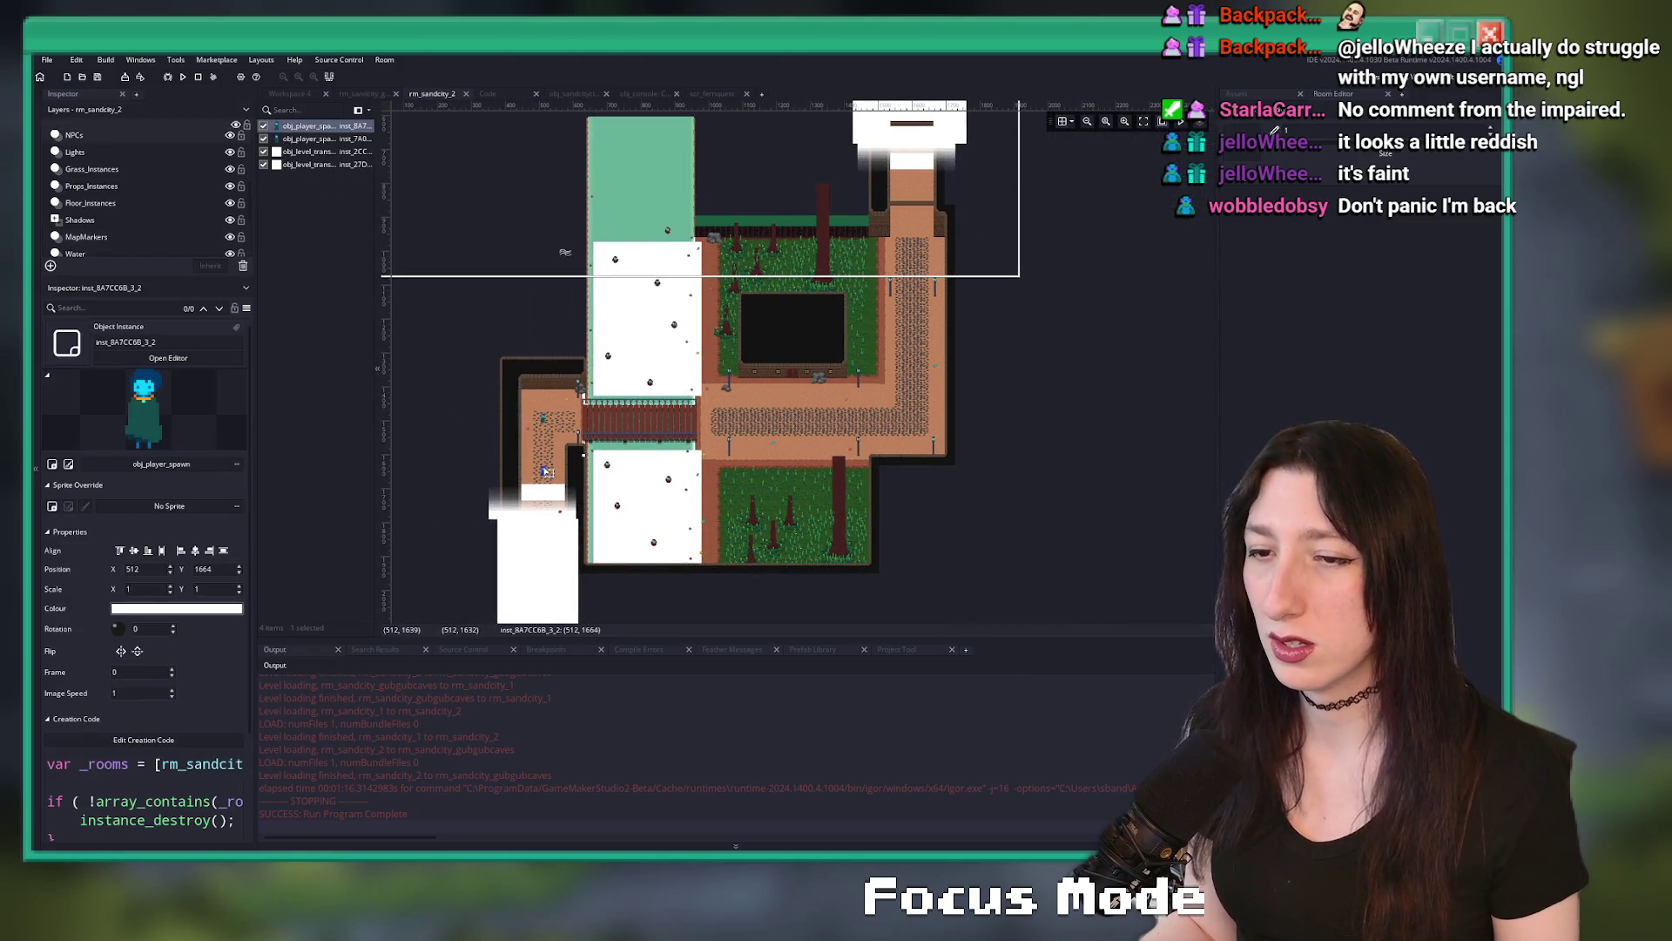
scroll(188, 671, "down", 2)
left_click(200, 658)
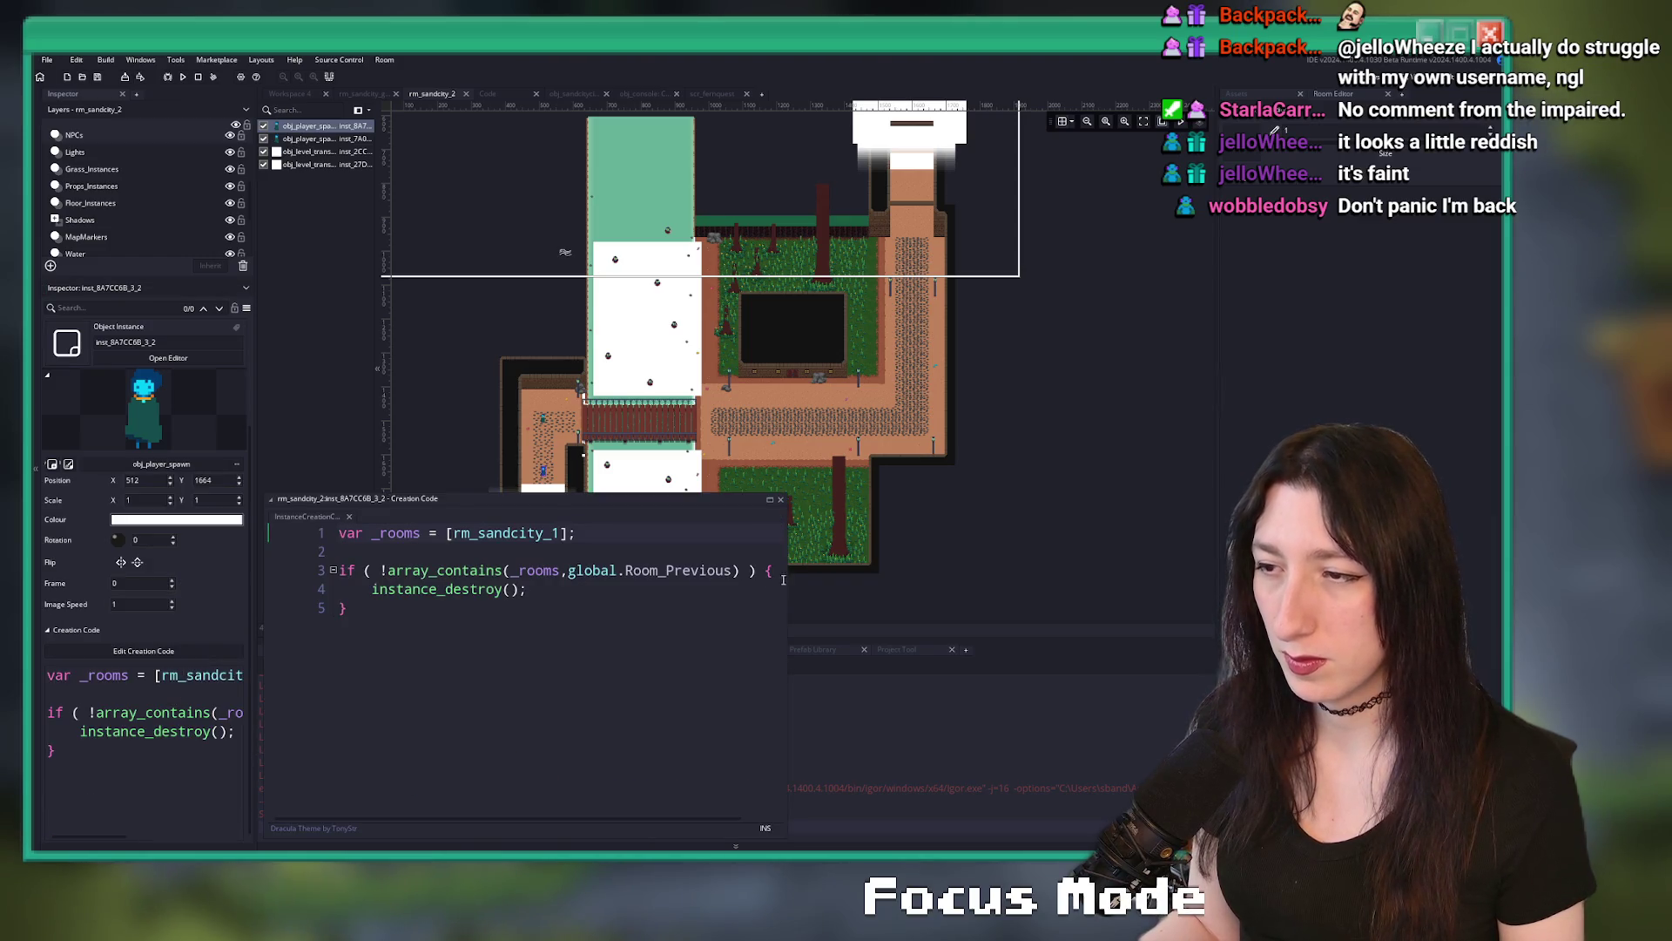
left_click(461, 533)
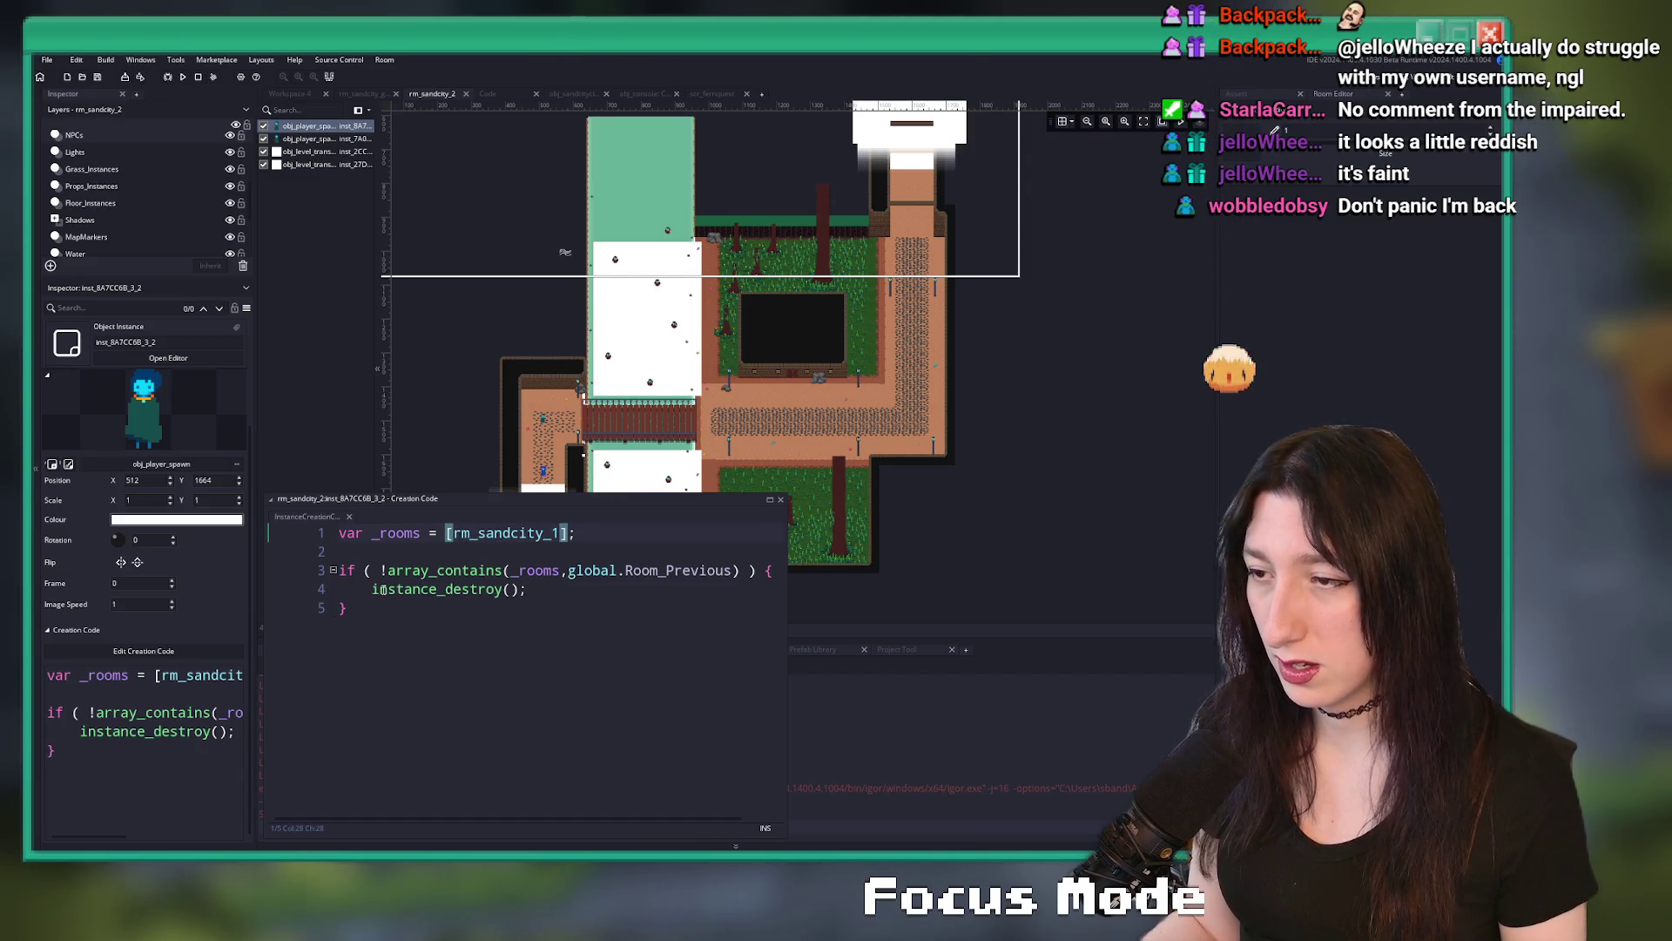
key("Escape")
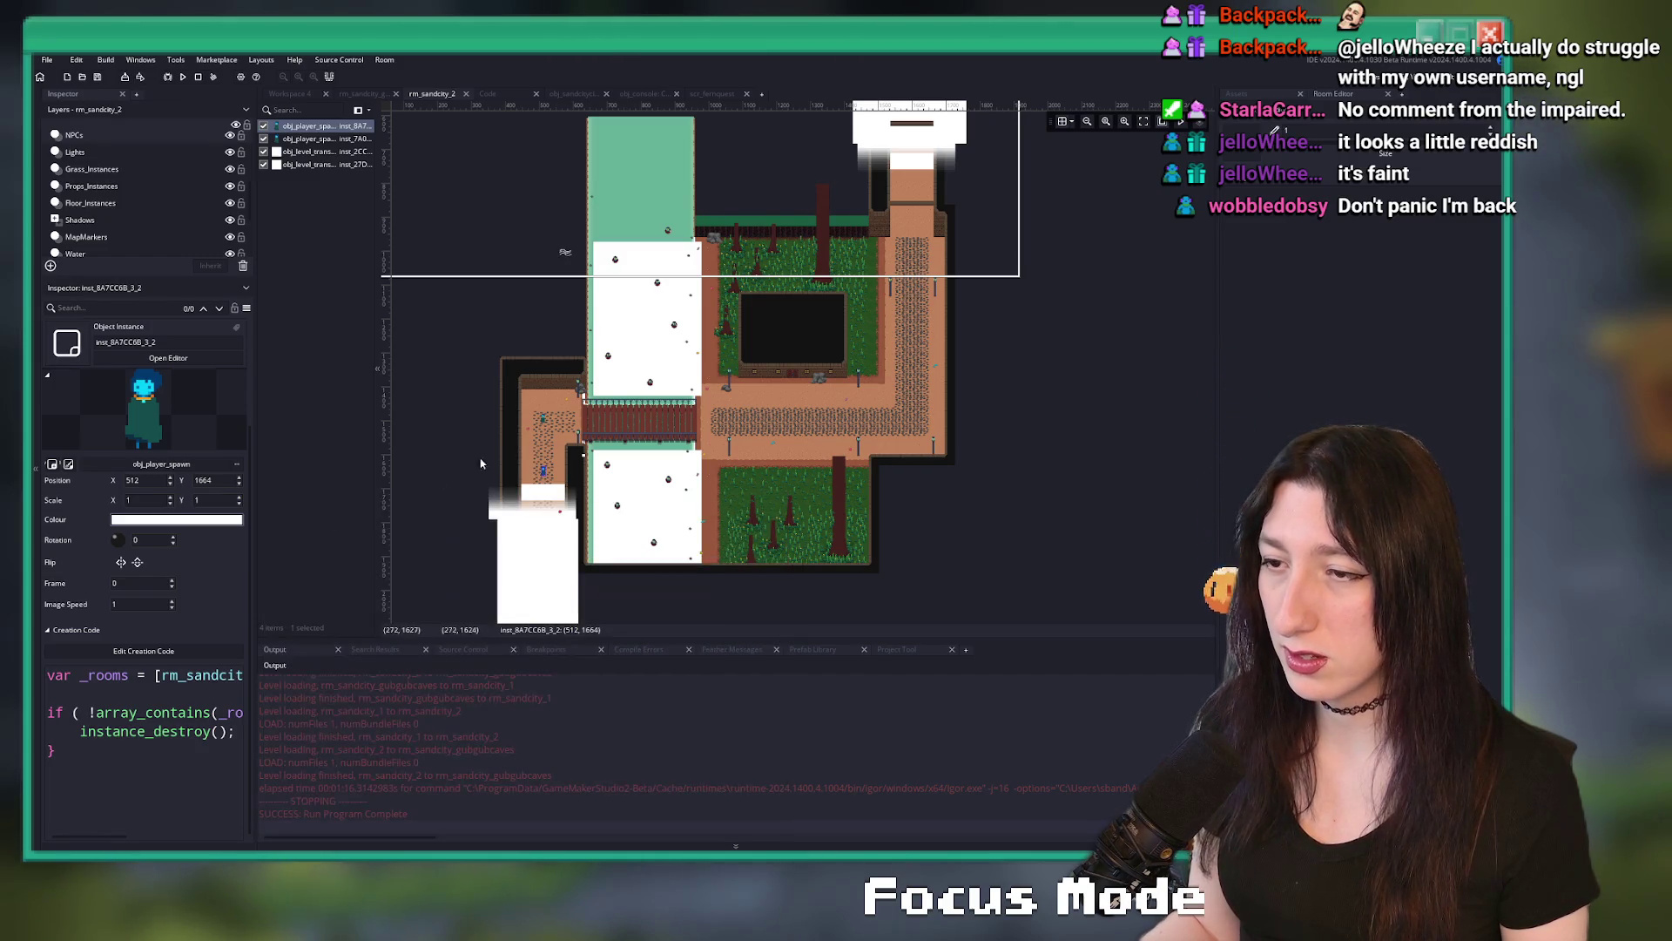
- Append rm_sandcity_gubgubcaves after rm_sandcity_1 in the inst_7A0 spawn's _rooms array
double_click(543, 421)
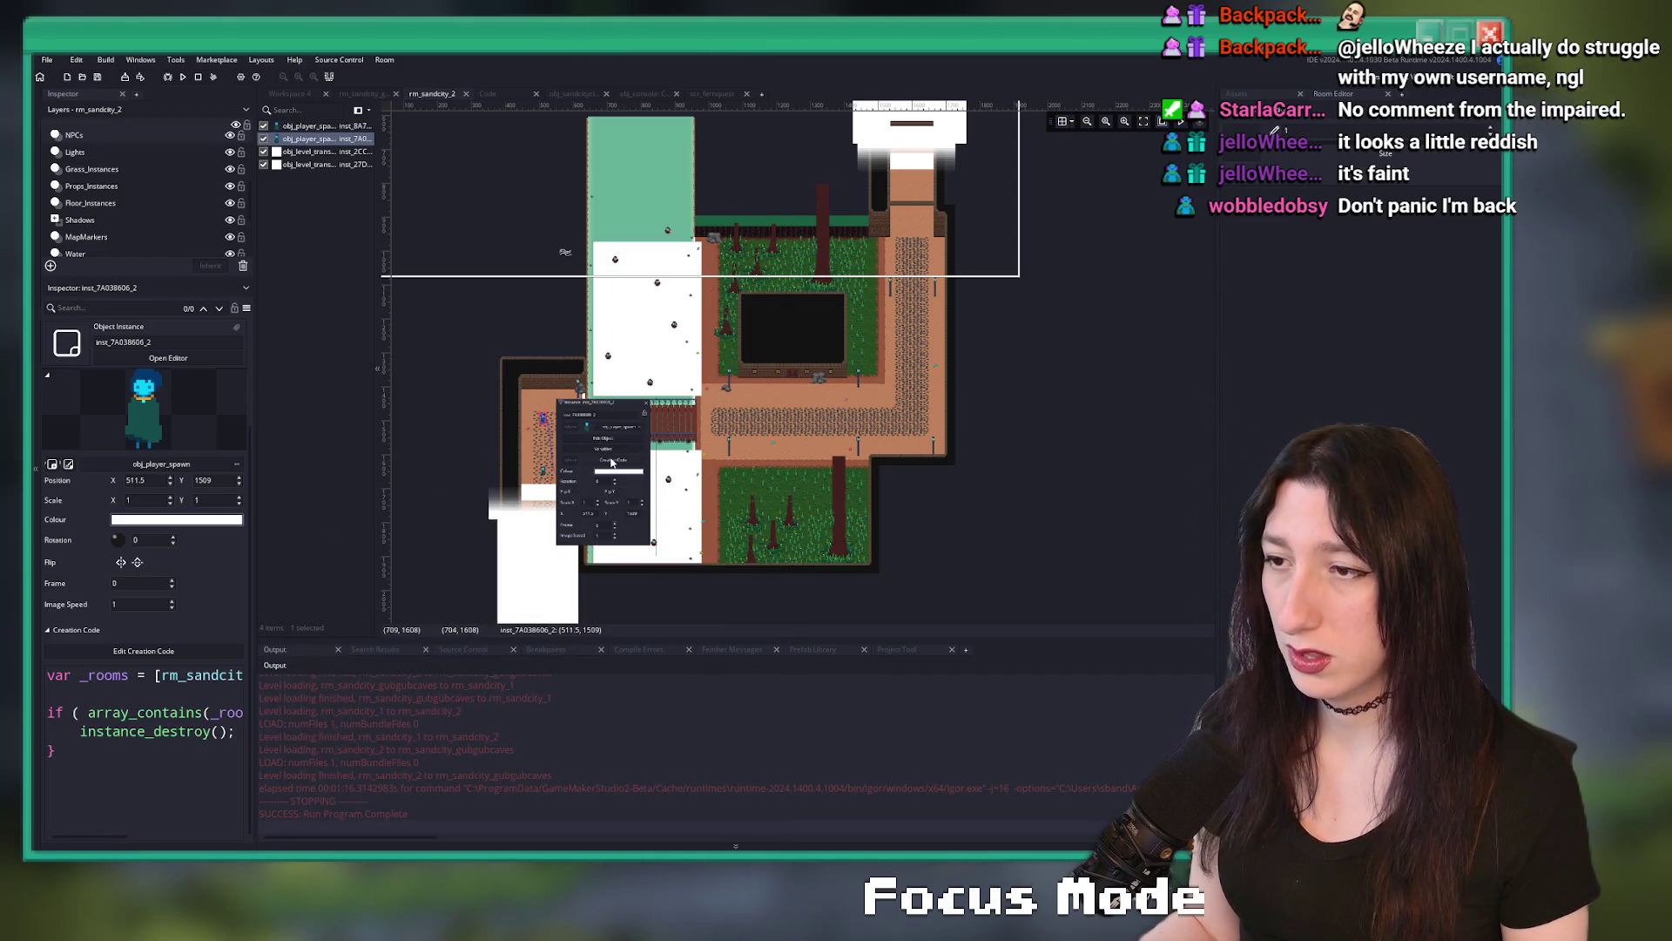
left_click(612, 454)
left_click(801, 264)
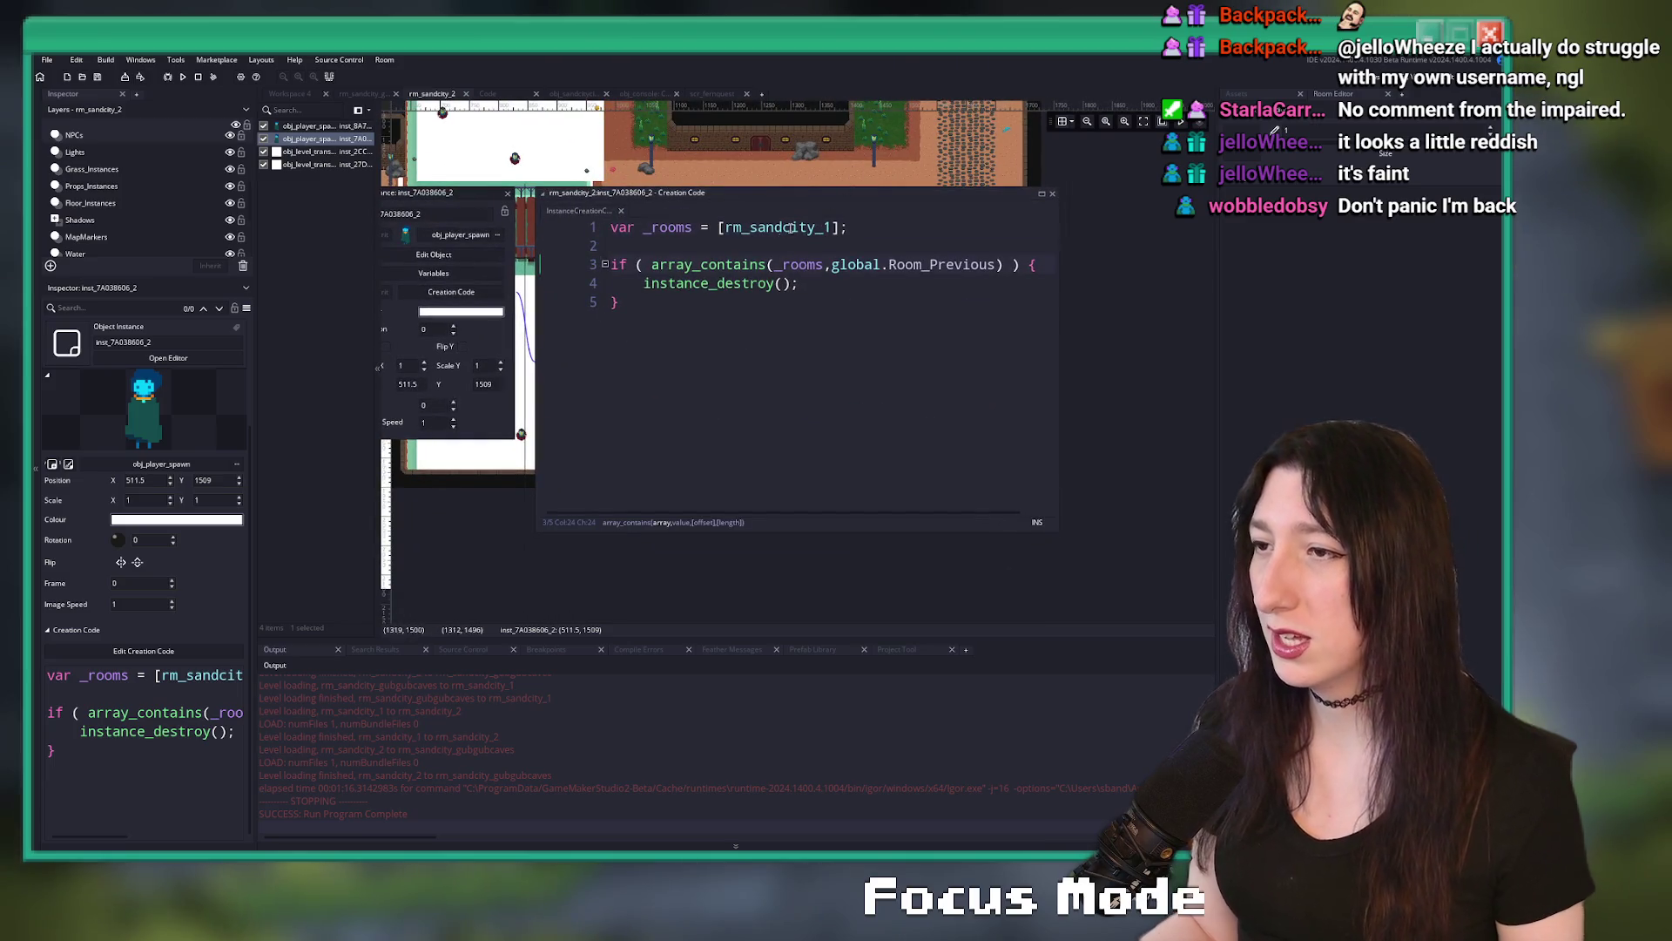
left_click(862, 314)
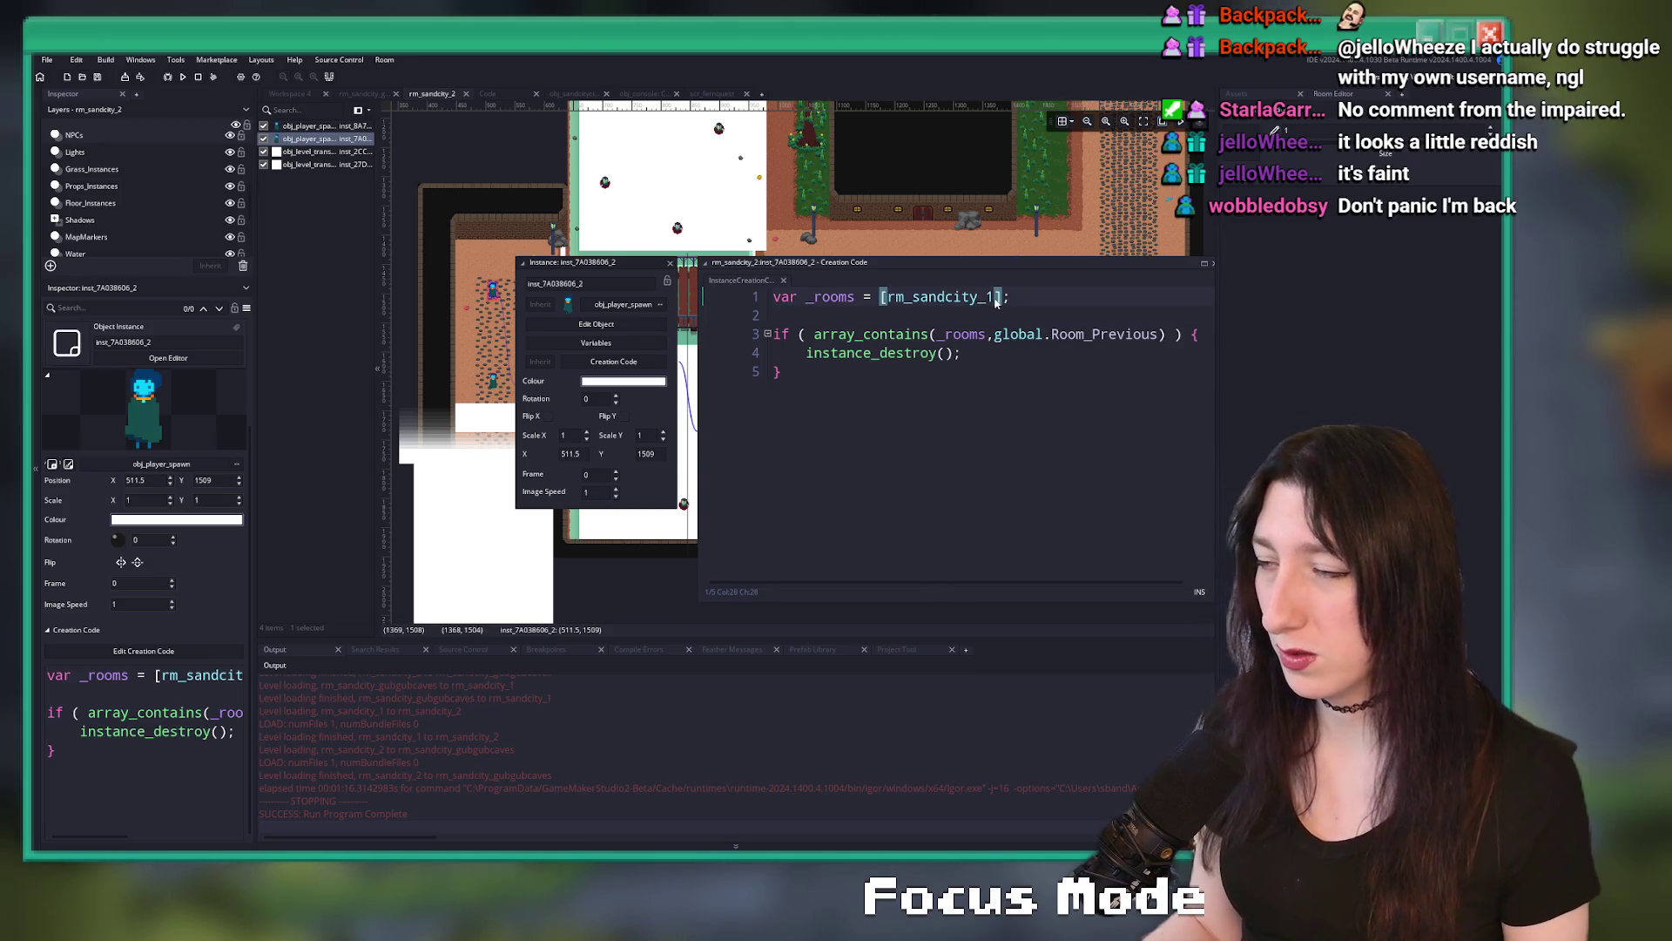
type(",rm_sandcity_2_gubgubcaves")
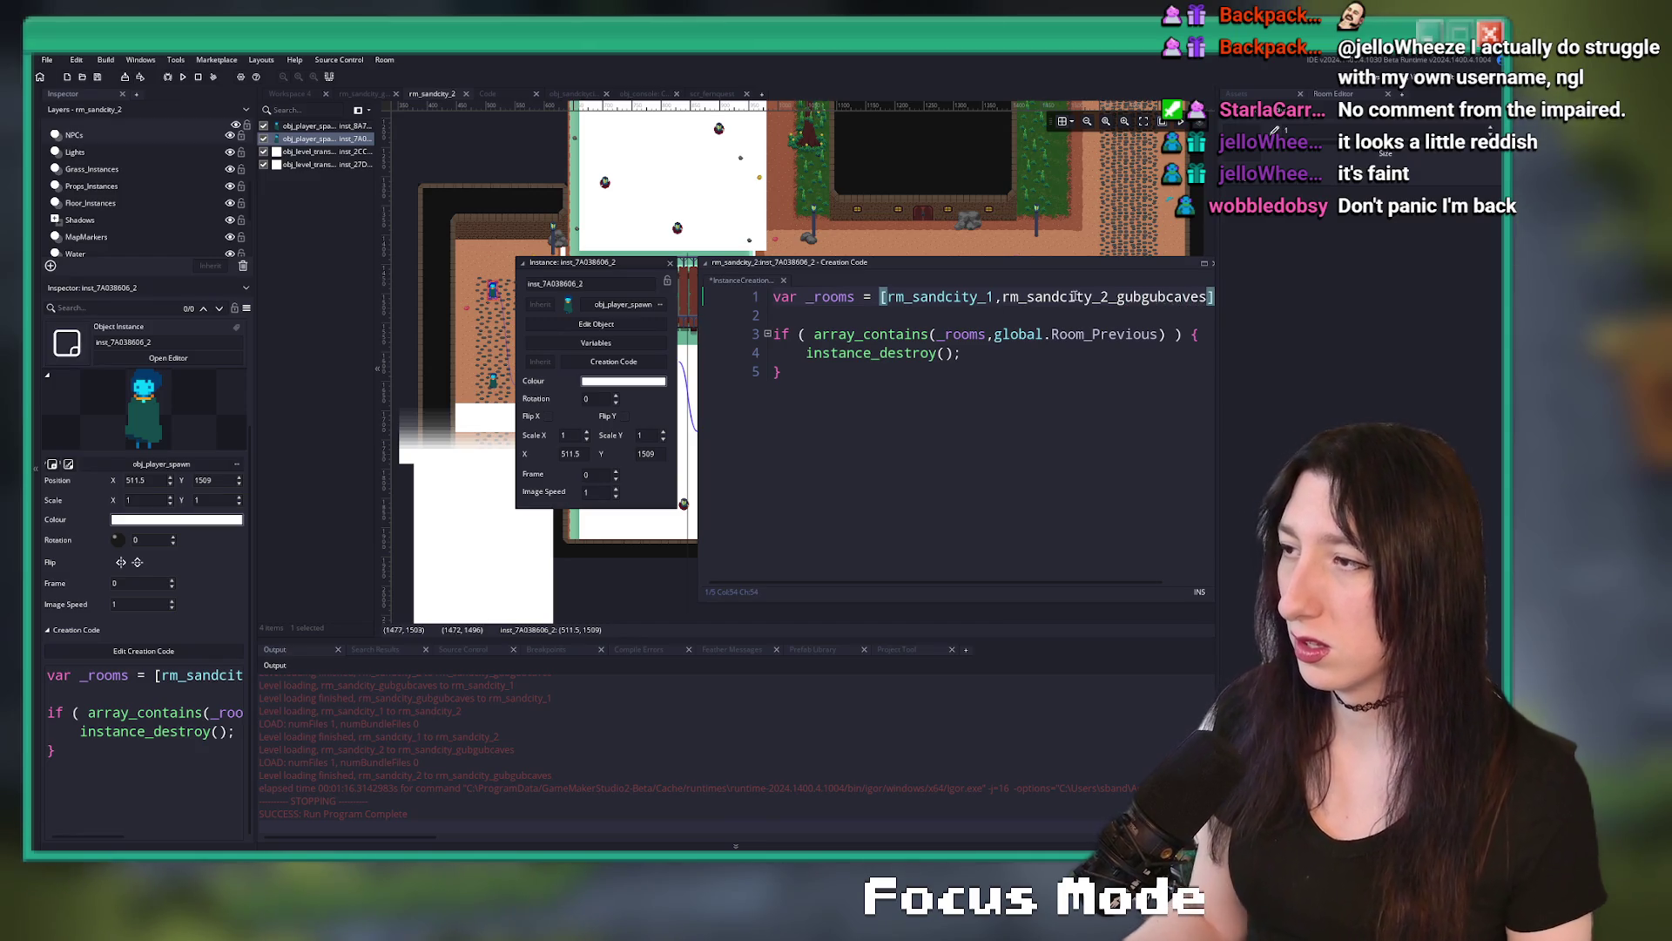
left_click(670, 263)
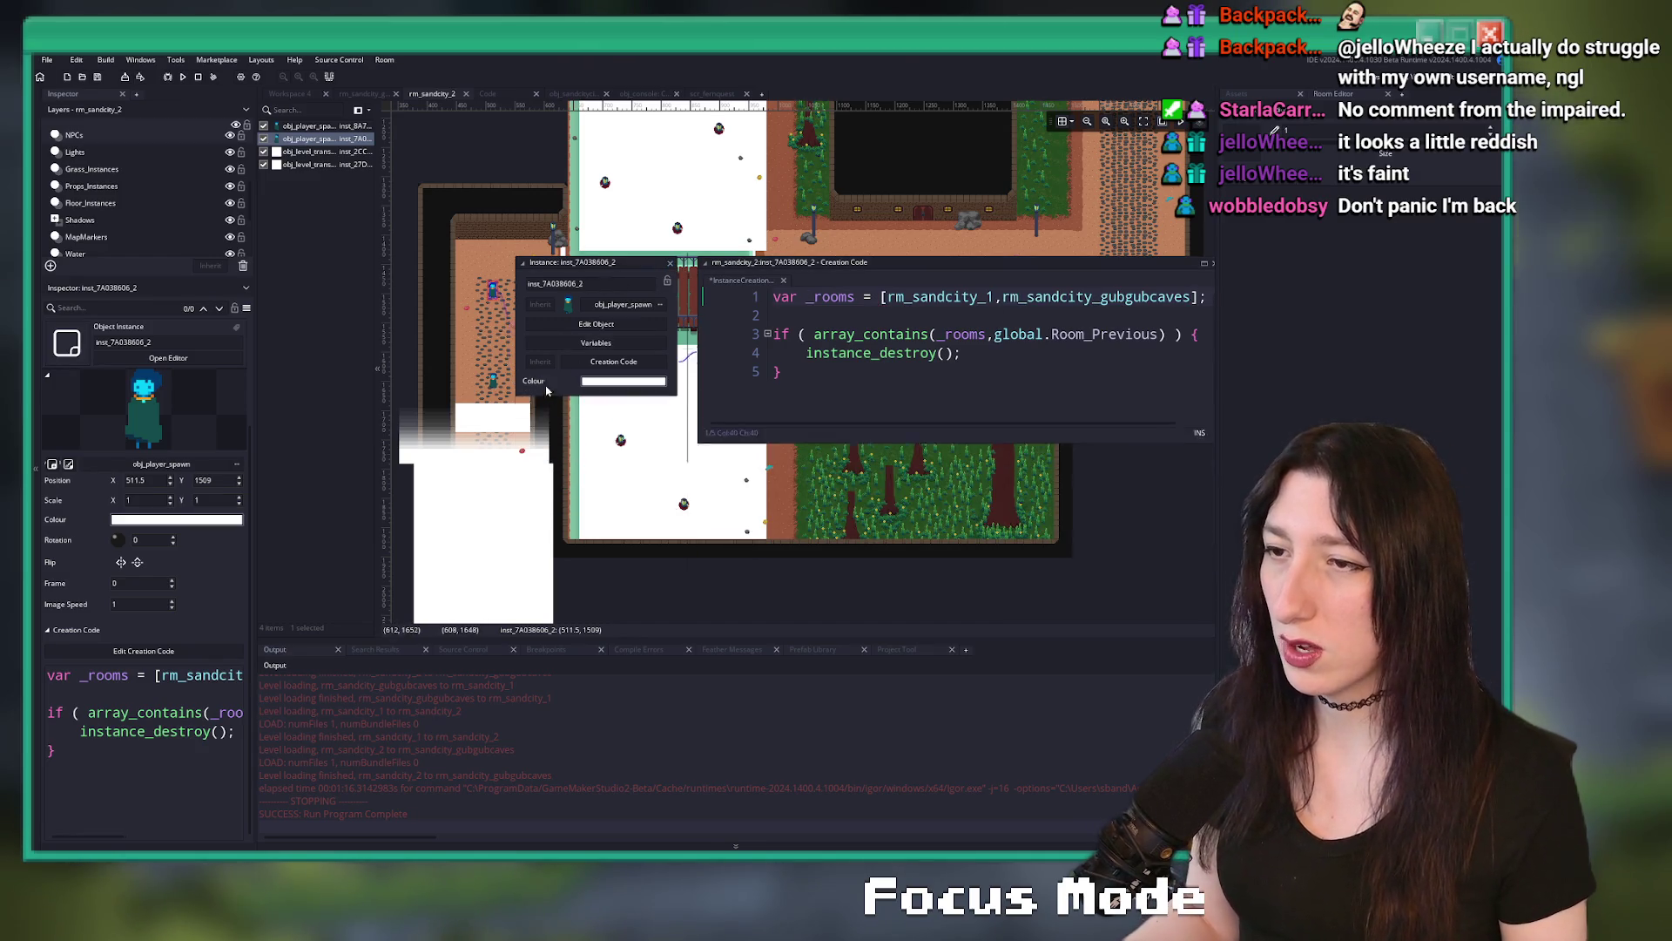
scroll(786, 246, "up", 5)
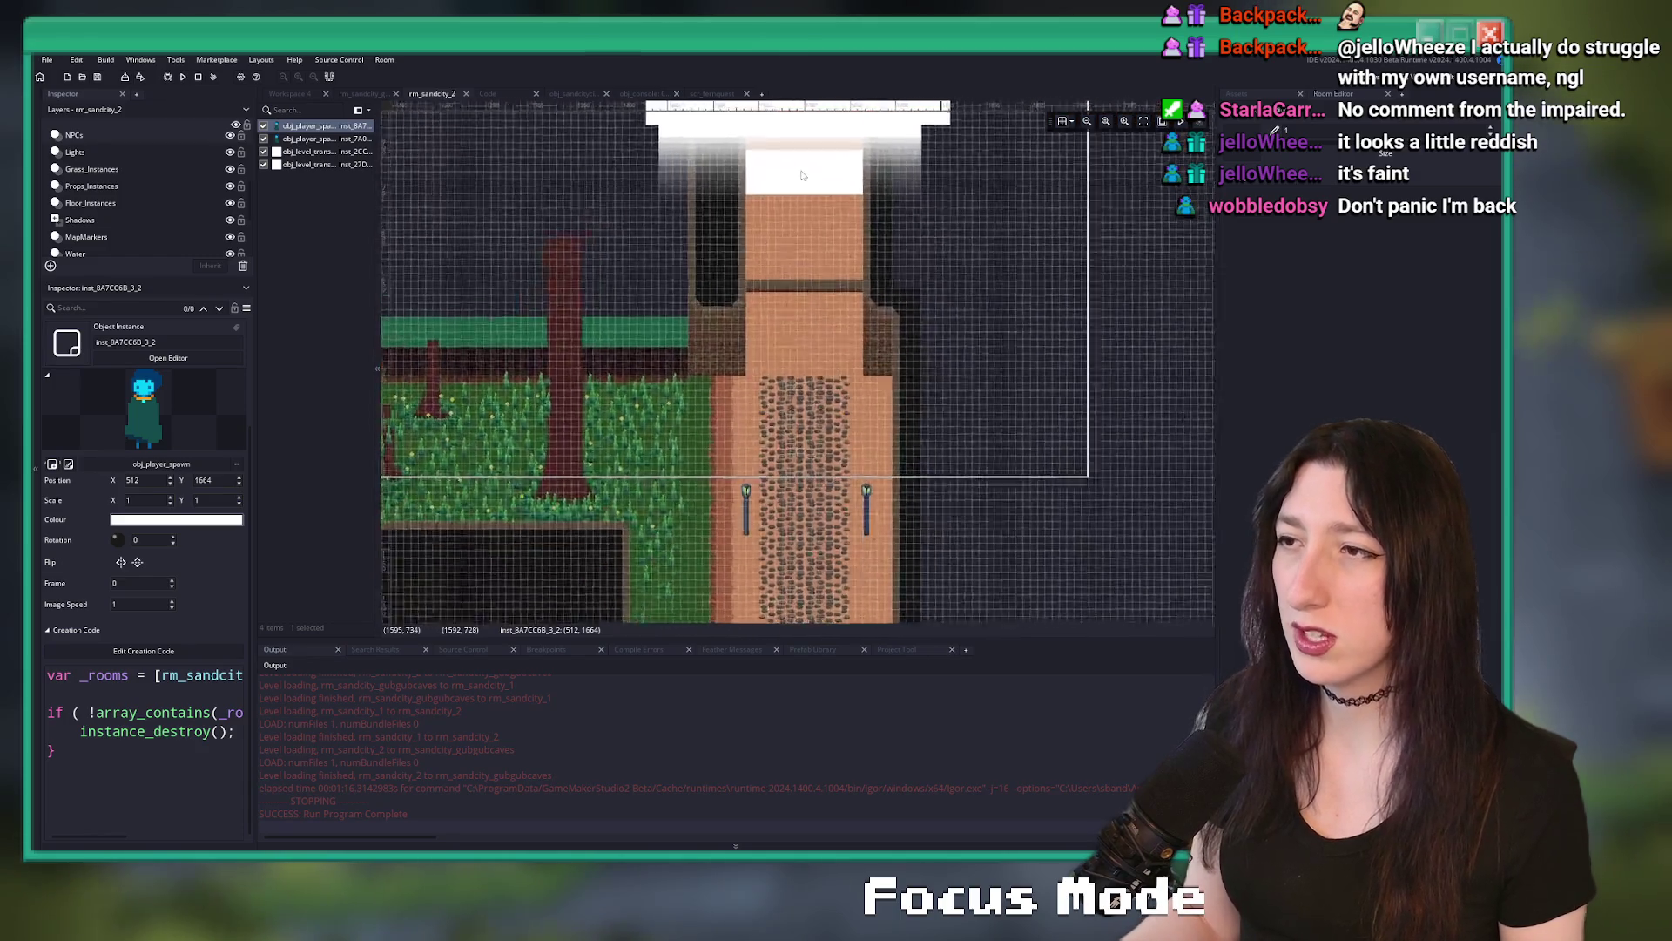
- Paste a player spawn copy at 1600, 816 and set its creation-code room to rm_sandcity_gubgubcaves
key("ctrl+v")
mouse_move(432, 137)
left_mouse_down()
mouse_move(836, 292)
mouse_move(839, 350)
left_mouse_up()
left_click(151, 651)
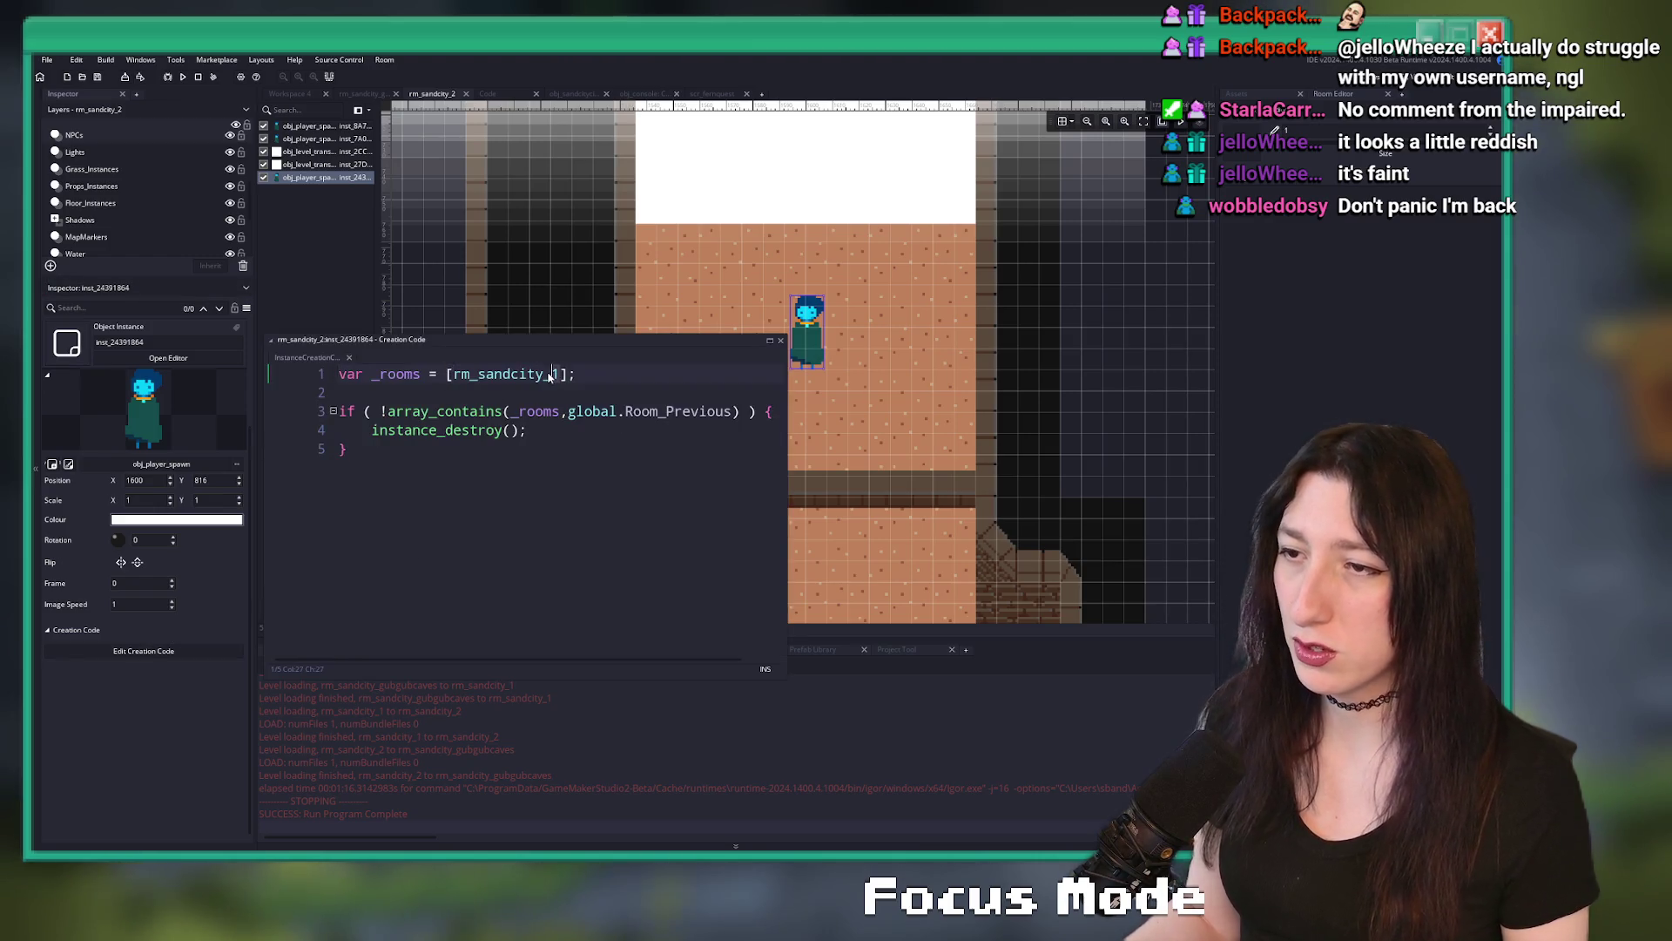
type("bgubcaves")
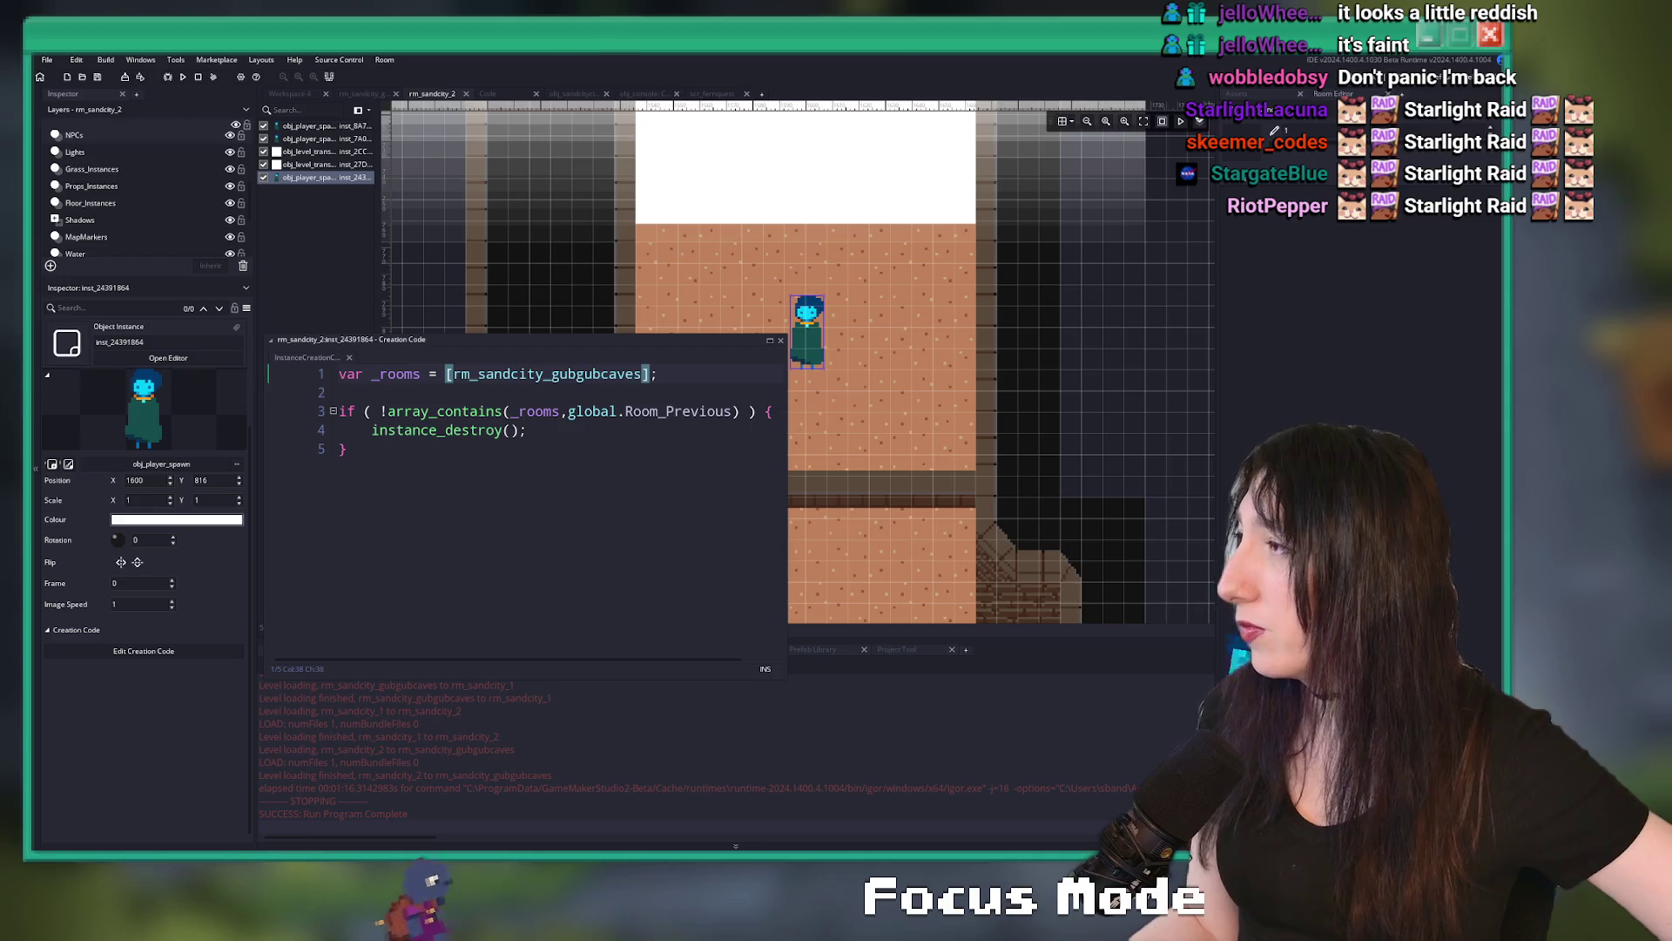
key("alt+Tab")
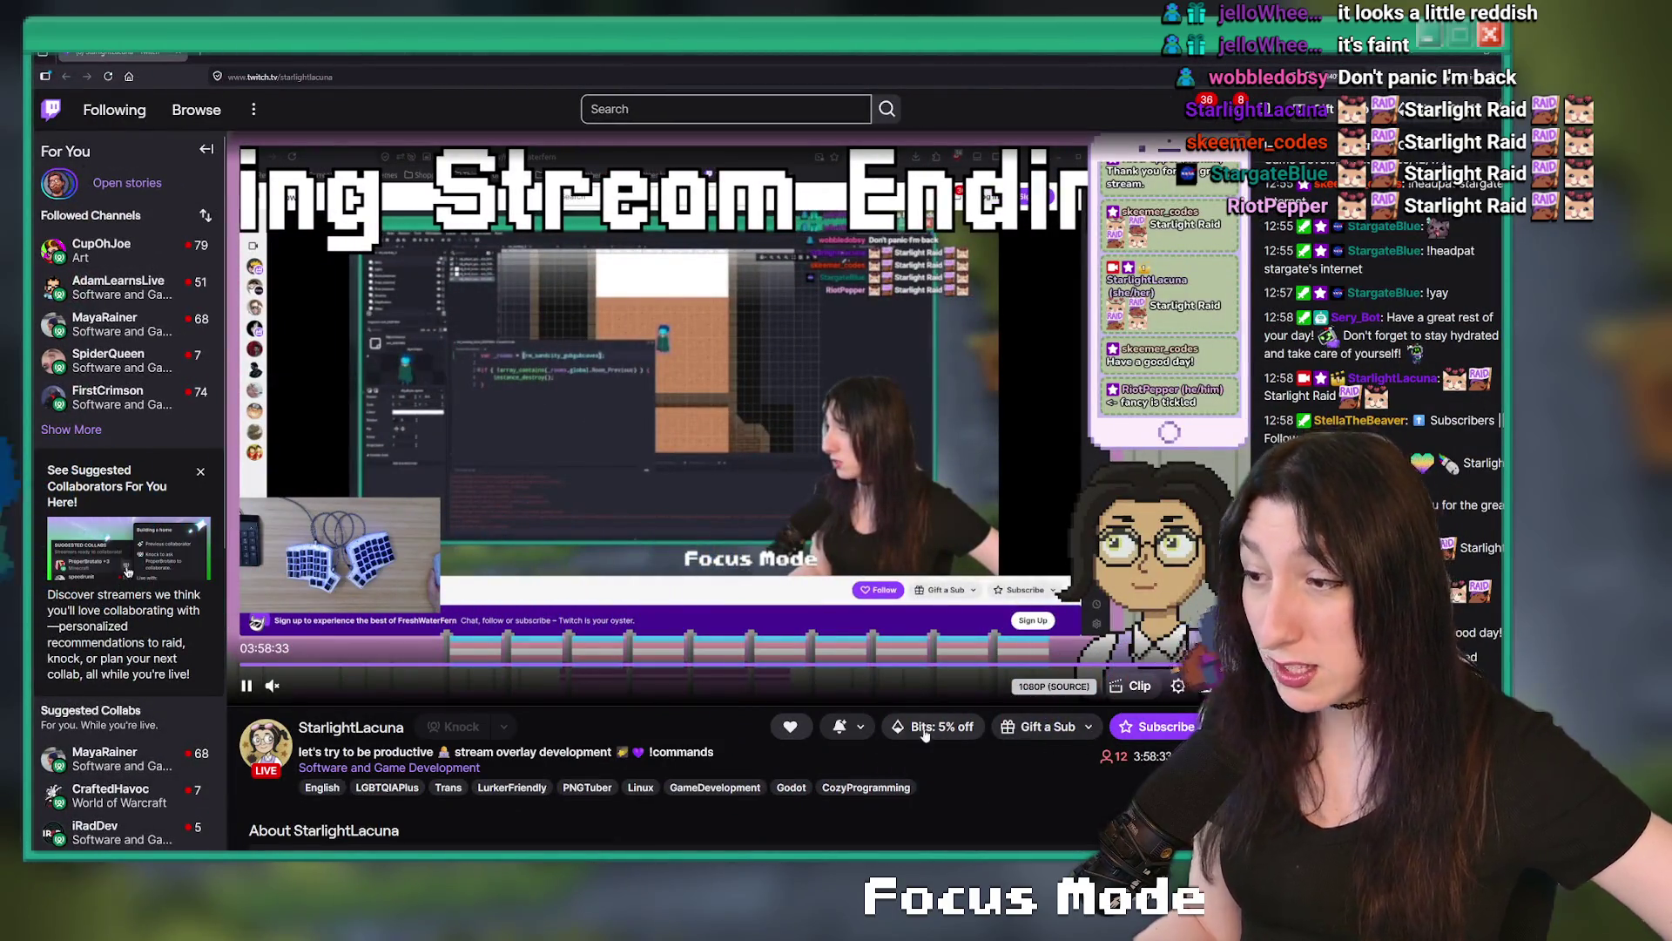
- Scroll down to the Twitch channel's About panels and back up, then return to GameMaker
scroll(790, 729, "down", 2)
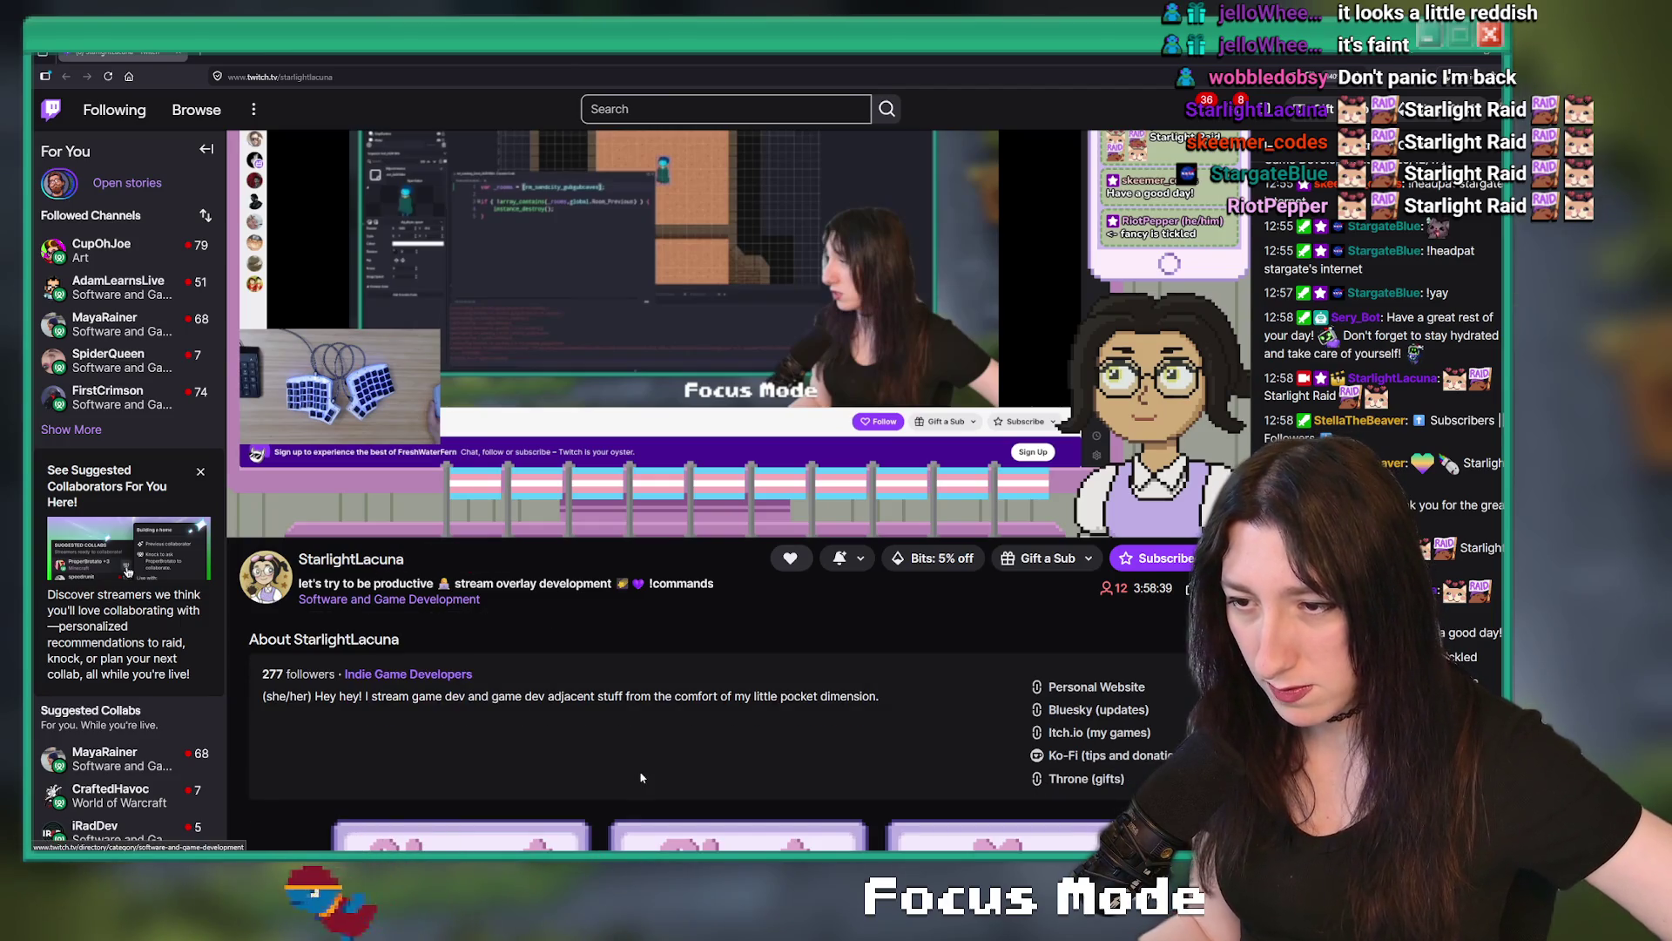
scroll(716, 697, "down", 4)
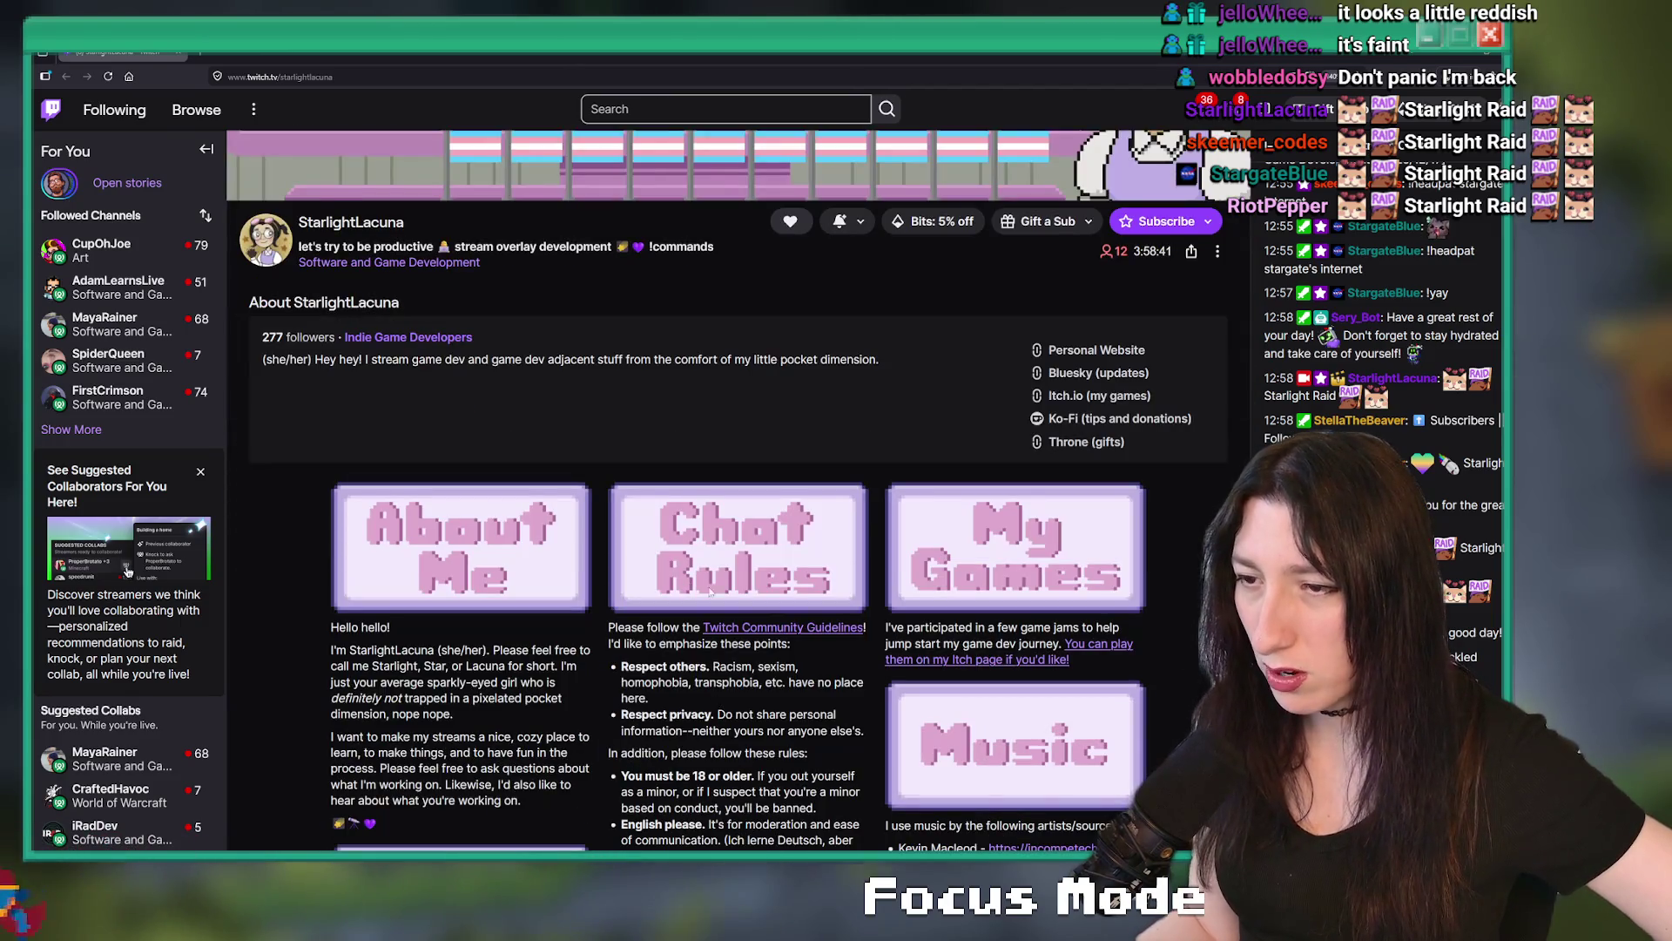
scroll(716, 697, "up", 6)
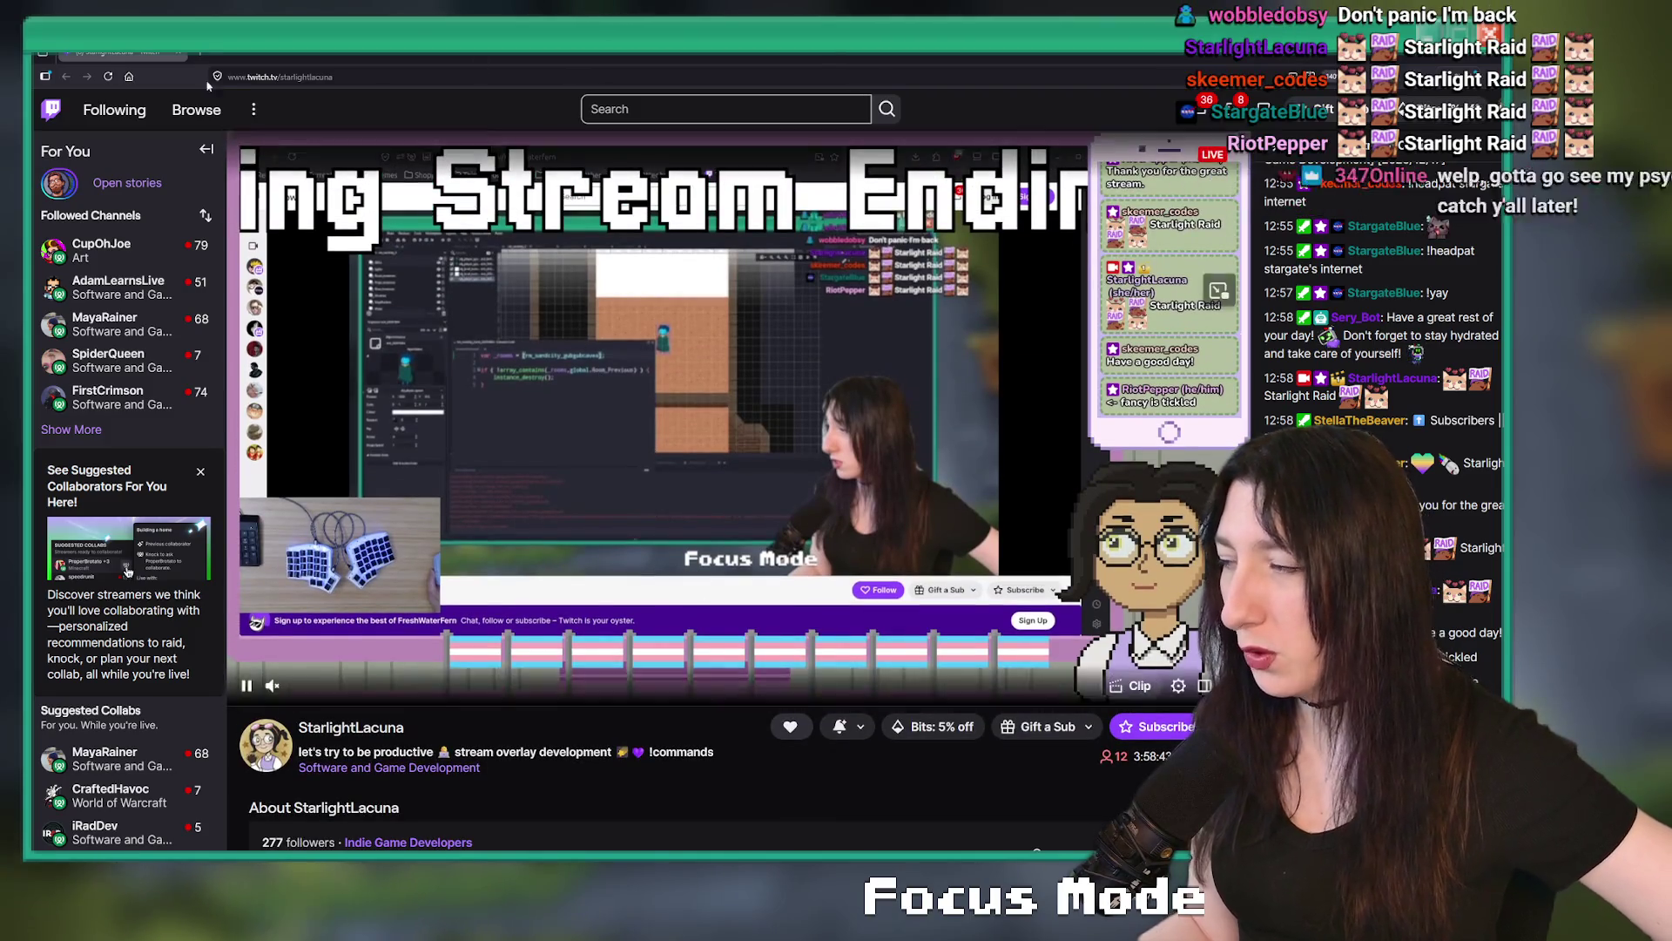
key("alt+Tab")
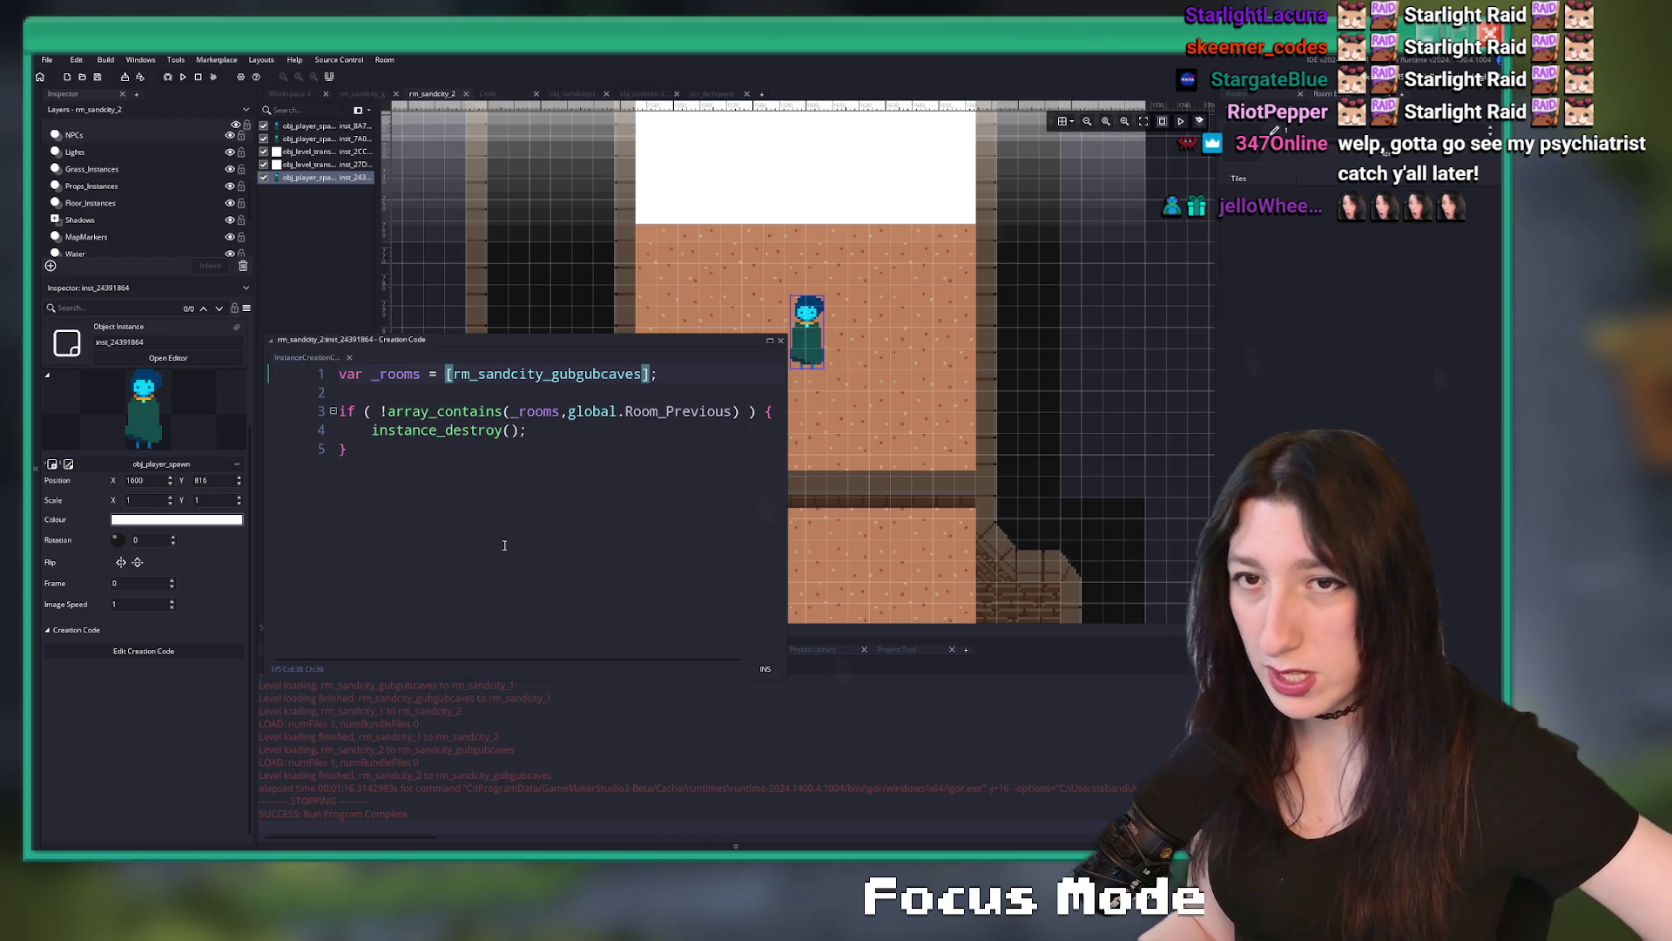
- Close the Creation Code window and pan rm_sandcity_2 toward the new spawn in the top passage
scroll(716, 261, "down", 3)
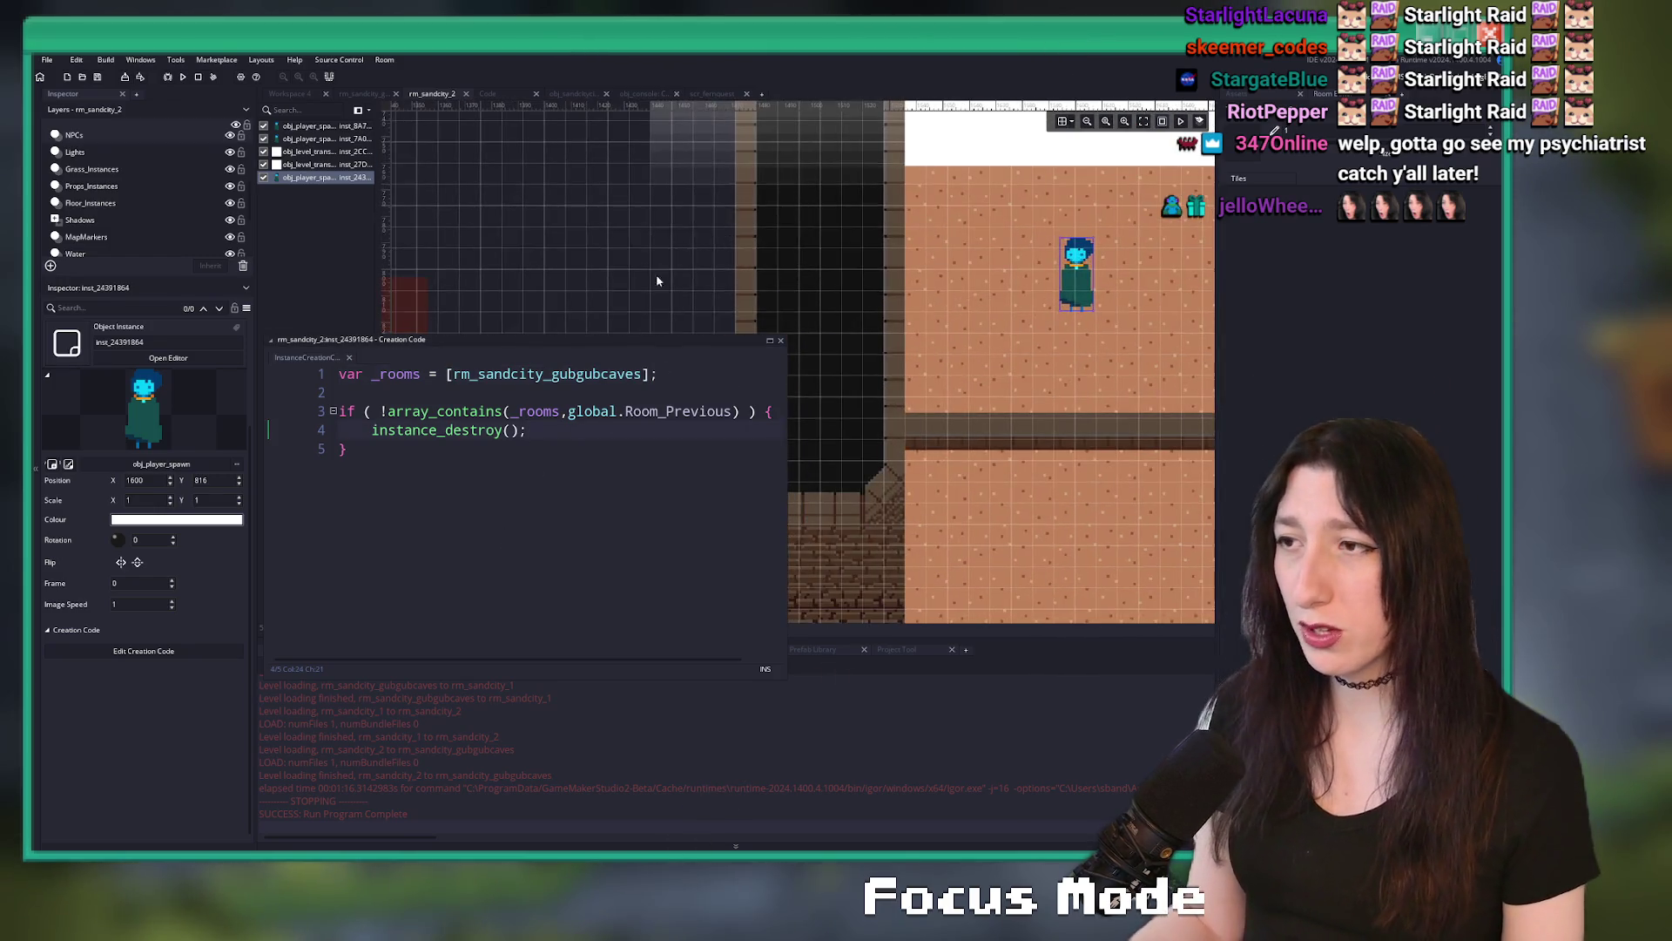
left_click(781, 341)
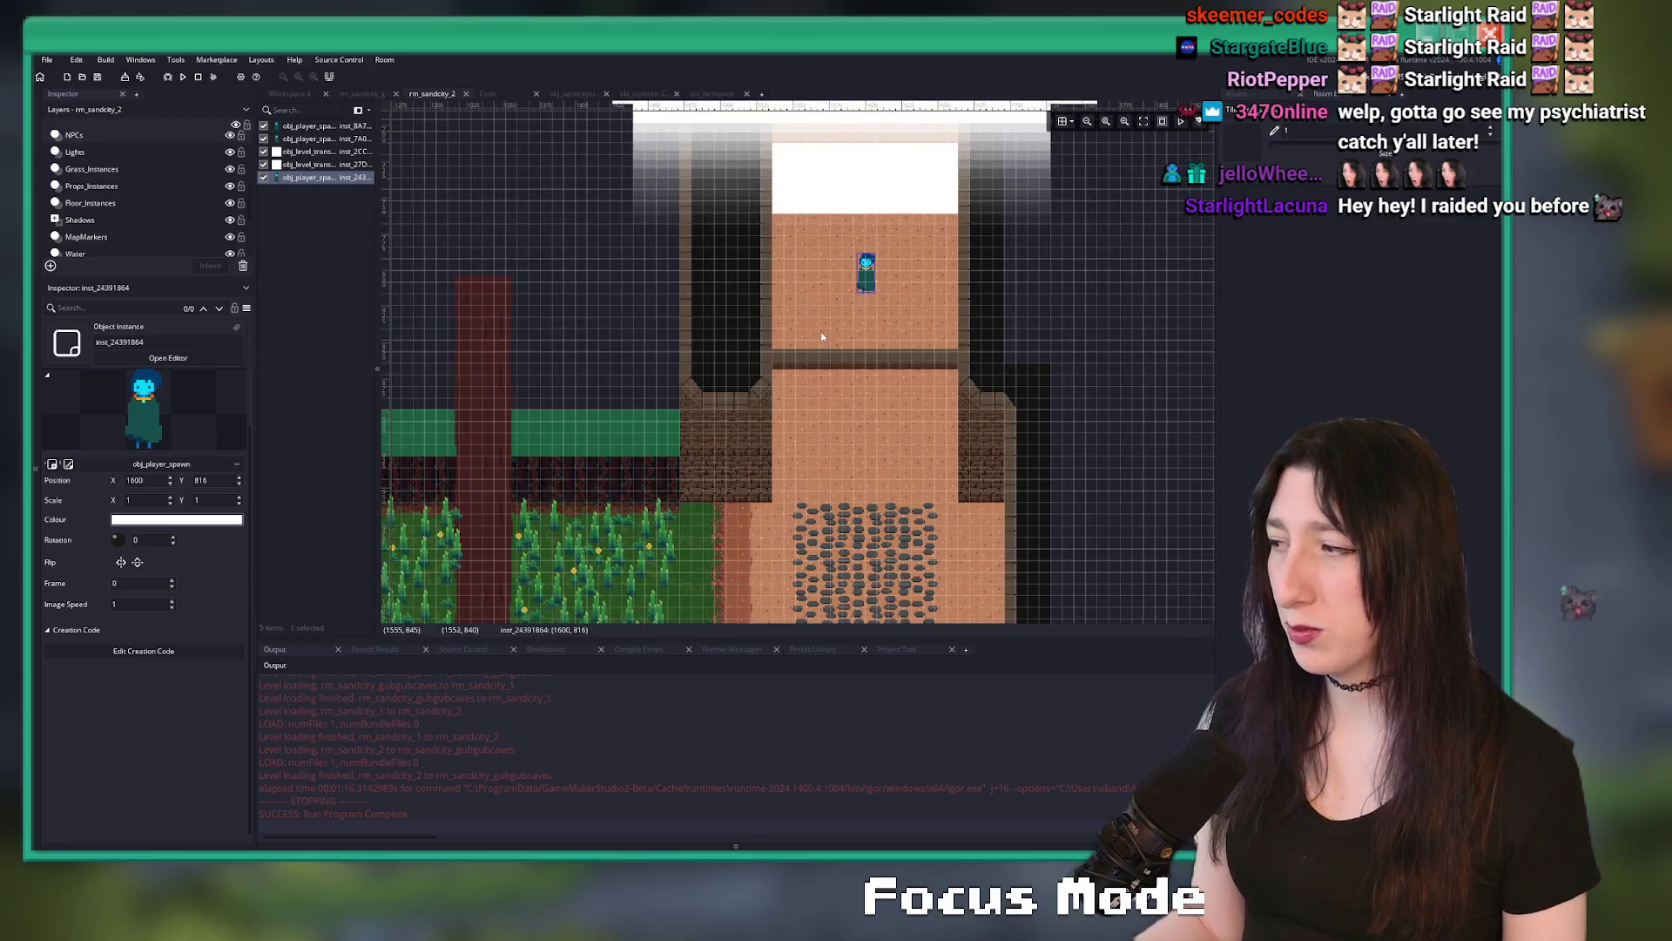
left_click_drag(814, 374, 947, 285)
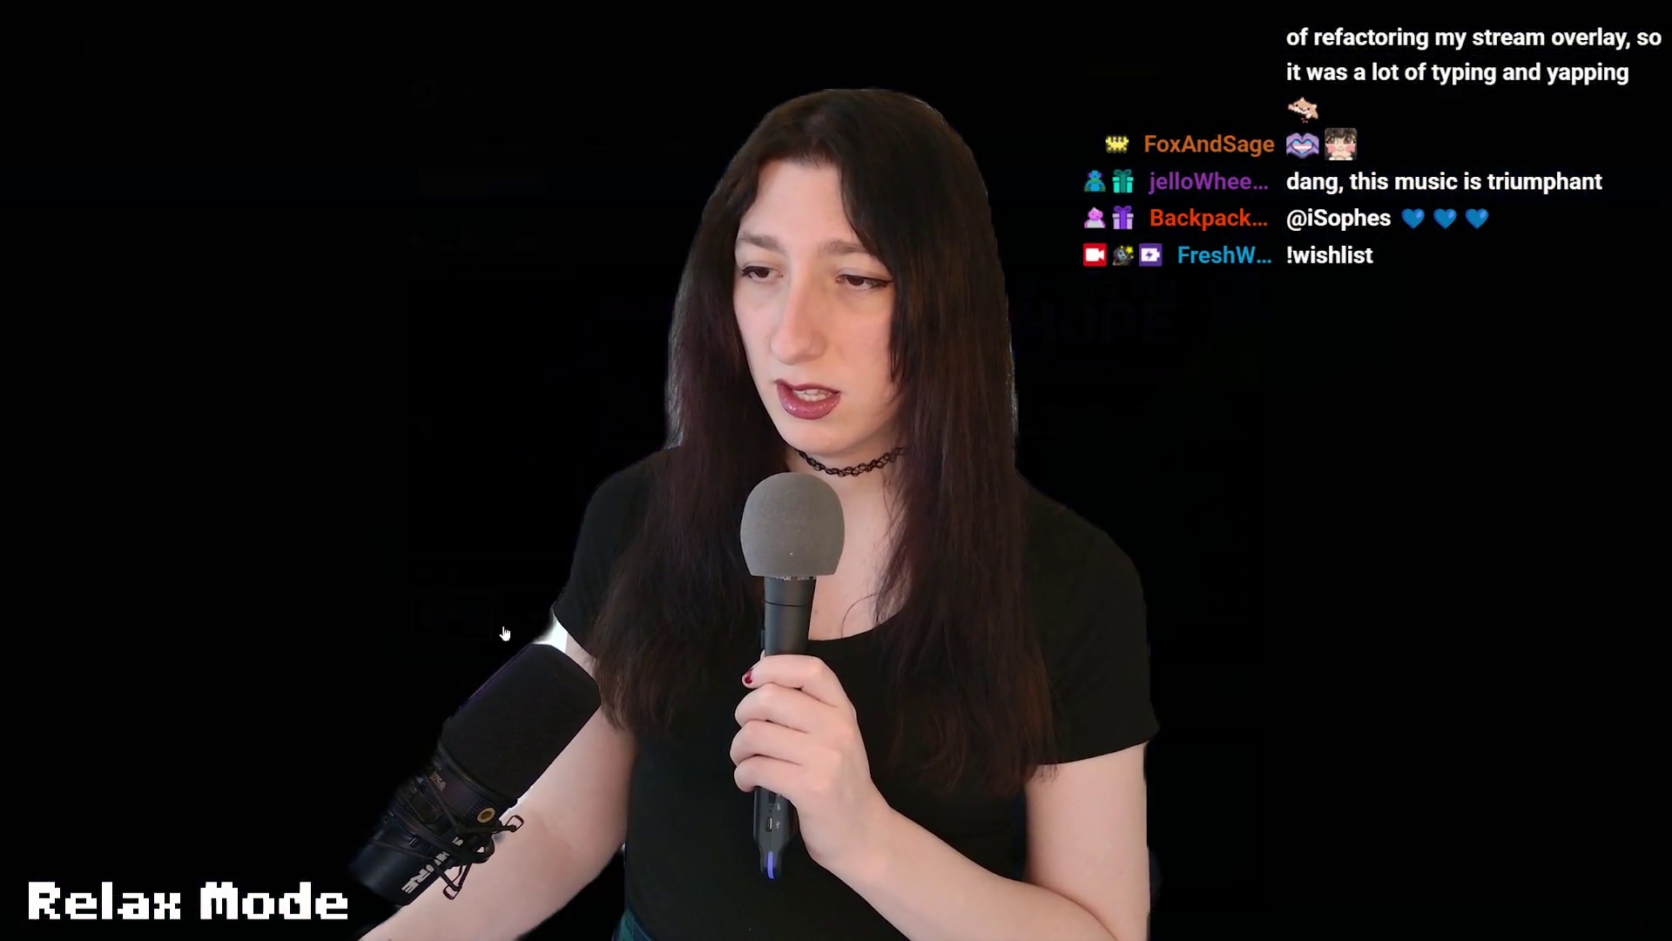
- Play the Bring Me Hope teaser trailer in full screen
left_click(505, 633)
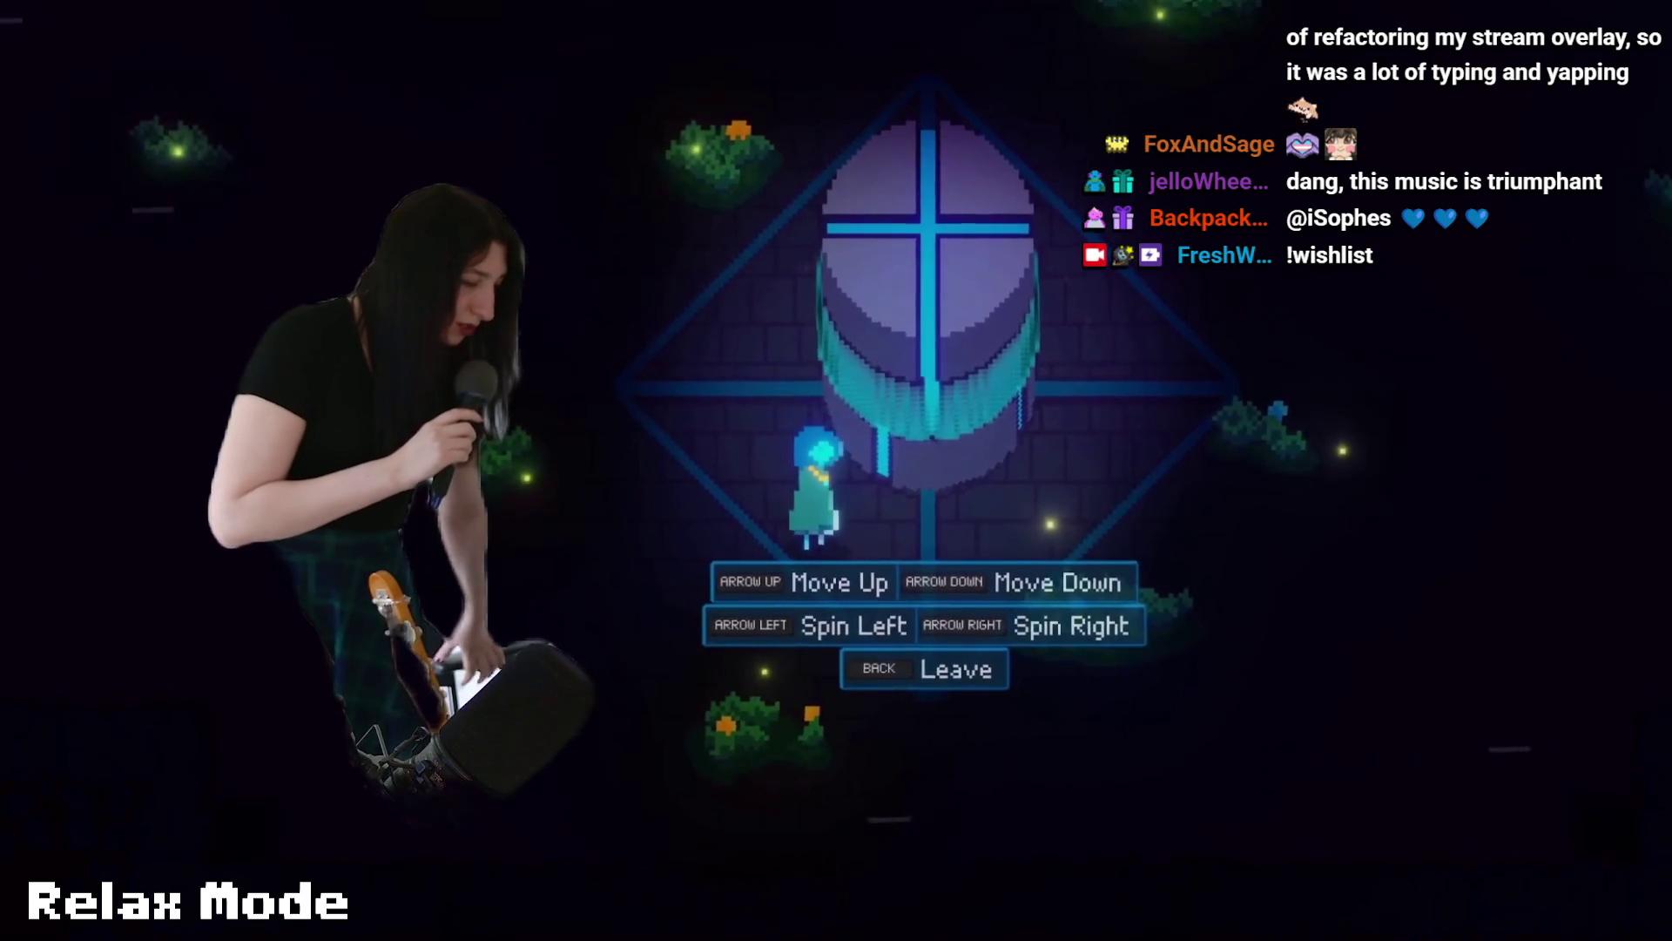
- Exit fullscreen and let the Bring Me Hope trailer play through to its 1:13 title card
key("Escape")
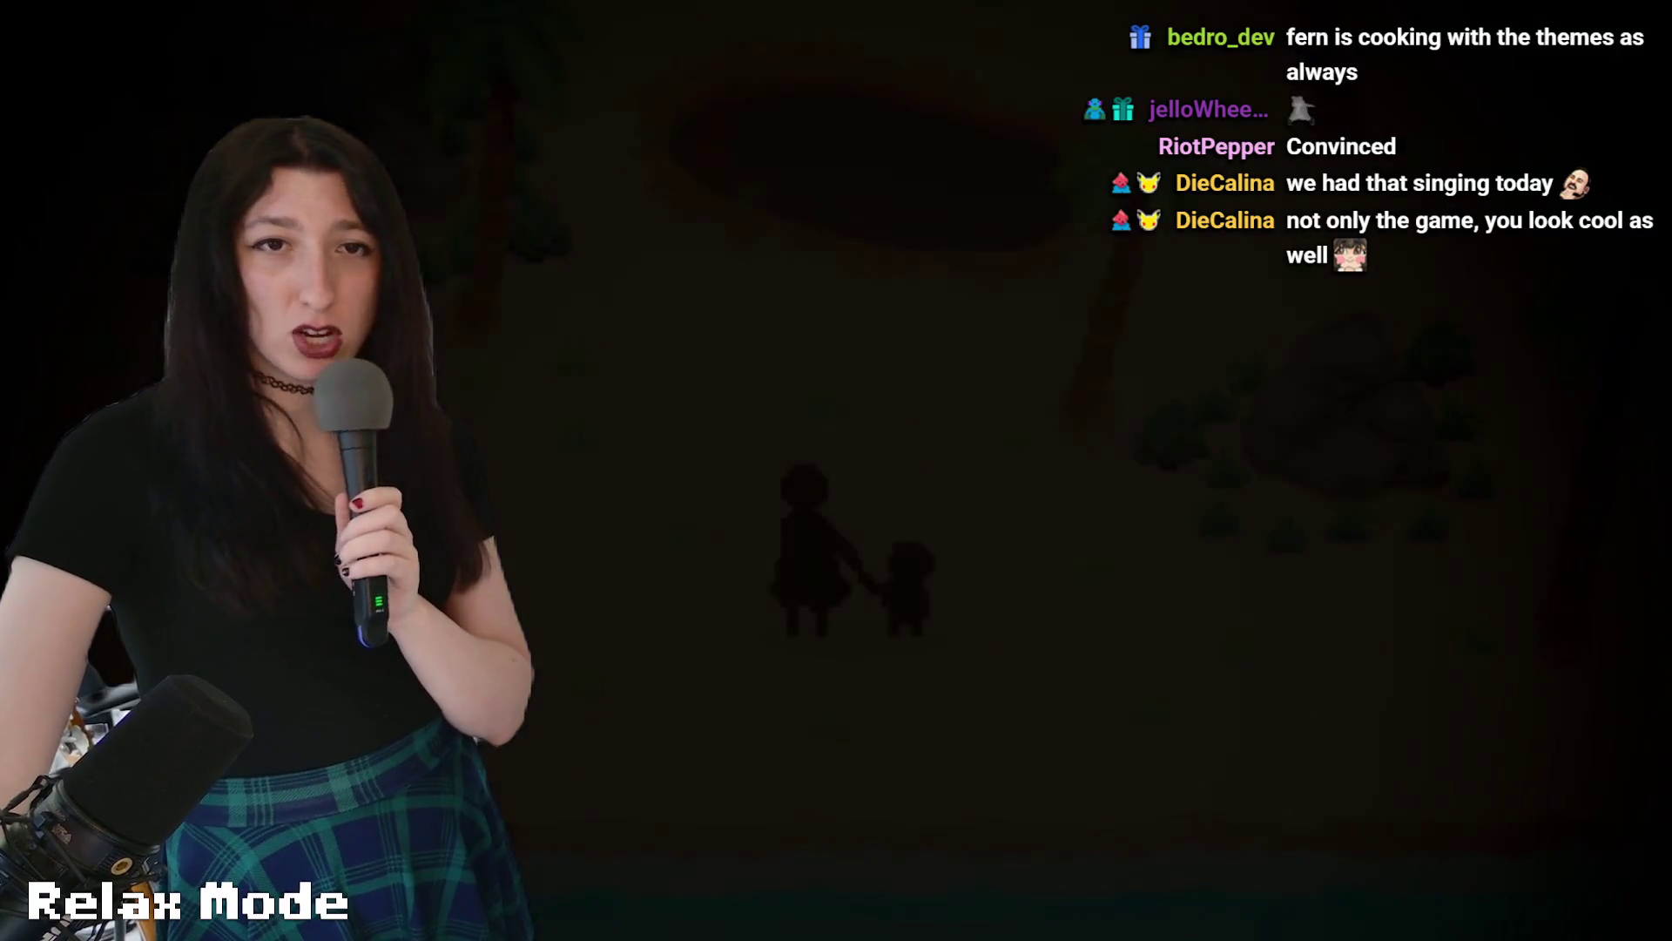
mouse_move(1500, 251)
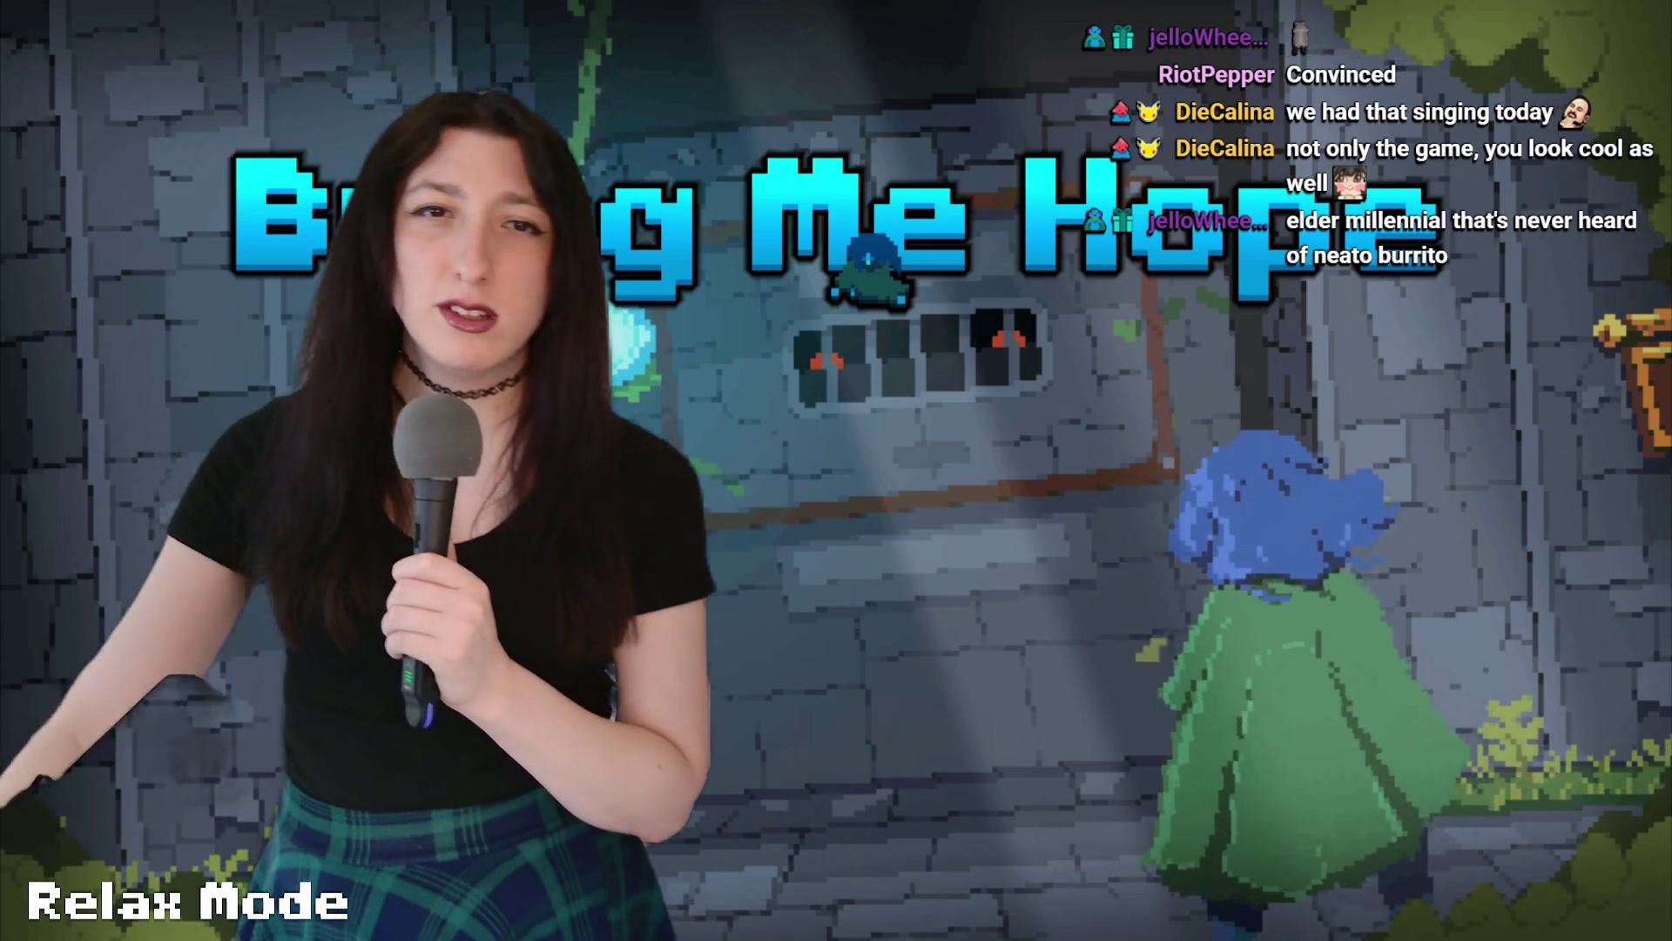
mouse_move(1037, 95)
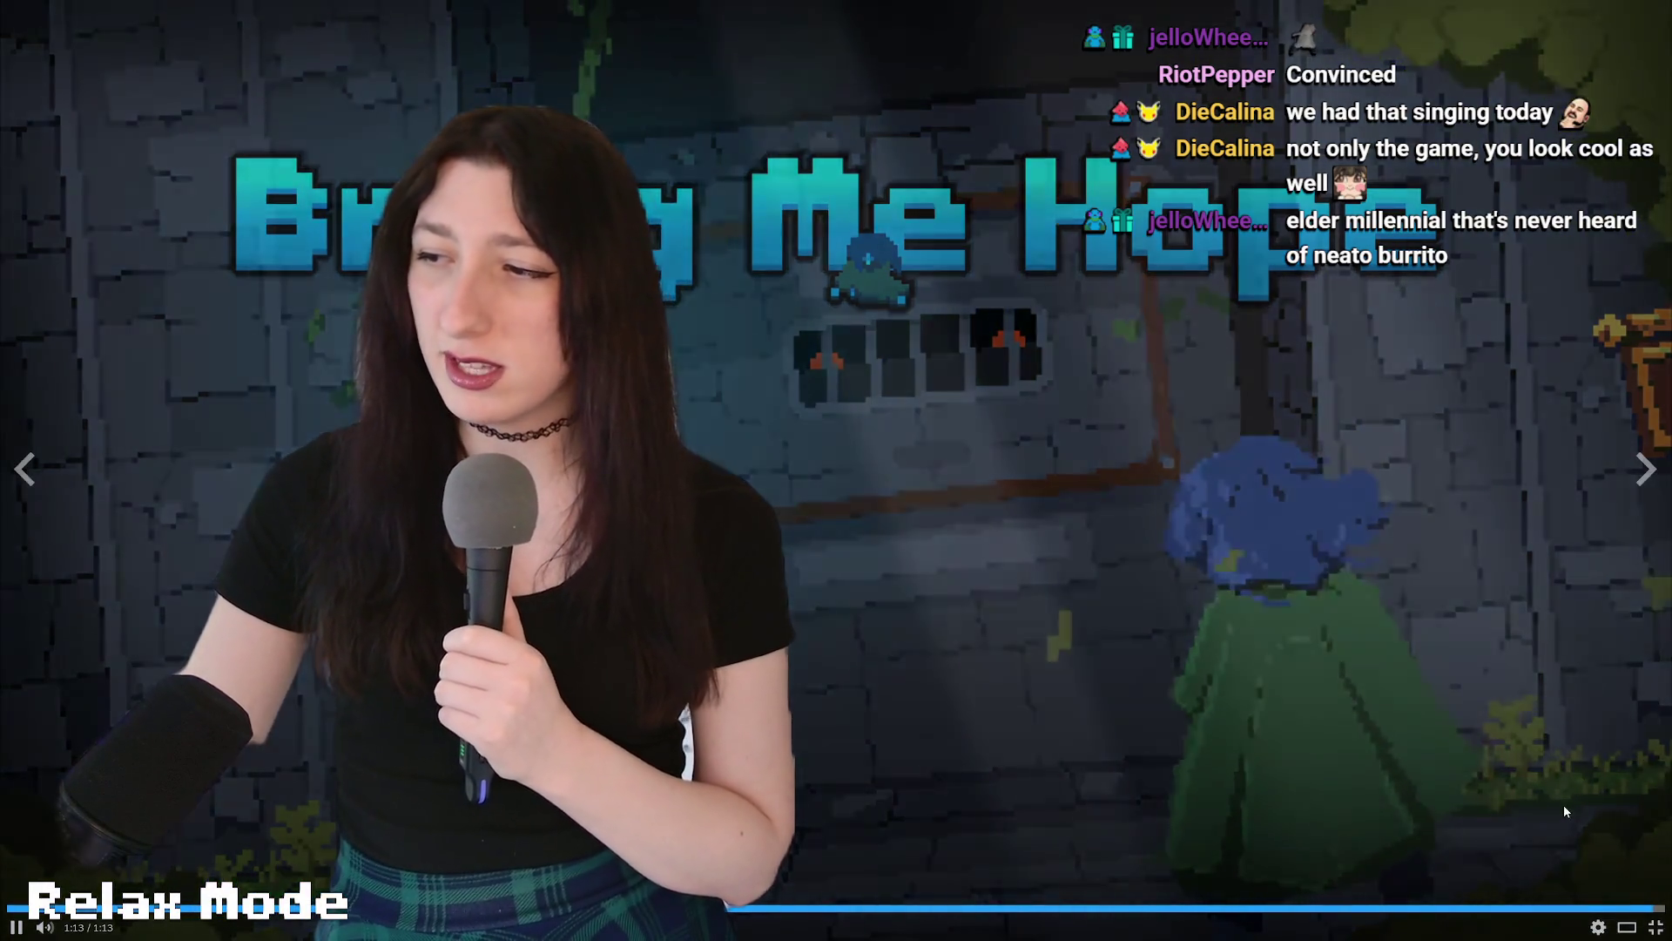
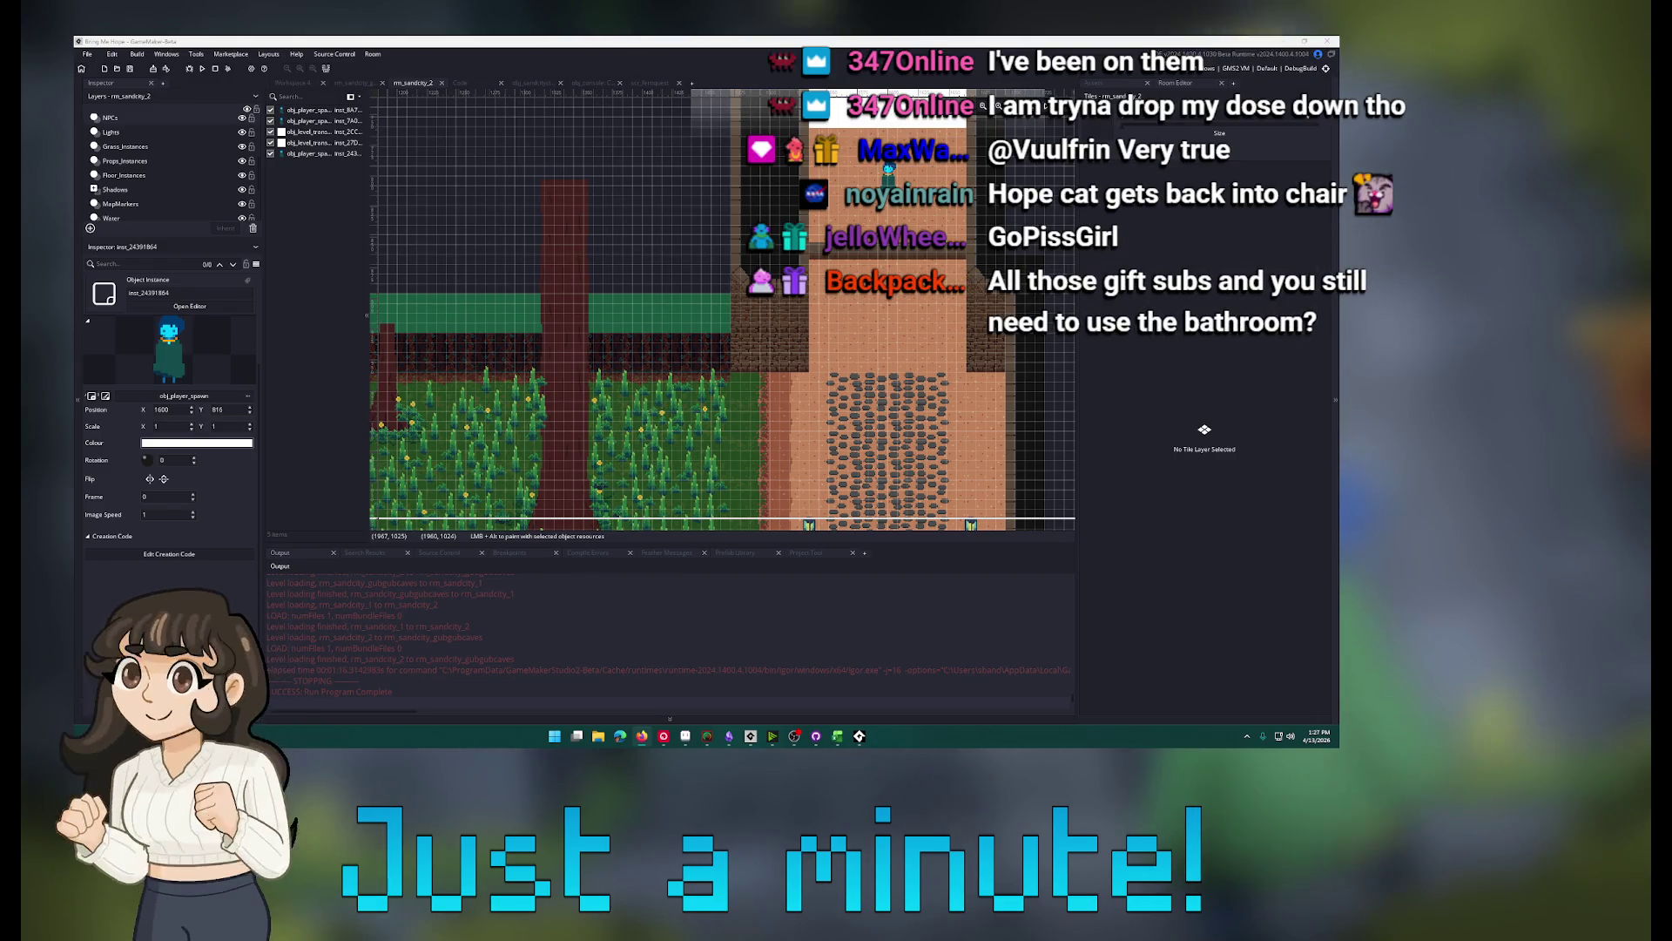
- Watch a music video full-screen in the browser, then come back to GameMaker
key("alt+Tab")
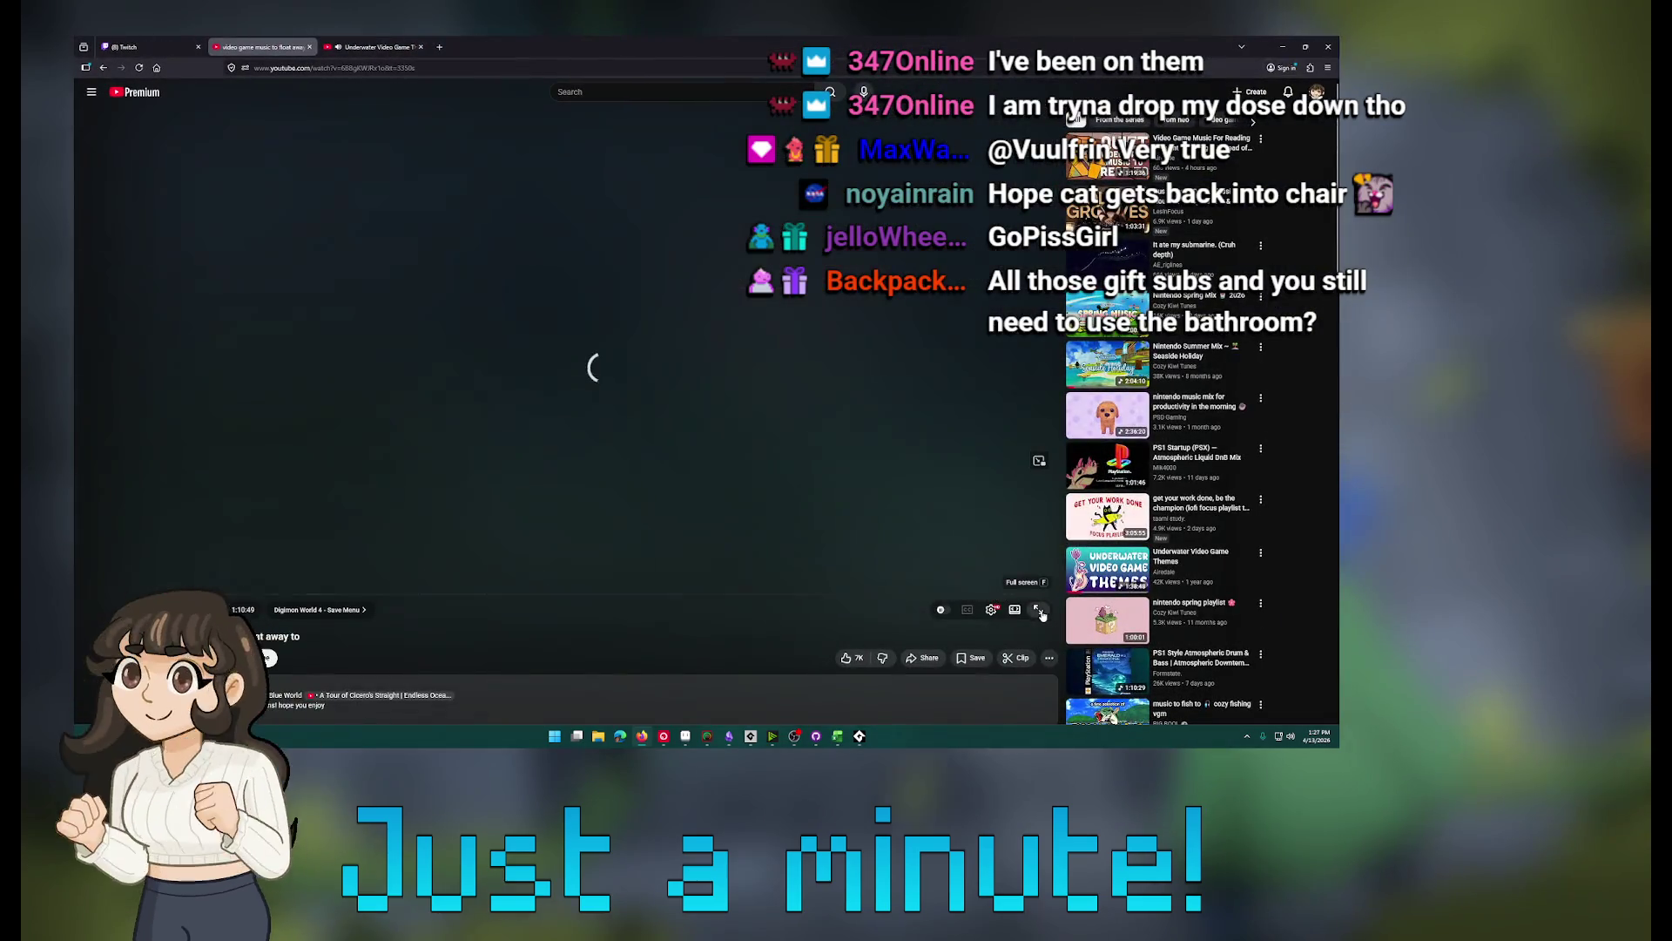
left_click(1040, 610)
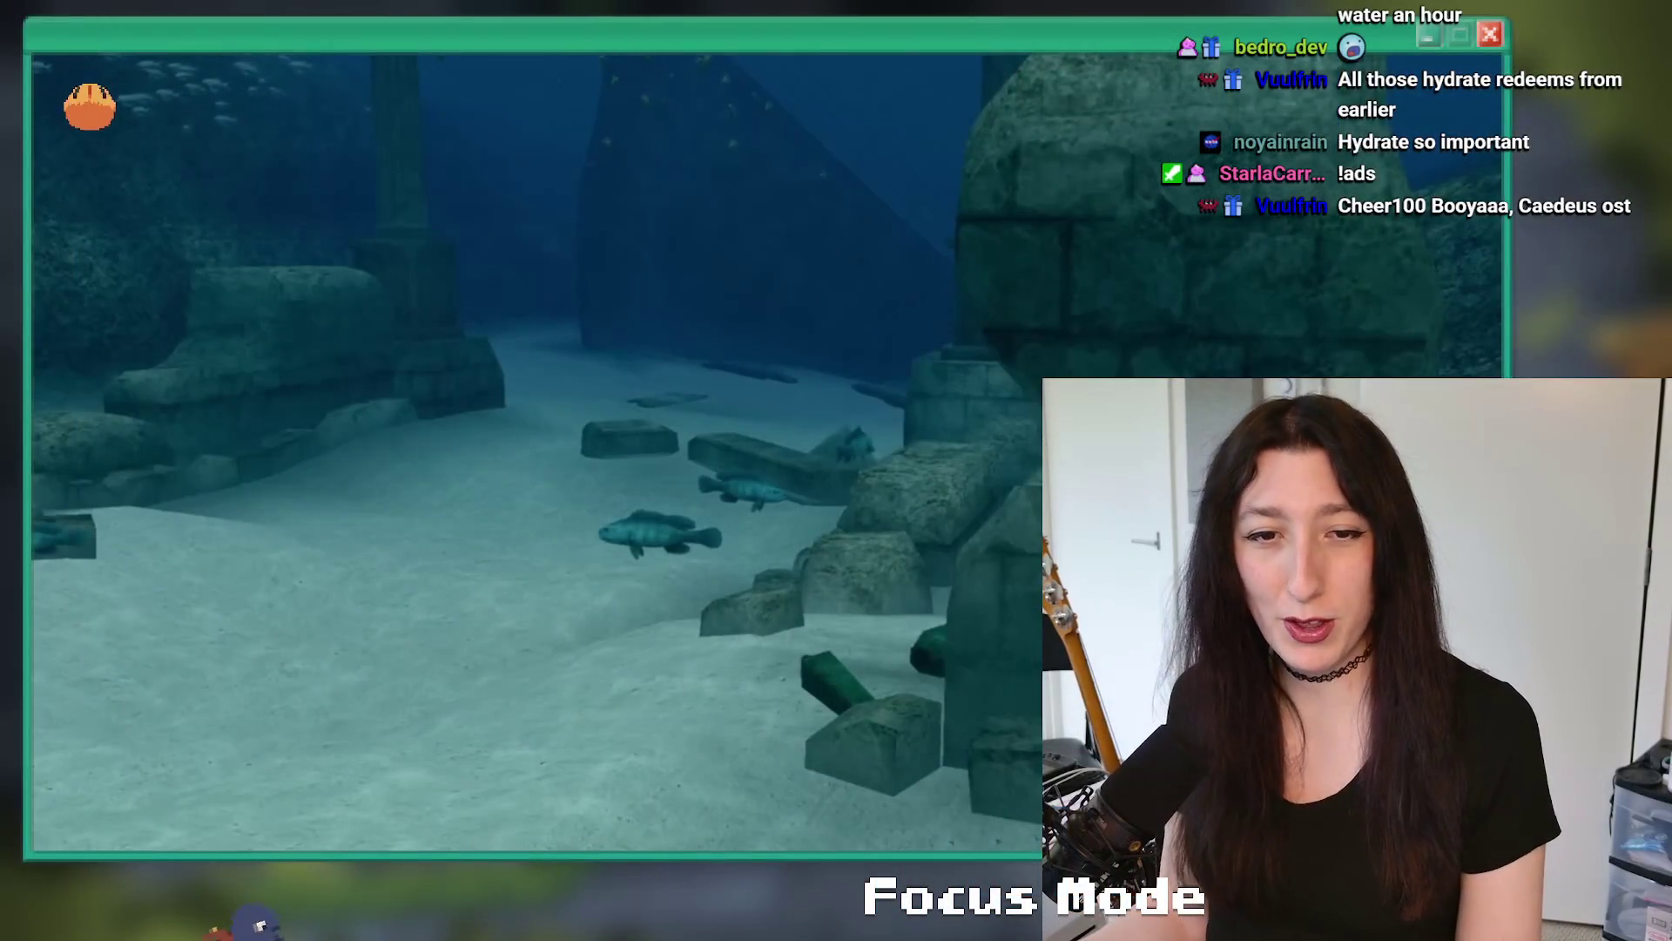
mouse_move(897, 821)
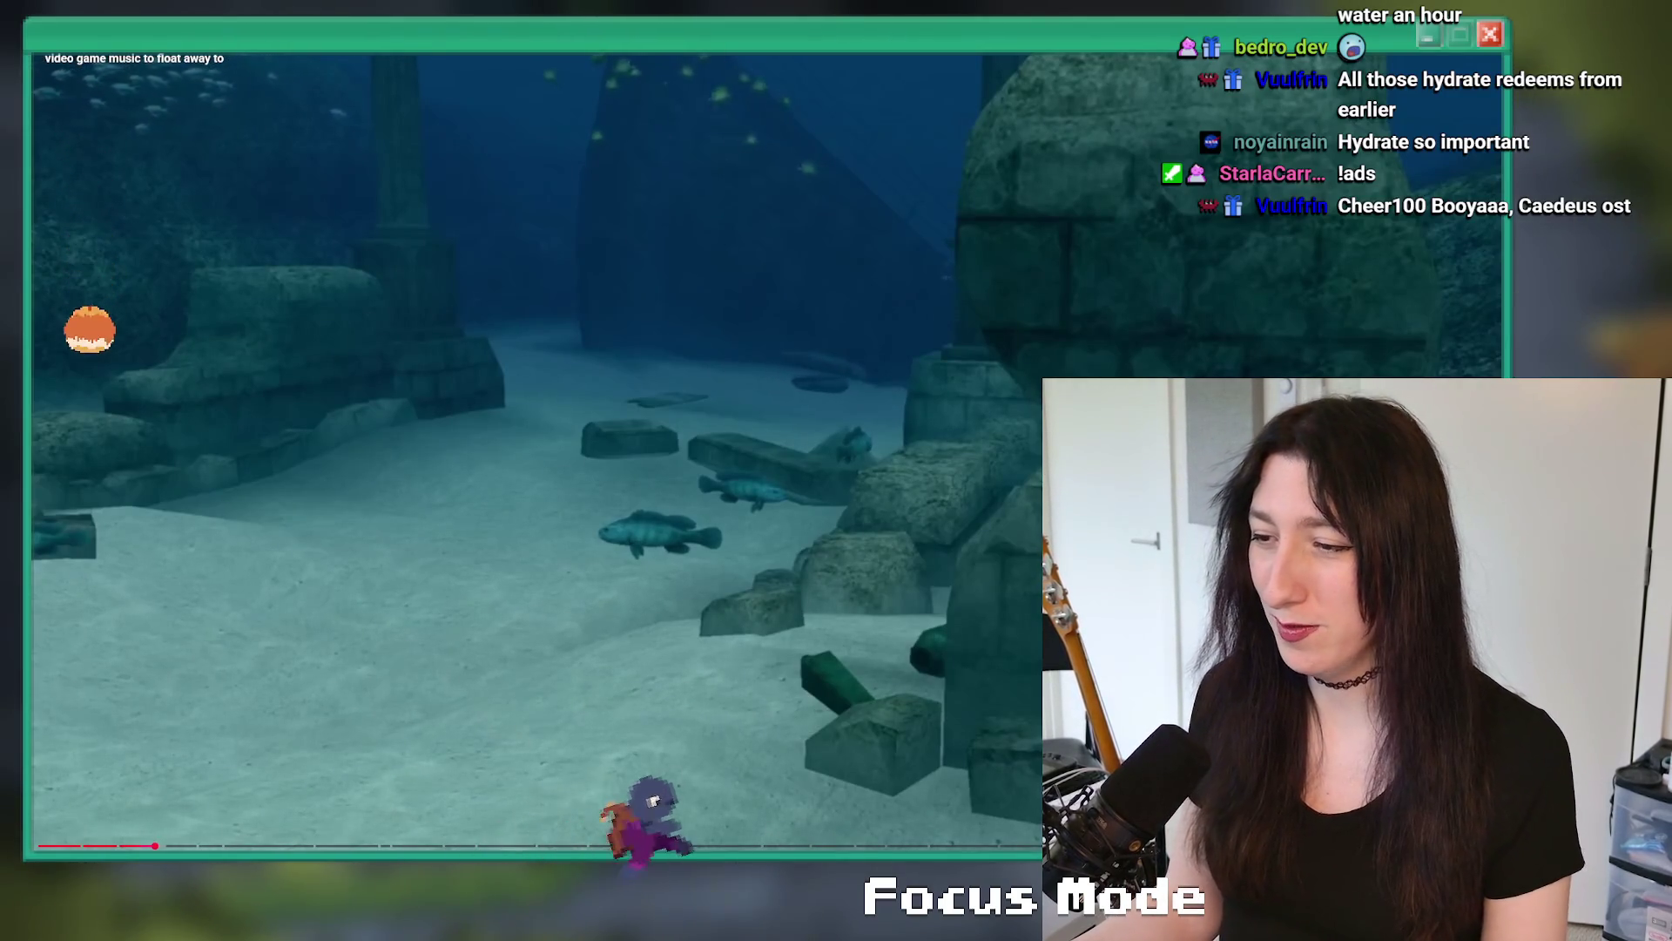
key("Escape")
key("alt+Tab")
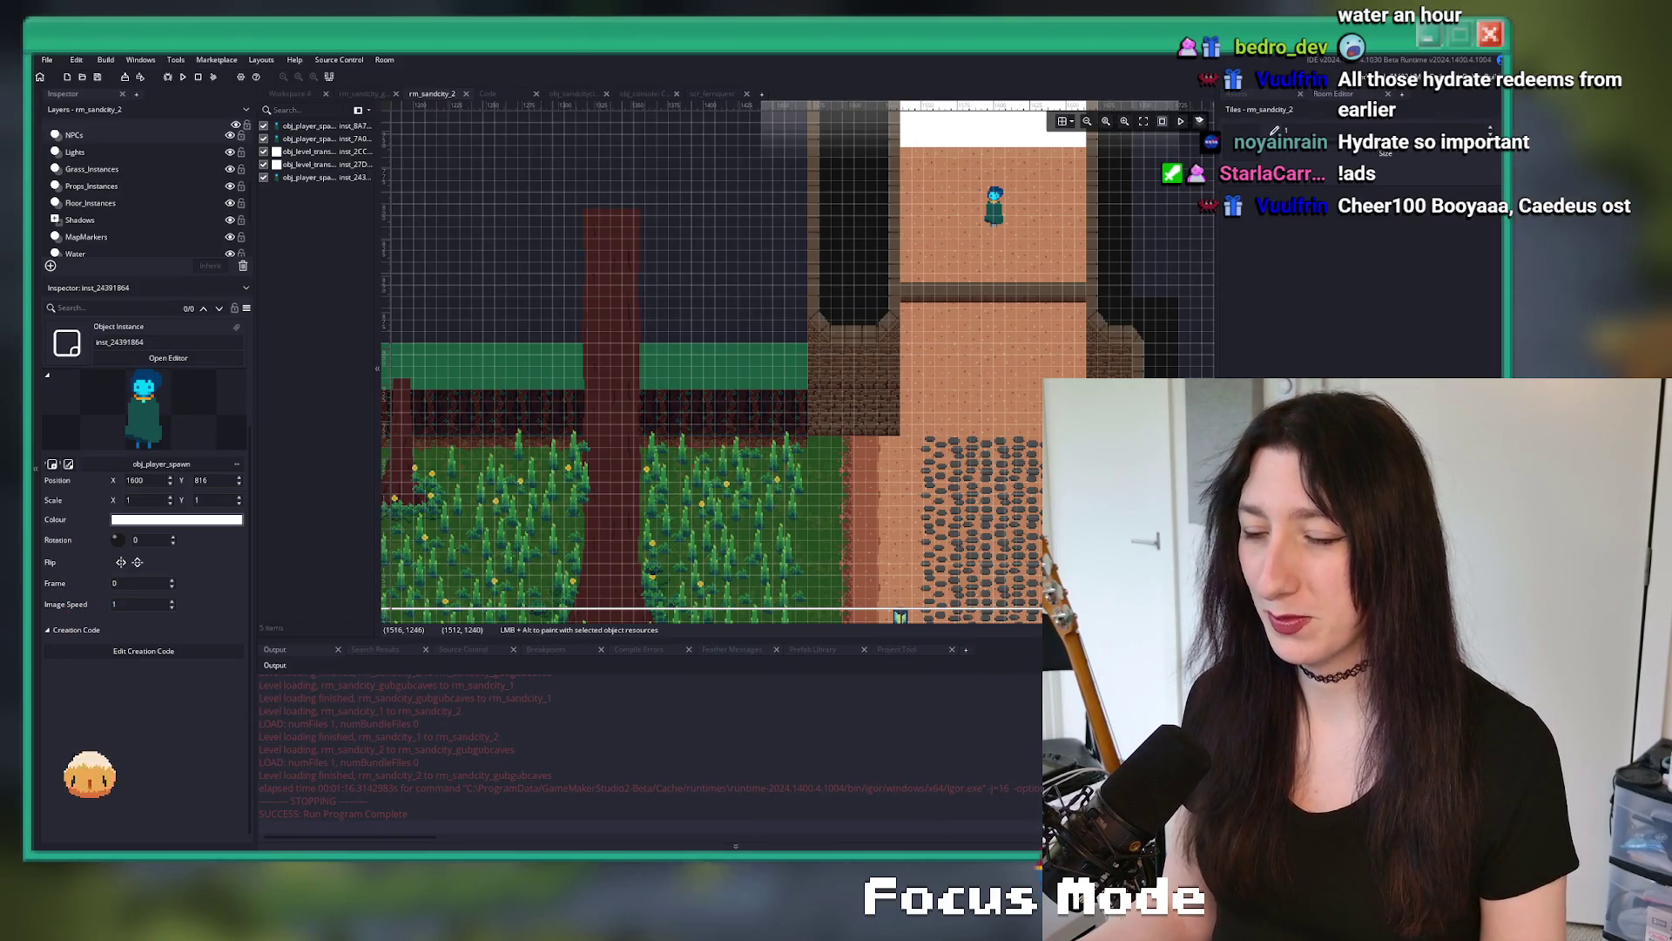
key("super")
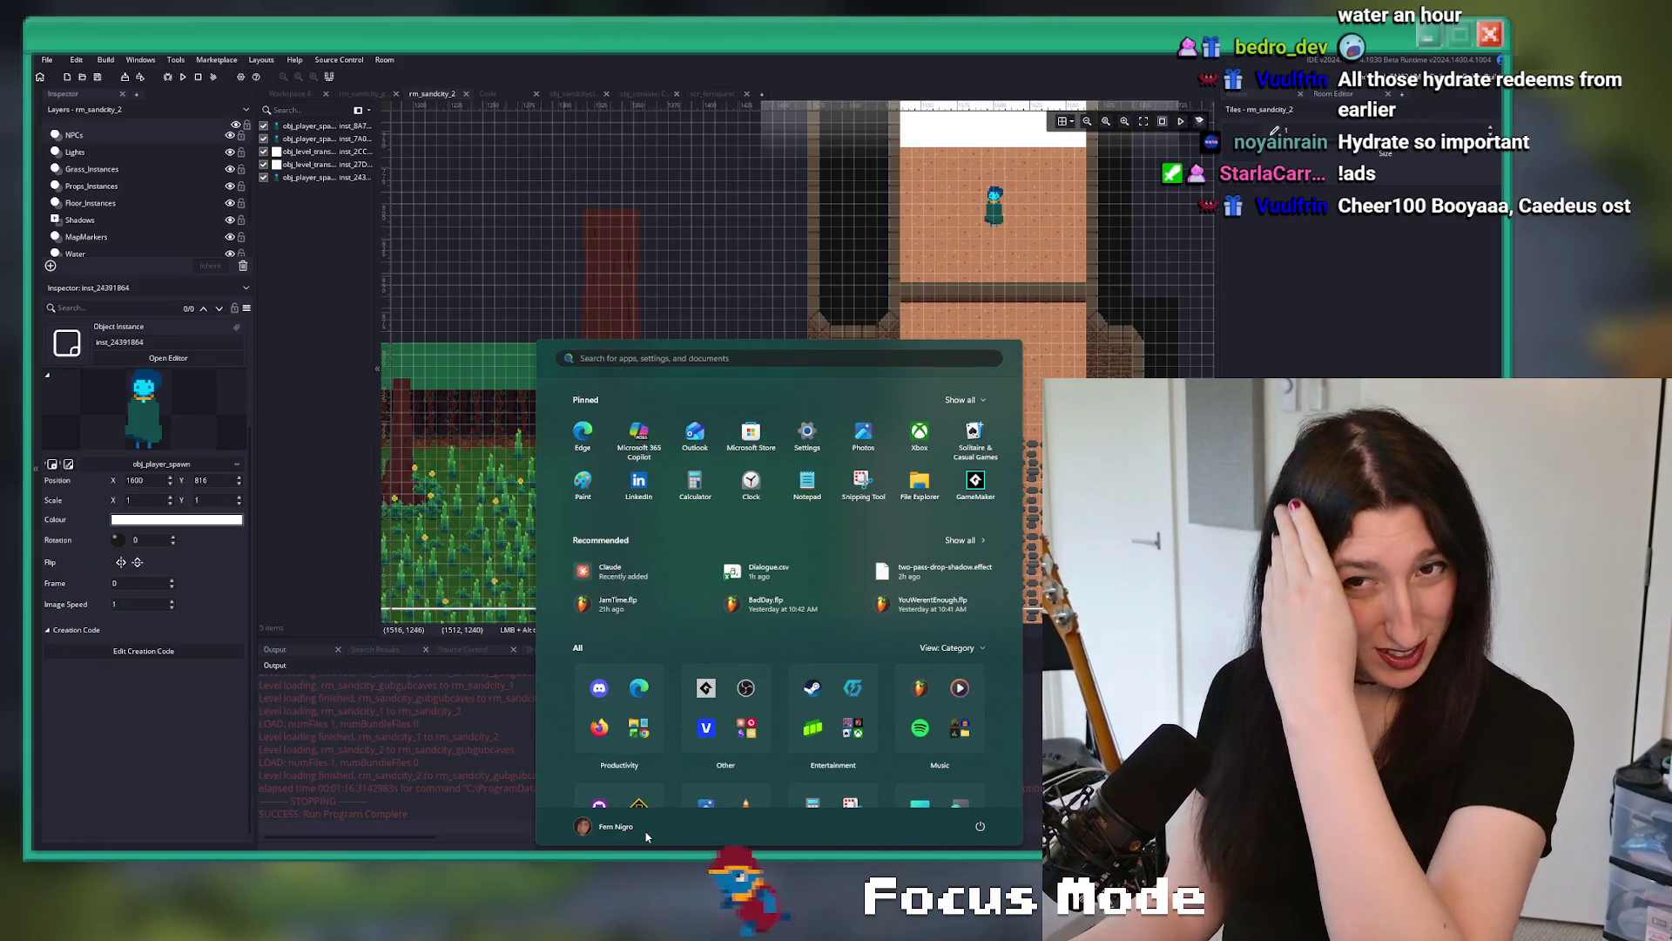
key("Escape")
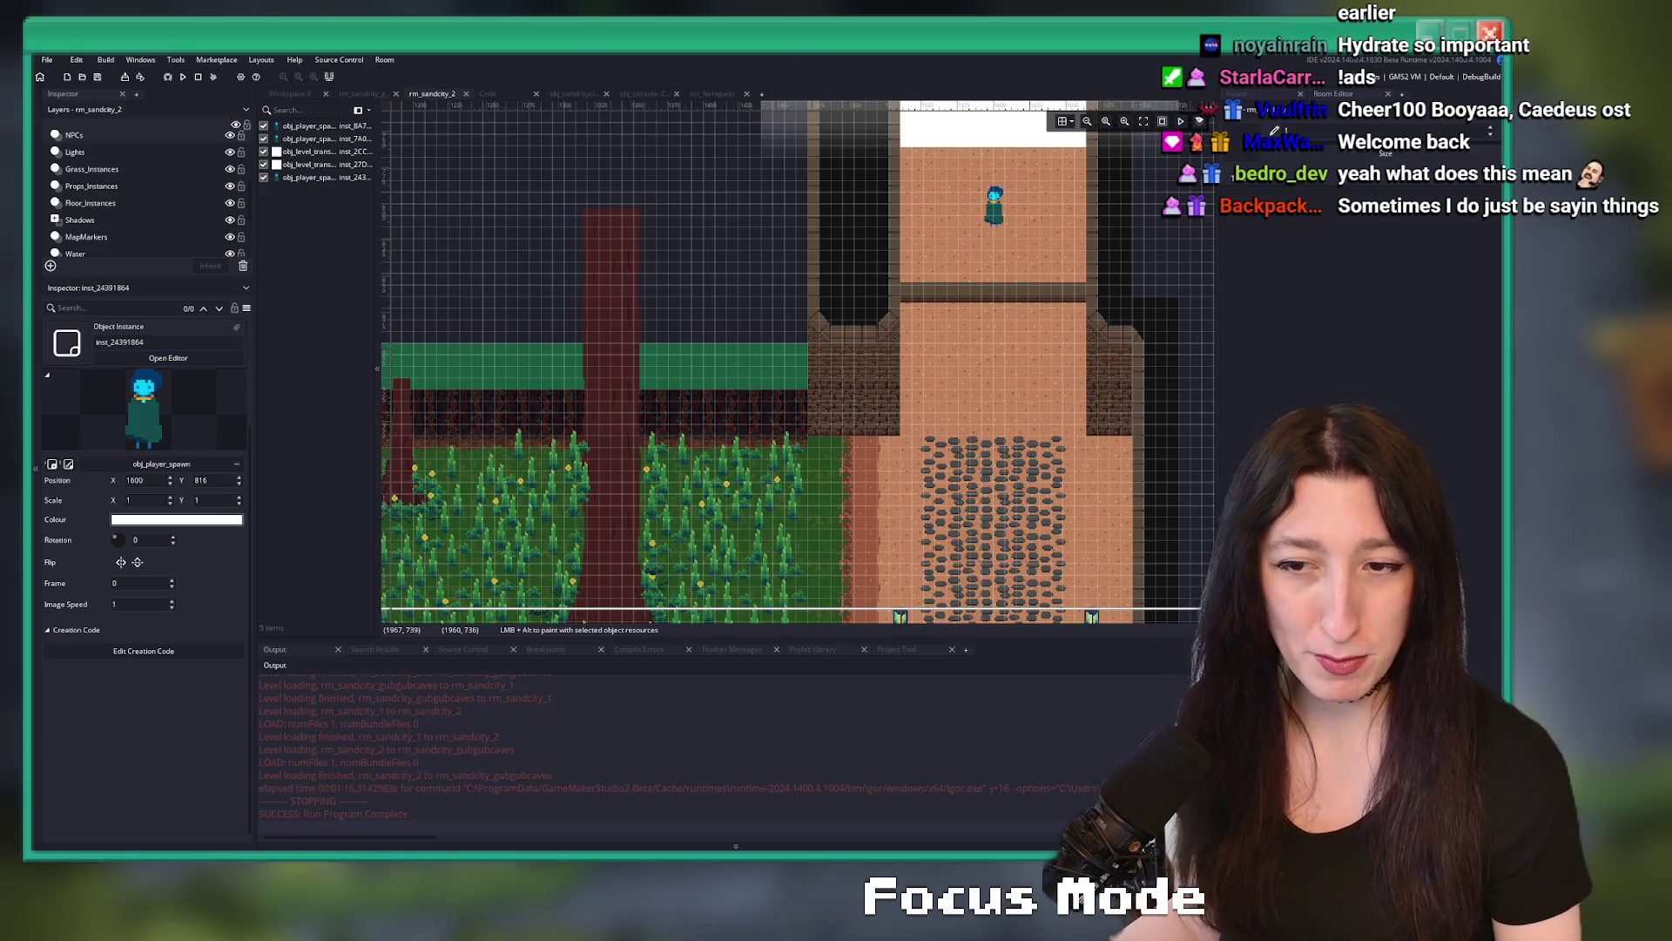
- Move the white level-transition instance in rm_sandcity_2 up 16 px to Y 688
scroll(716, 369, "down", 3)
scroll(668, 242, "down", 4)
left_click_drag(613, 164, 681, 337)
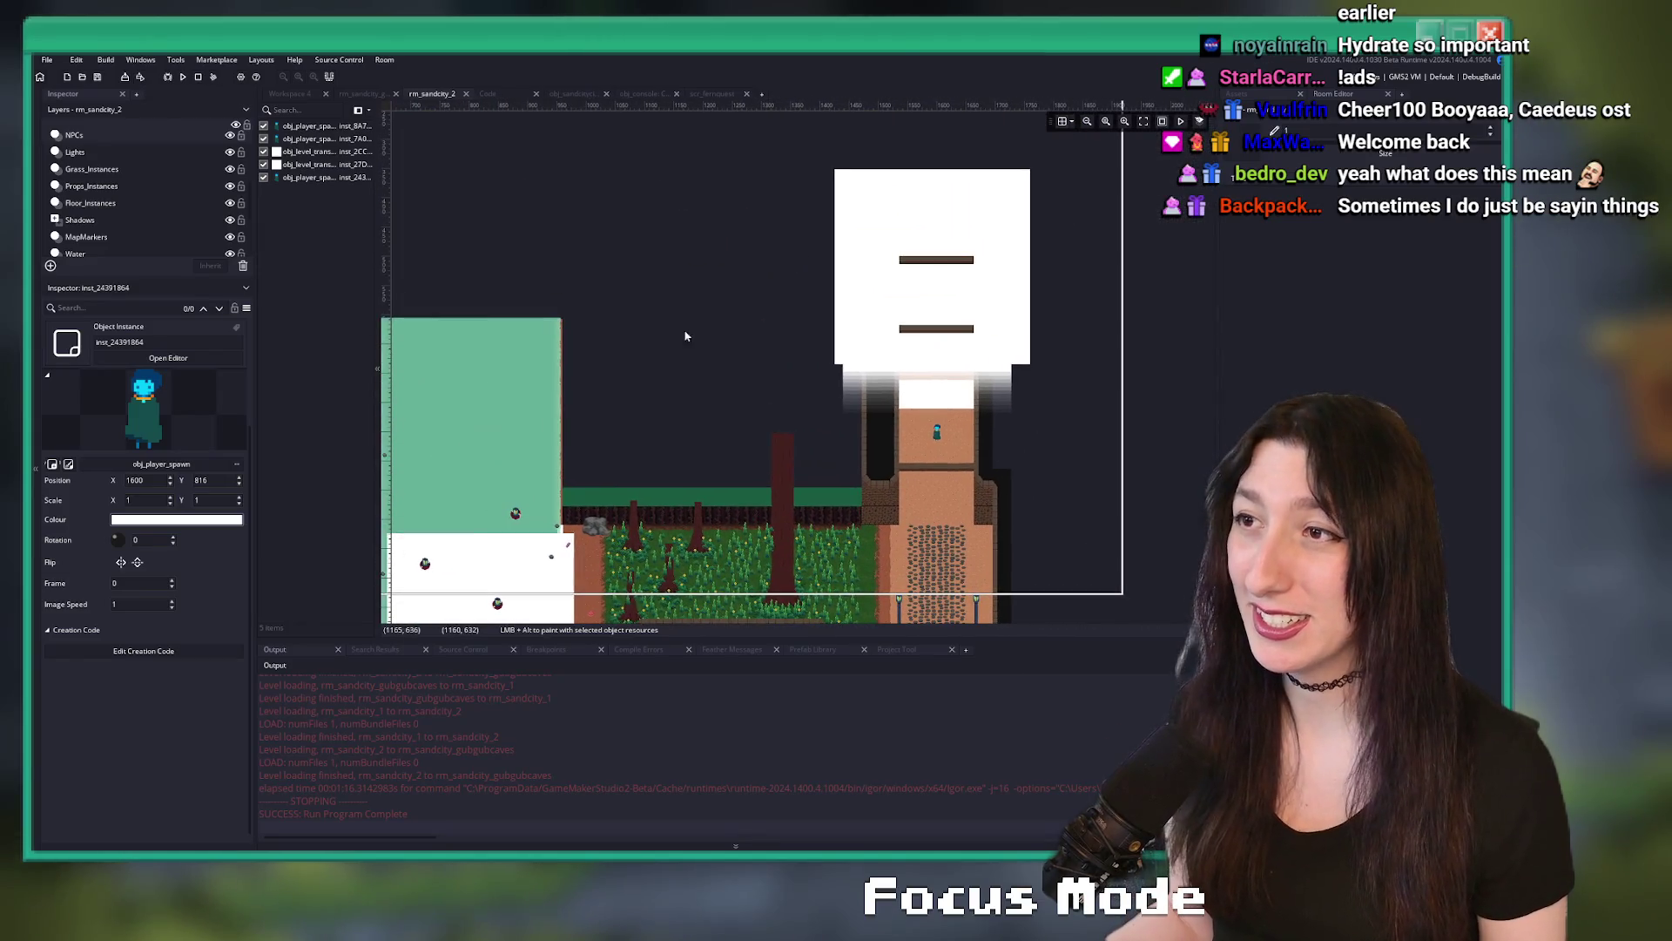
scroll(810, 337, "down", 1)
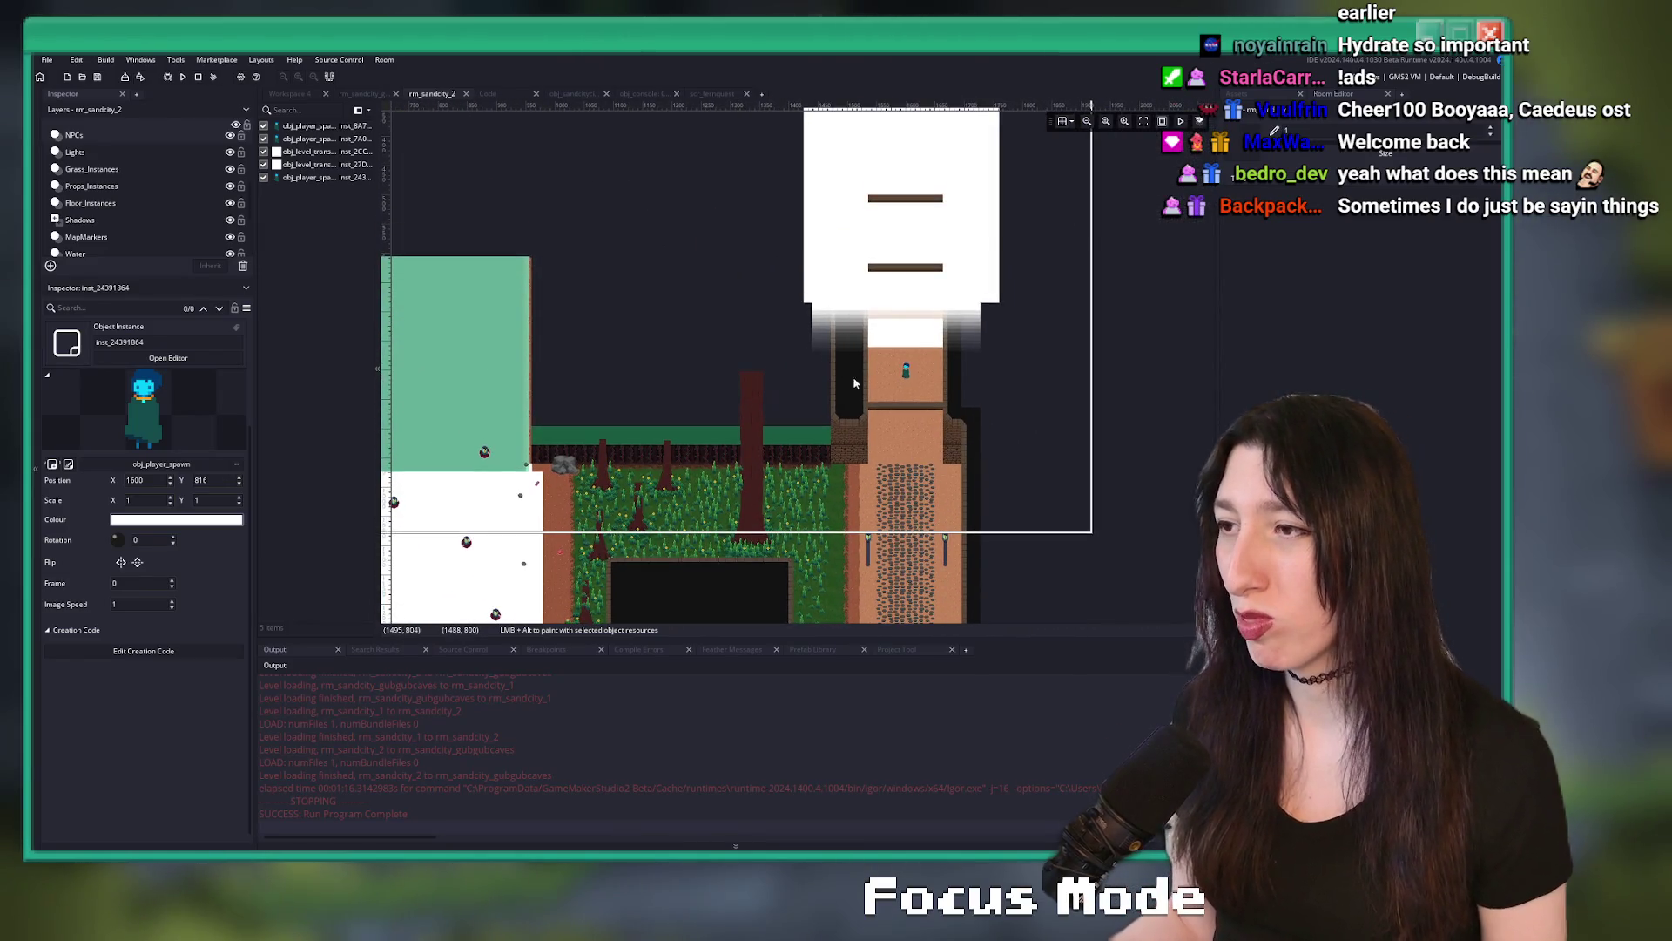
left_click(930, 337)
key("Up")
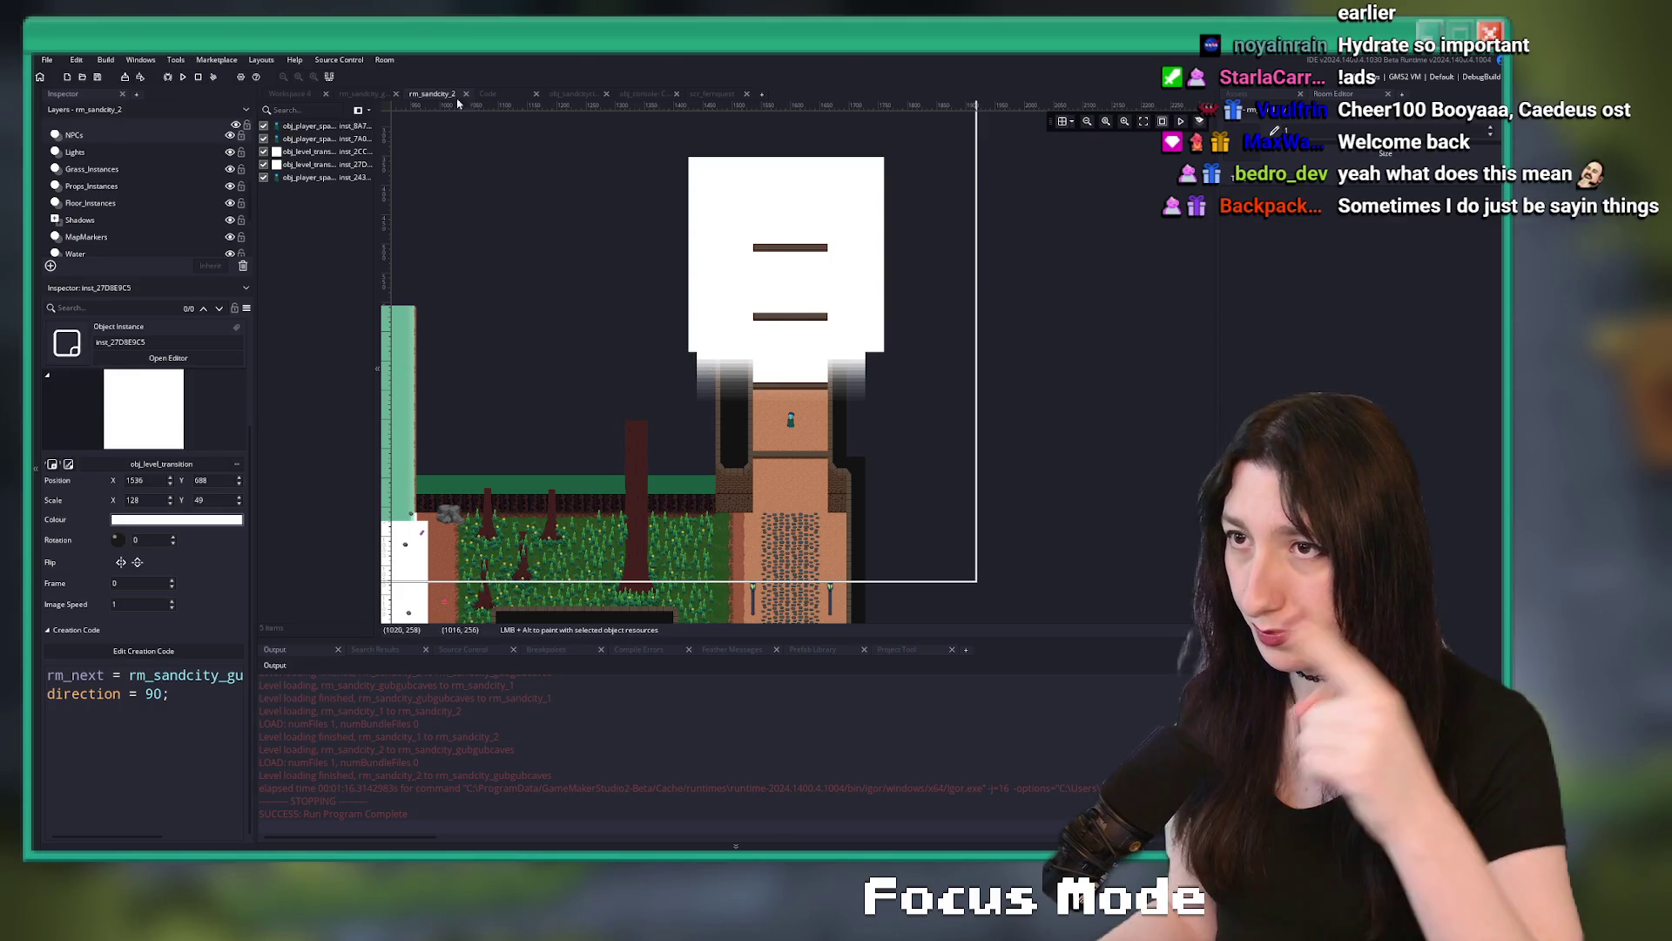
left_click(386, 94)
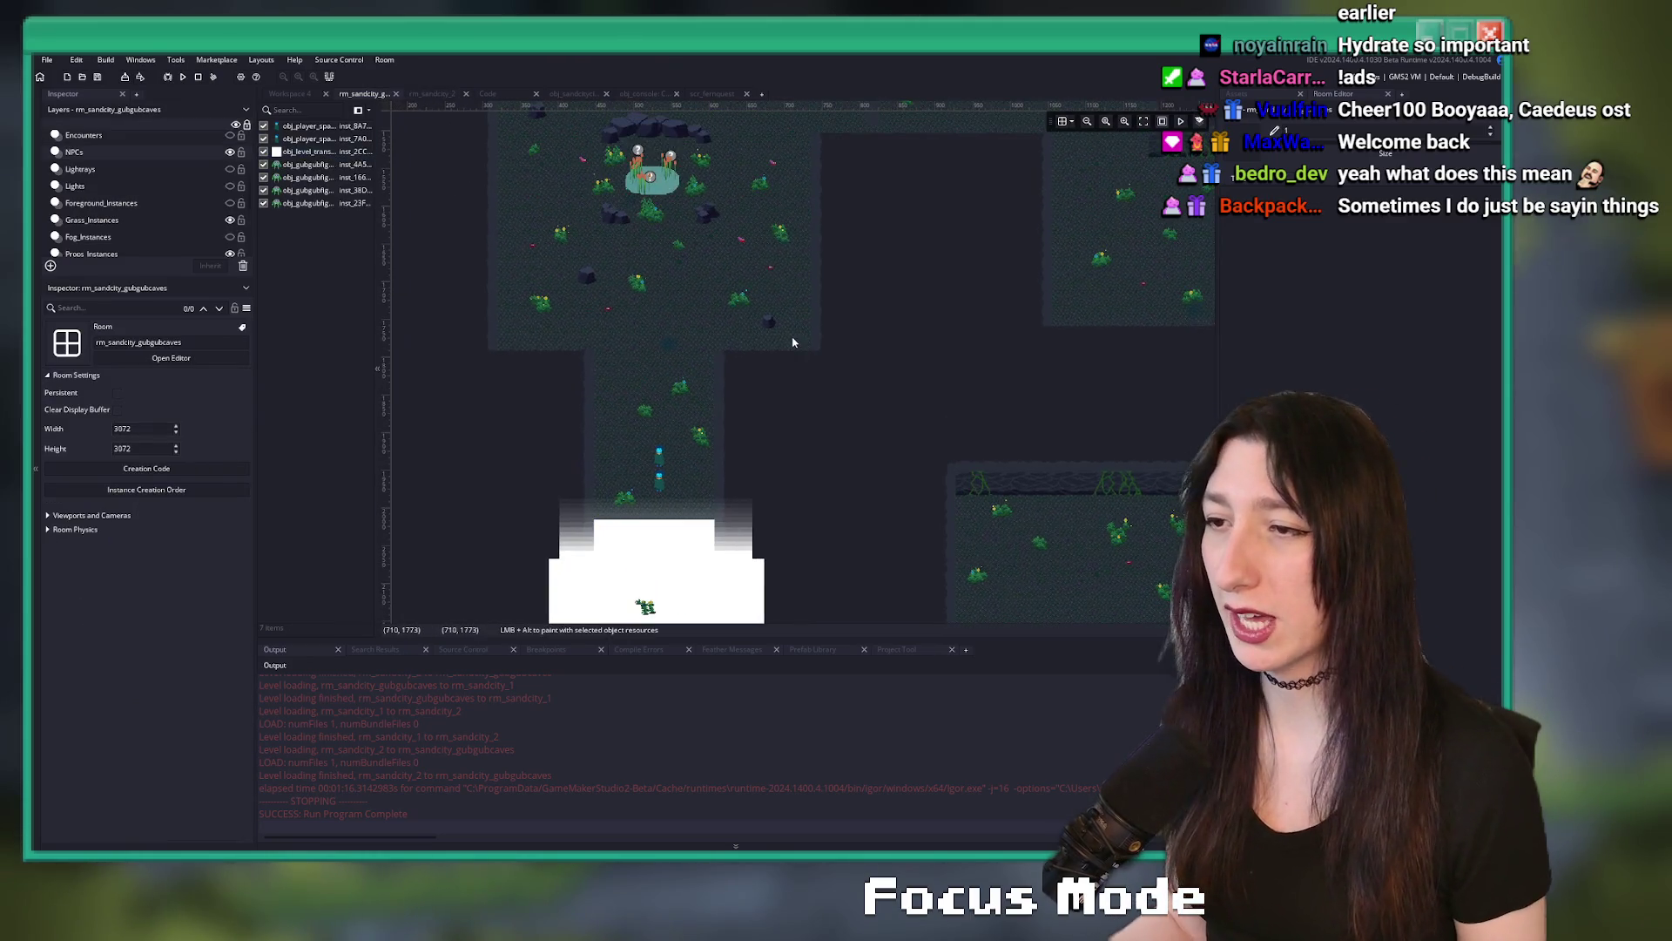
- Inspect the two obj_player_spawner instances, which share X position 534
left_click(665, 453)
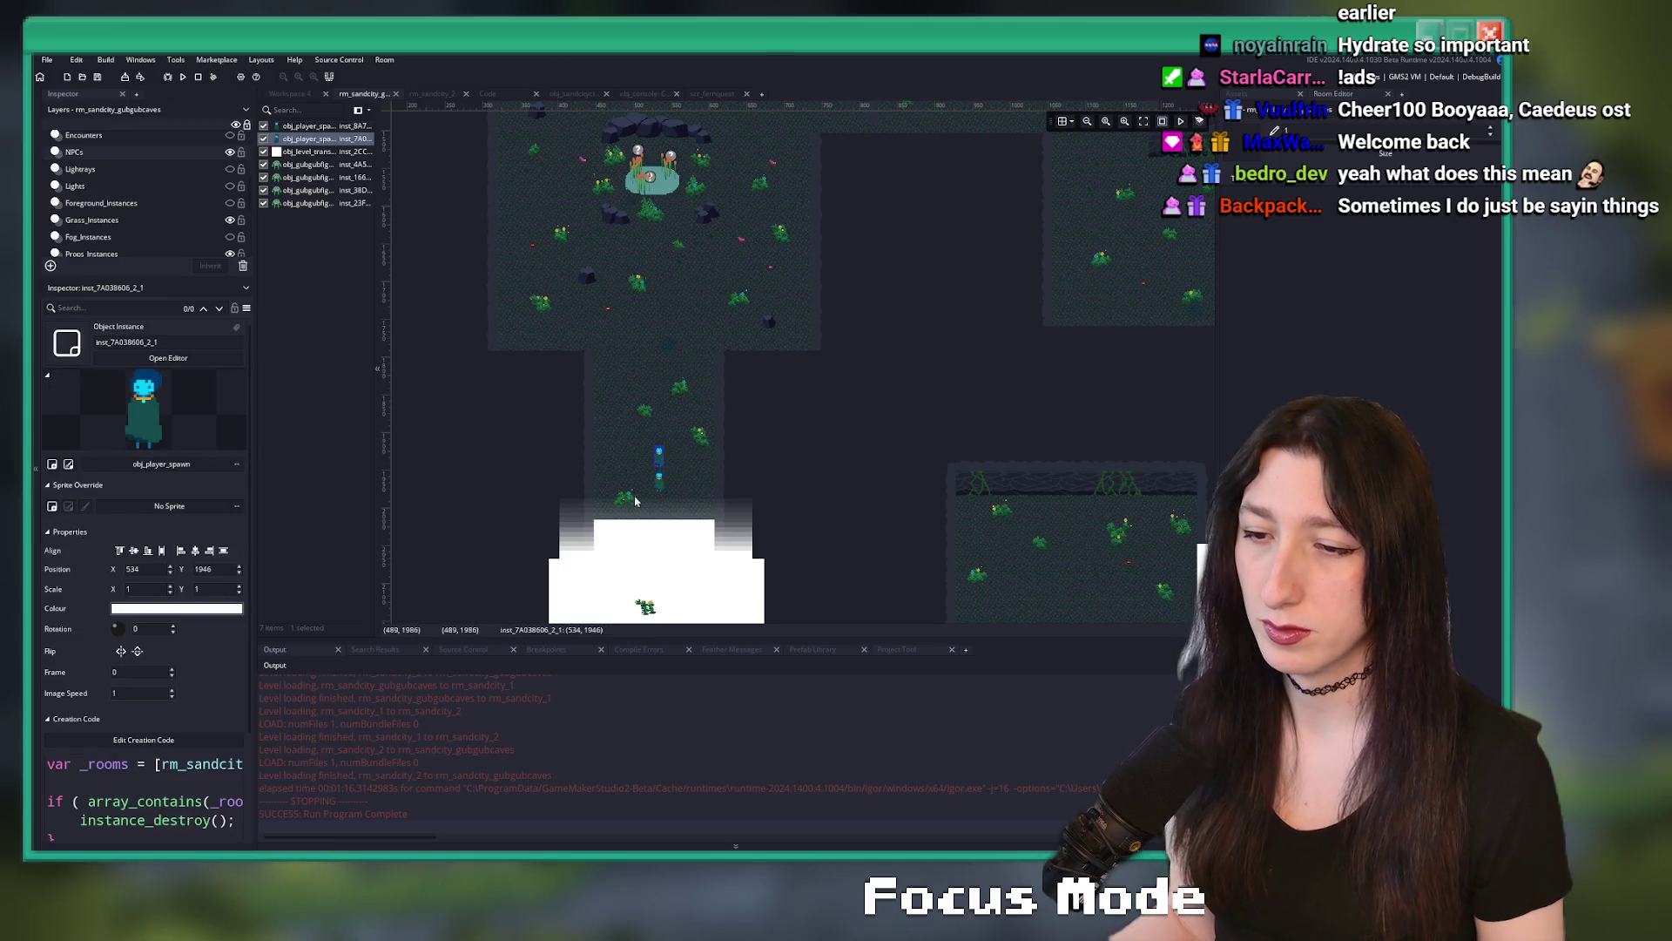
scroll(685, 447, "down", 5)
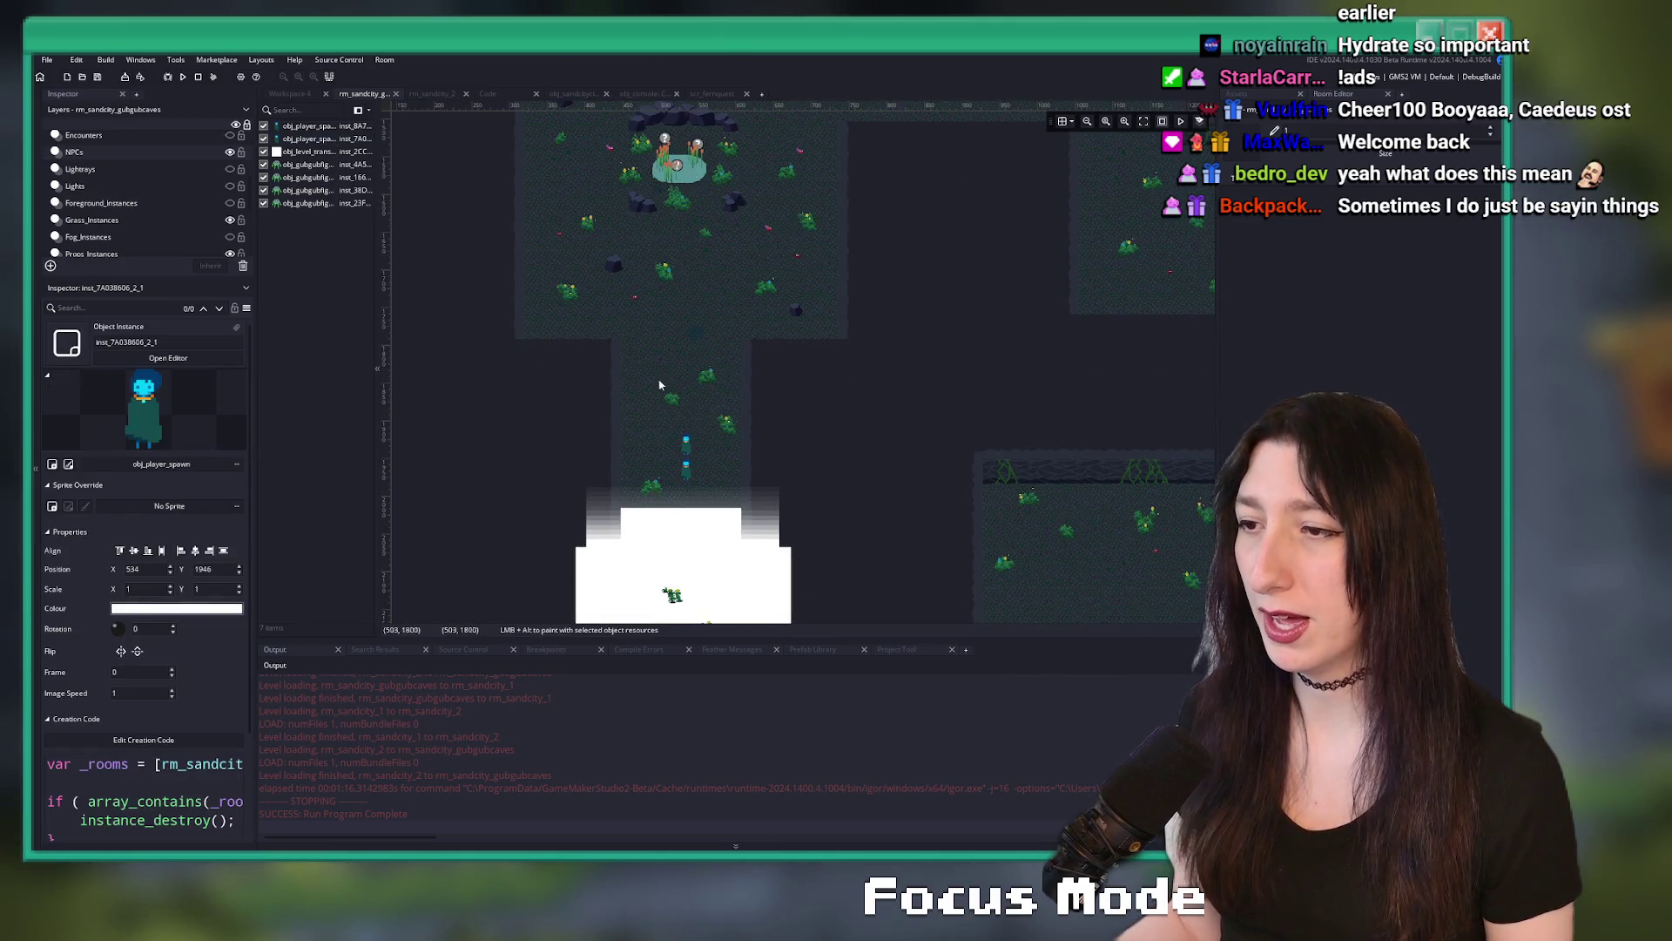
left_click_drag(670, 411, 682, 473)
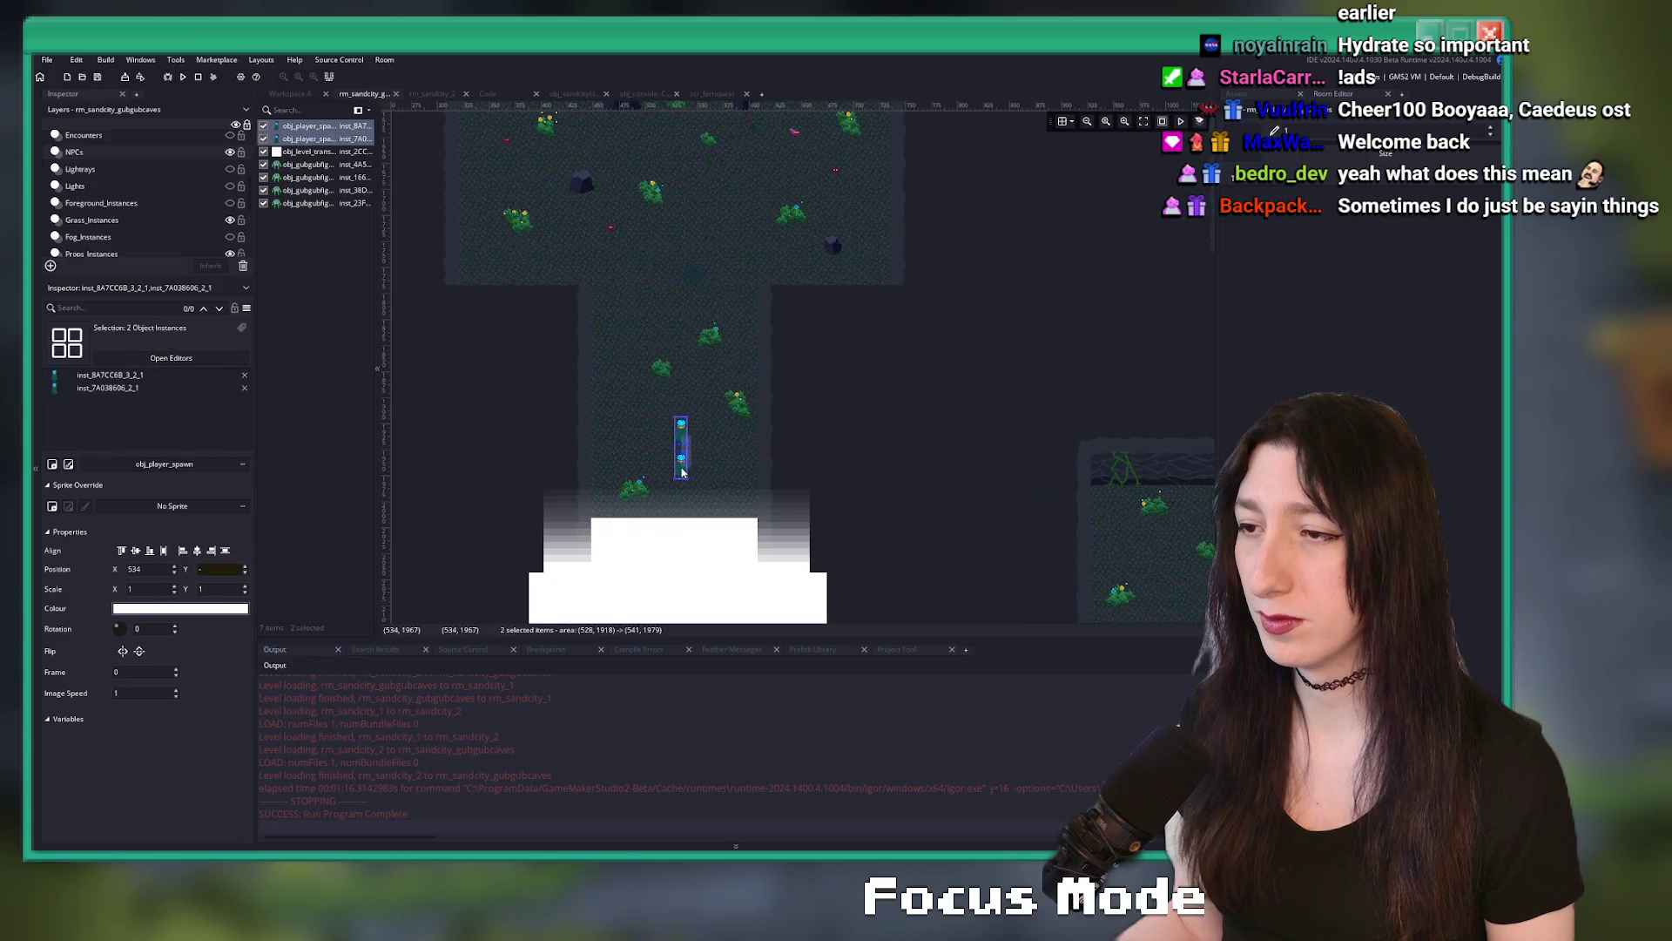
left_click(688, 418)
scroll(696, 348, "up", 5)
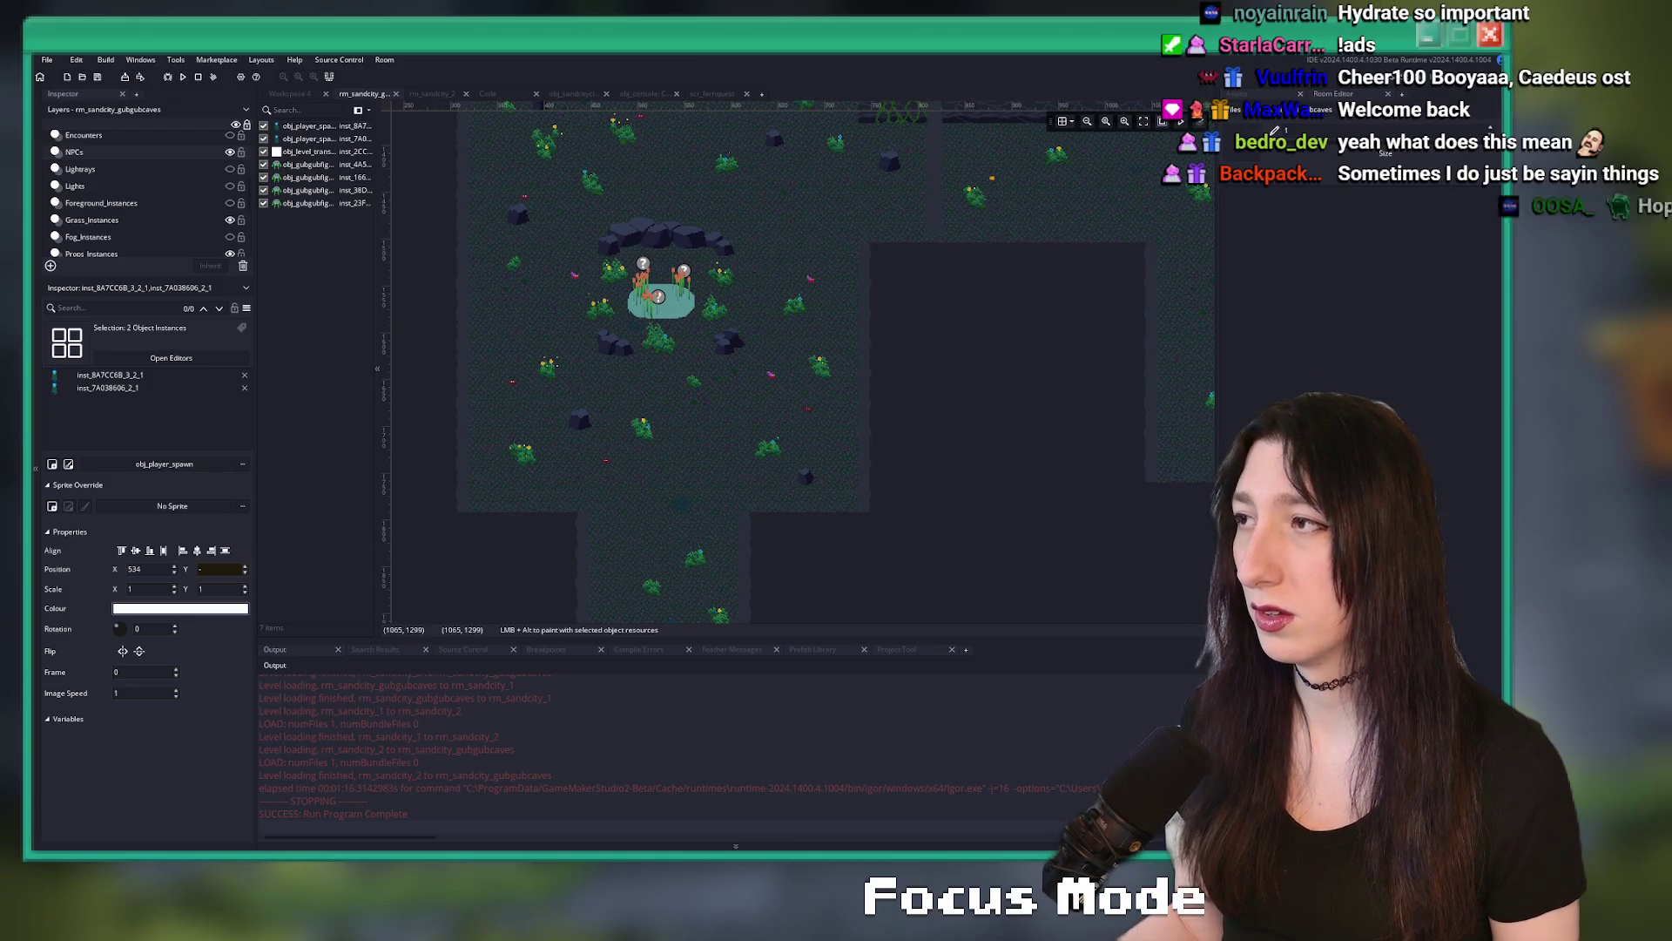
- Expand the Asset Browser and scroll through it to the seacave prop sprites
left_click(1252, 96)
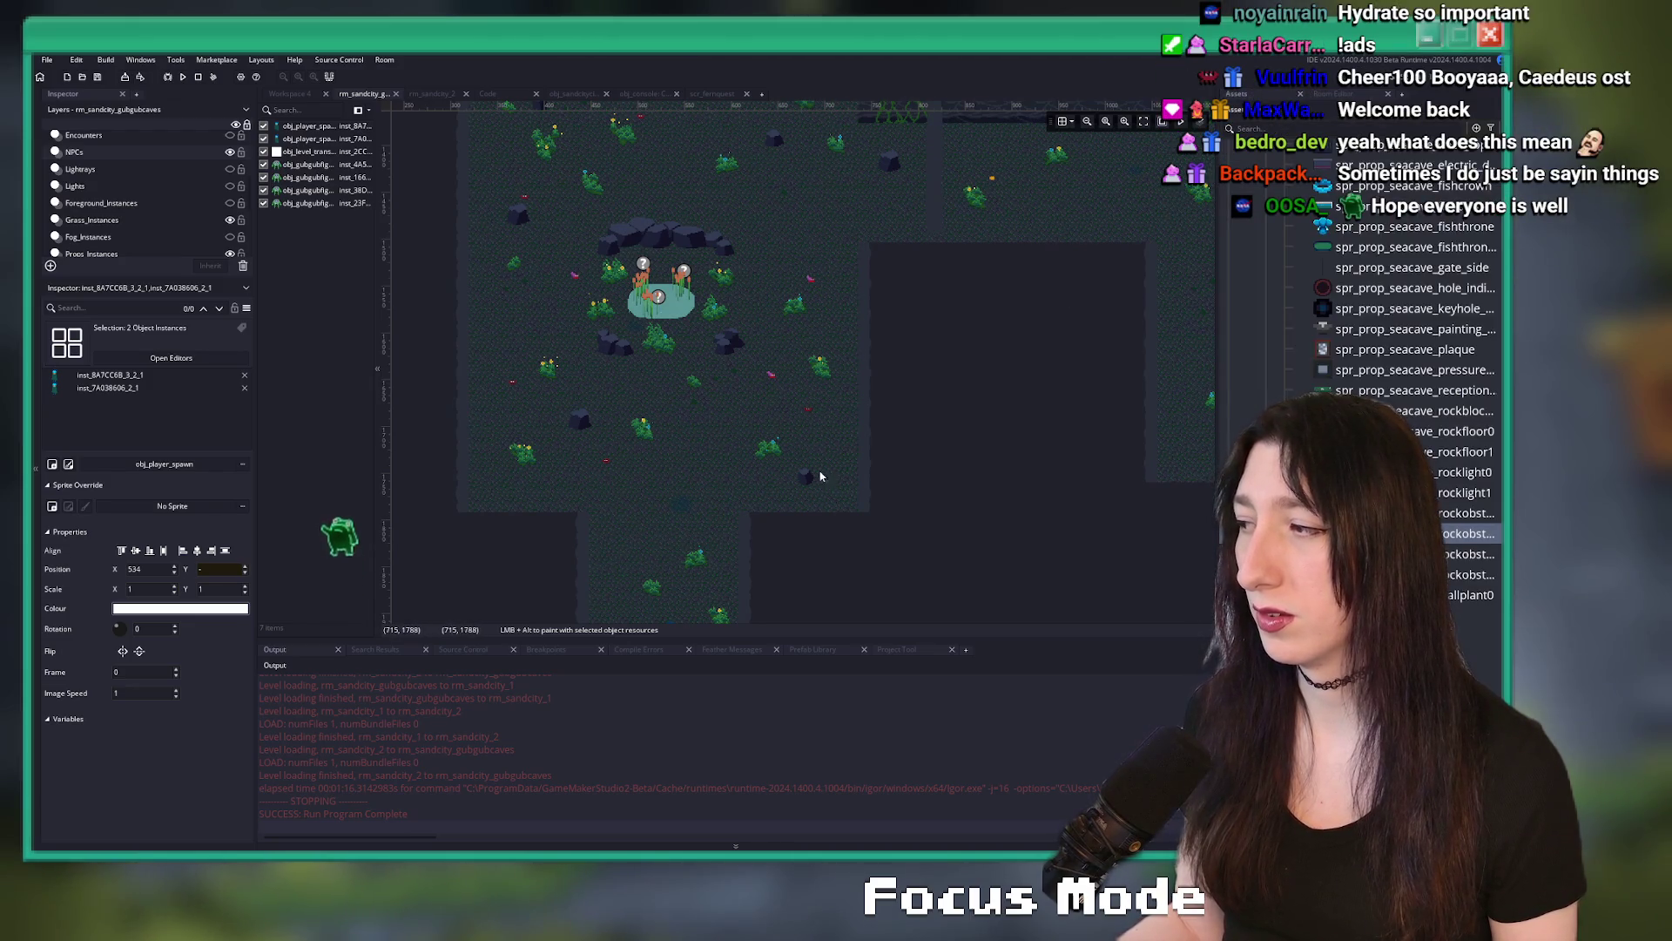
scroll(736, 464, "up", 5)
scroll(741, 416, "down", 6)
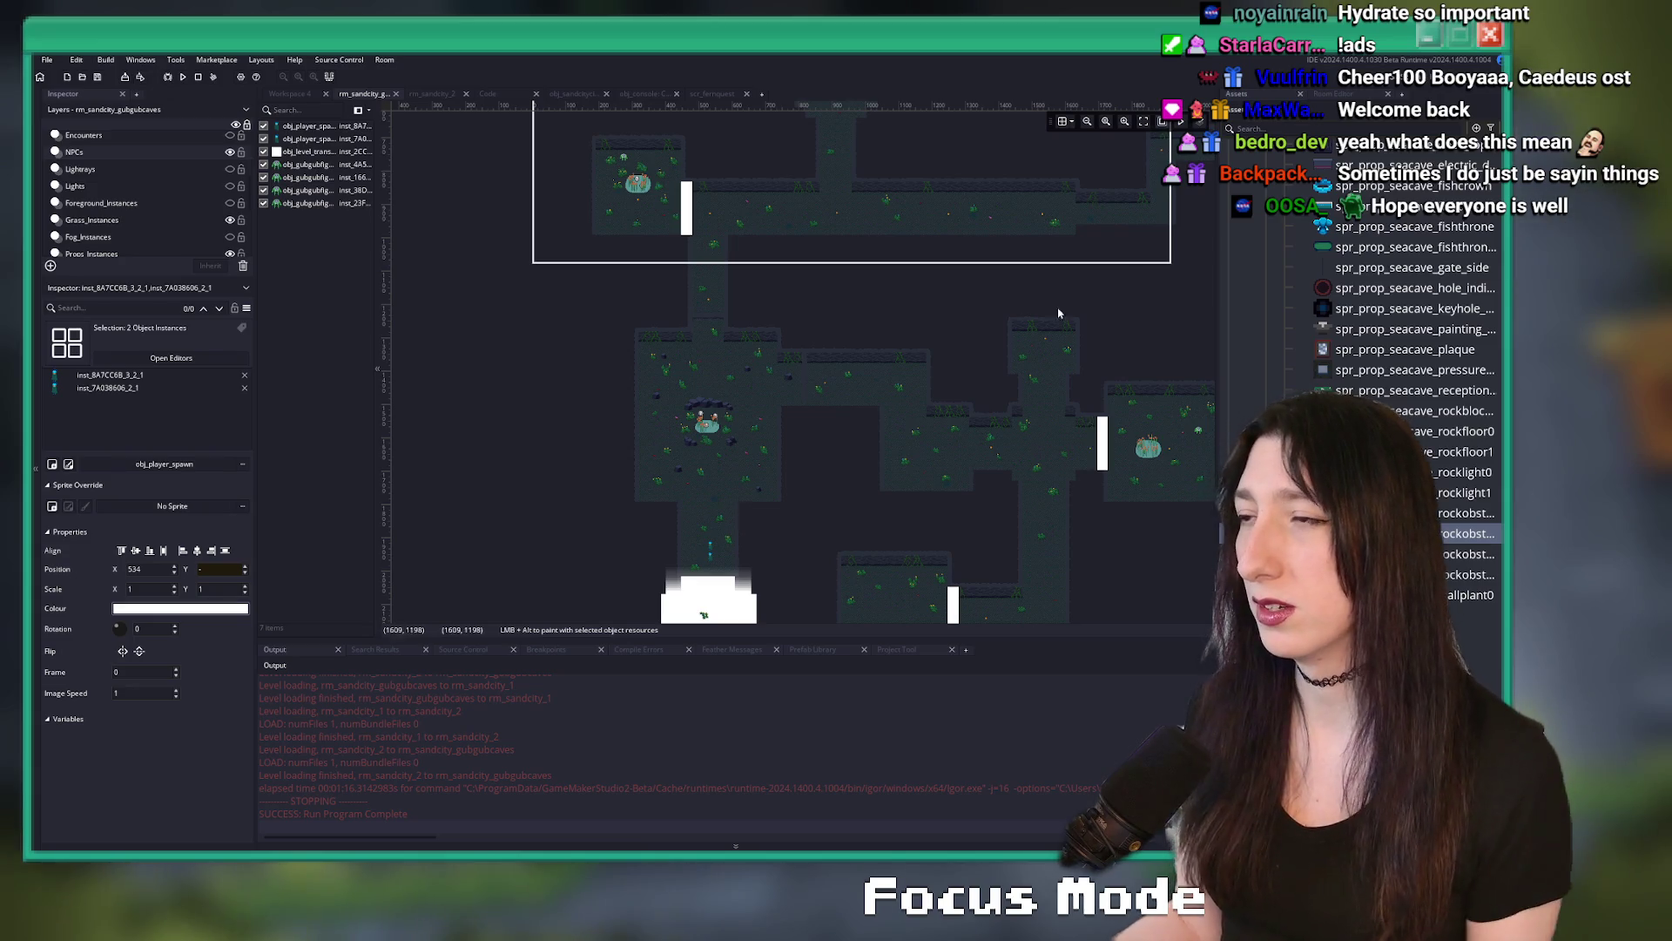
scroll(955, 313, "up", 3)
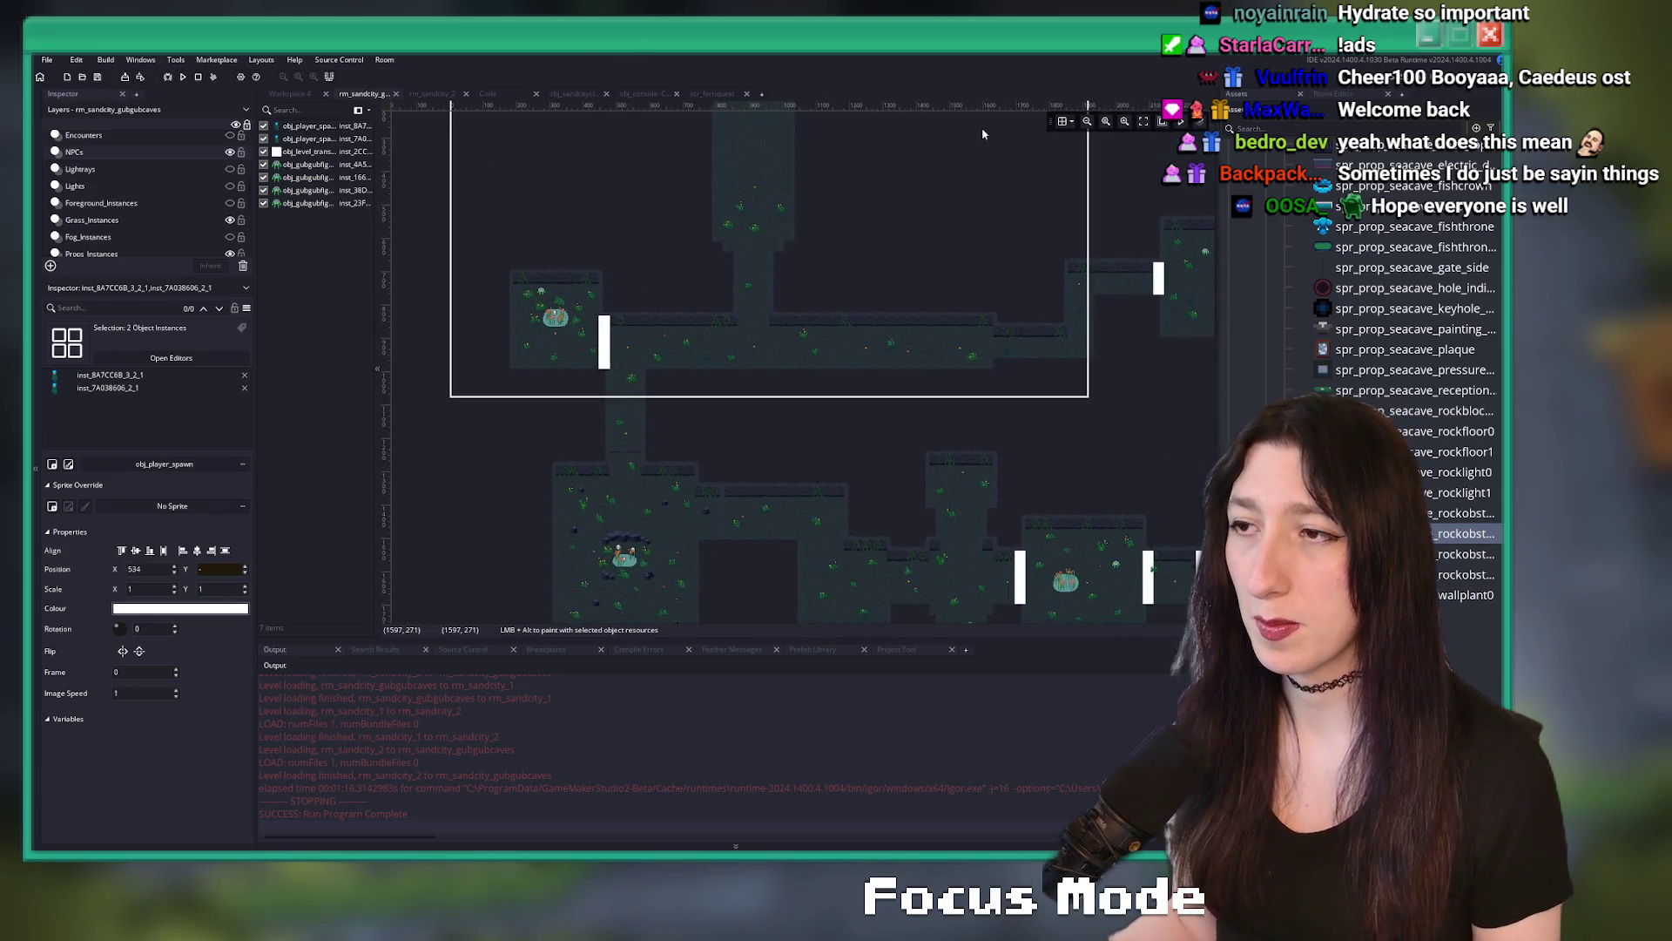
scroll(1042, 276, "right", 3)
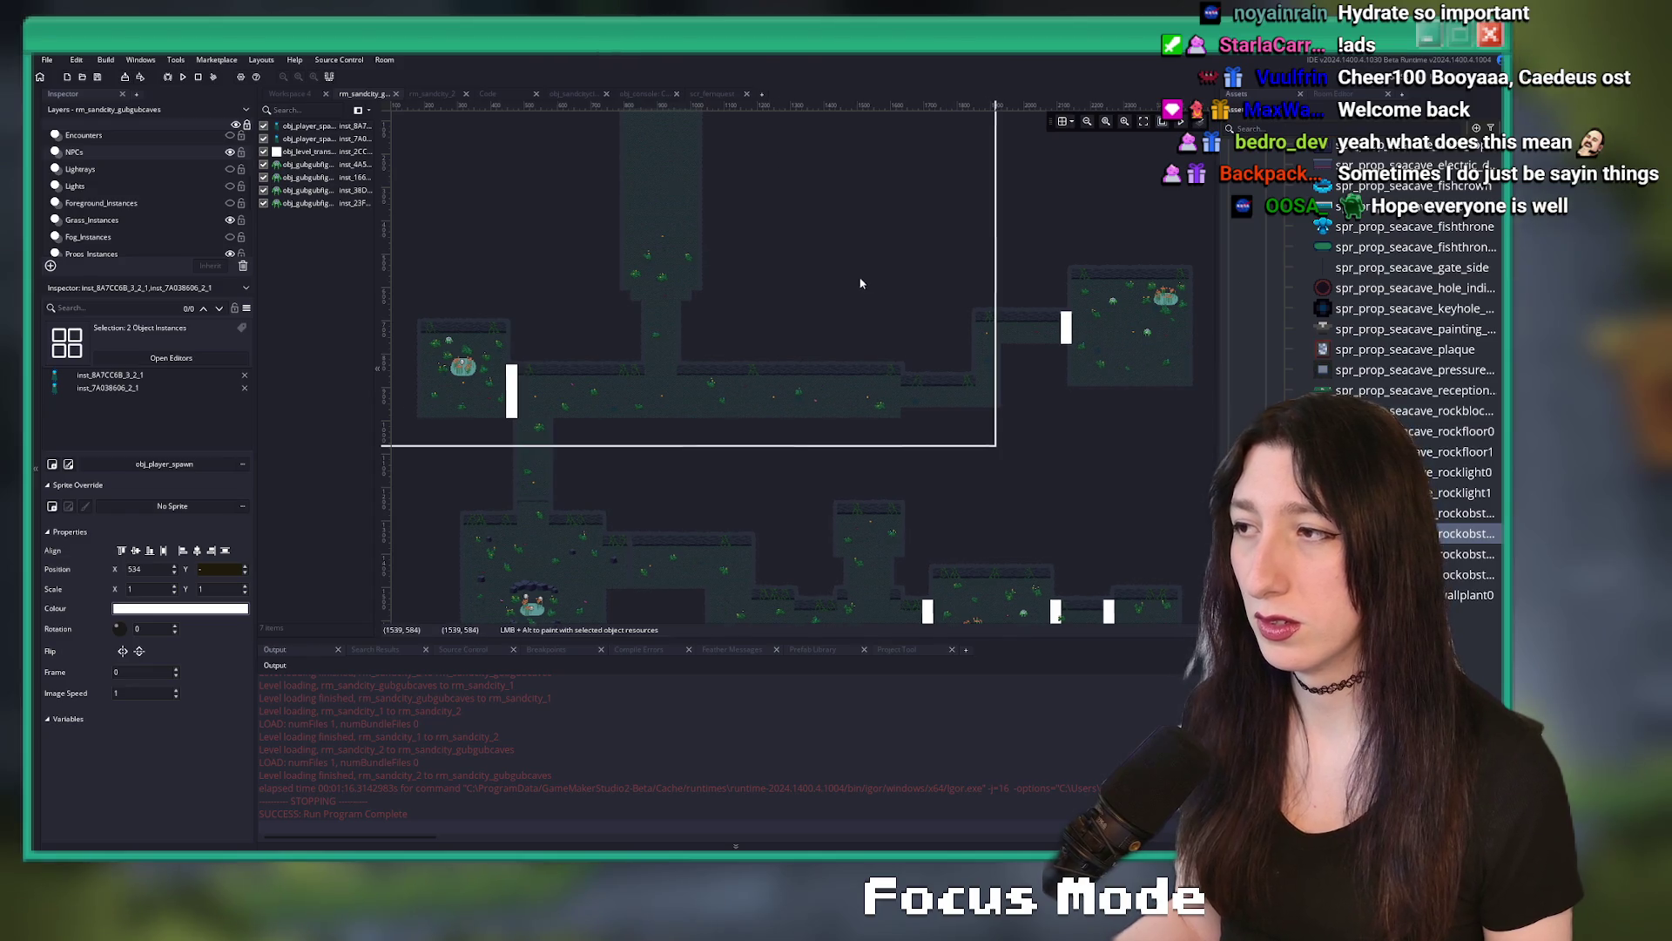
scroll(1041, 275, "down", 4)
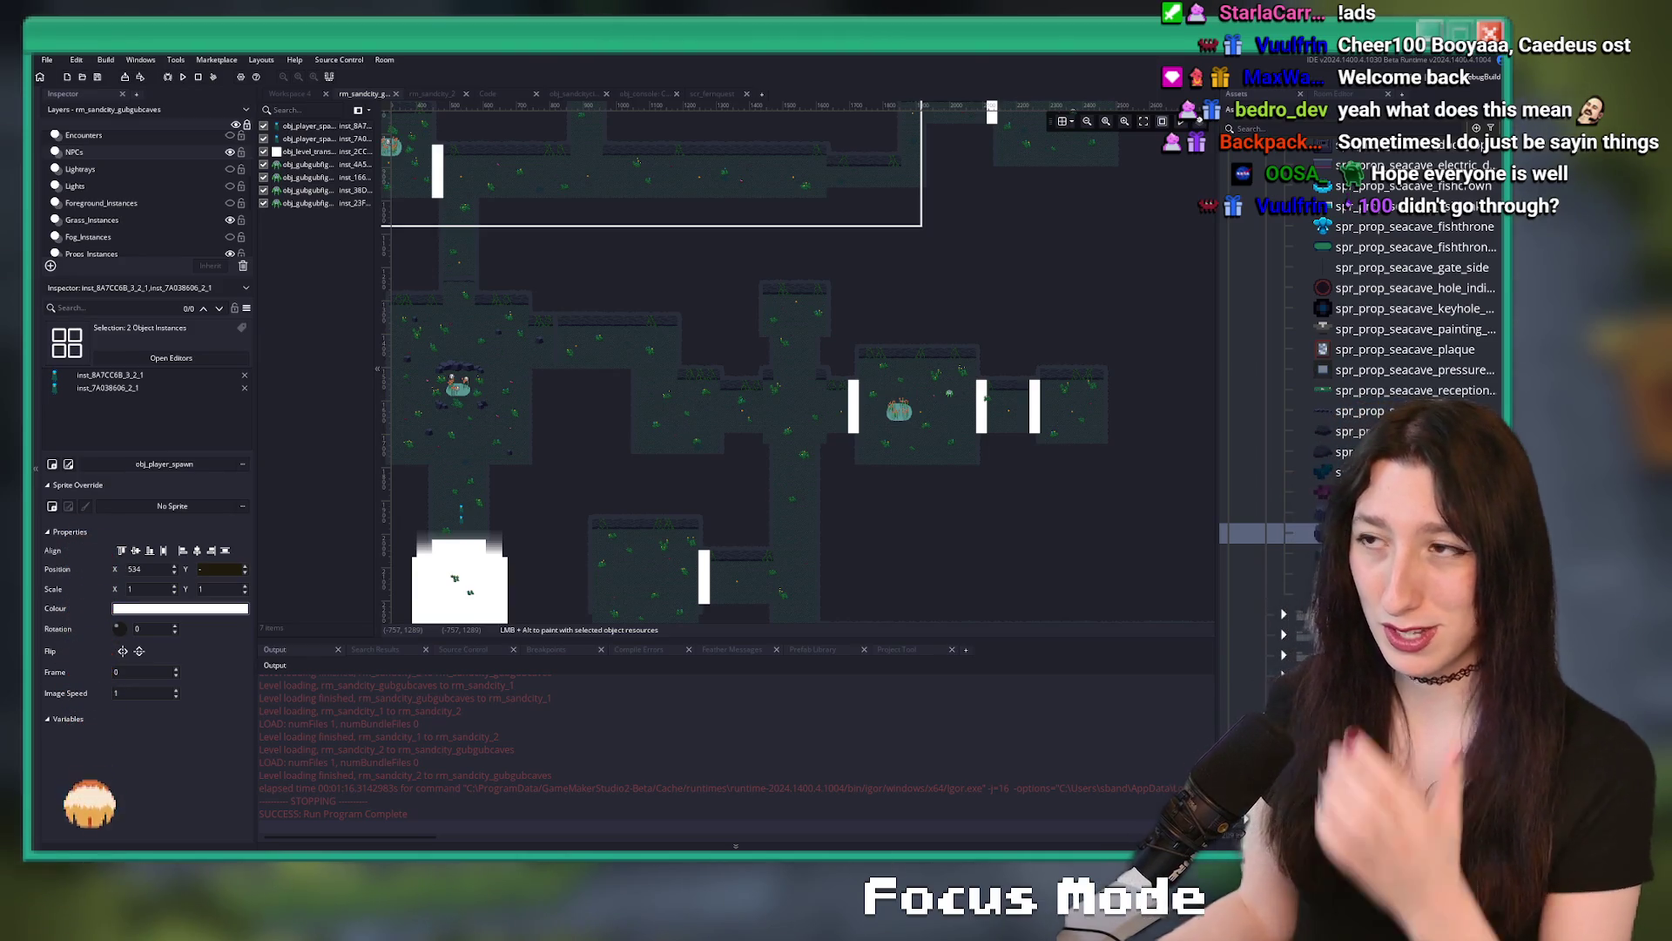
mouse_move(793, 308)
left_mouse_down()
mouse_move(849, 264)
mouse_move(832, 304)
left_mouse_up()
- Select the pond's rock prop, filter assets by prop_seacave, and open obj_prop_seacave_rockblockade0's Create code
left_click_drag(635, 216, 651, 255)
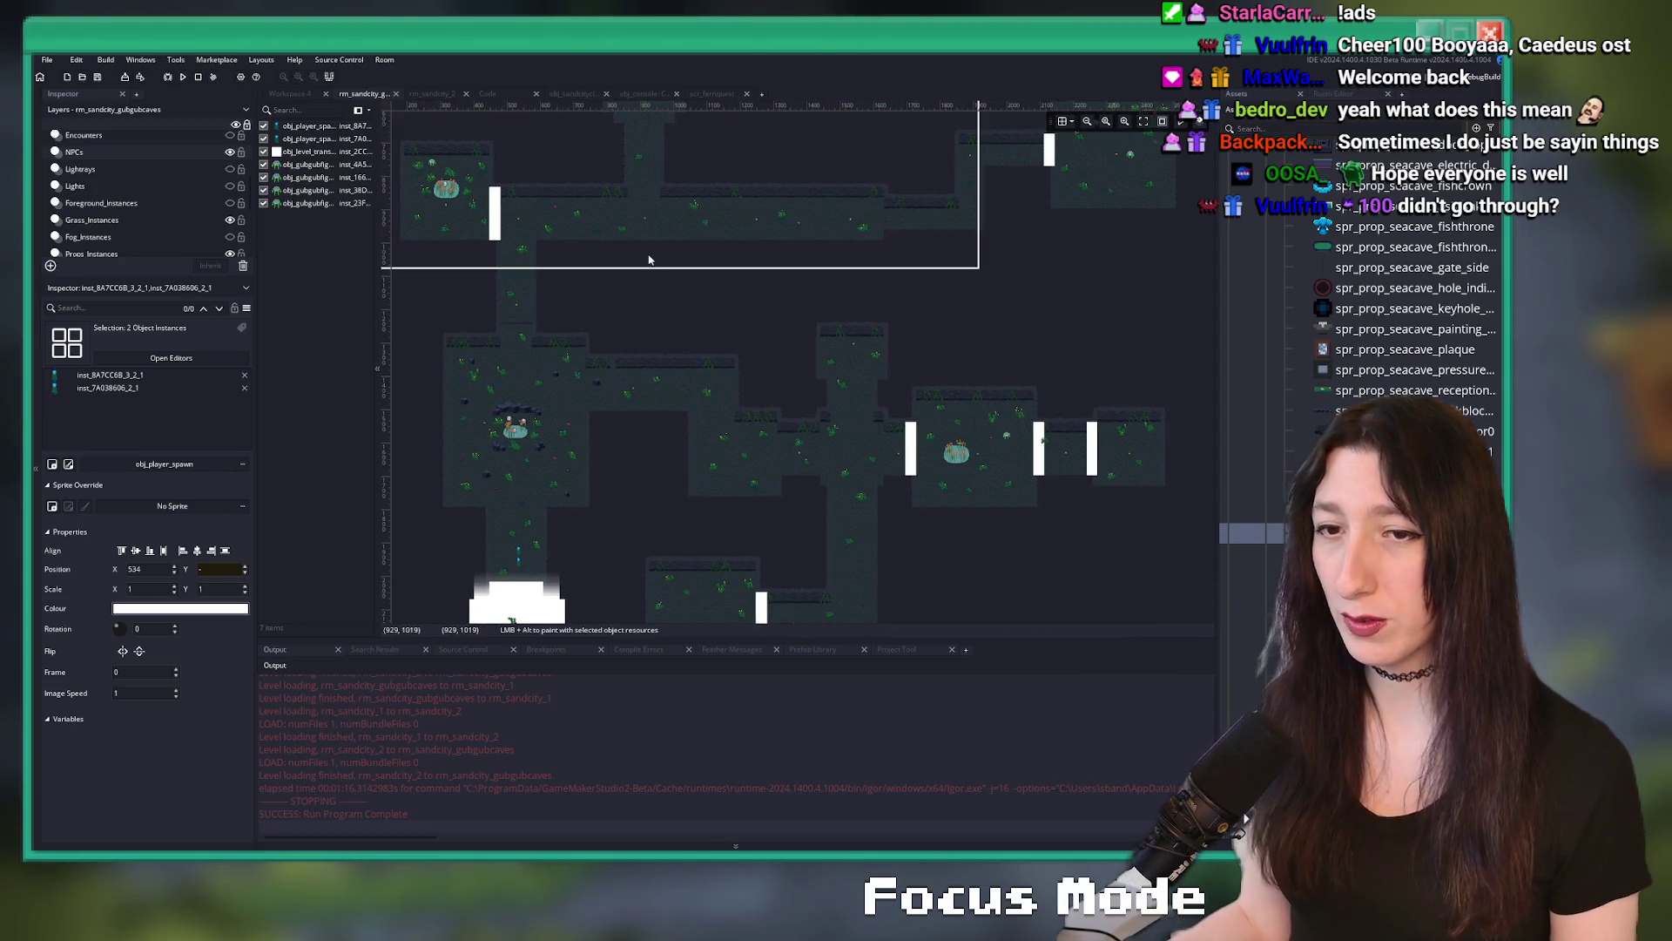
left_click_drag(614, 353, 640, 307)
scroll(575, 376, "up", 4)
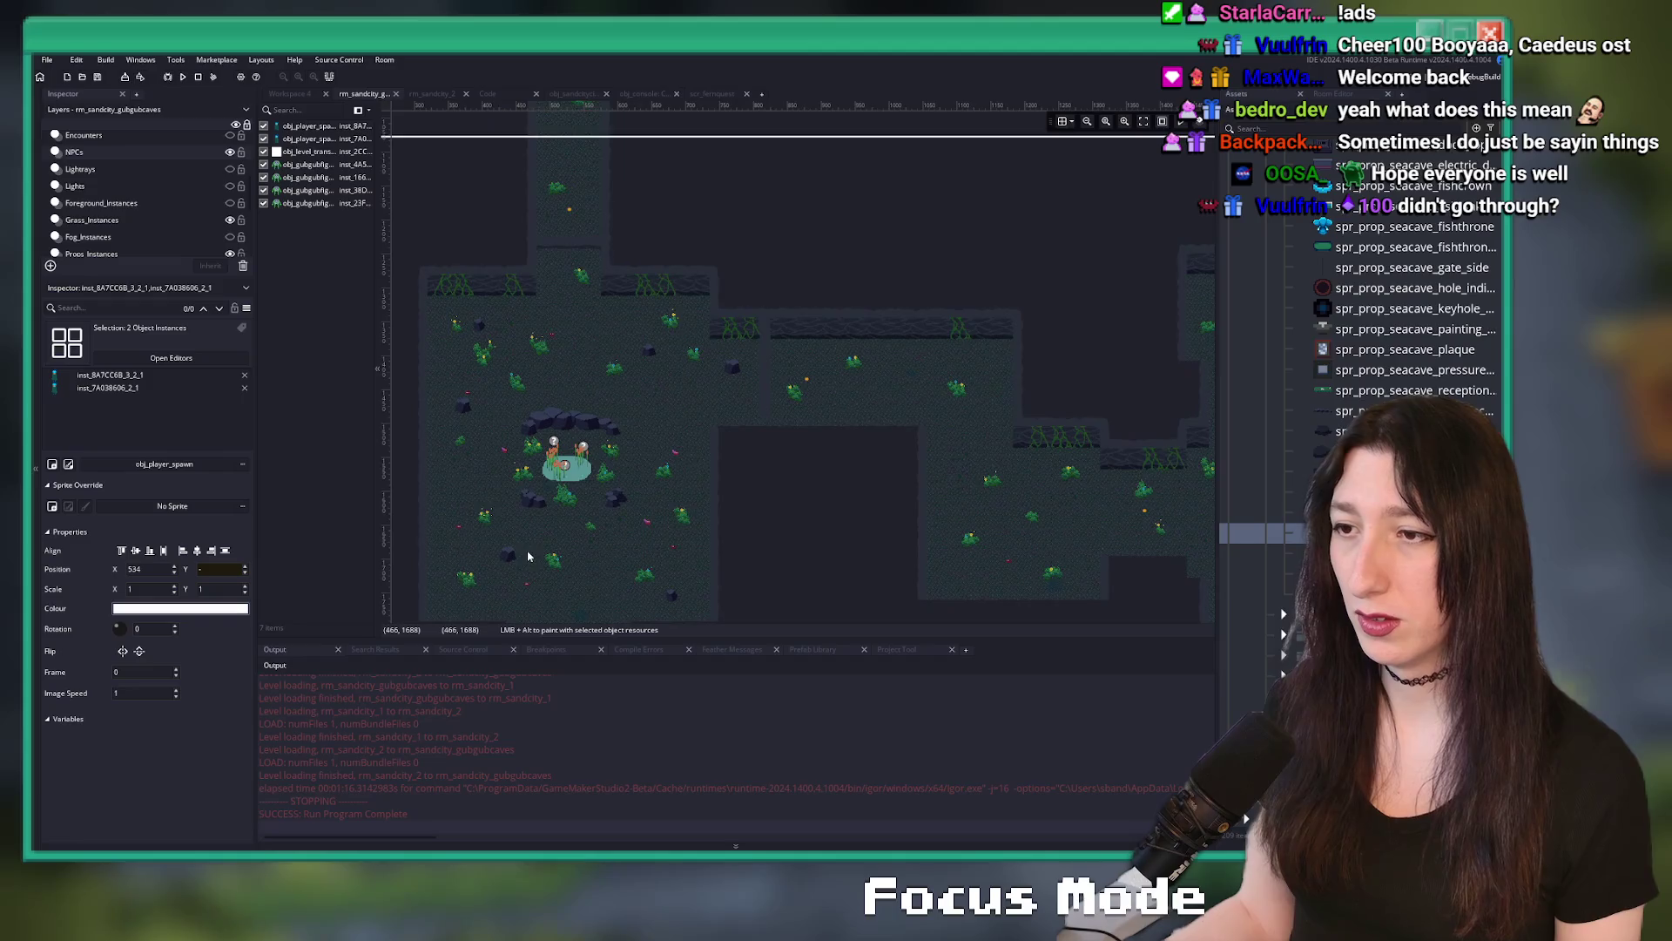
scroll(591, 338, "up", 3)
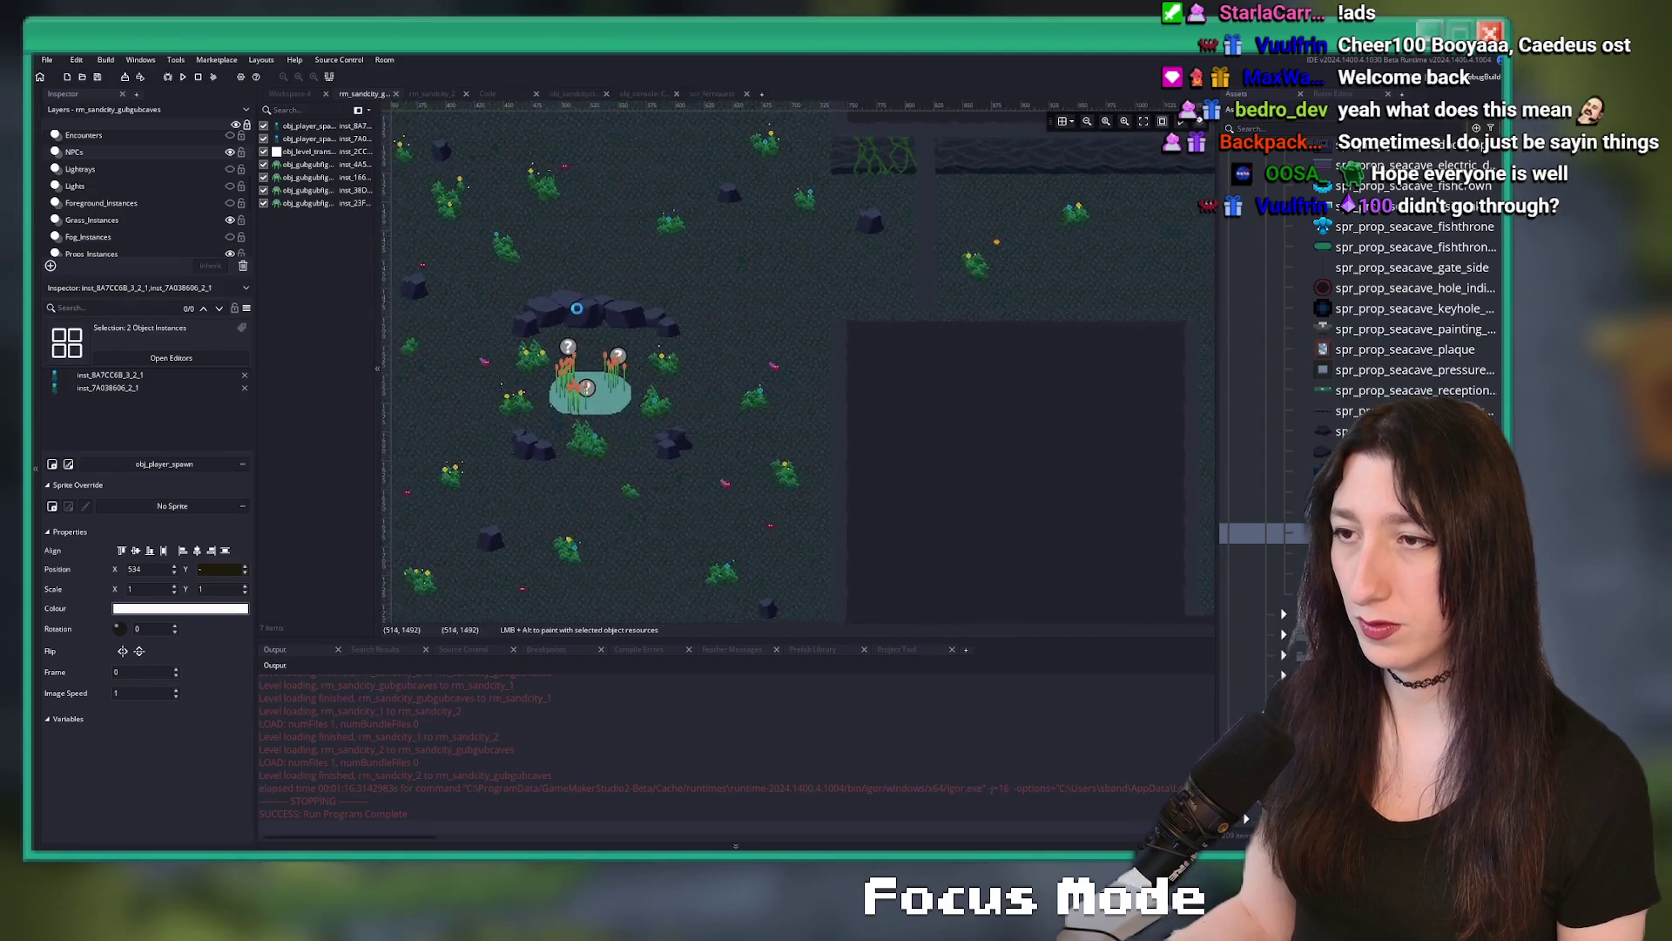
scroll(1402, 305, "up", 10)
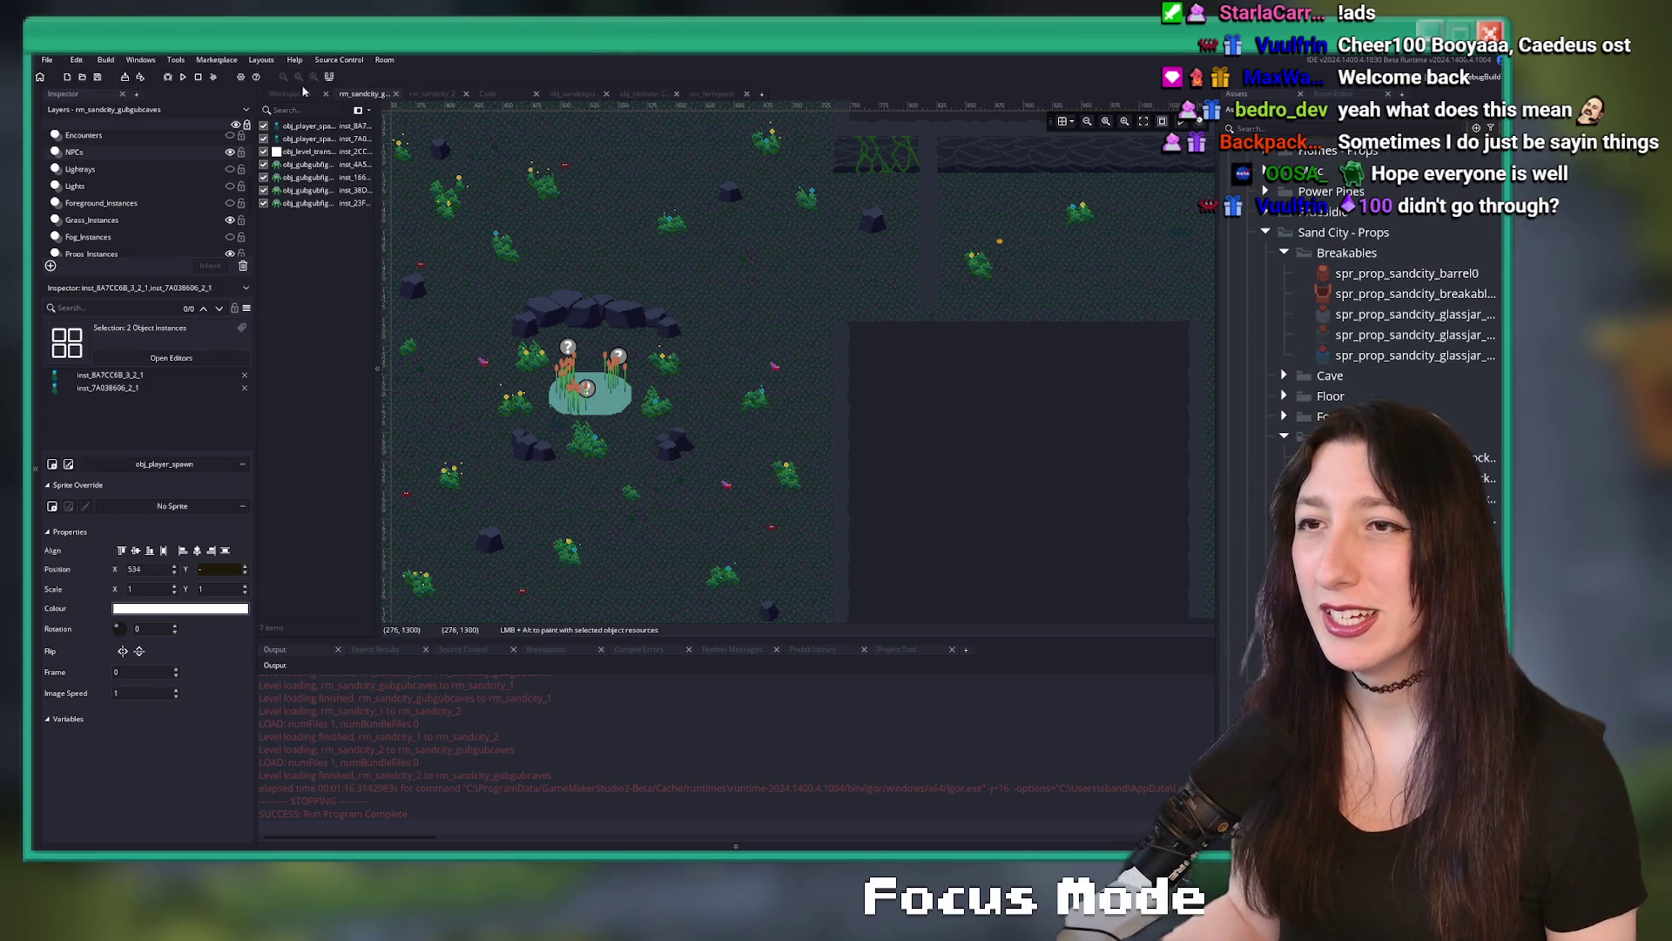
scroll(1358, 305, "up", 5)
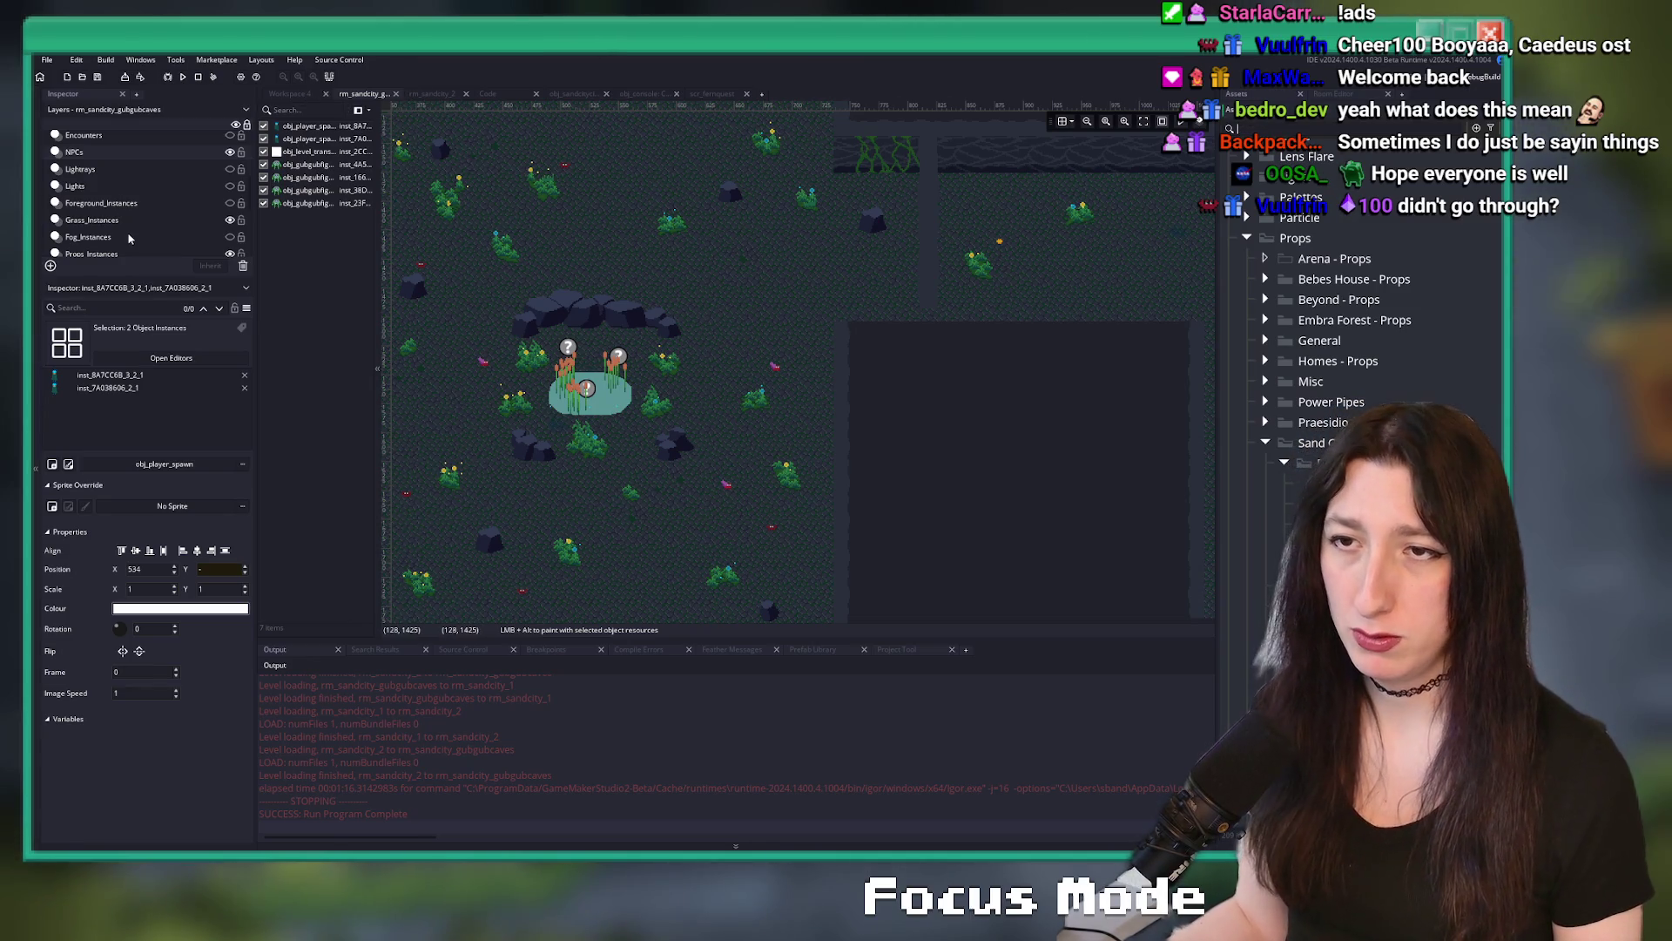
left_click(91, 252)
left_click(528, 447)
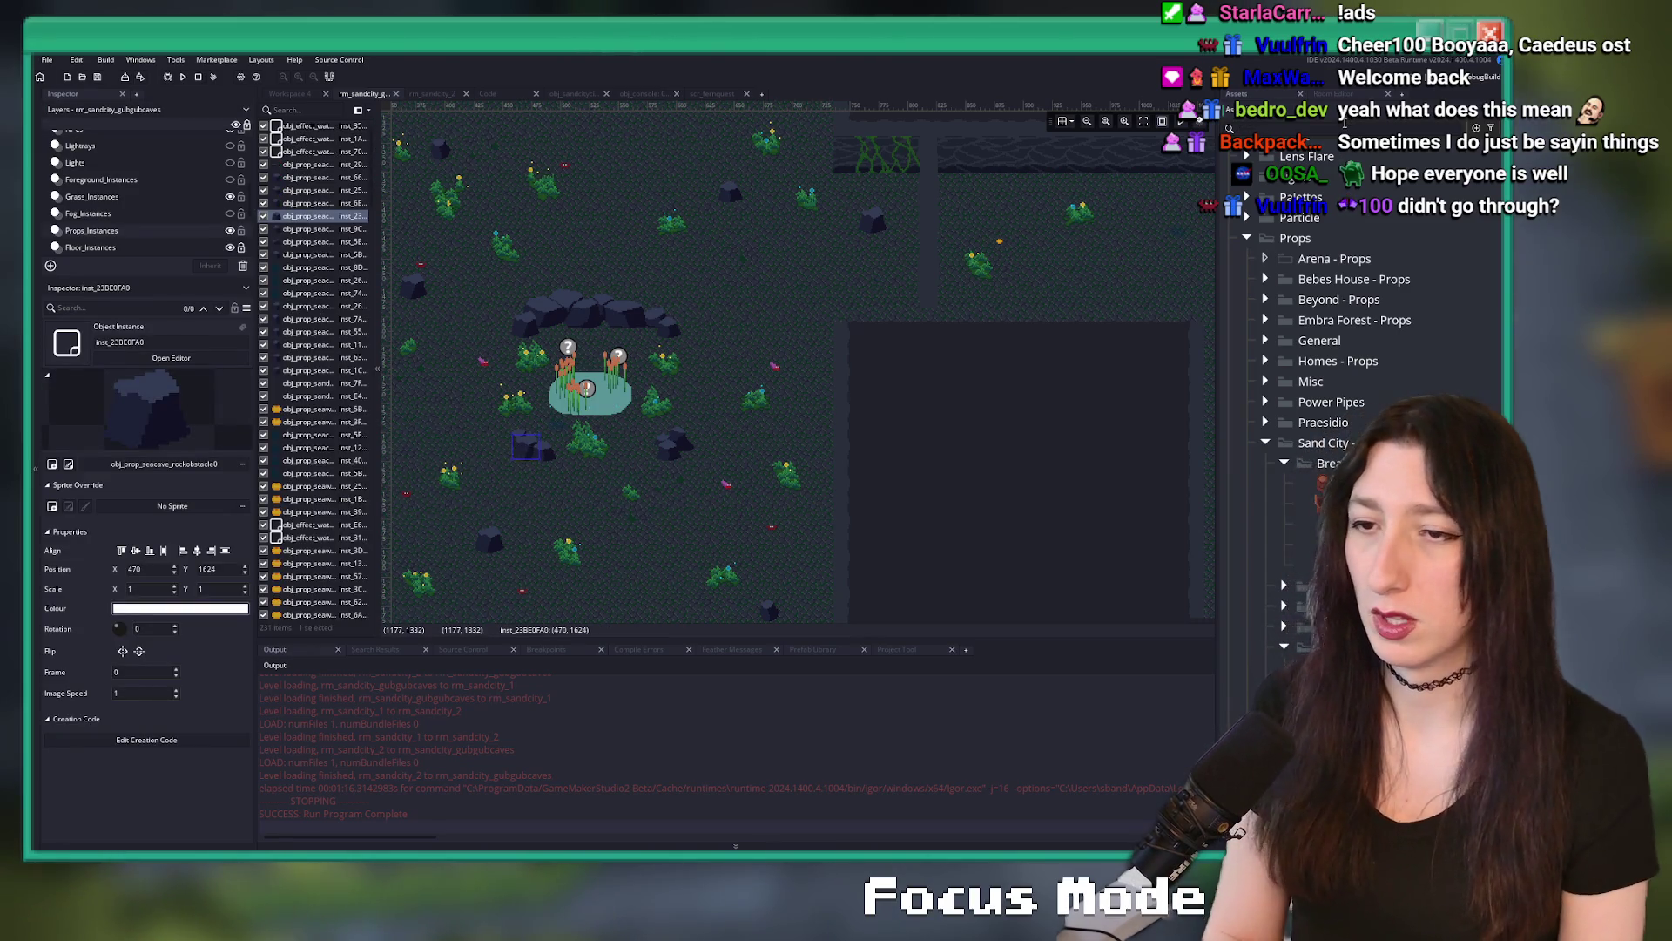
type("prop_seac")
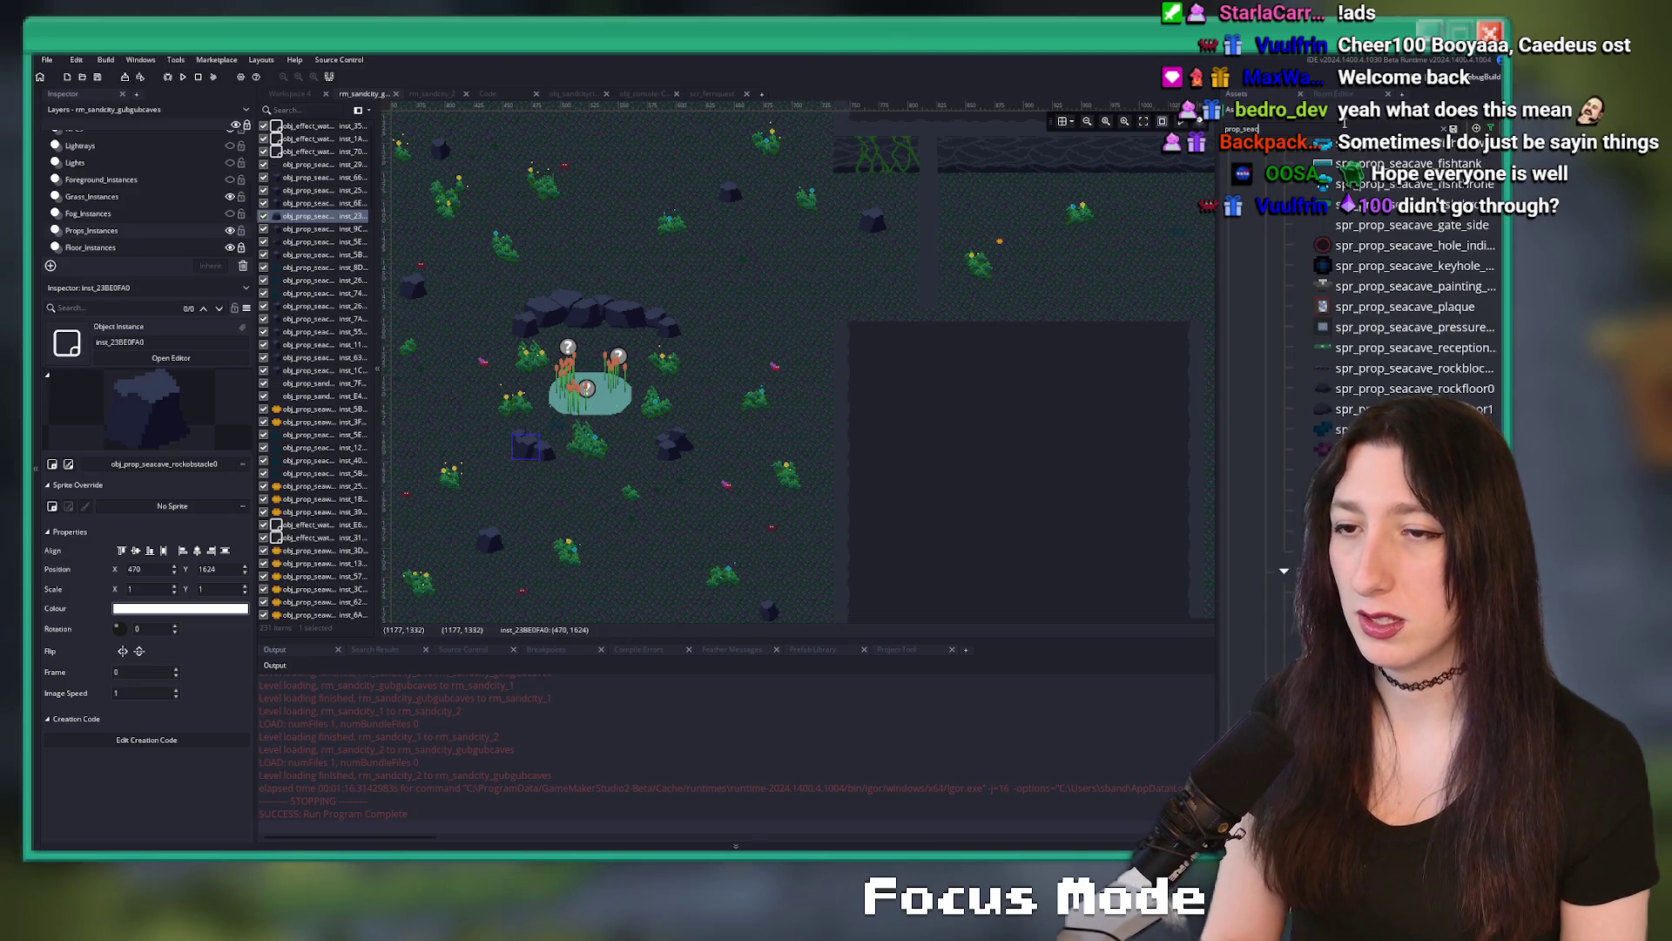
type("ave_ro")
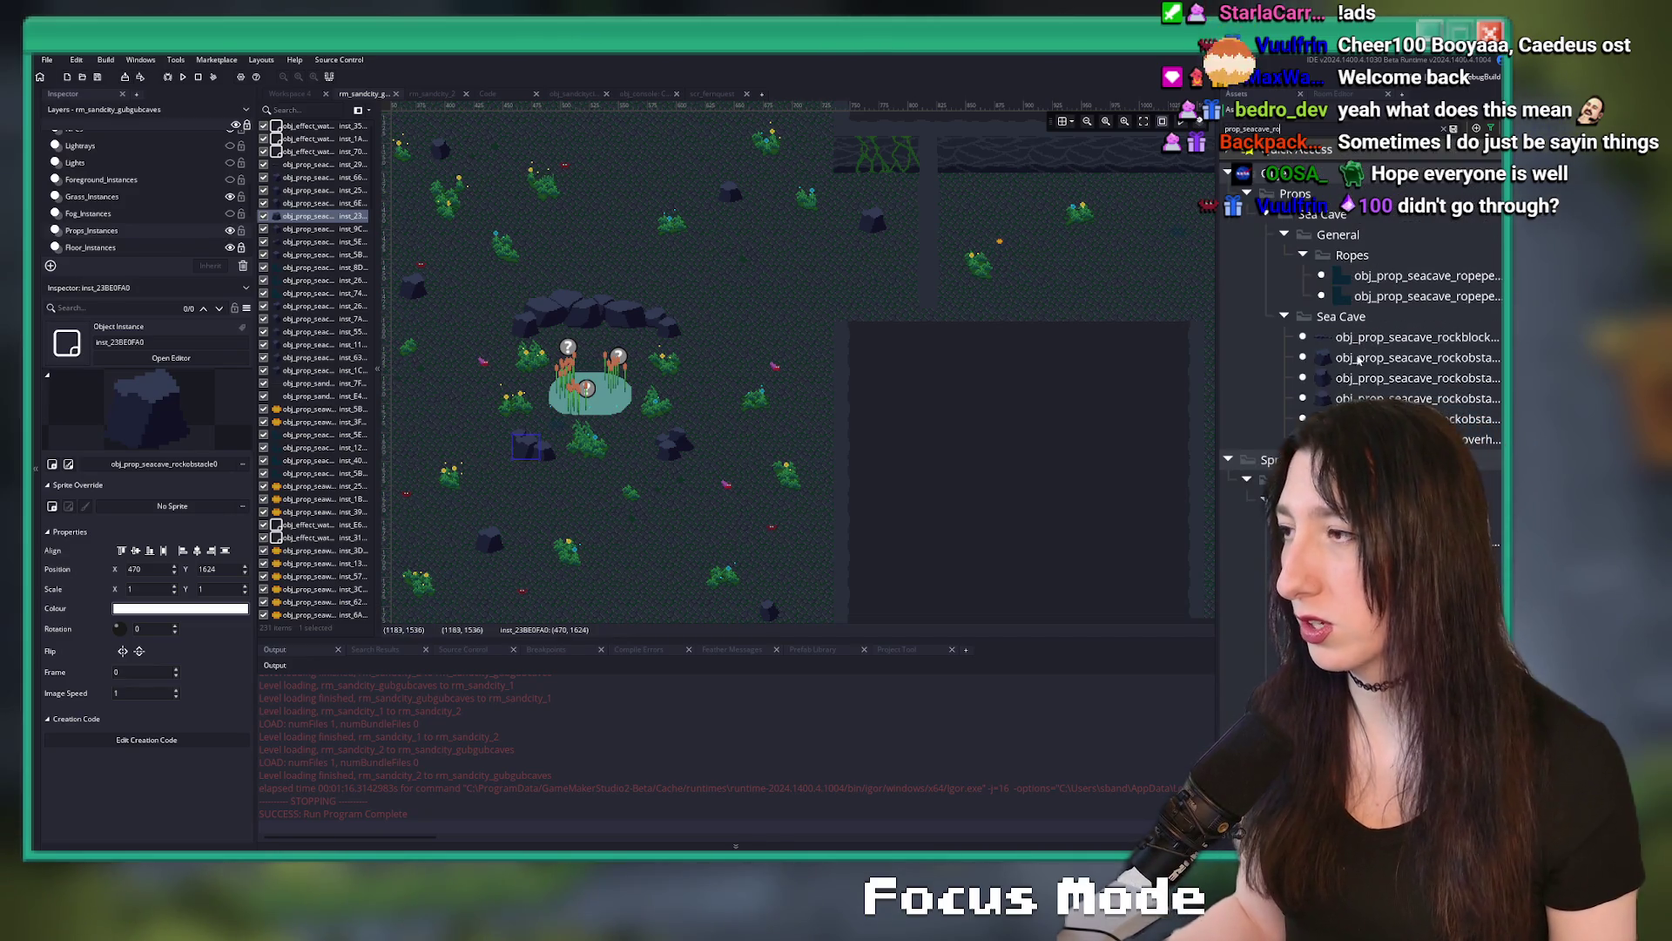
double_click(1410, 337)
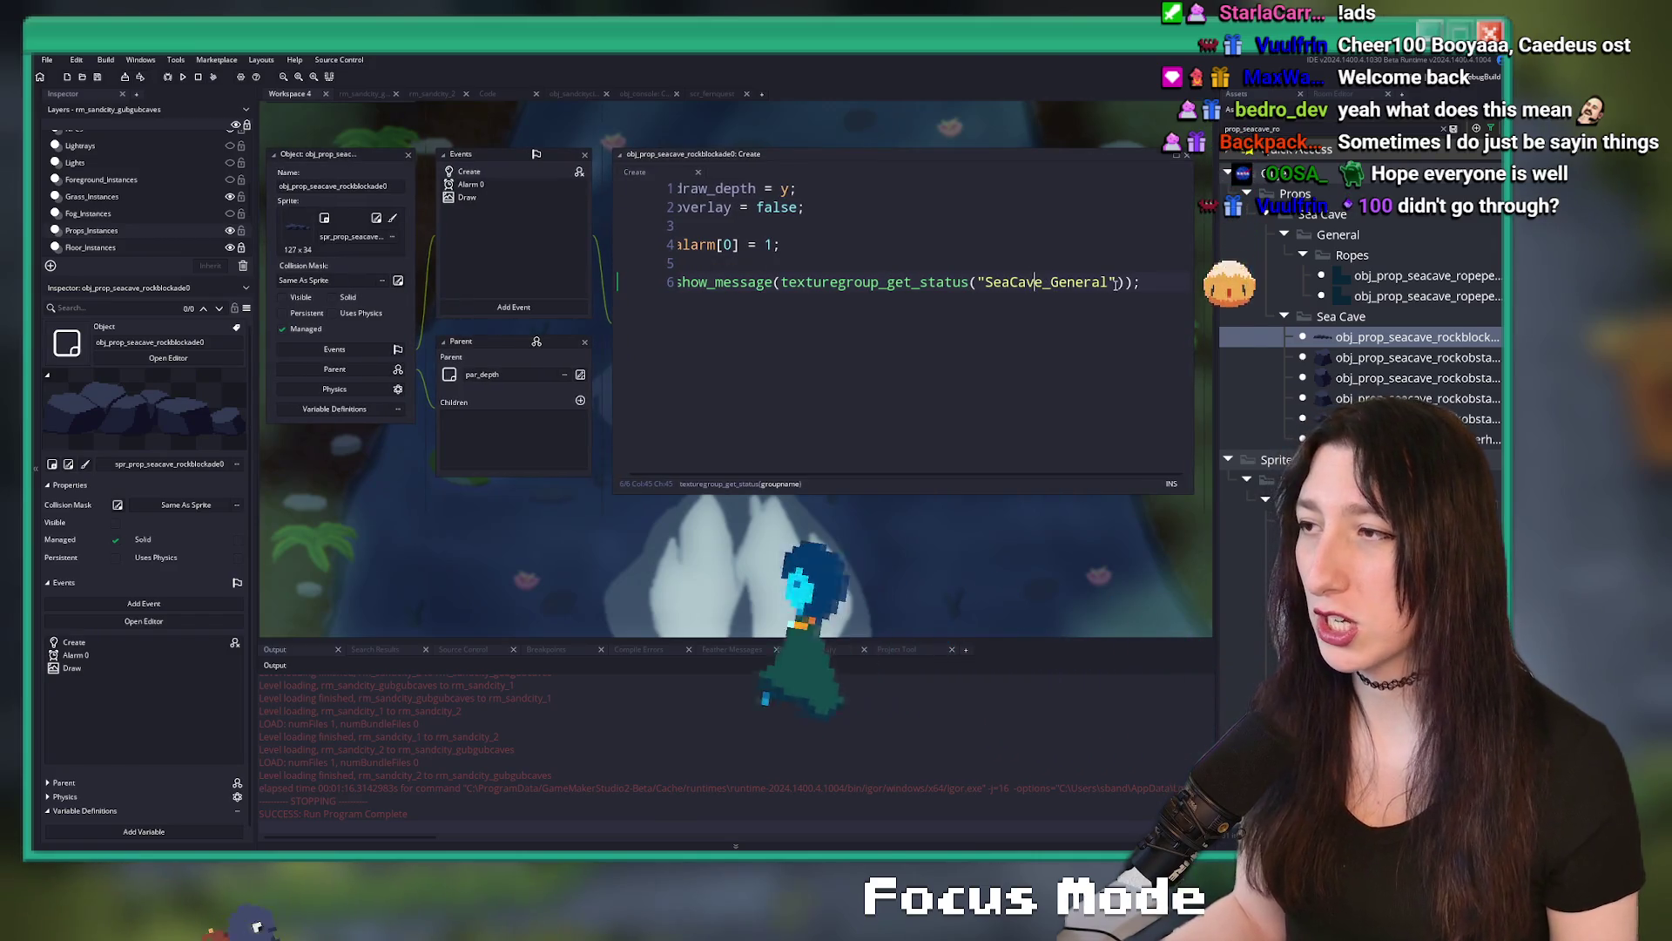
- Replace the show_message line with a SeaCave_General status check setting sprite_index to spr_prop_sandcity_rock0
left_click(803, 282)
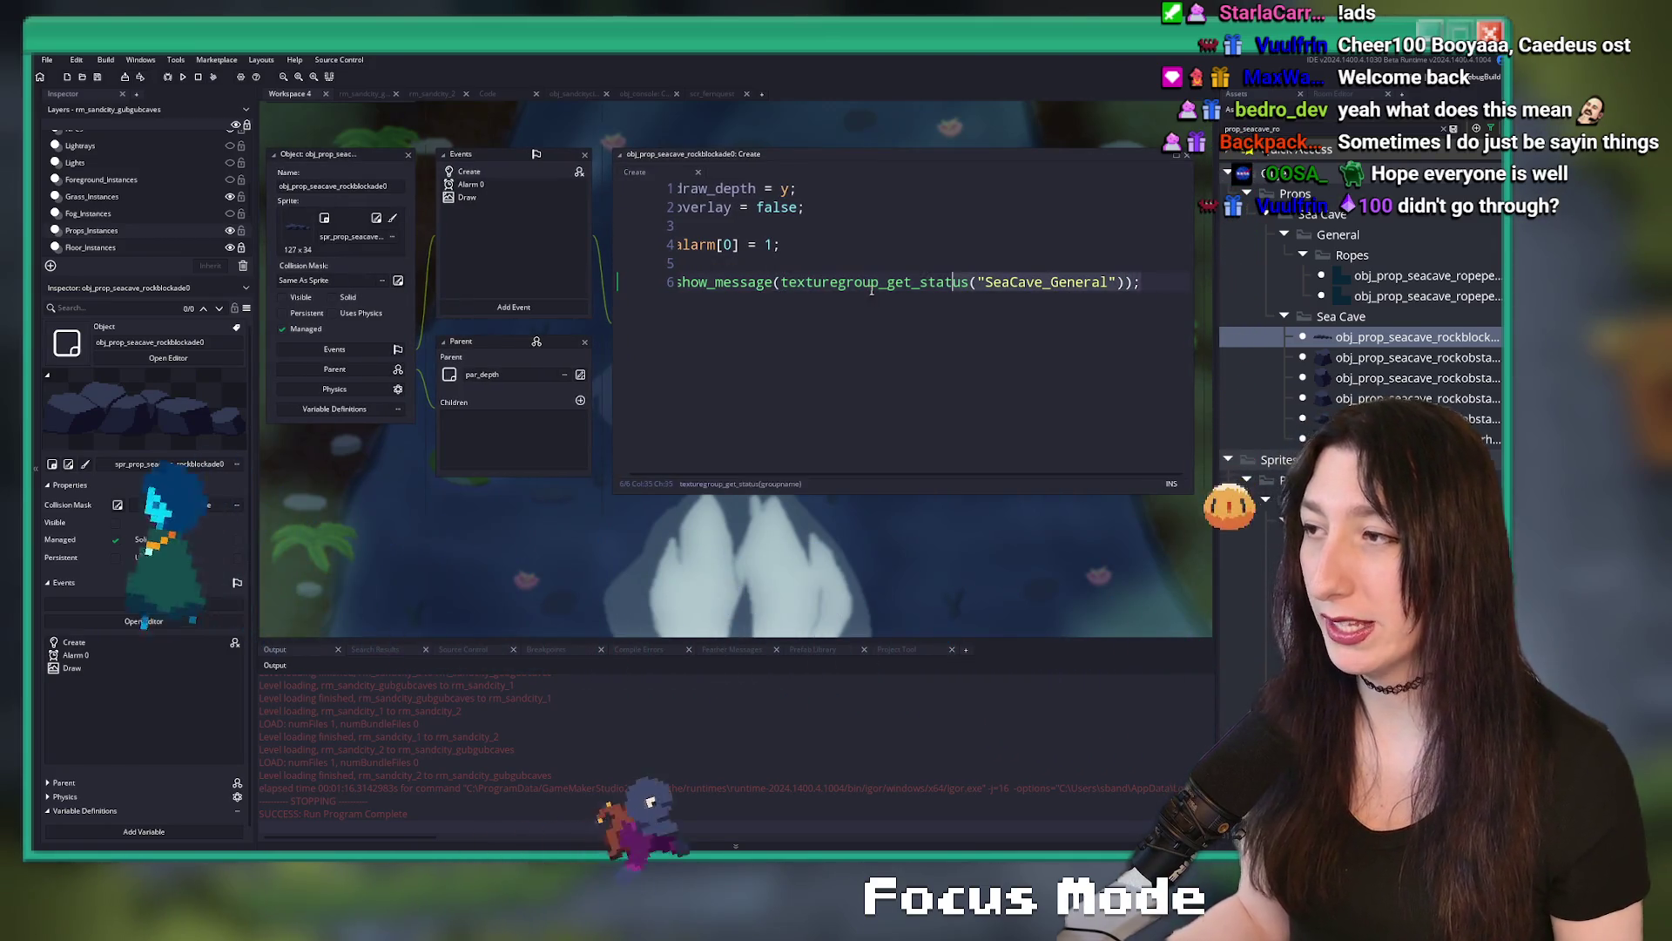
key("Home")
key("shift+End")
type("if ( texturegroup_get_status(\"SeaCave_General\") == 0 ) ")
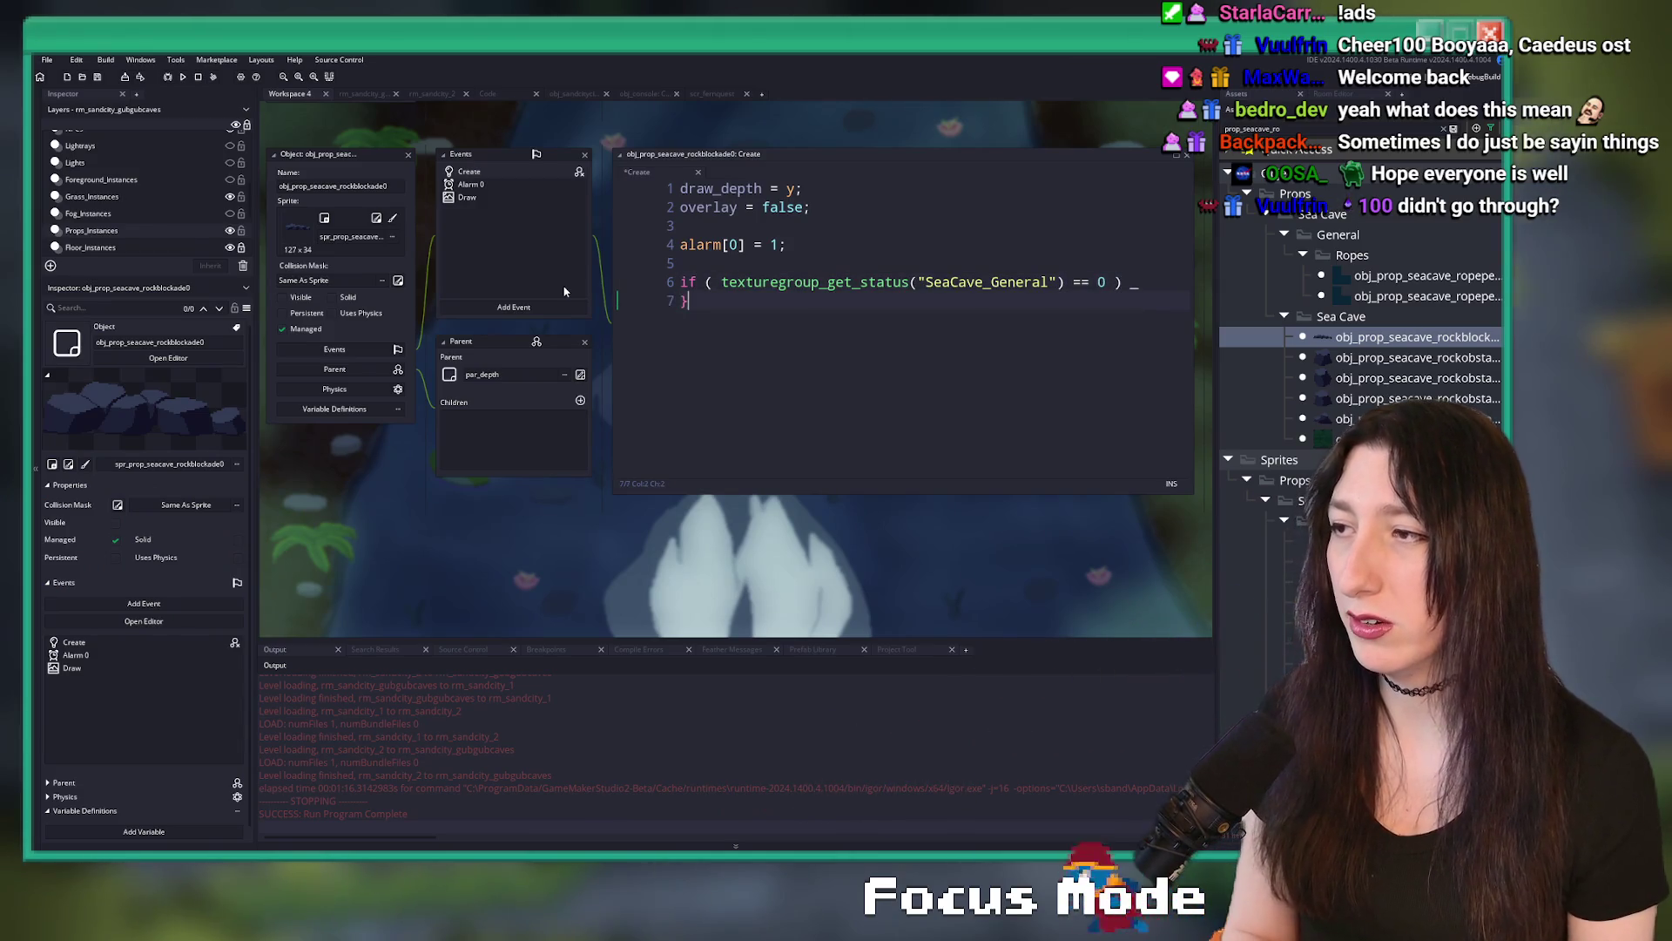
type("{")
key("Return")
key("Return")
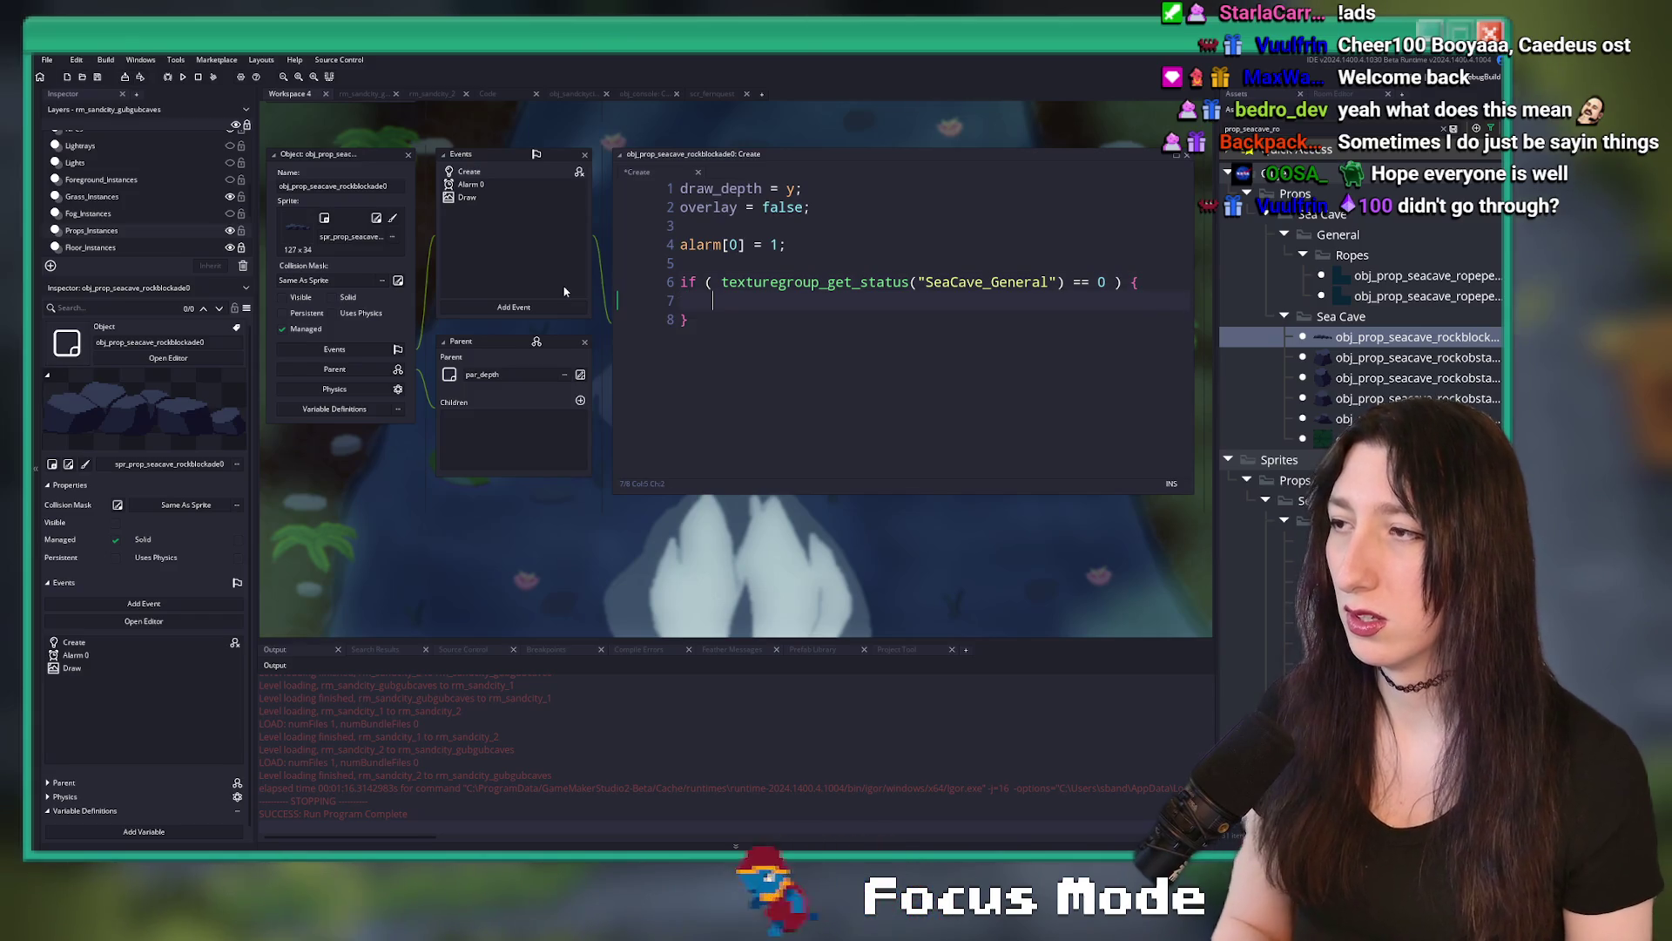
type("sprite_index = ")
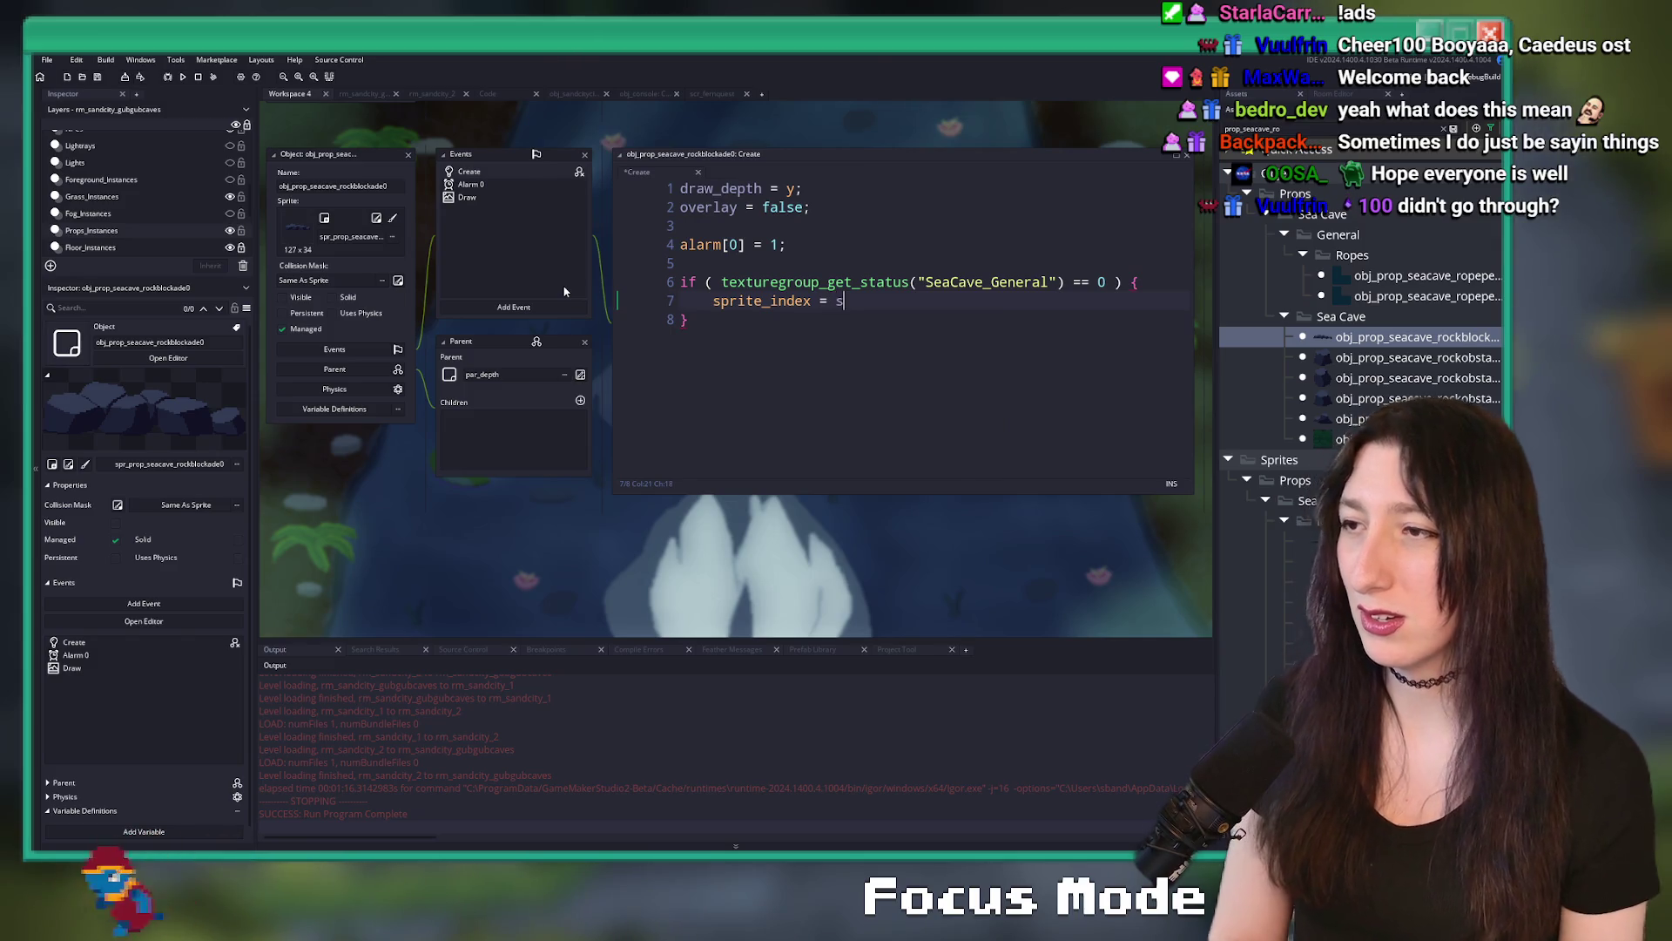
type("spr_prop_r")
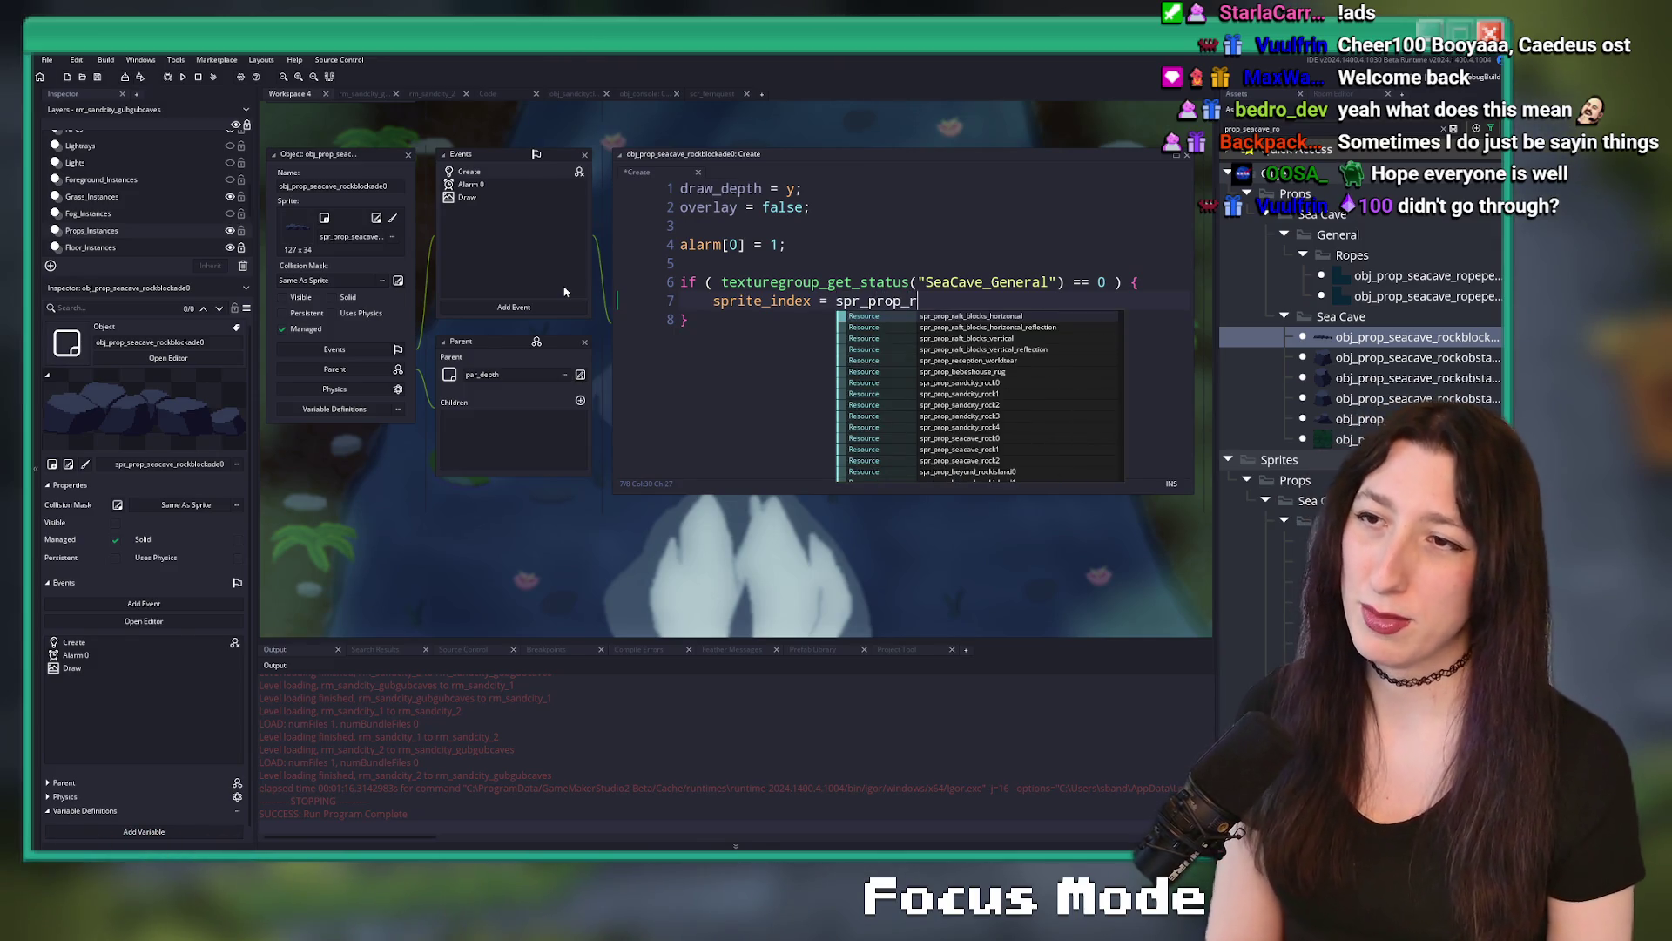
key("BackSpace")
type("s")
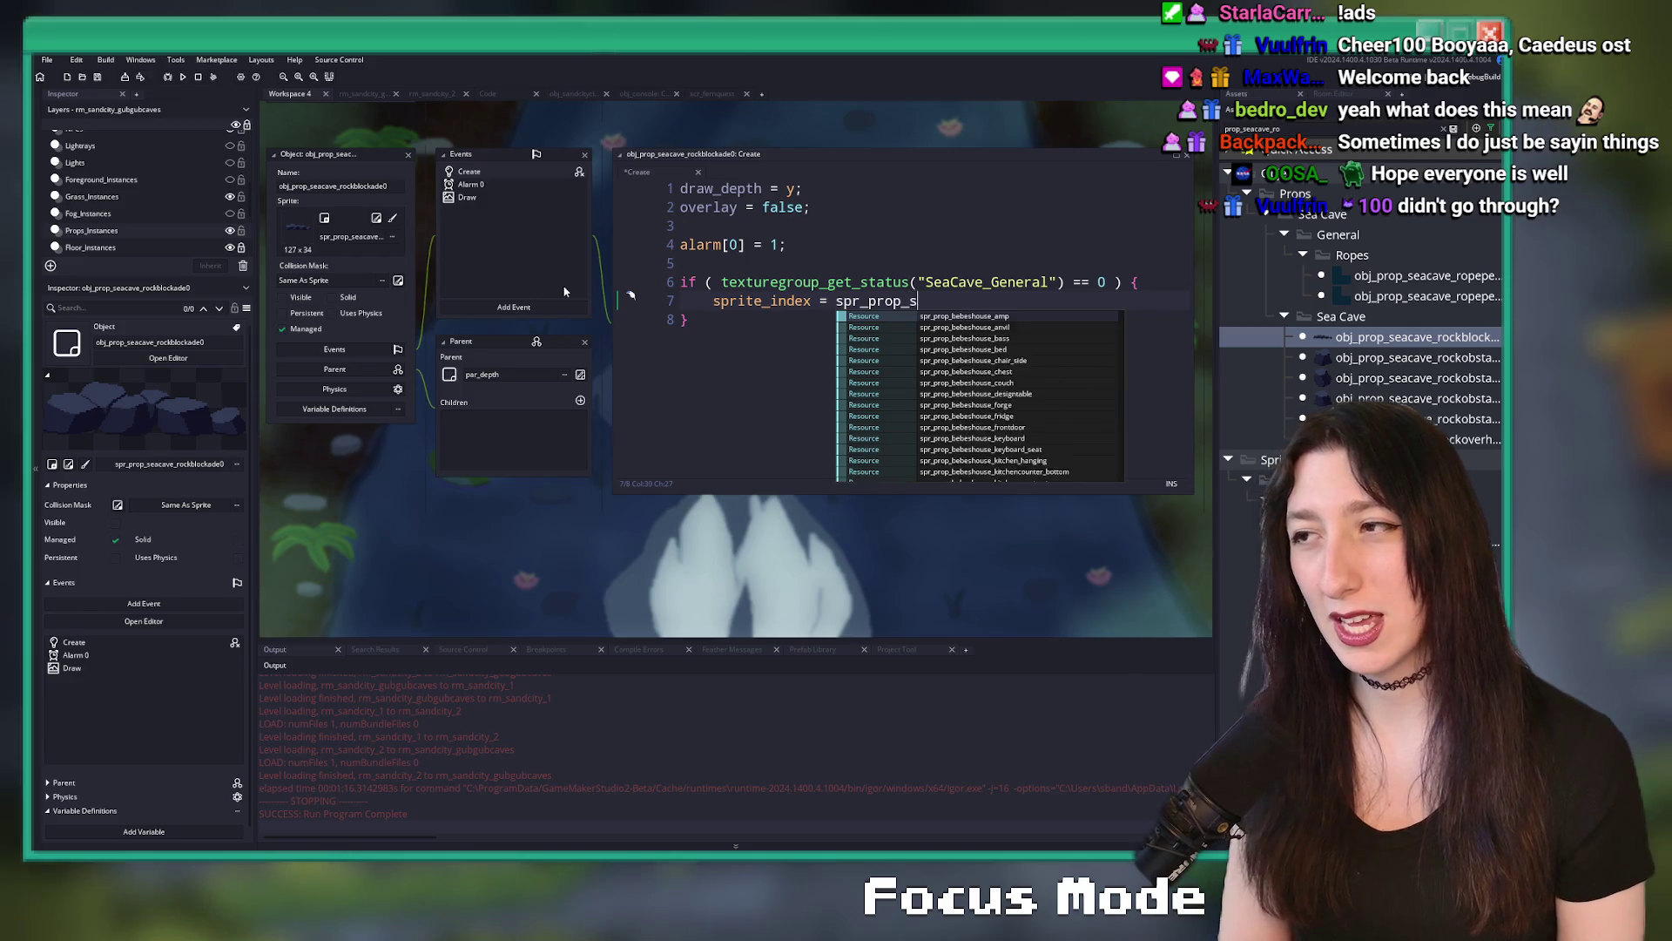
type("andcity_")
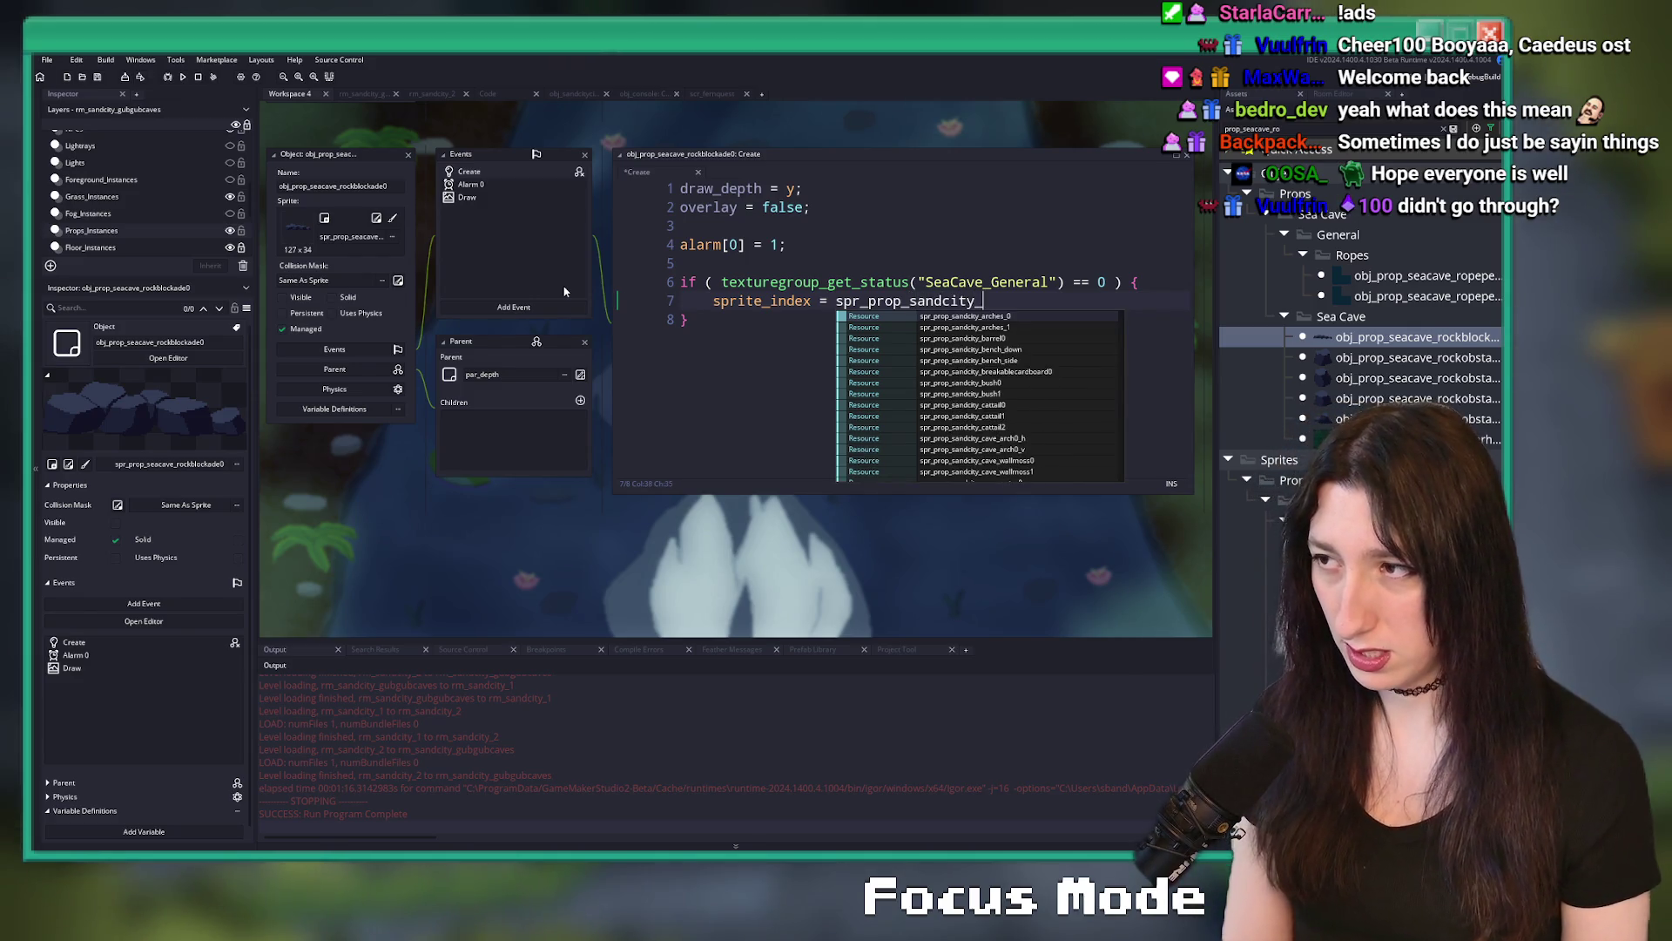
type("rock0")
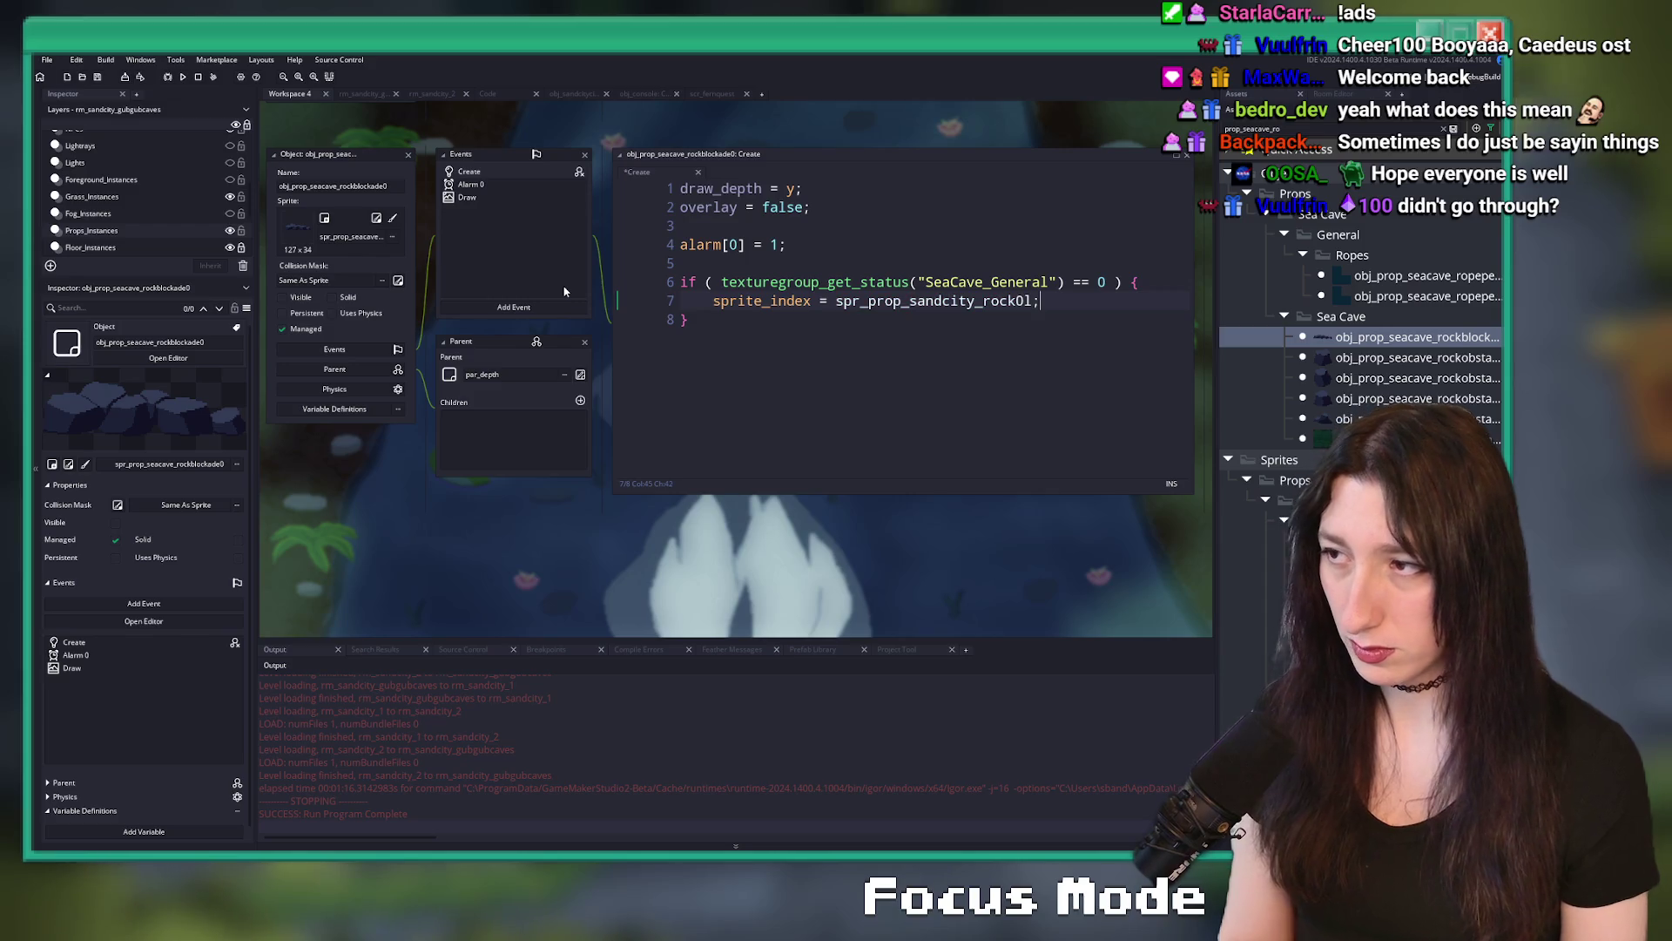
type(";")
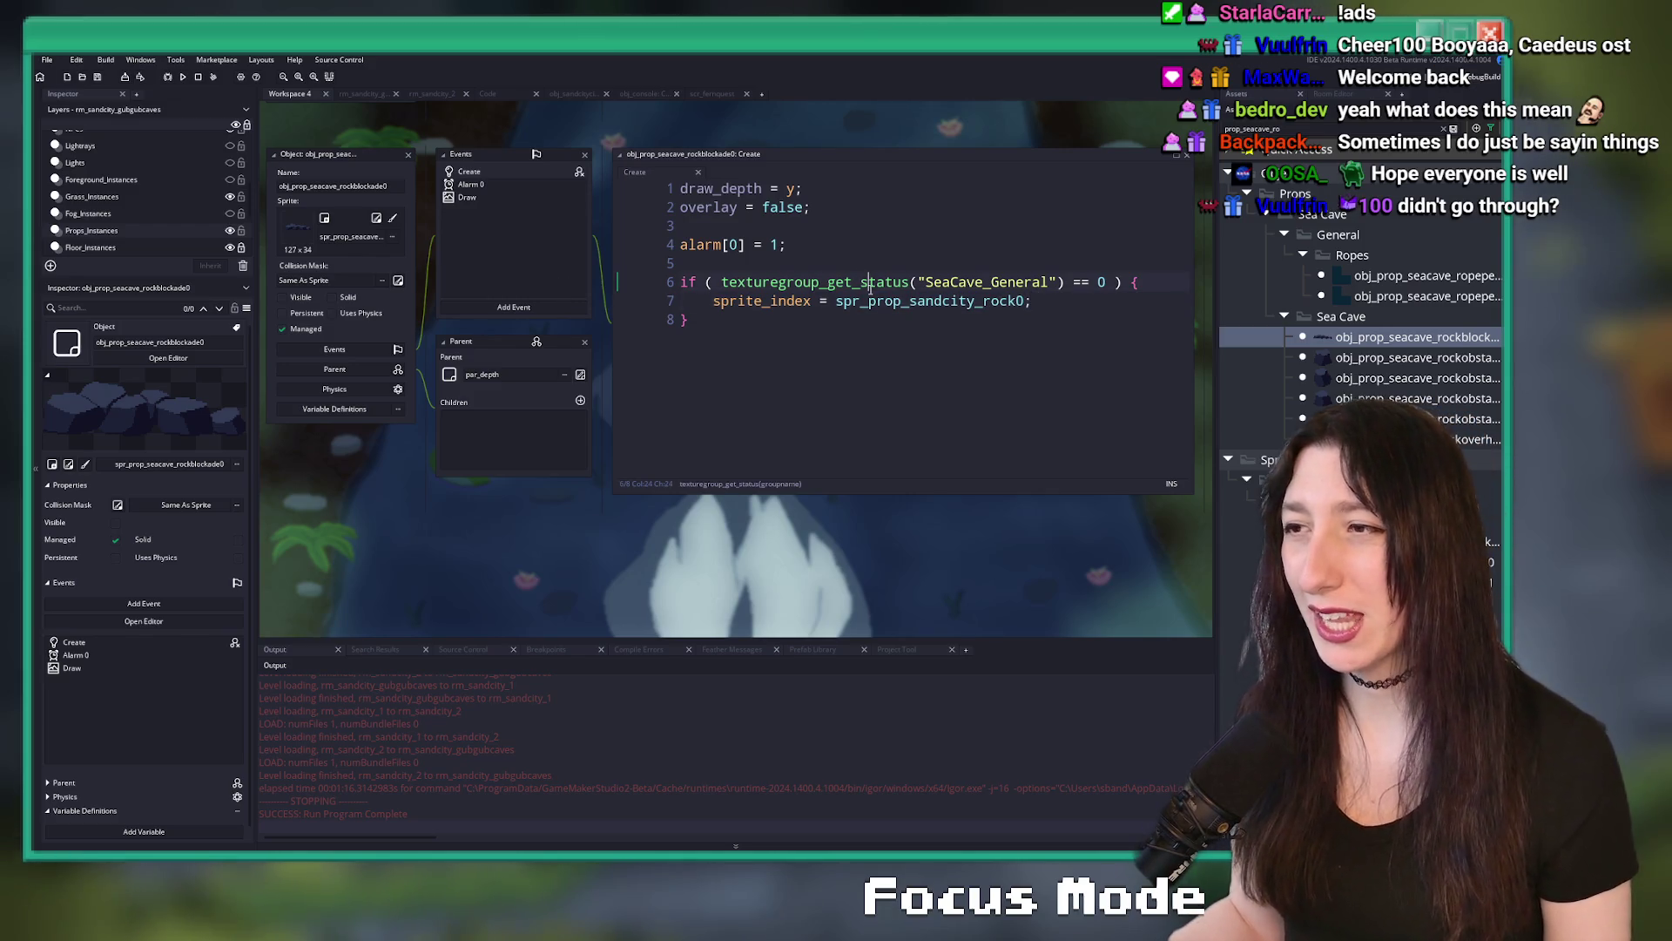
- Try a sprite function call on line 7, then restore spr_prop_sandcity_rock0
left_click(1024, 301)
mouse_move(881, 308)
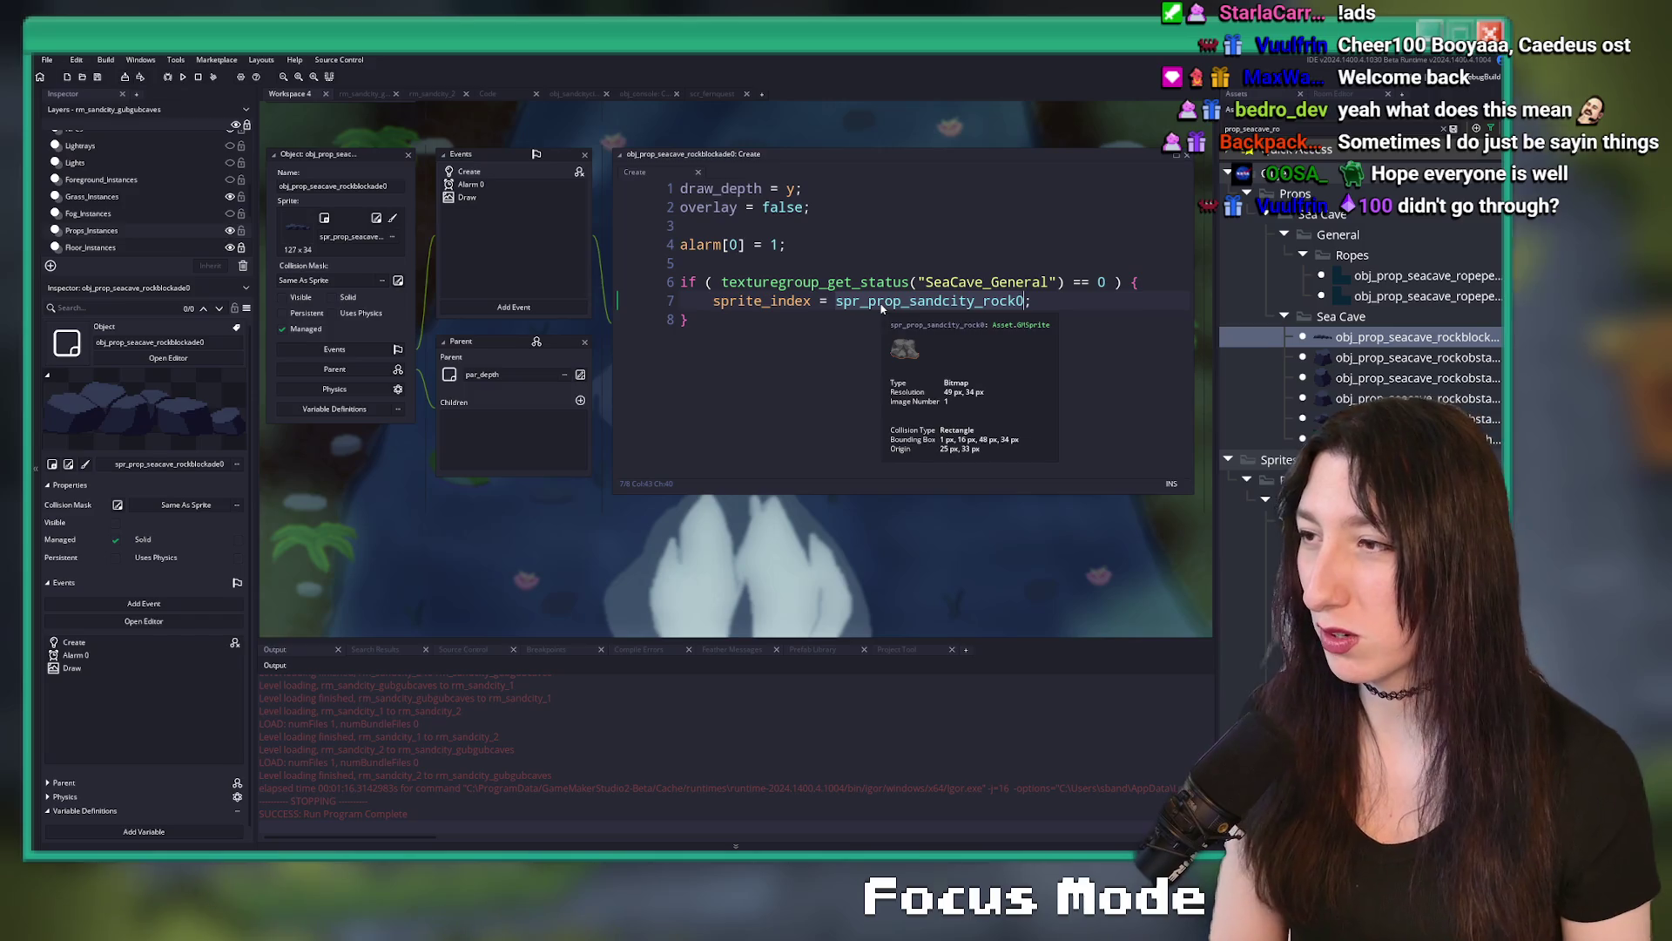
key("ctrl+BackSpace")
type("spriteu")
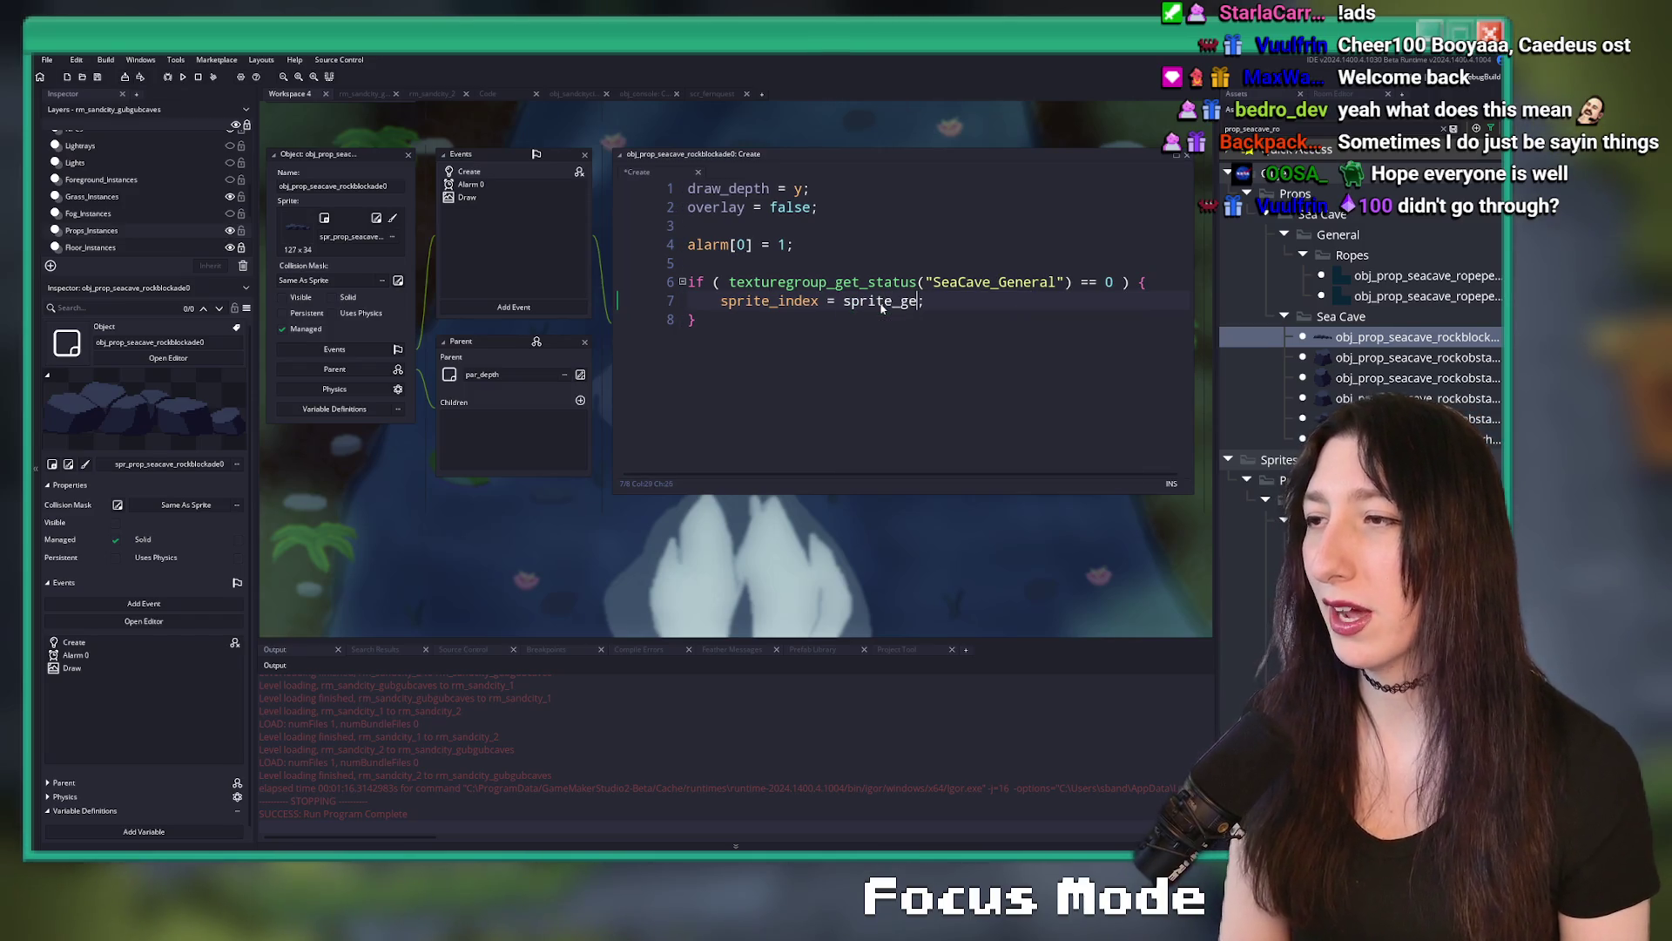
type("t_name")
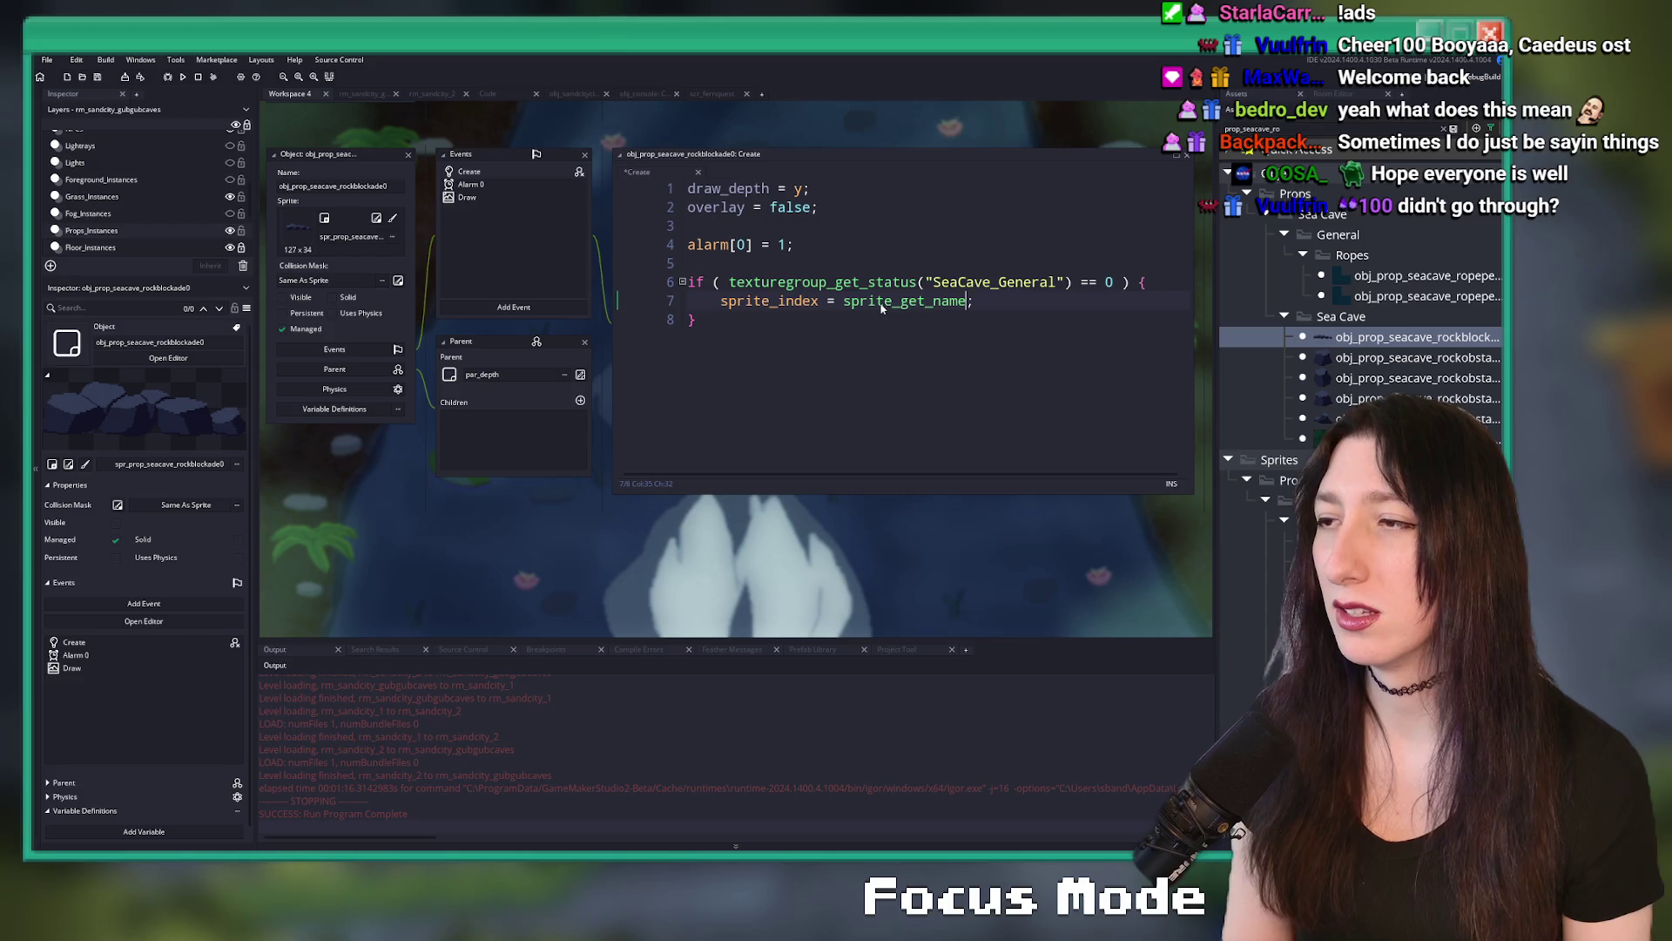
key("BackSpace")
key("BackSpace")
type("nd")
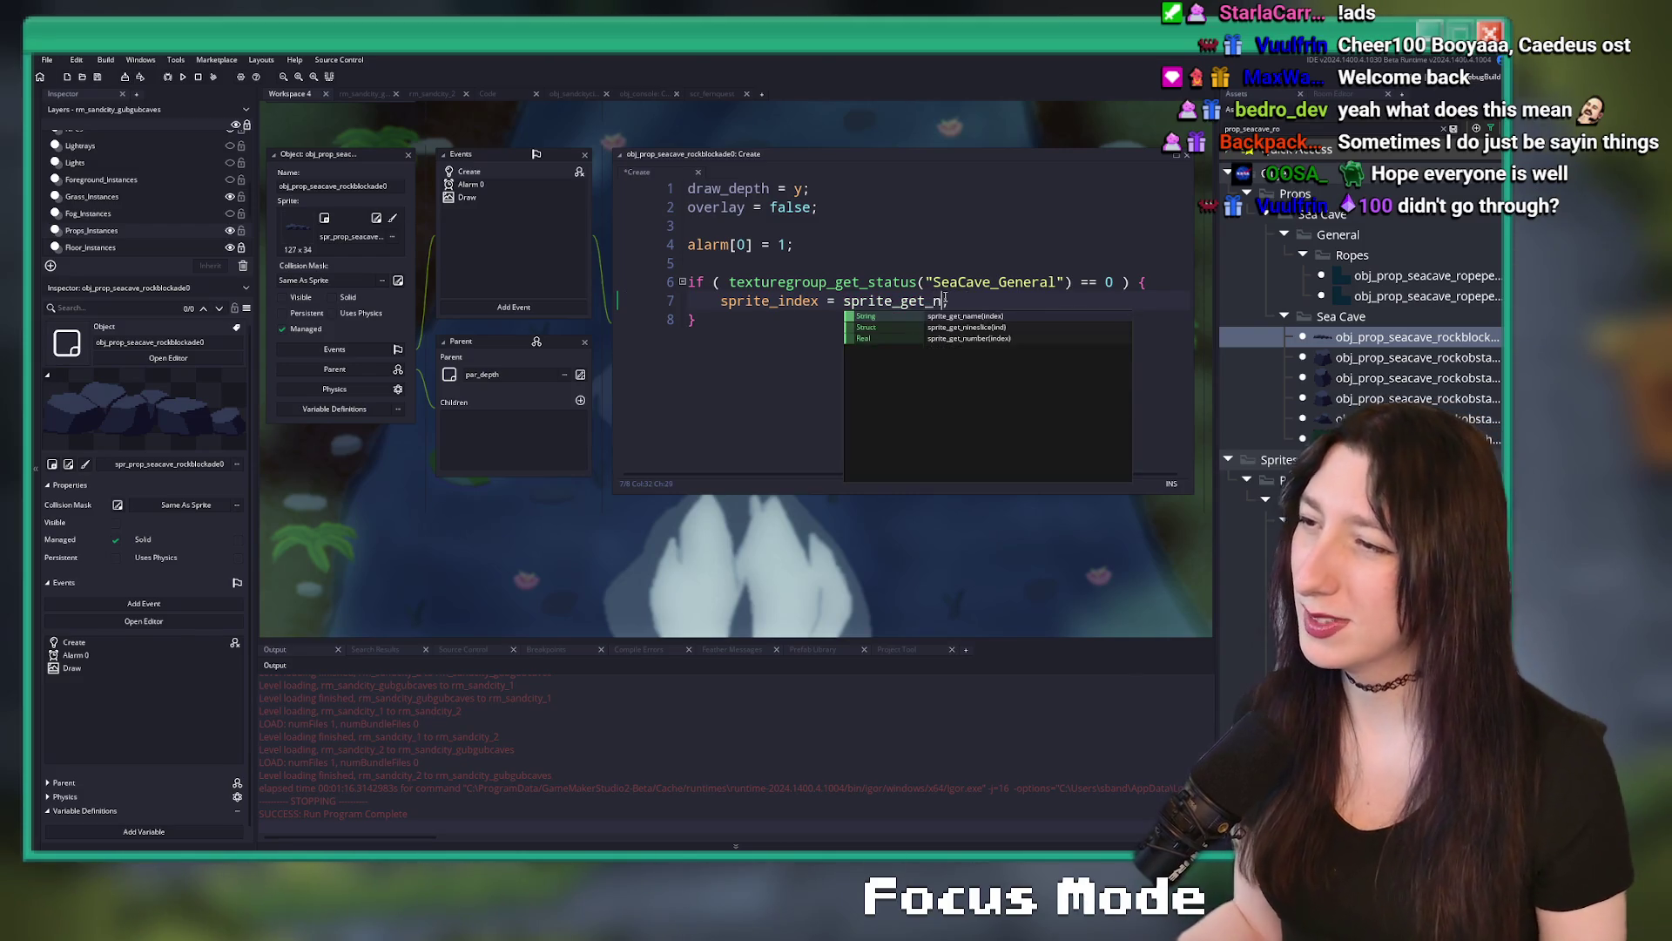
type("ei;")
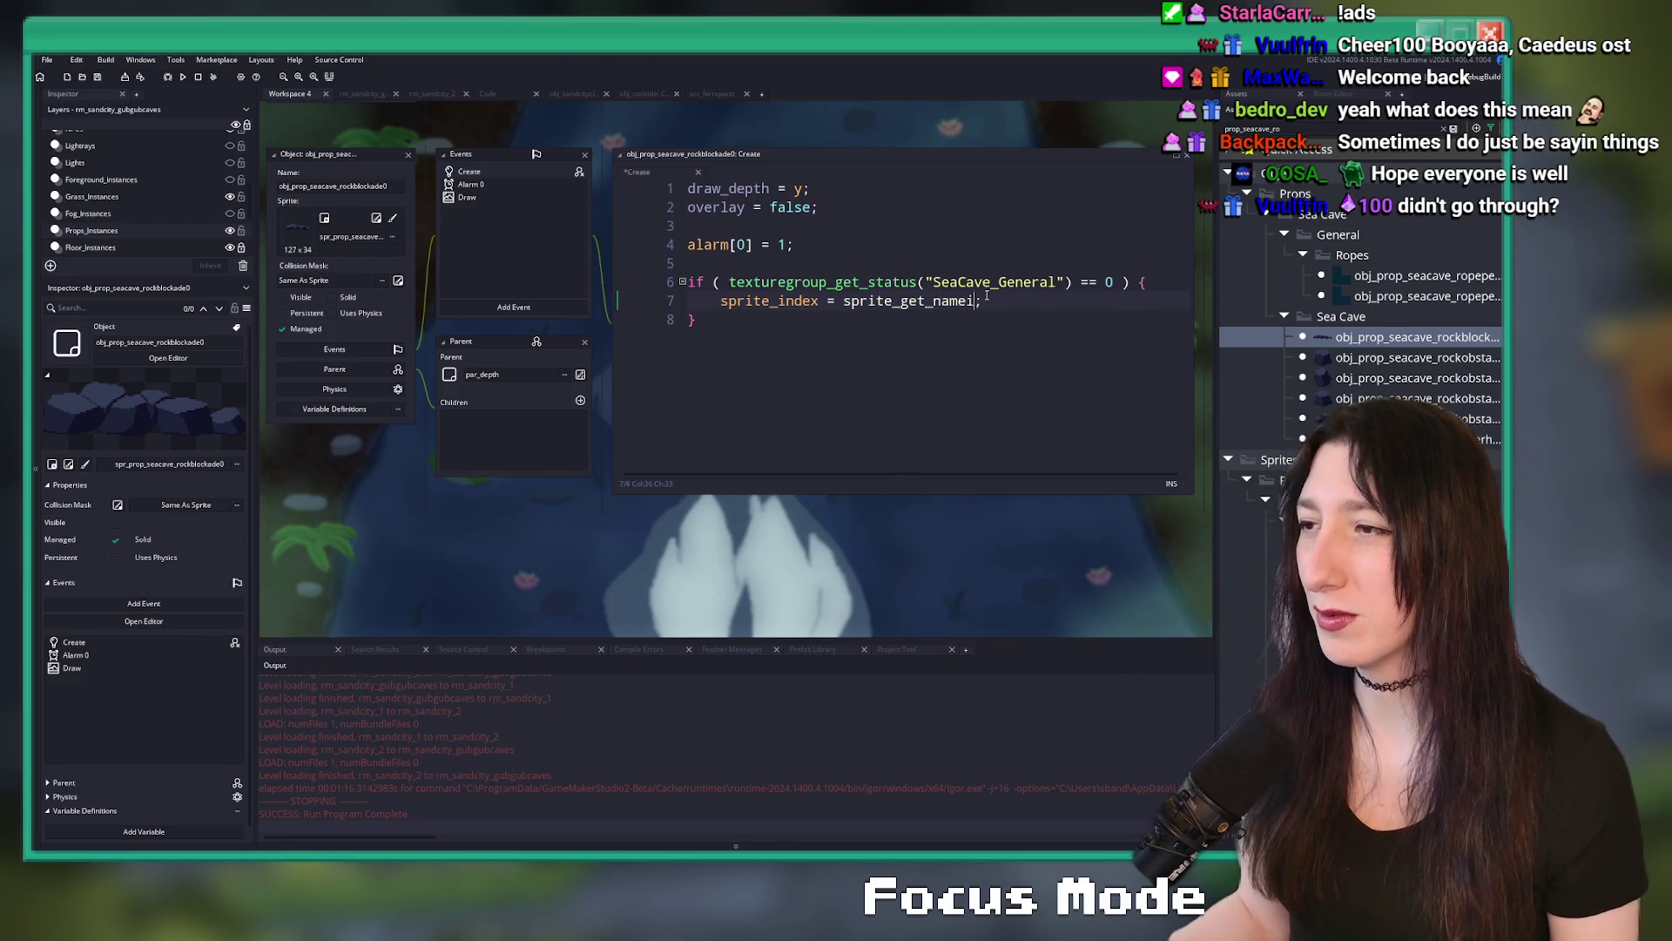
double_click(875, 300)
type("spr_prop_sandcity_rock0")
- Change the sprite name to spr_prop_sandcity_rockblockade0 and widen the asset list
left_click_drag(834, 330, 650, 280)
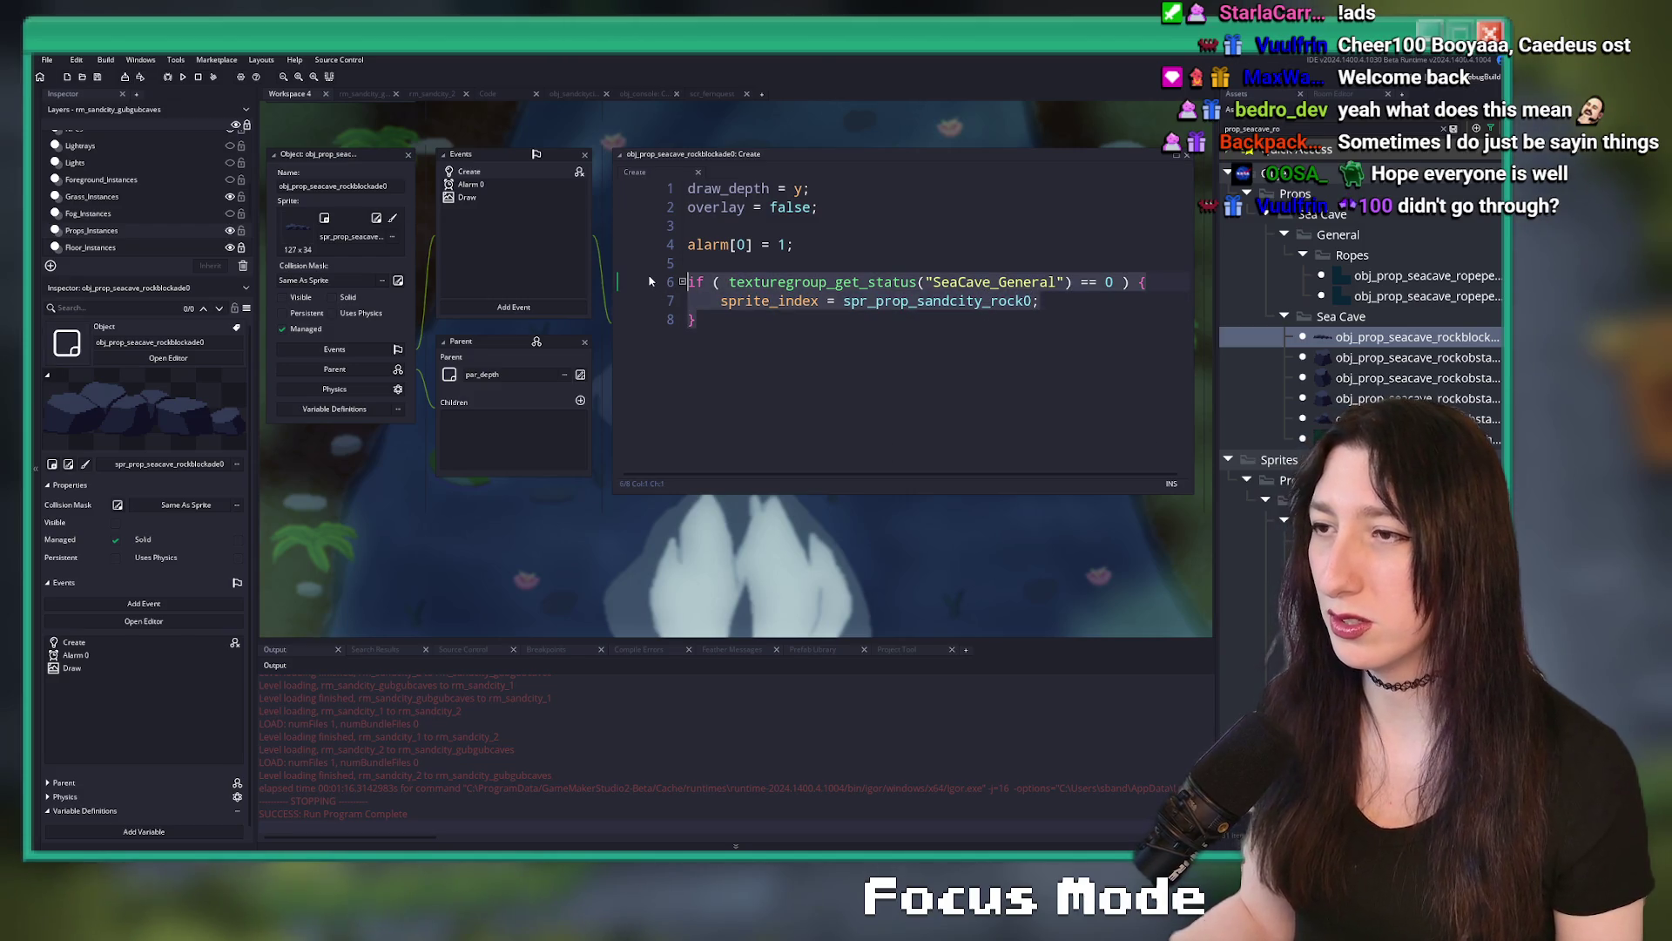
left_click(1033, 301)
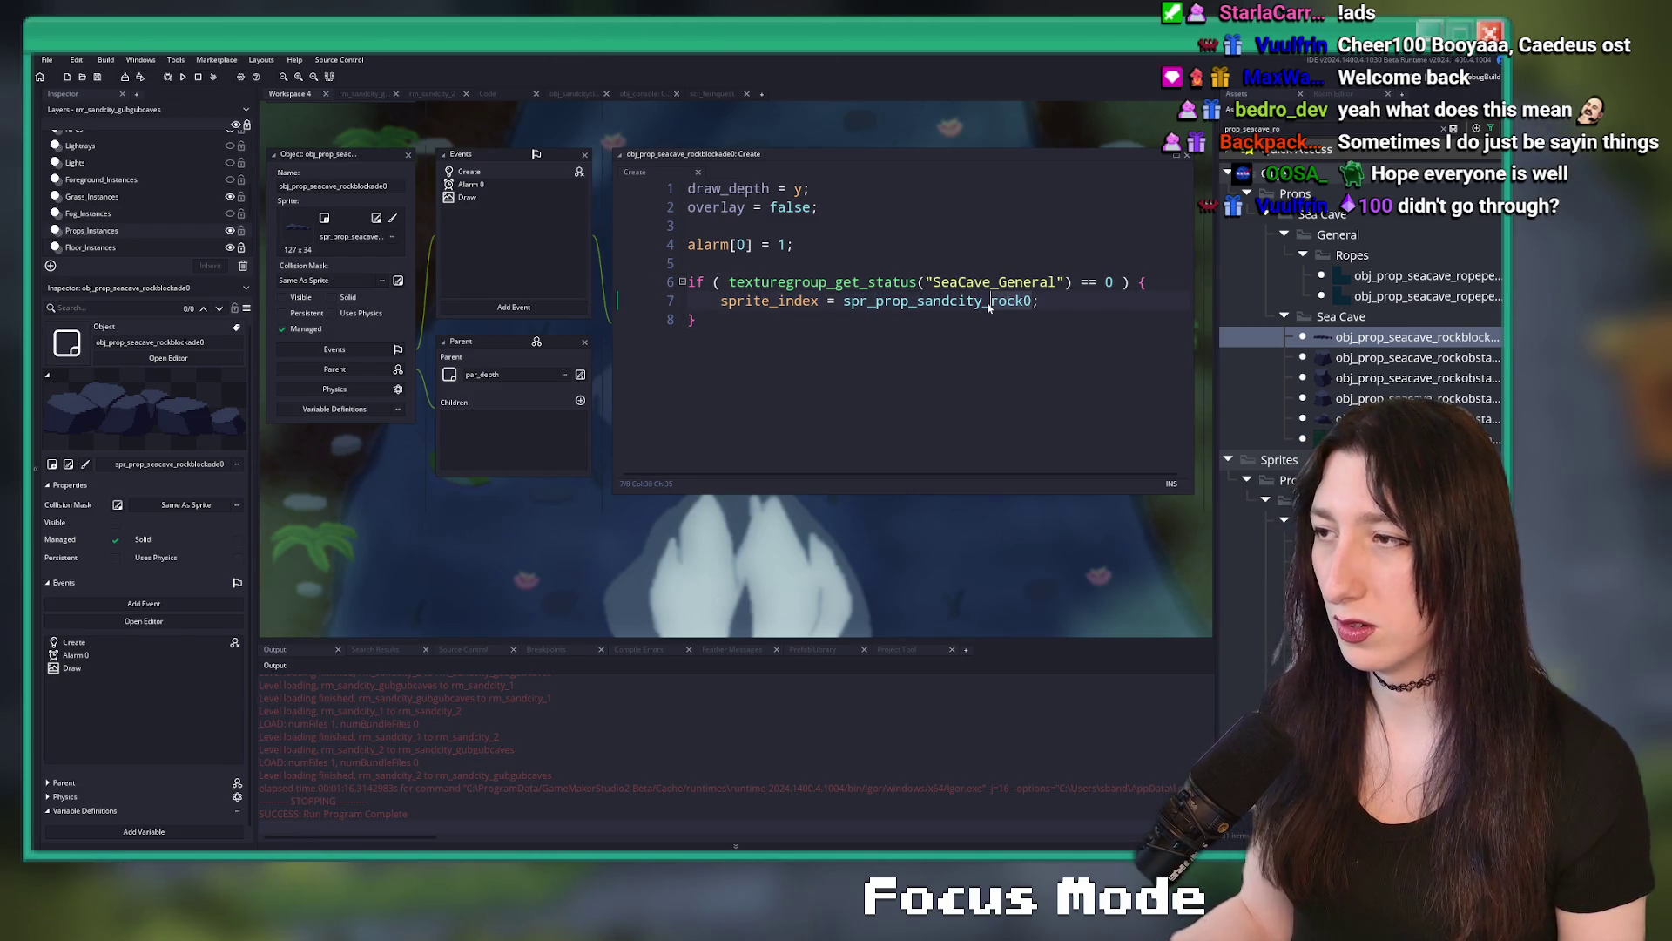
left_click(1024, 307)
key("Delete")
type("blockade")
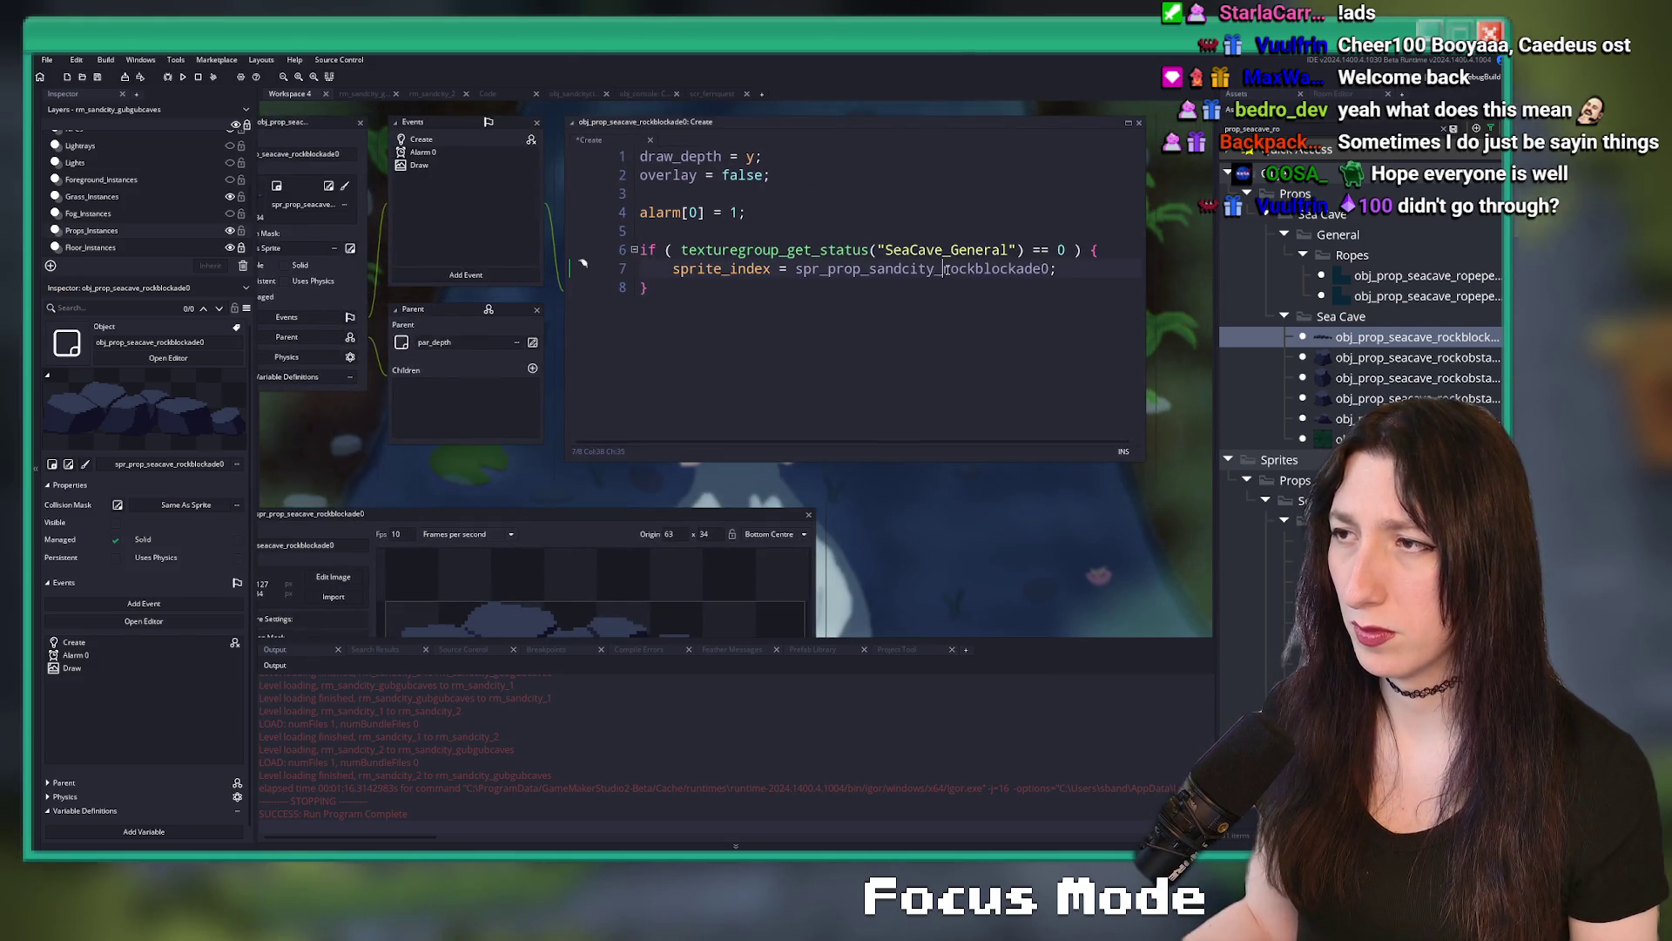
double_click(947, 270)
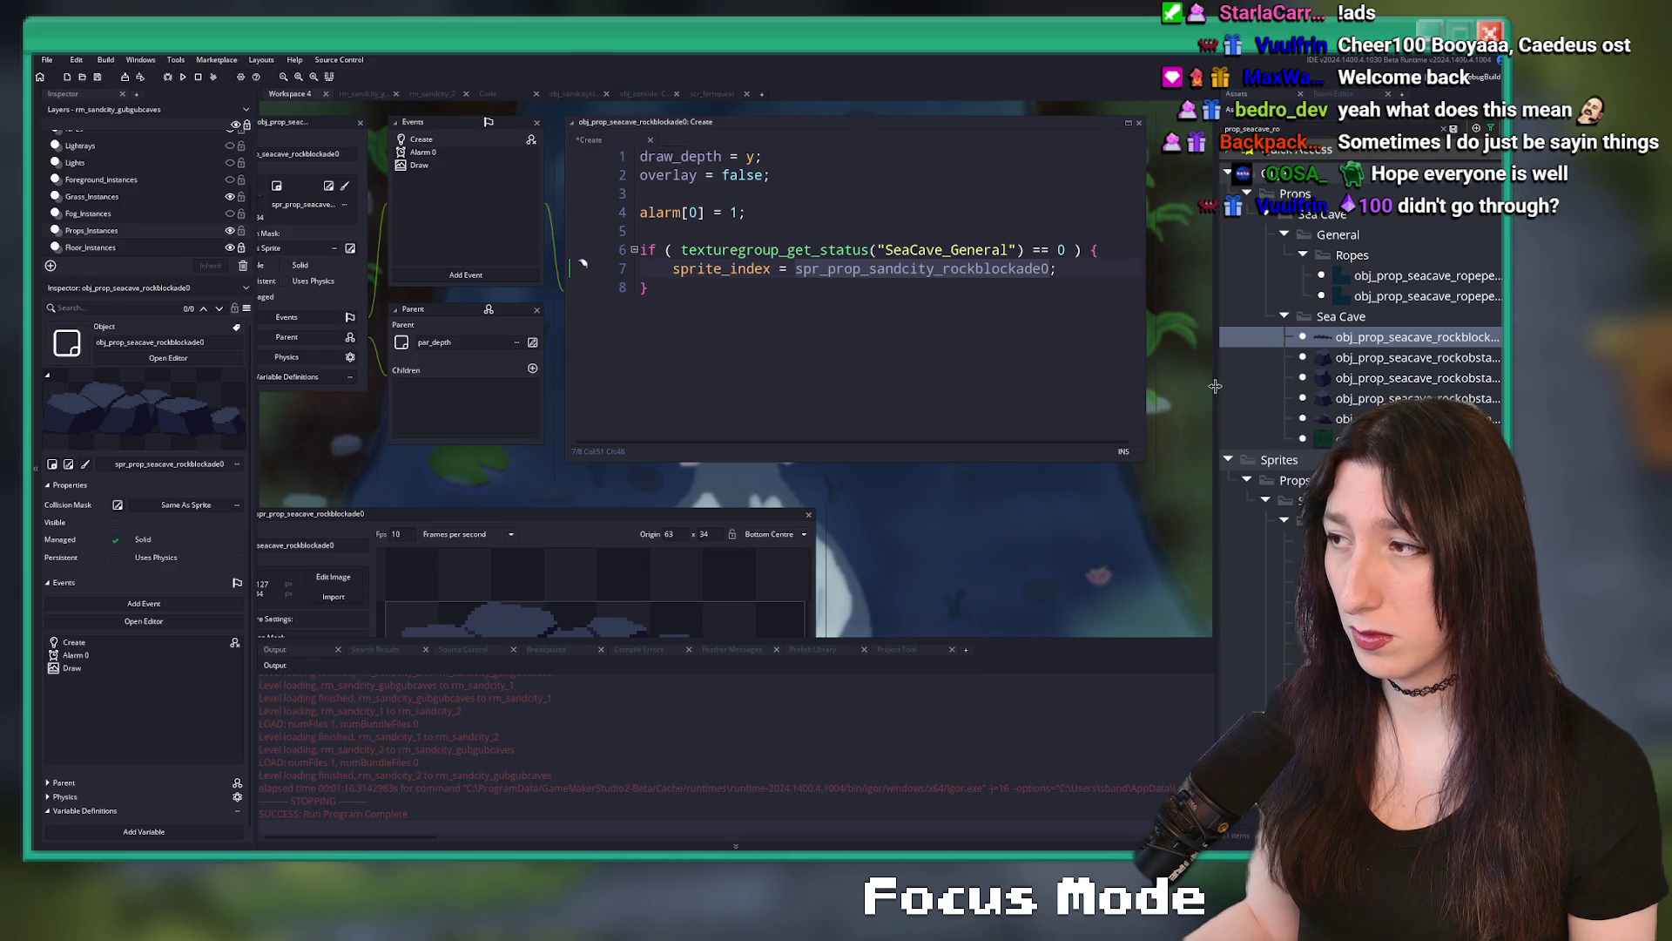
left_click_drag(1215, 385, 927, 351)
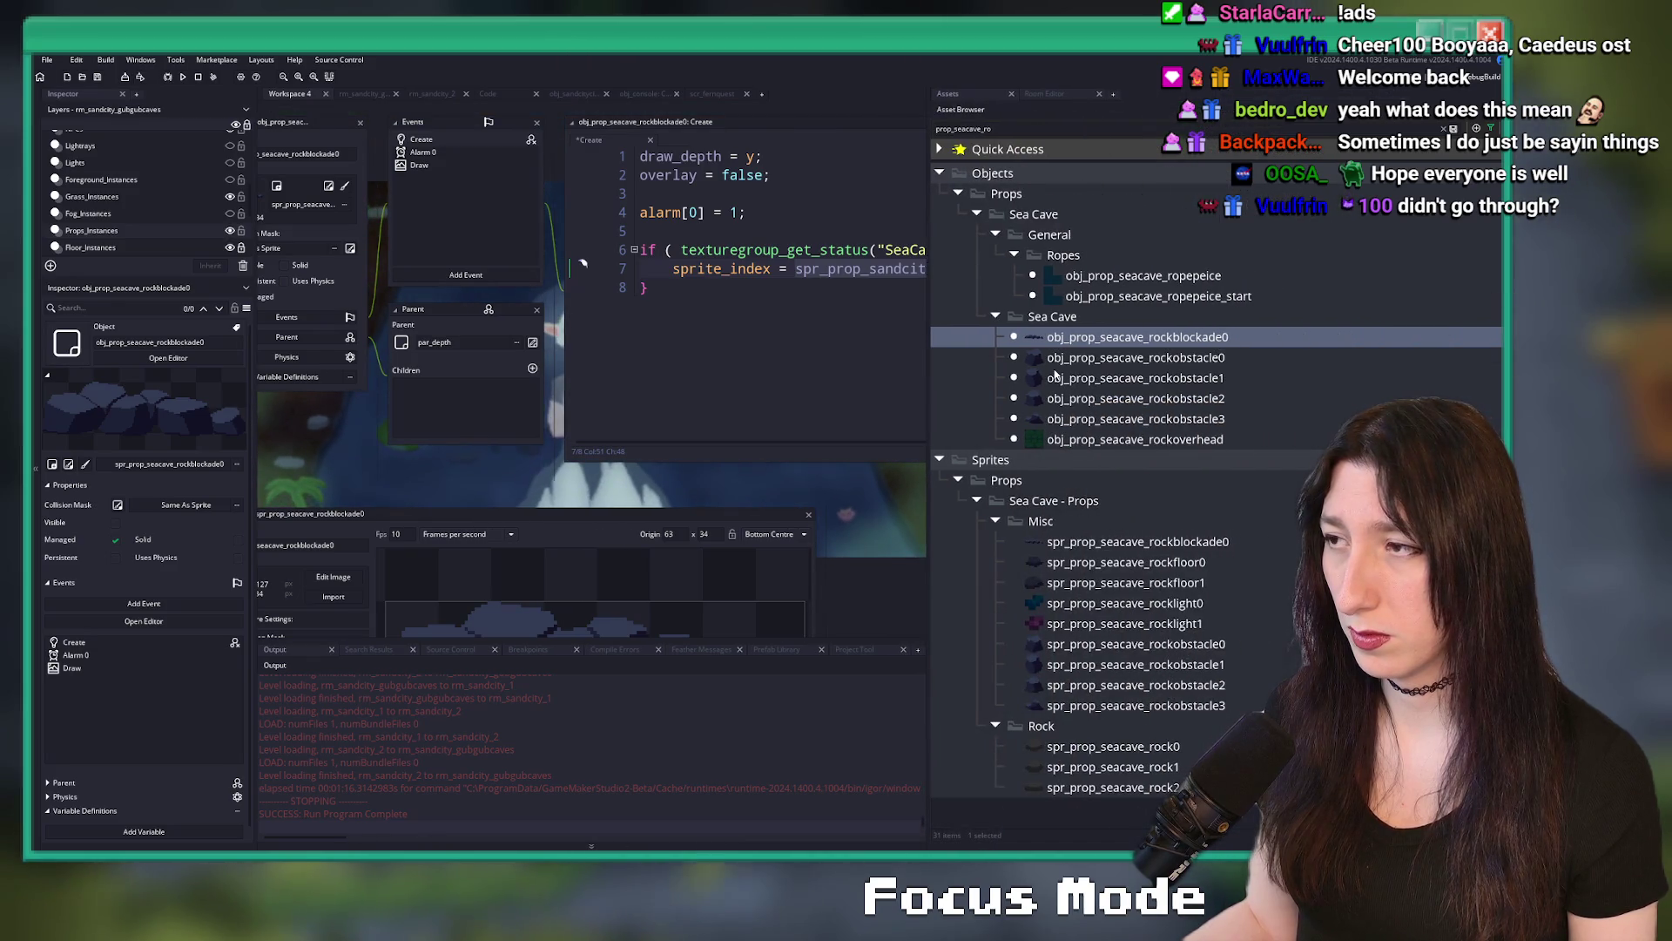
- Browse the sprites to the Gub Gub Caves folder and find the gubgubcaves rock blockade sprite
left_click(1158, 541)
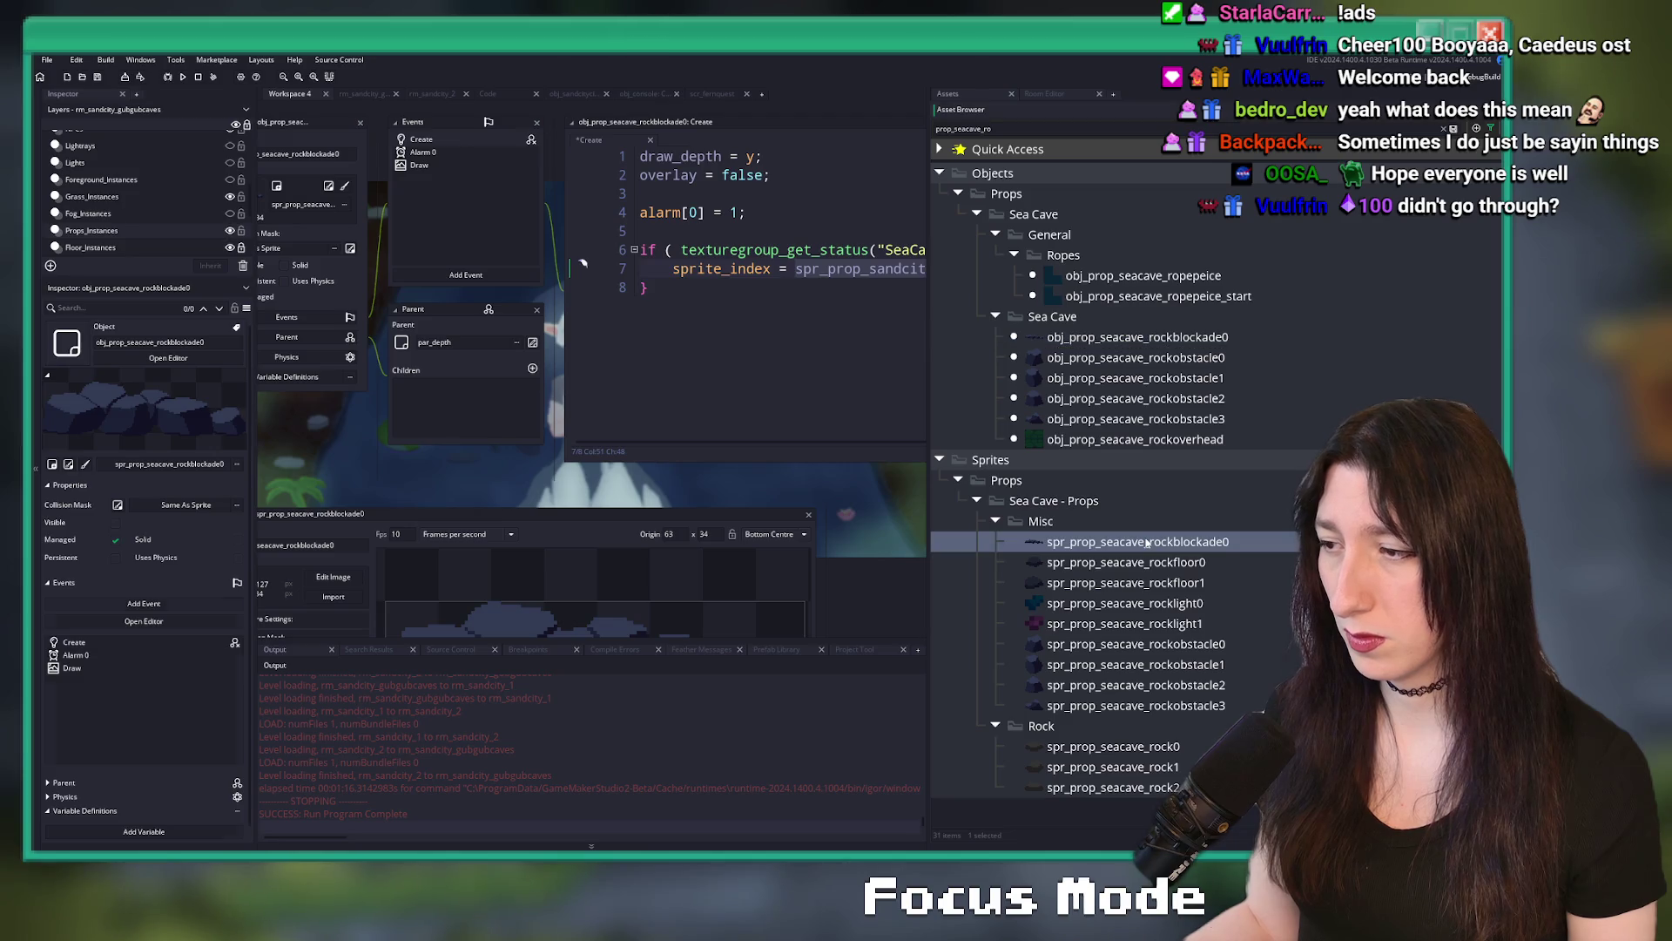
left_click(1167, 479)
key("Escape")
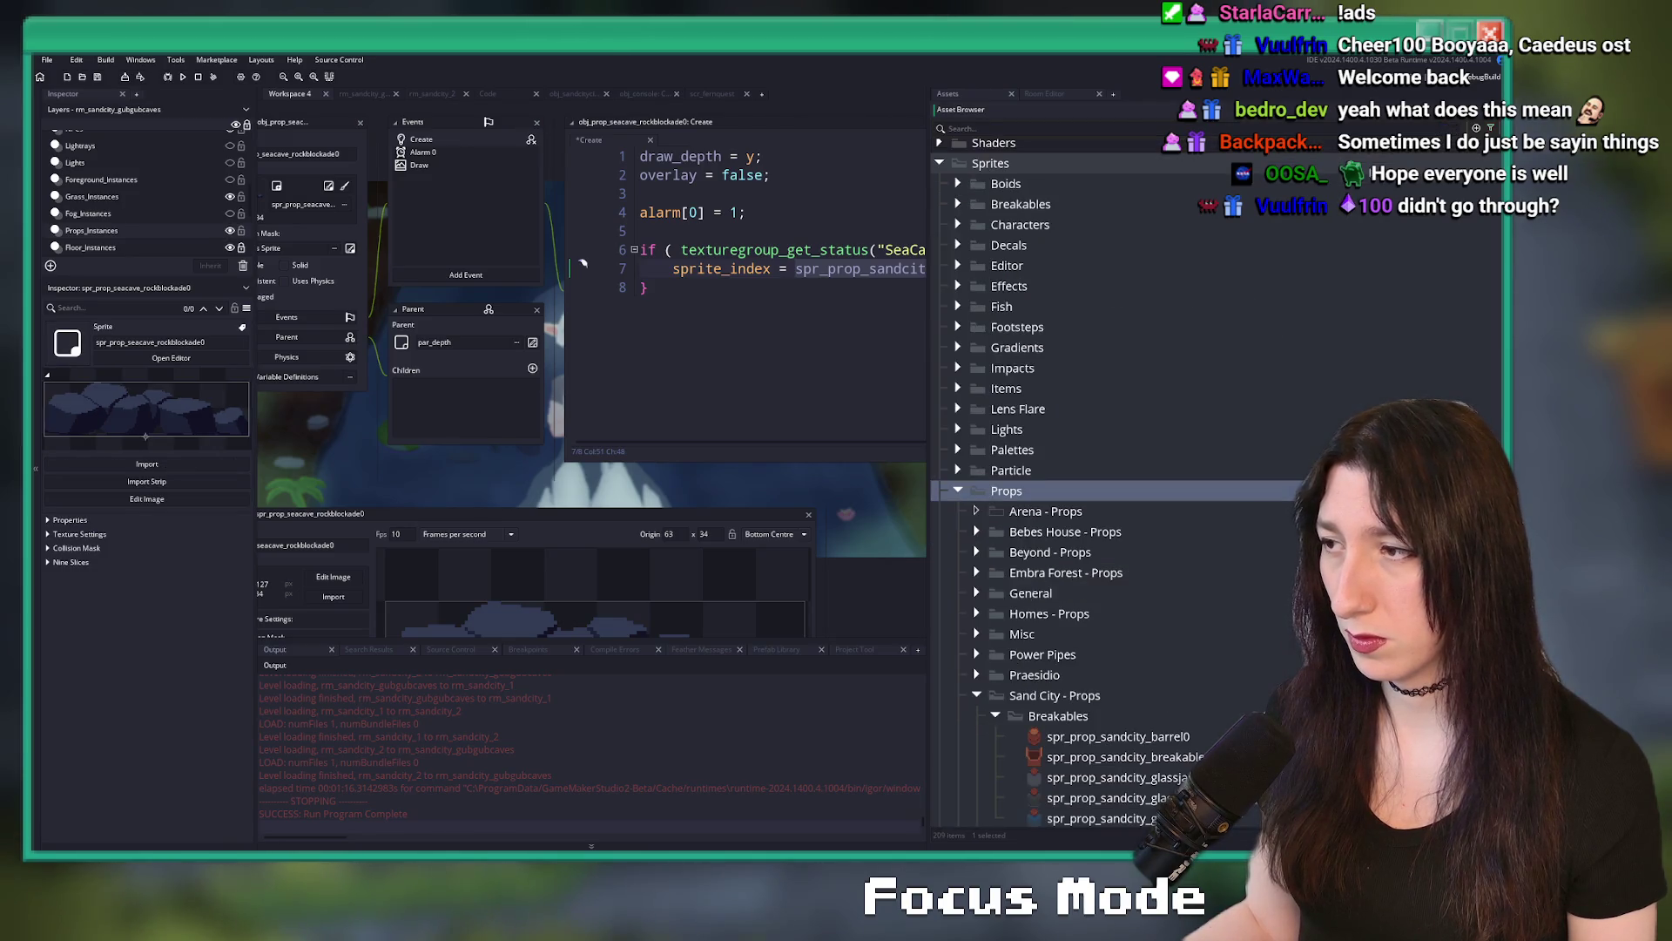
scroll(980, 633, "down", 4)
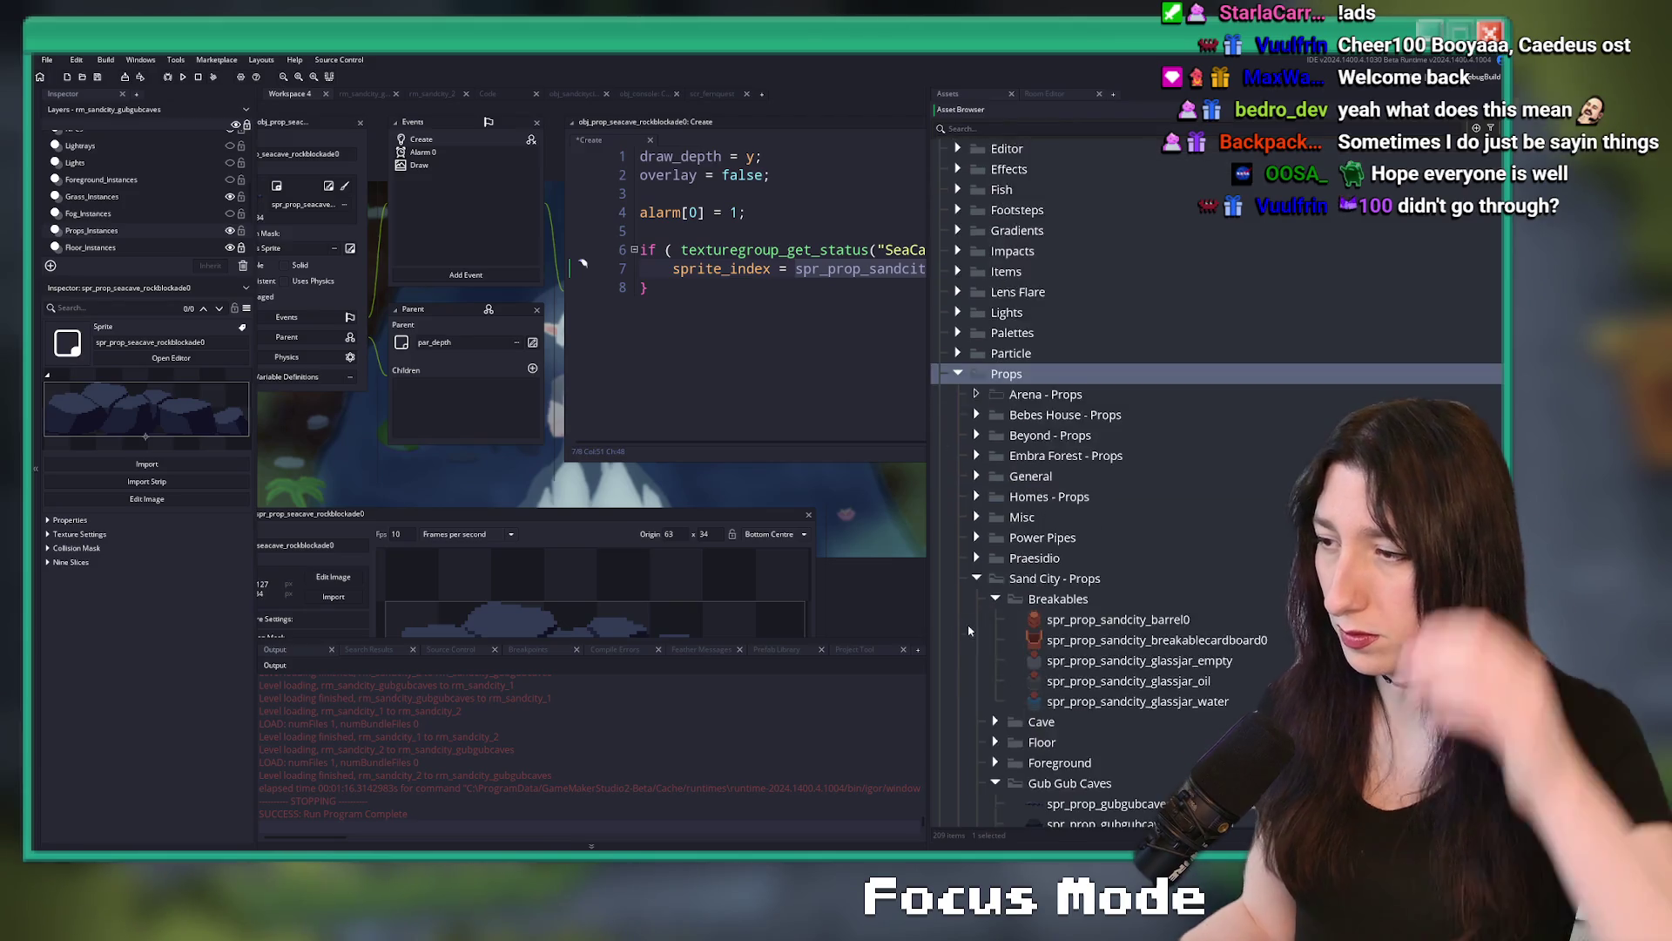
left_click(995, 682)
scroll(1034, 613, "down", 2)
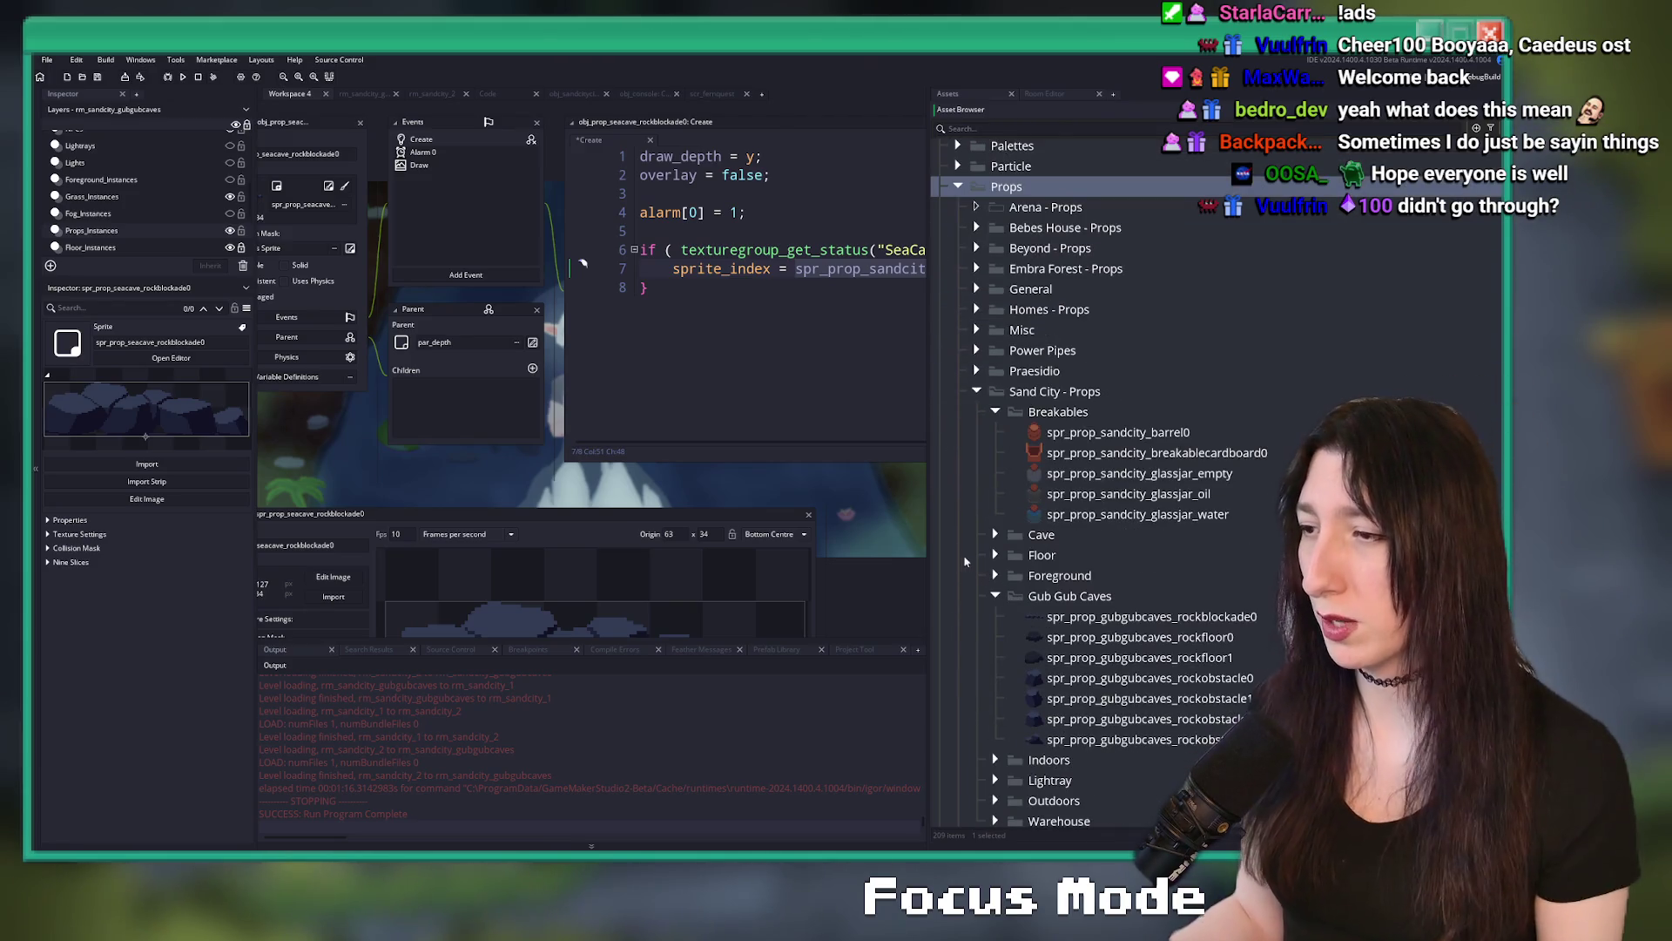
left_click_drag(926, 525, 1079, 525)
left_click(1237, 617)
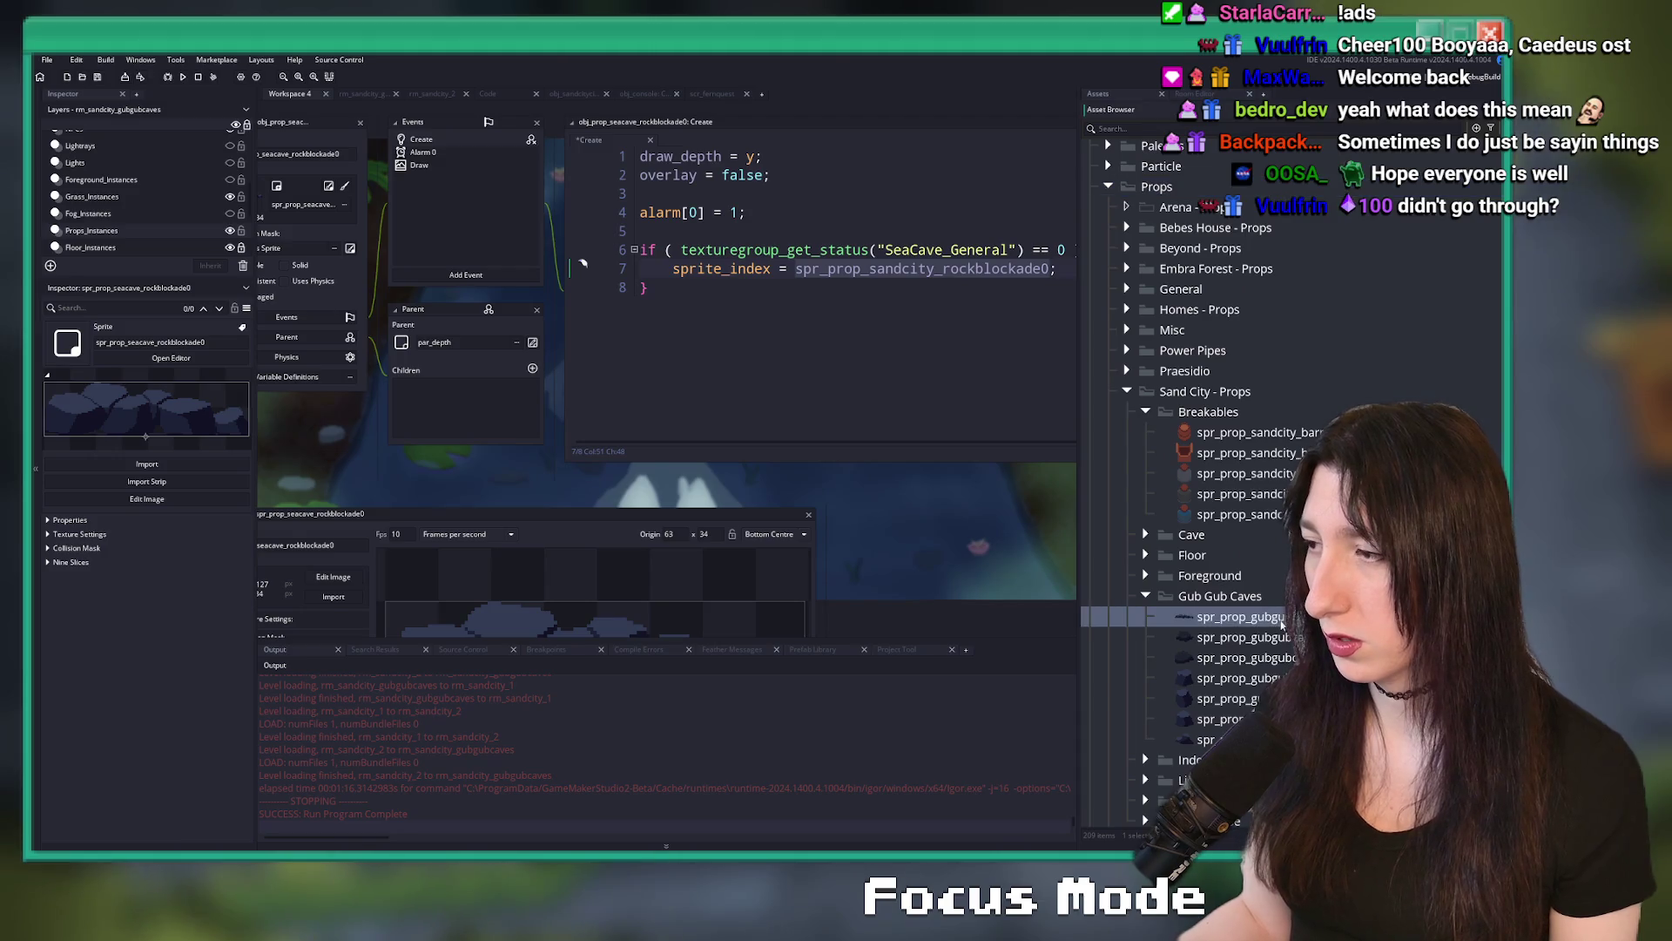
- Change line 7 to spr_prop_gubgubcaves_rockblockade0, select the if block, and close the editor
left_click(804, 287)
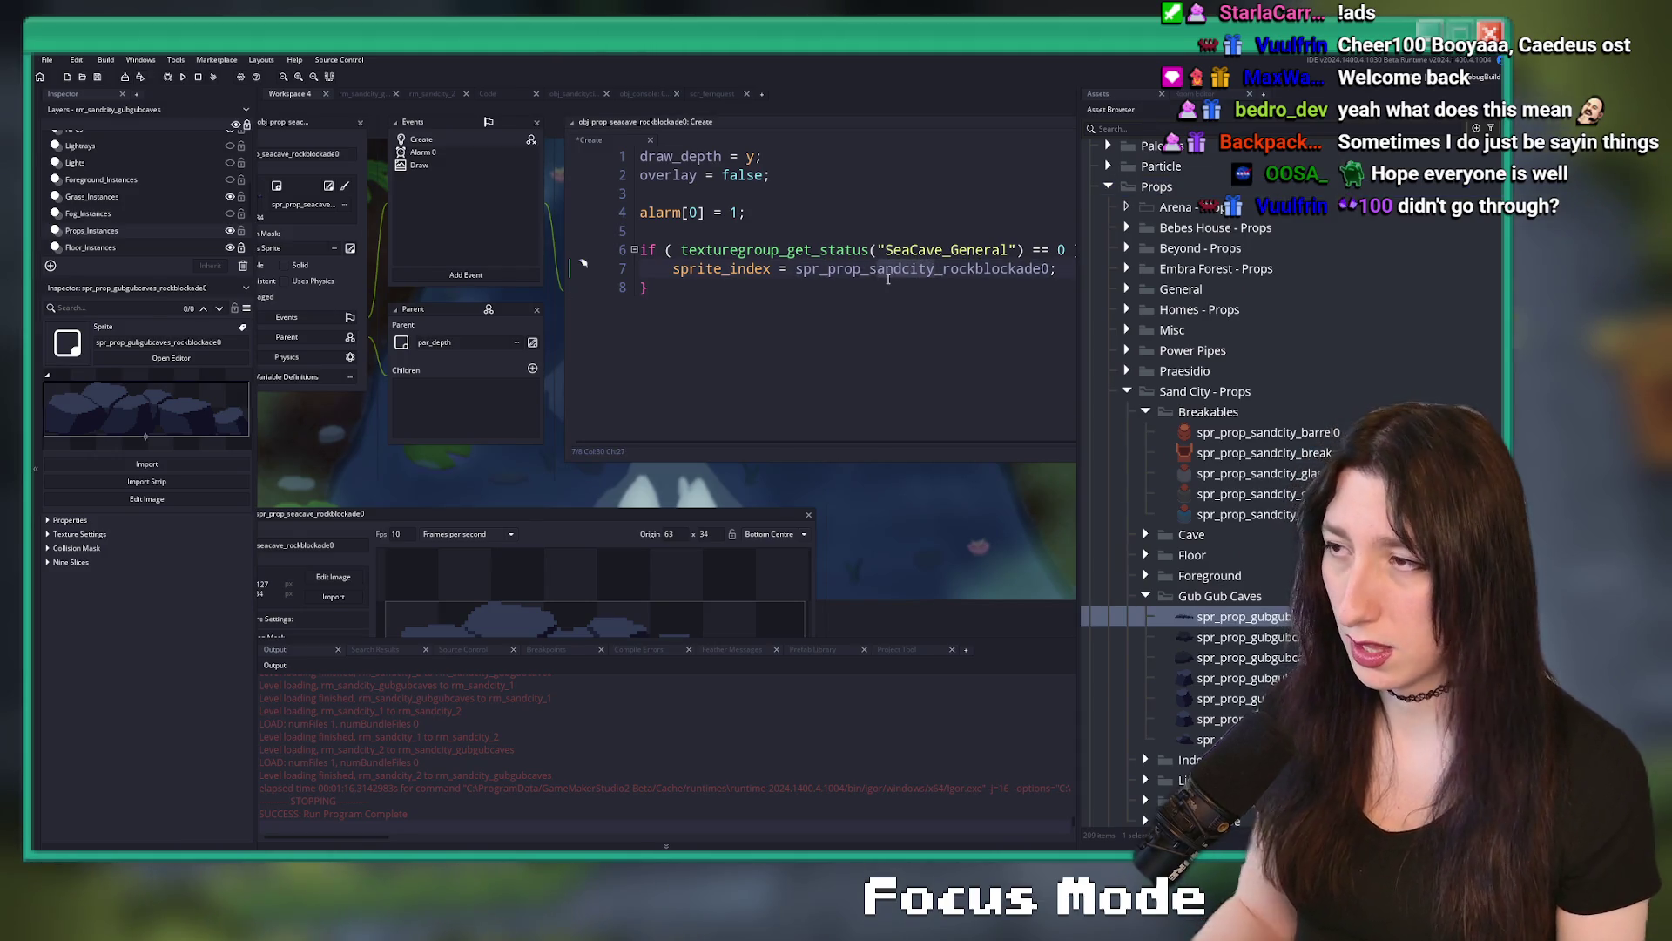
key("BackSpace")
type("ubgubcave")
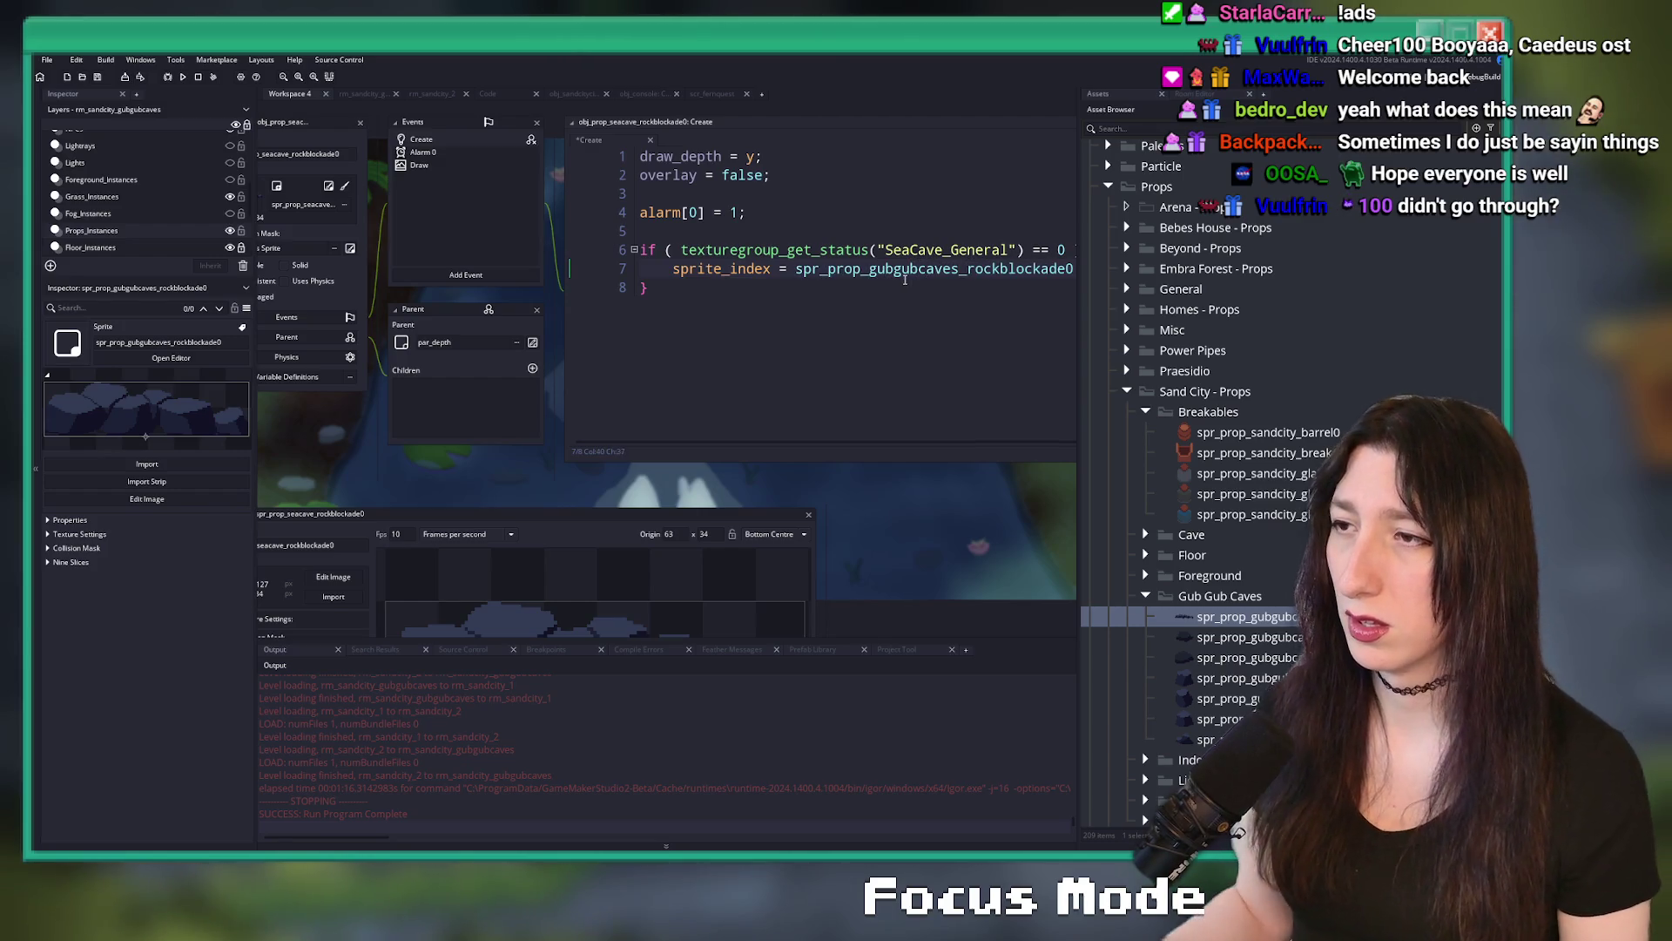
mouse_move(649, 287)
left_mouse_down()
mouse_move(614, 253)
mouse_move(480, 291)
left_mouse_up()
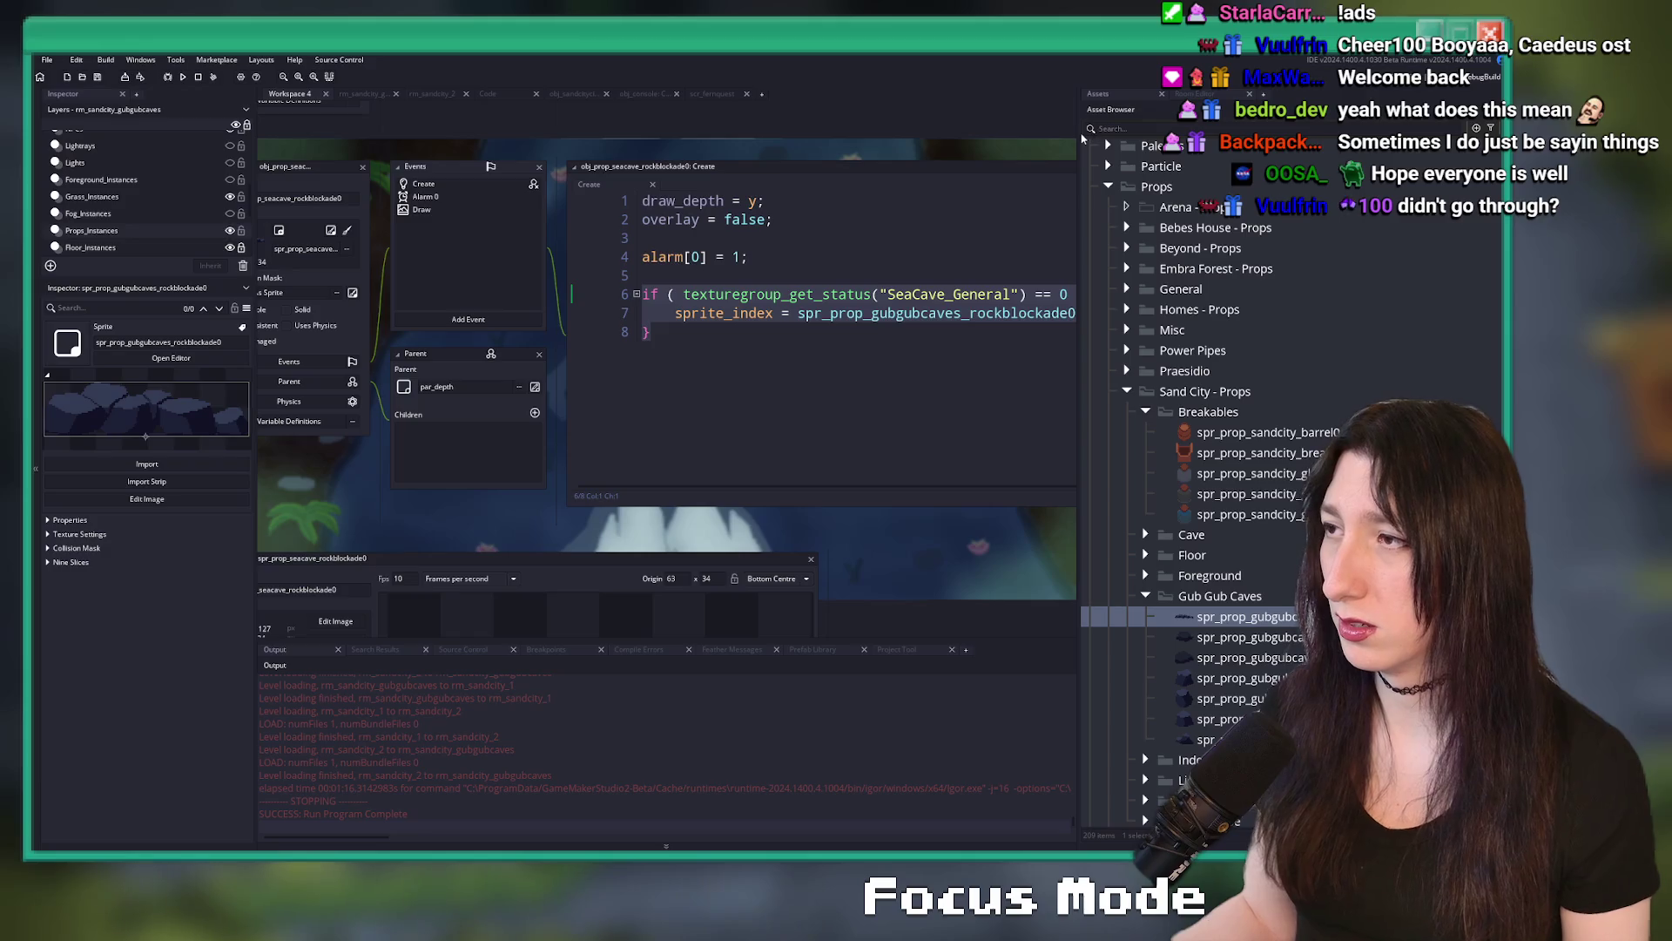
left_click_drag(650, 332, 633, 294)
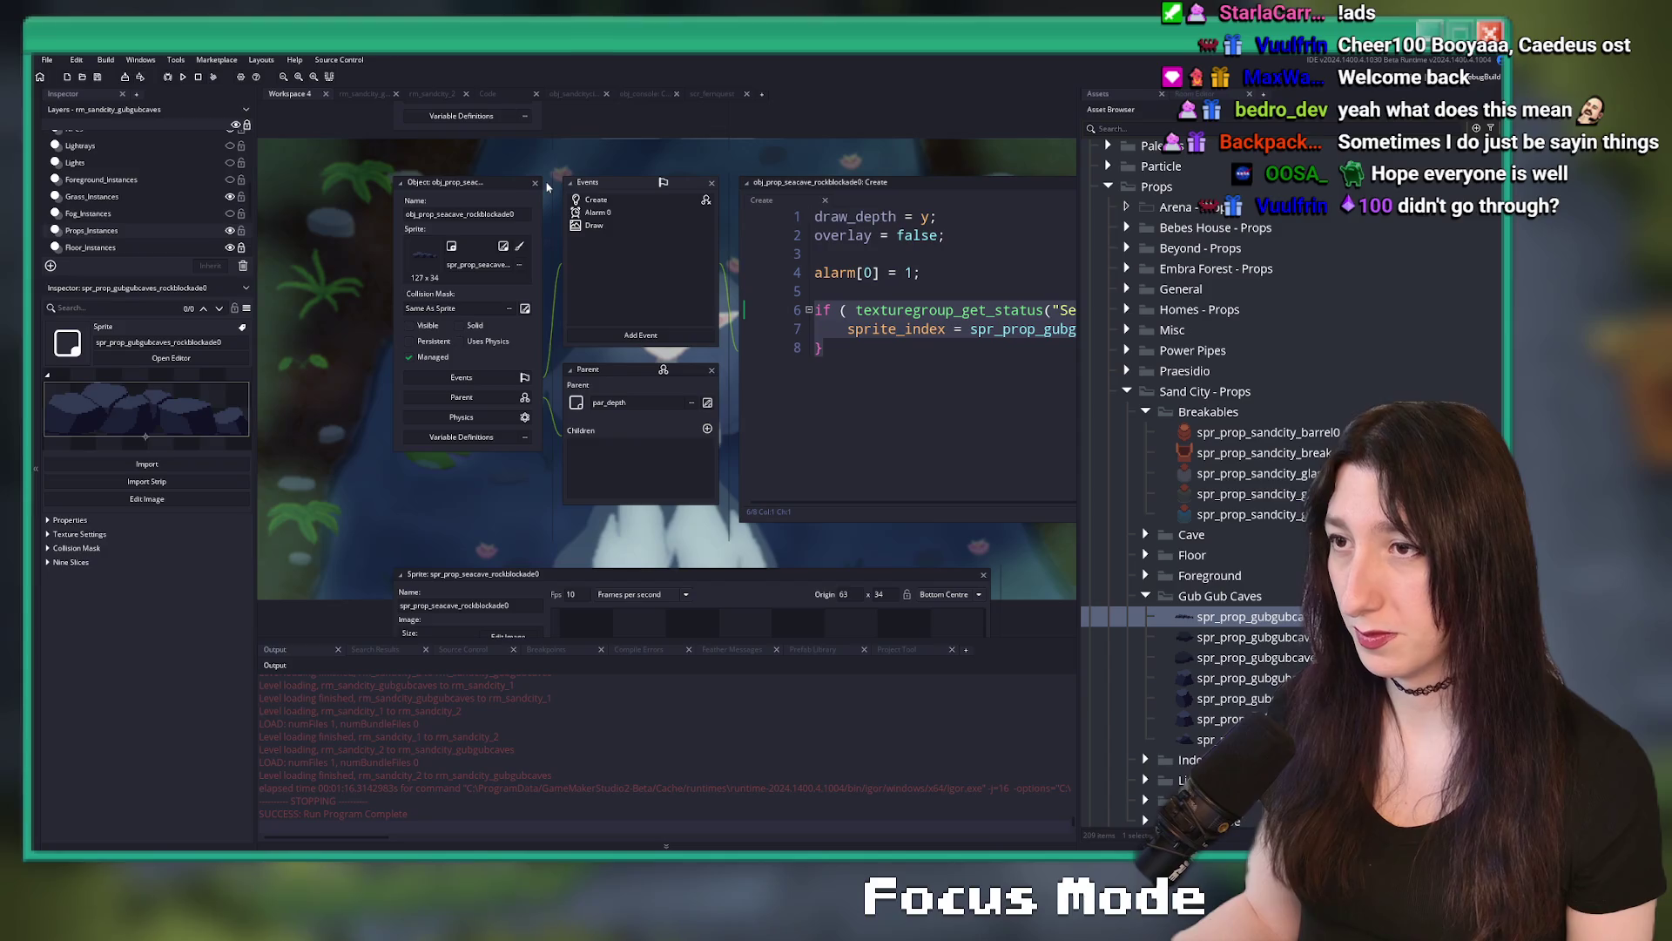
left_click(535, 185)
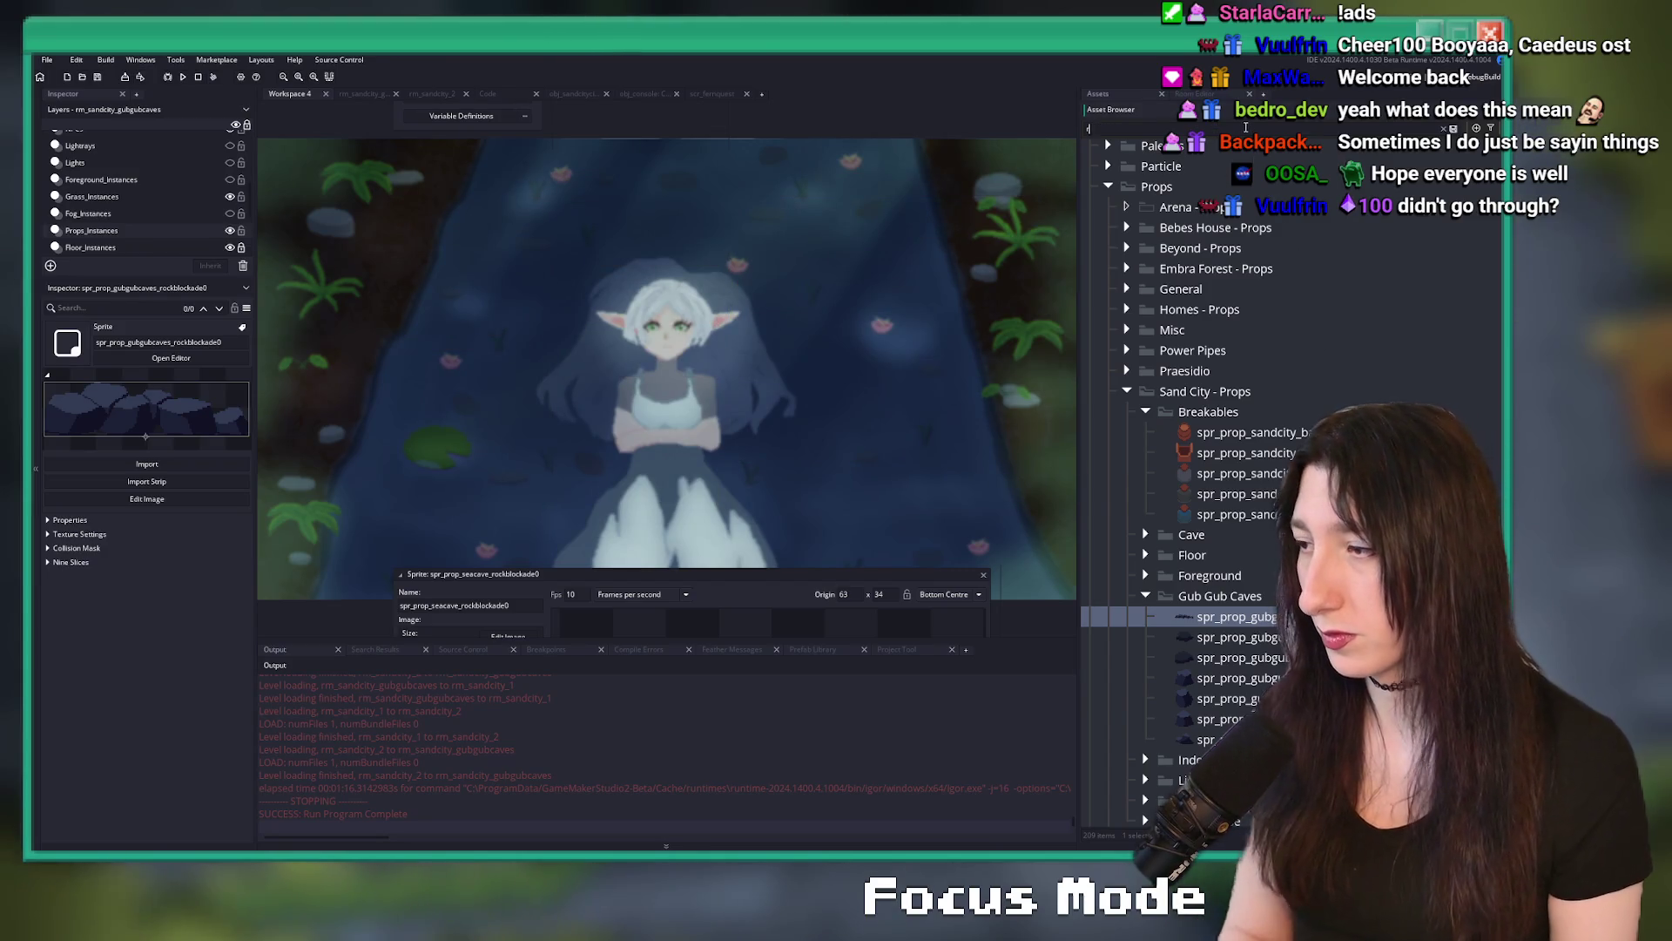
- Locate the gubgubcaves rockobstacle0 sprite and open obj_prop_seacave_rockobstacle0's Create event
type("rockfloor0")
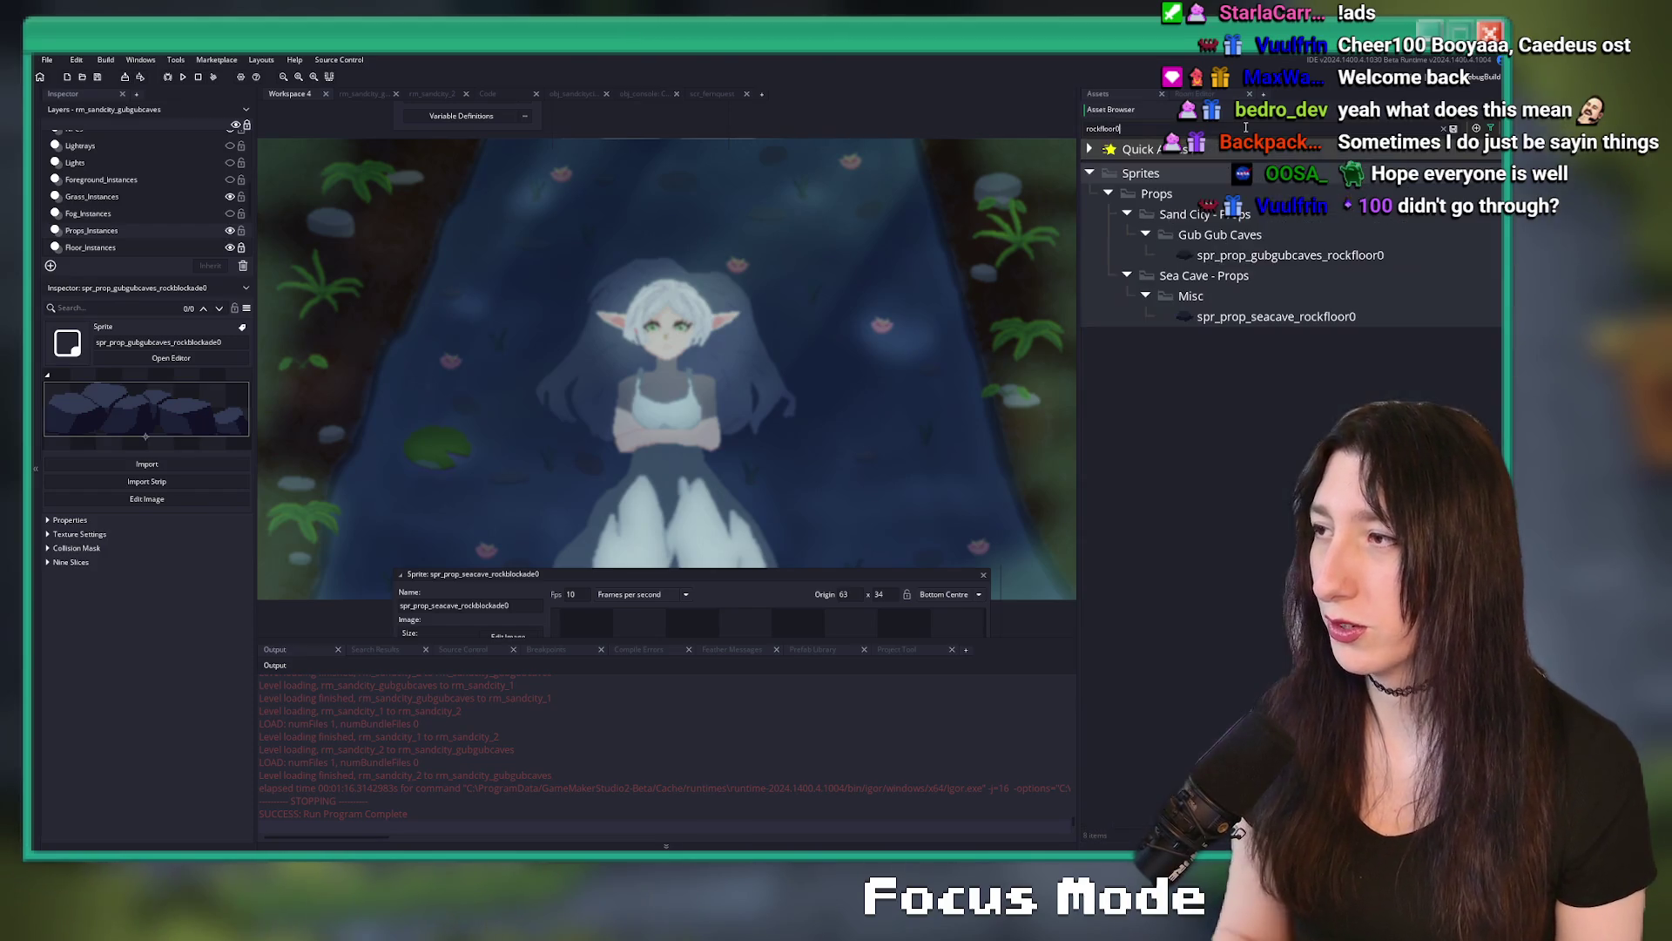
key("BackSpace")
key("BackSpace")
key("BackSpace")
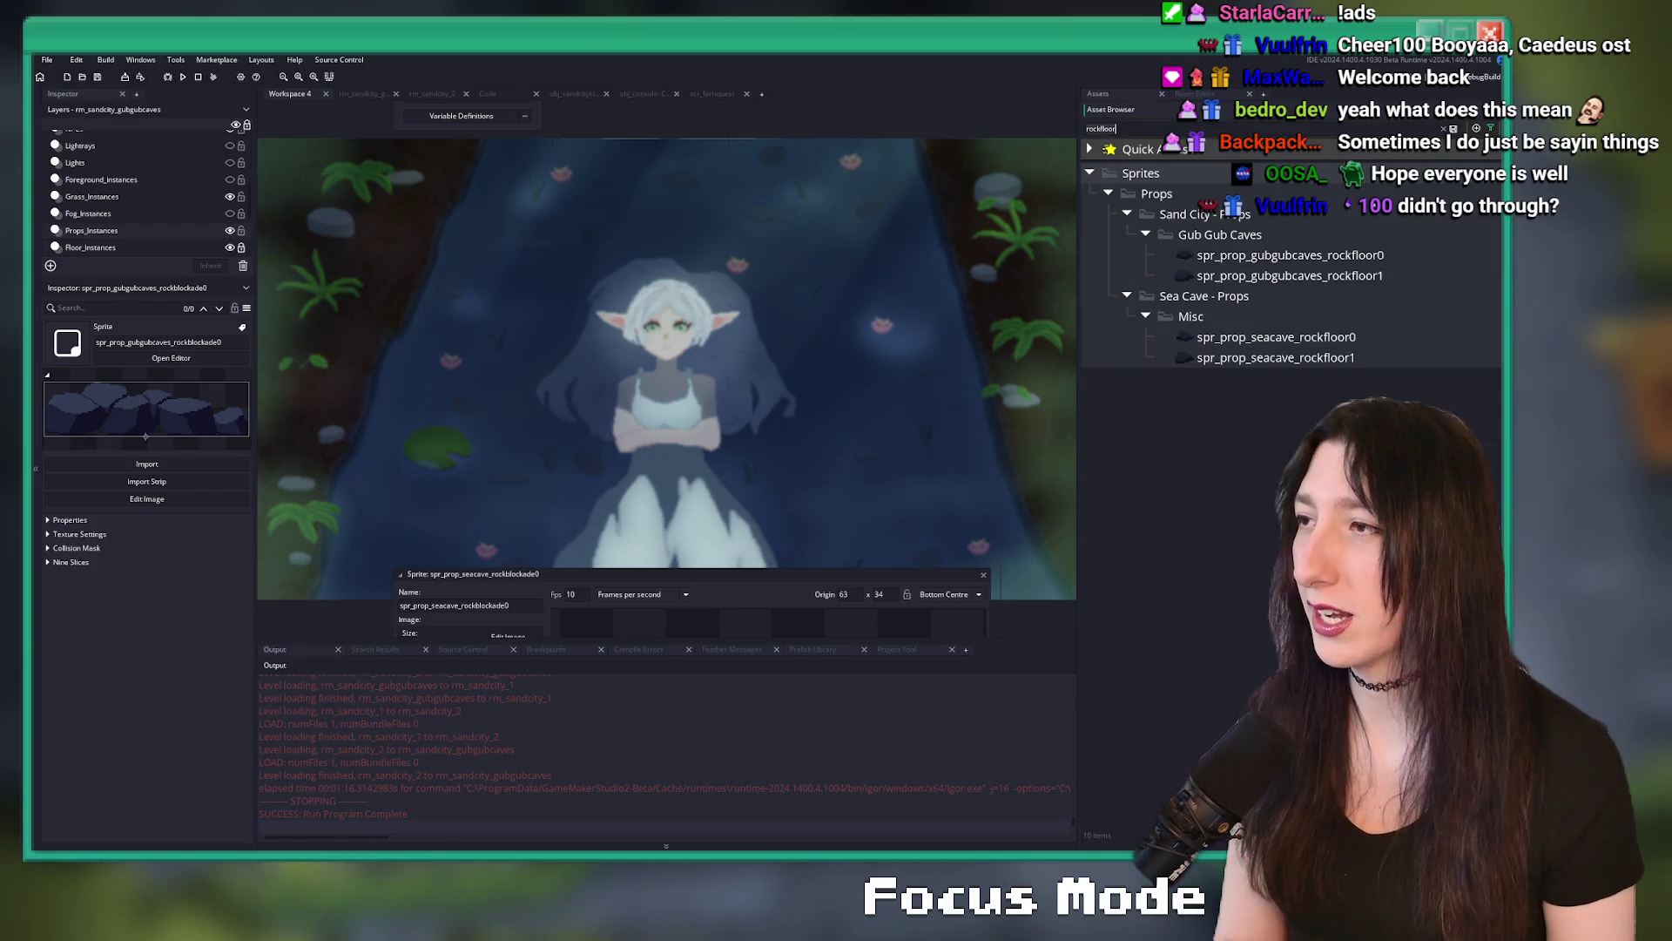
left_click(1270, 550)
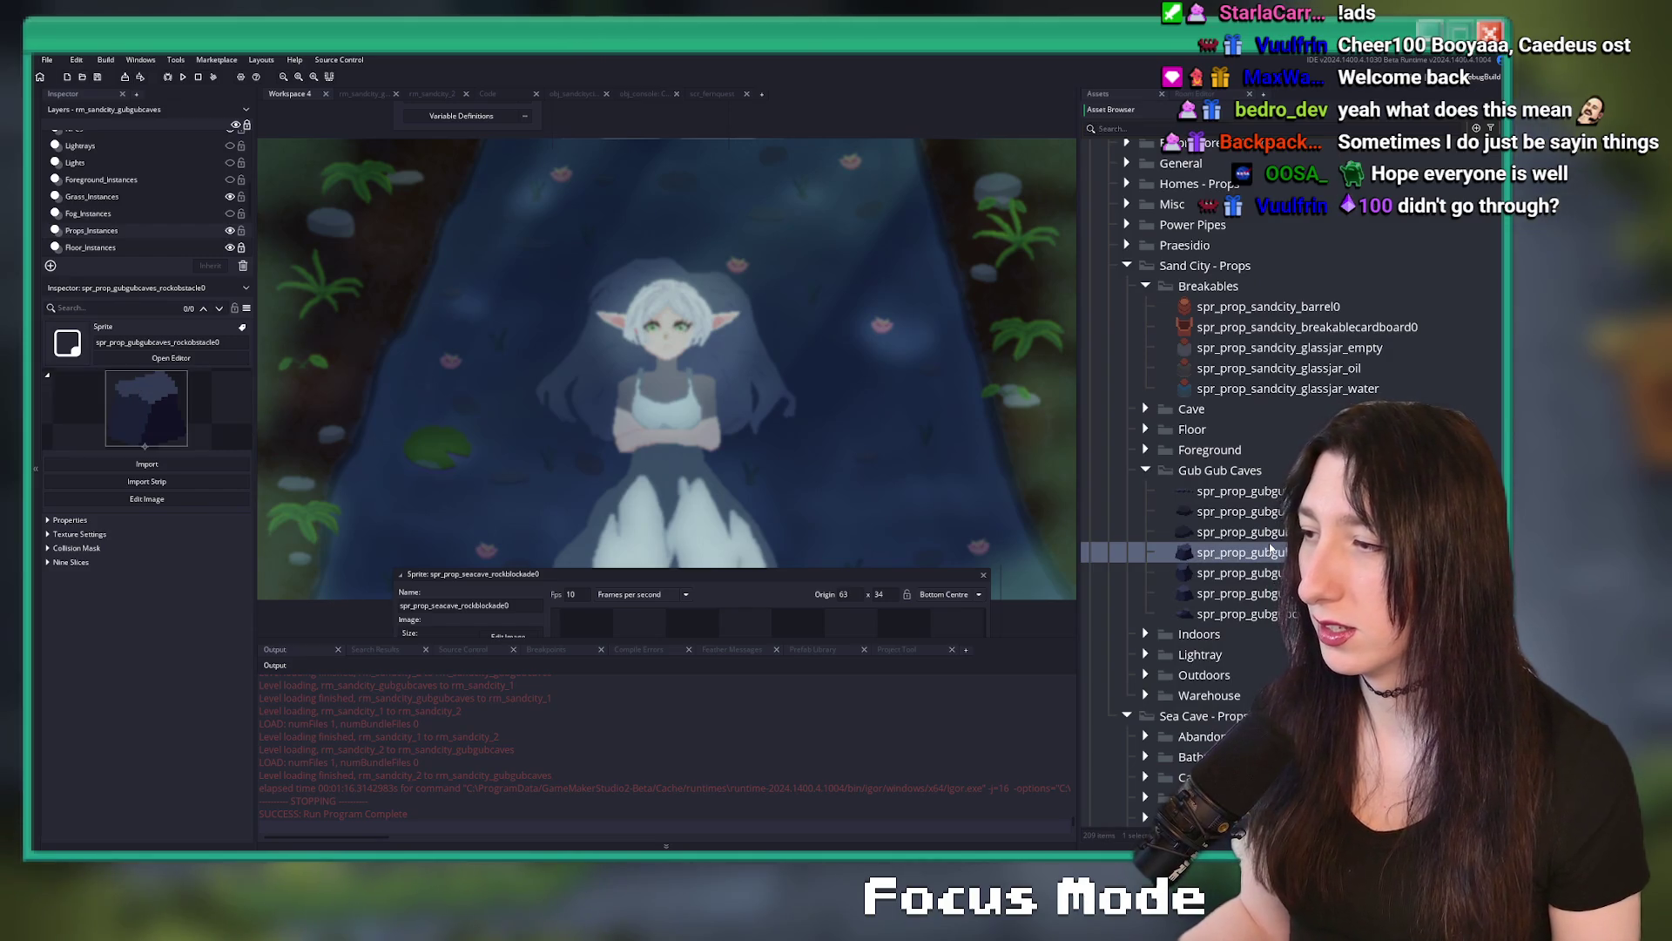
key("ctrl+t")
type("rockobstacle0")
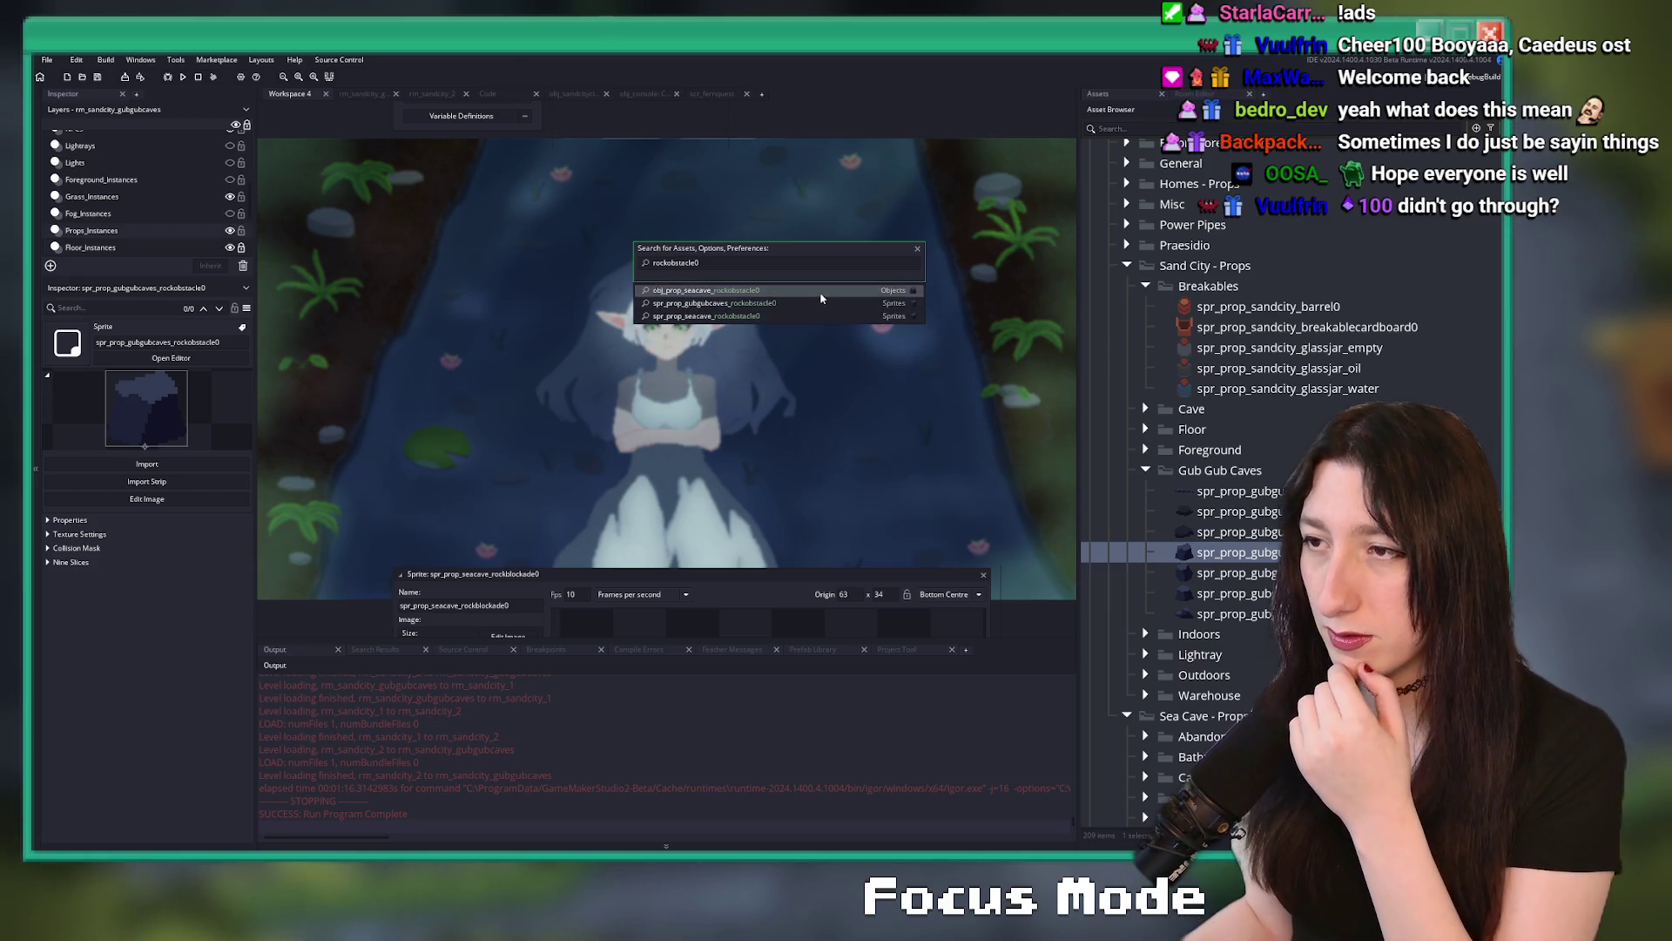
left_click(823, 291)
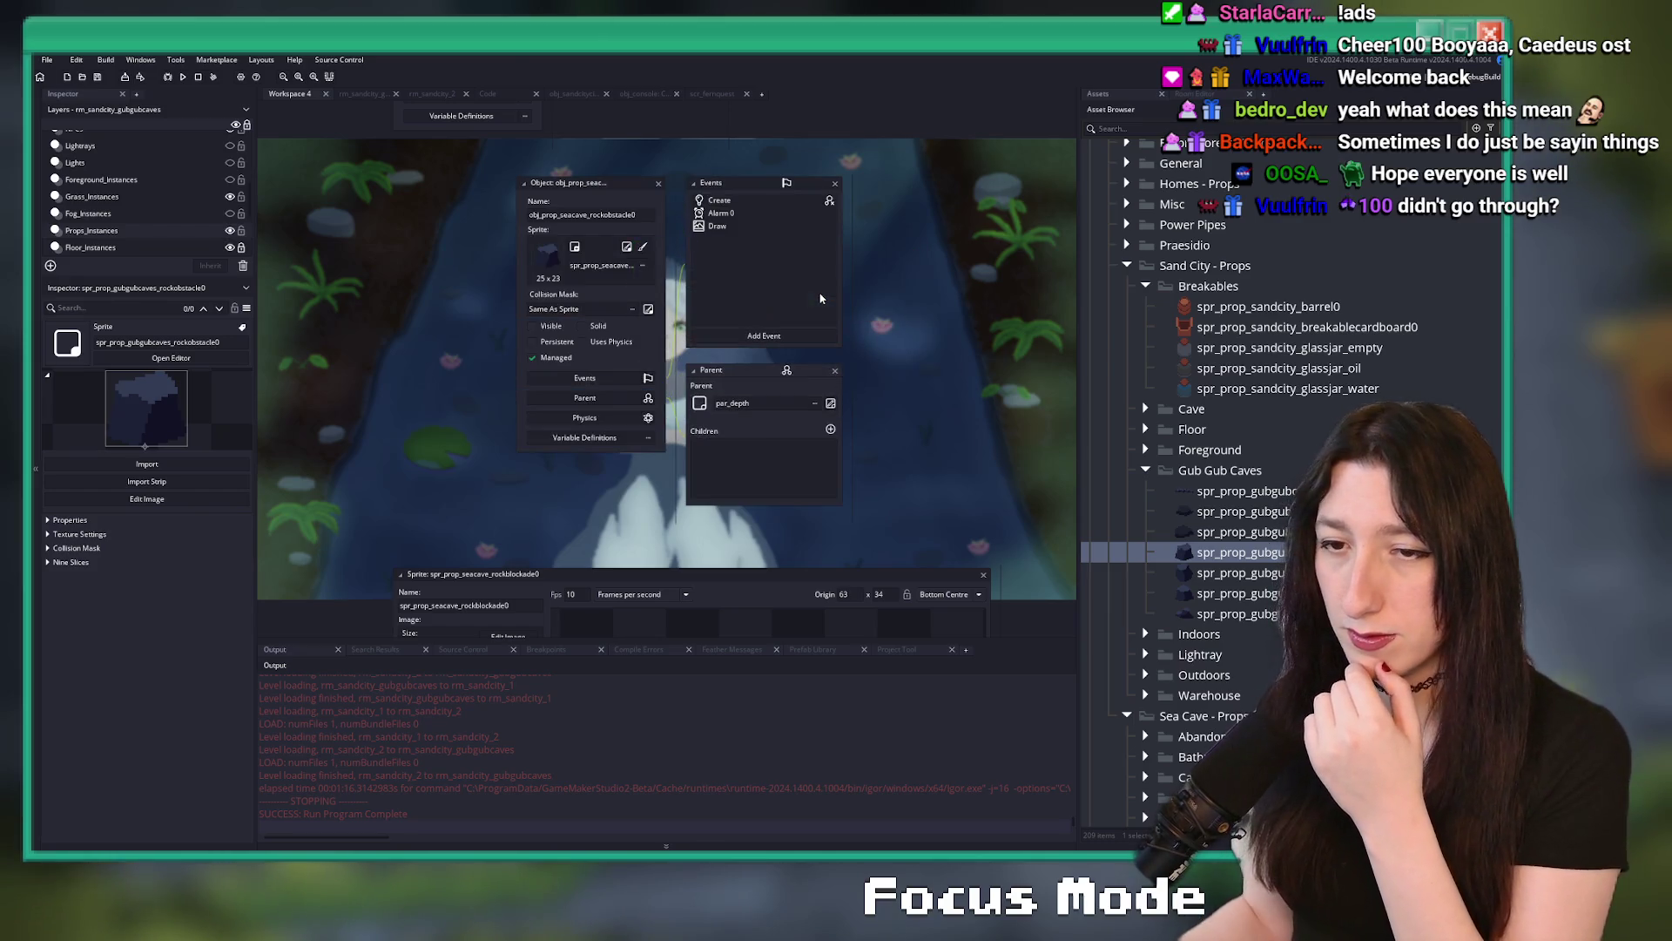
left_click(744, 201)
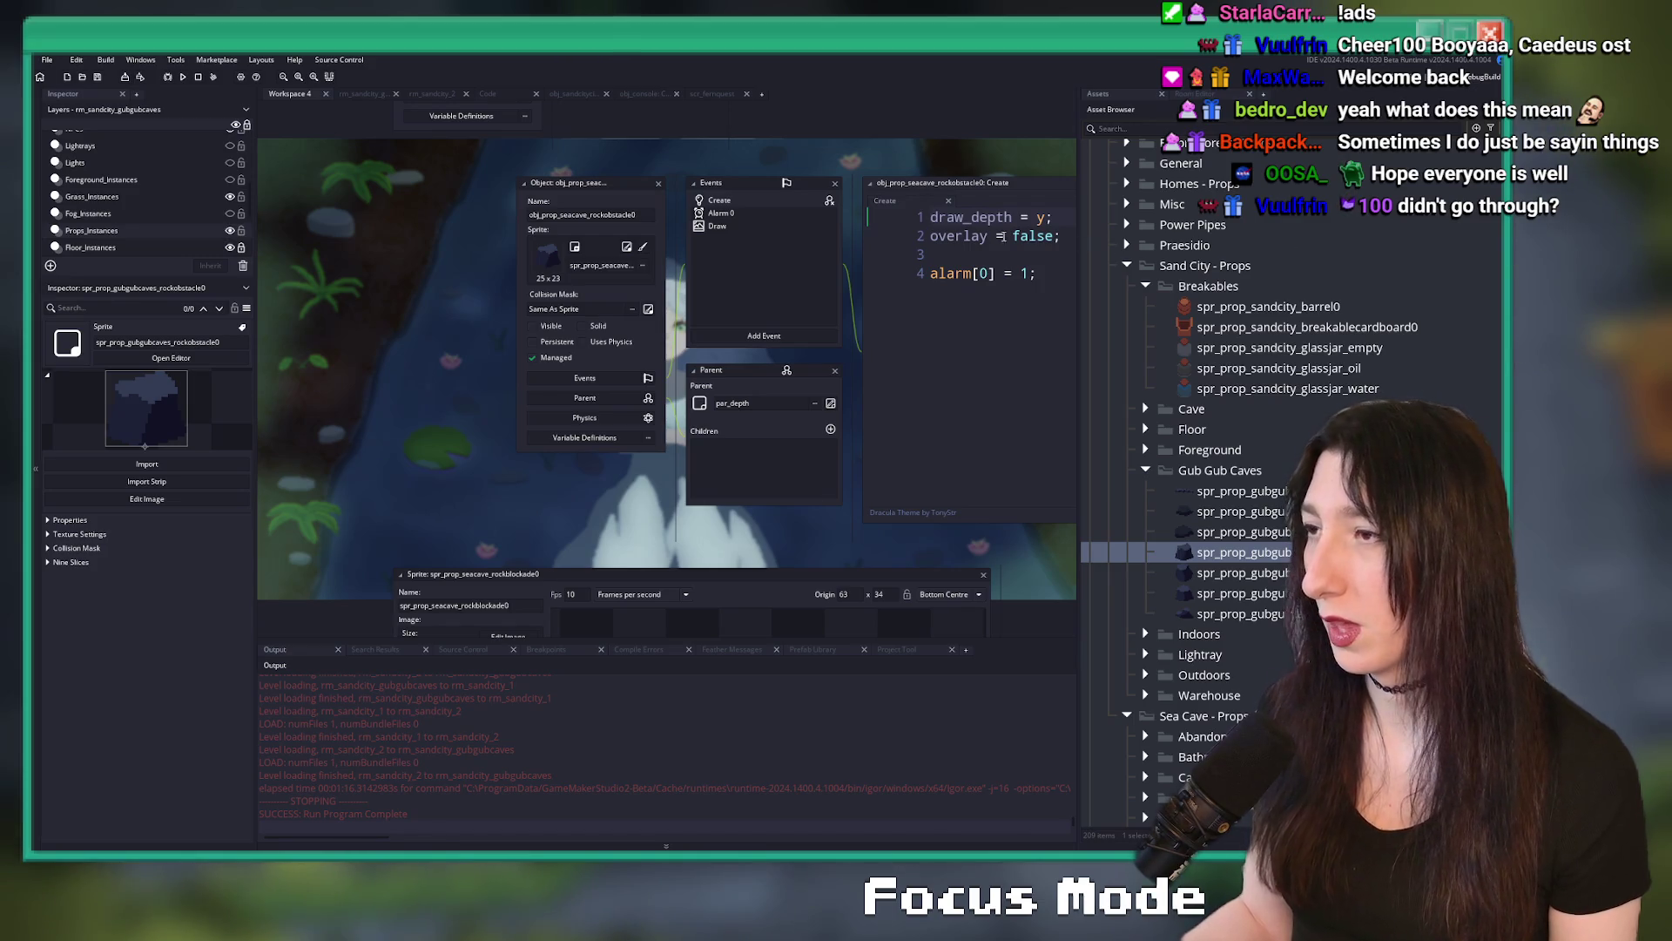
- Paste the if block, rename its sprite to spr_prop_gubgubcaves_rockobstacle0, copy it, and close the editor
left_click(982, 237)
key("ctrl+v")
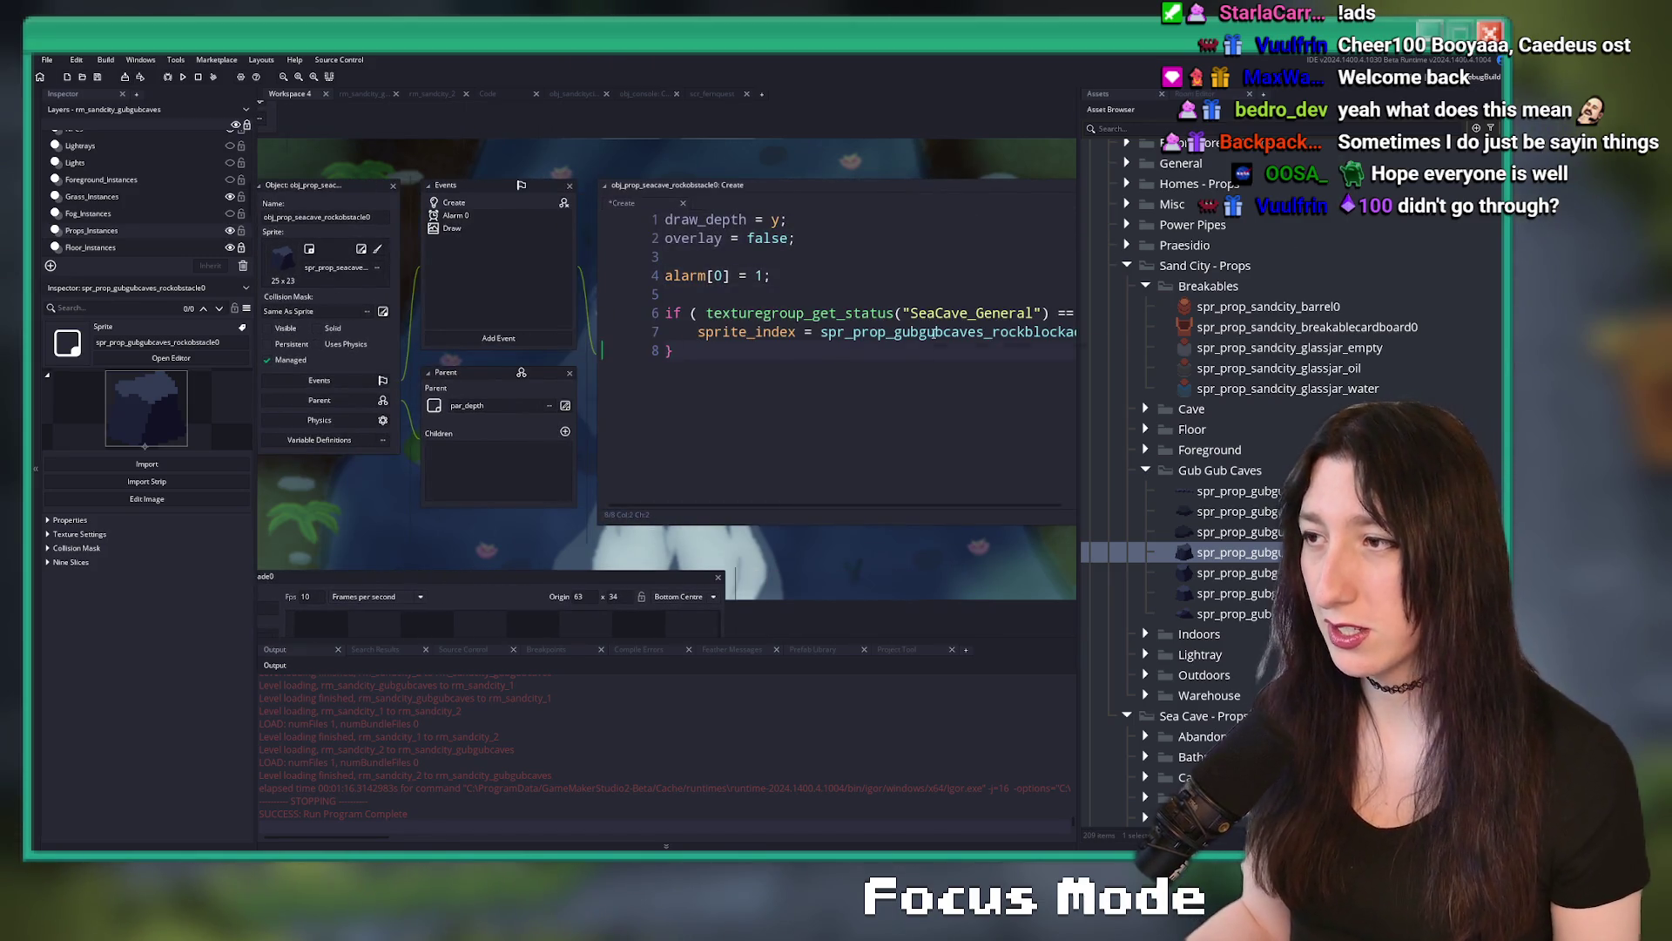
left_click(1024, 333)
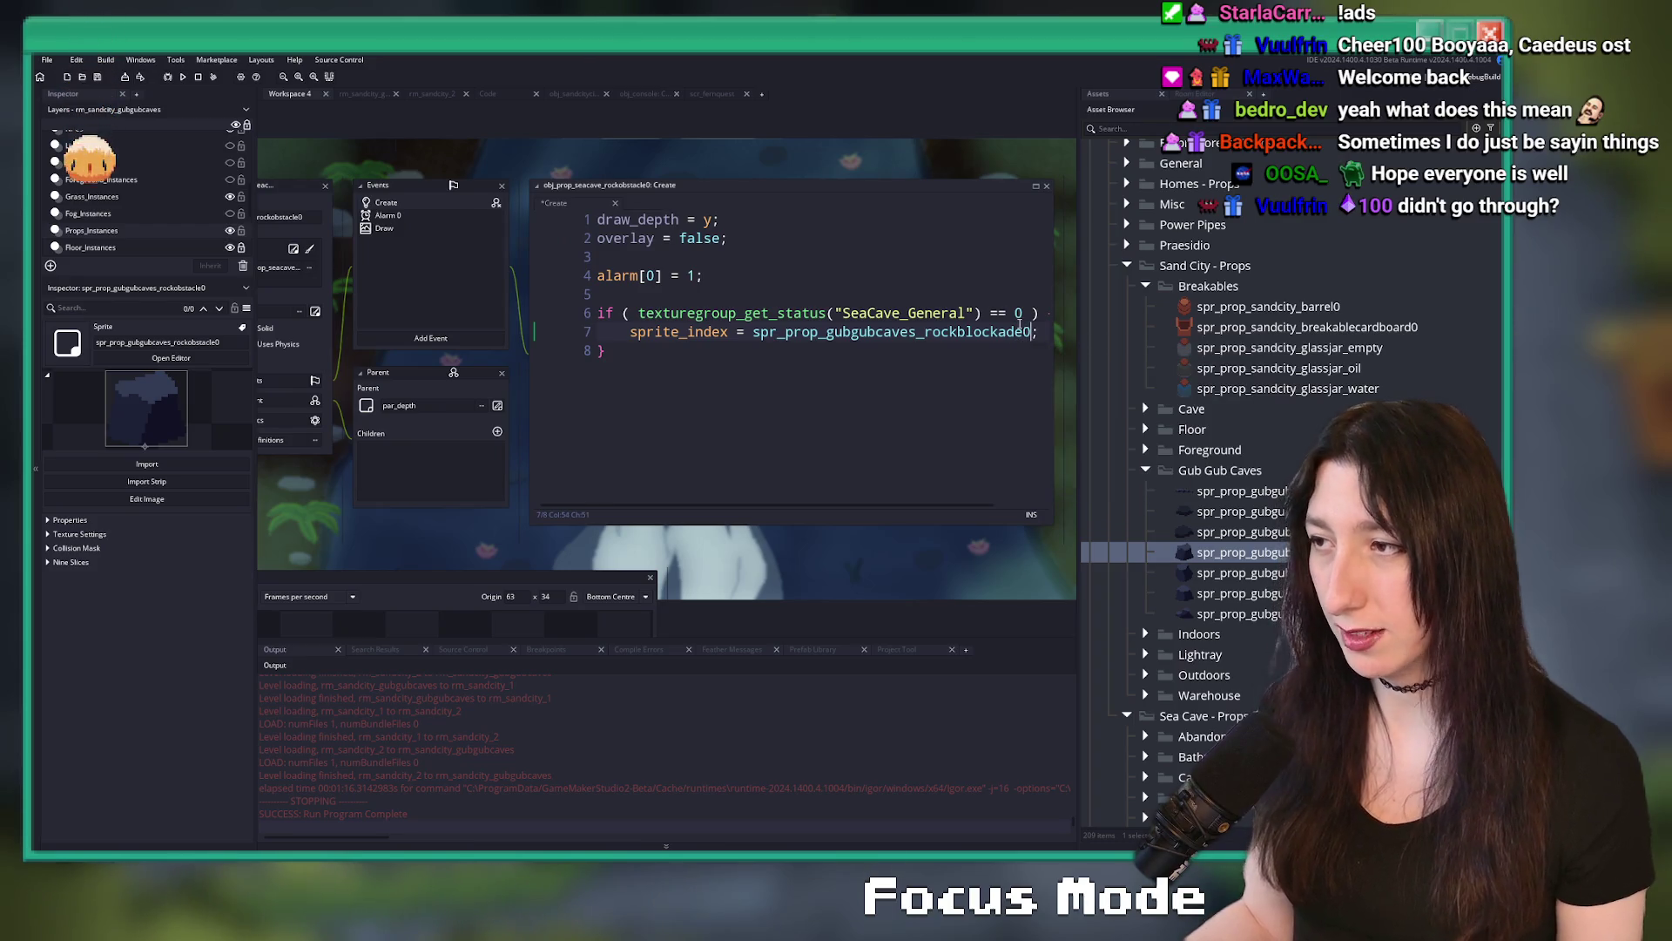
key("BackSpace")
key("BackSpace")
key("BackSpace")
type("obstacle")
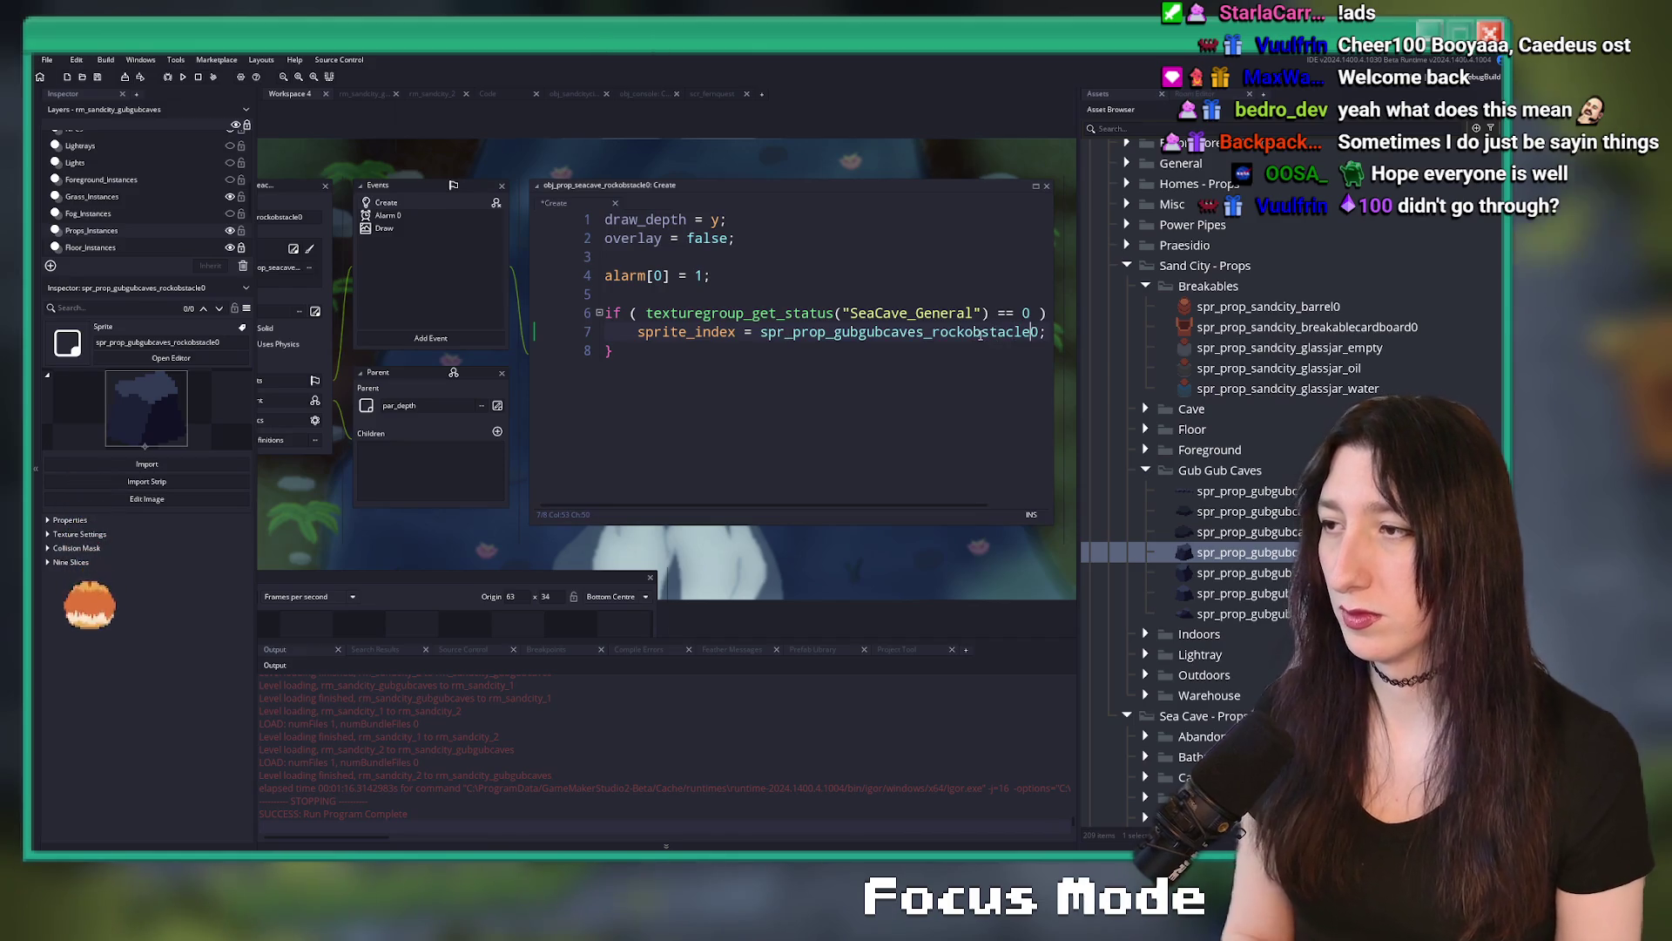
left_click_drag(615, 351, 593, 315)
key("ctrl+c")
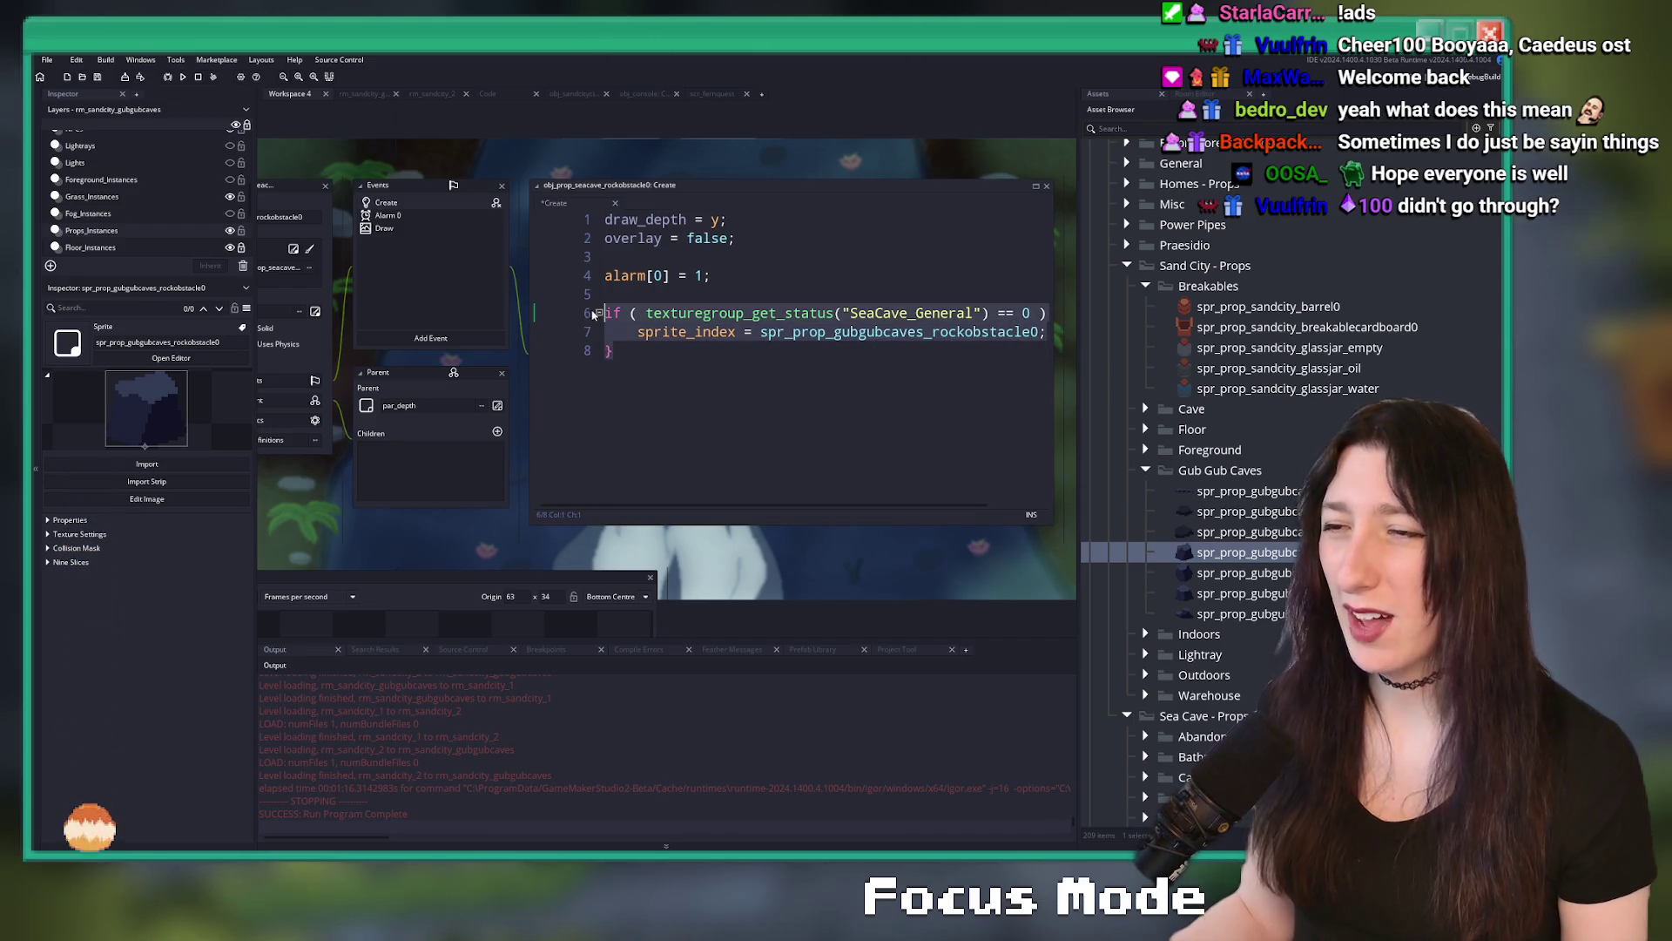
left_click(434, 240)
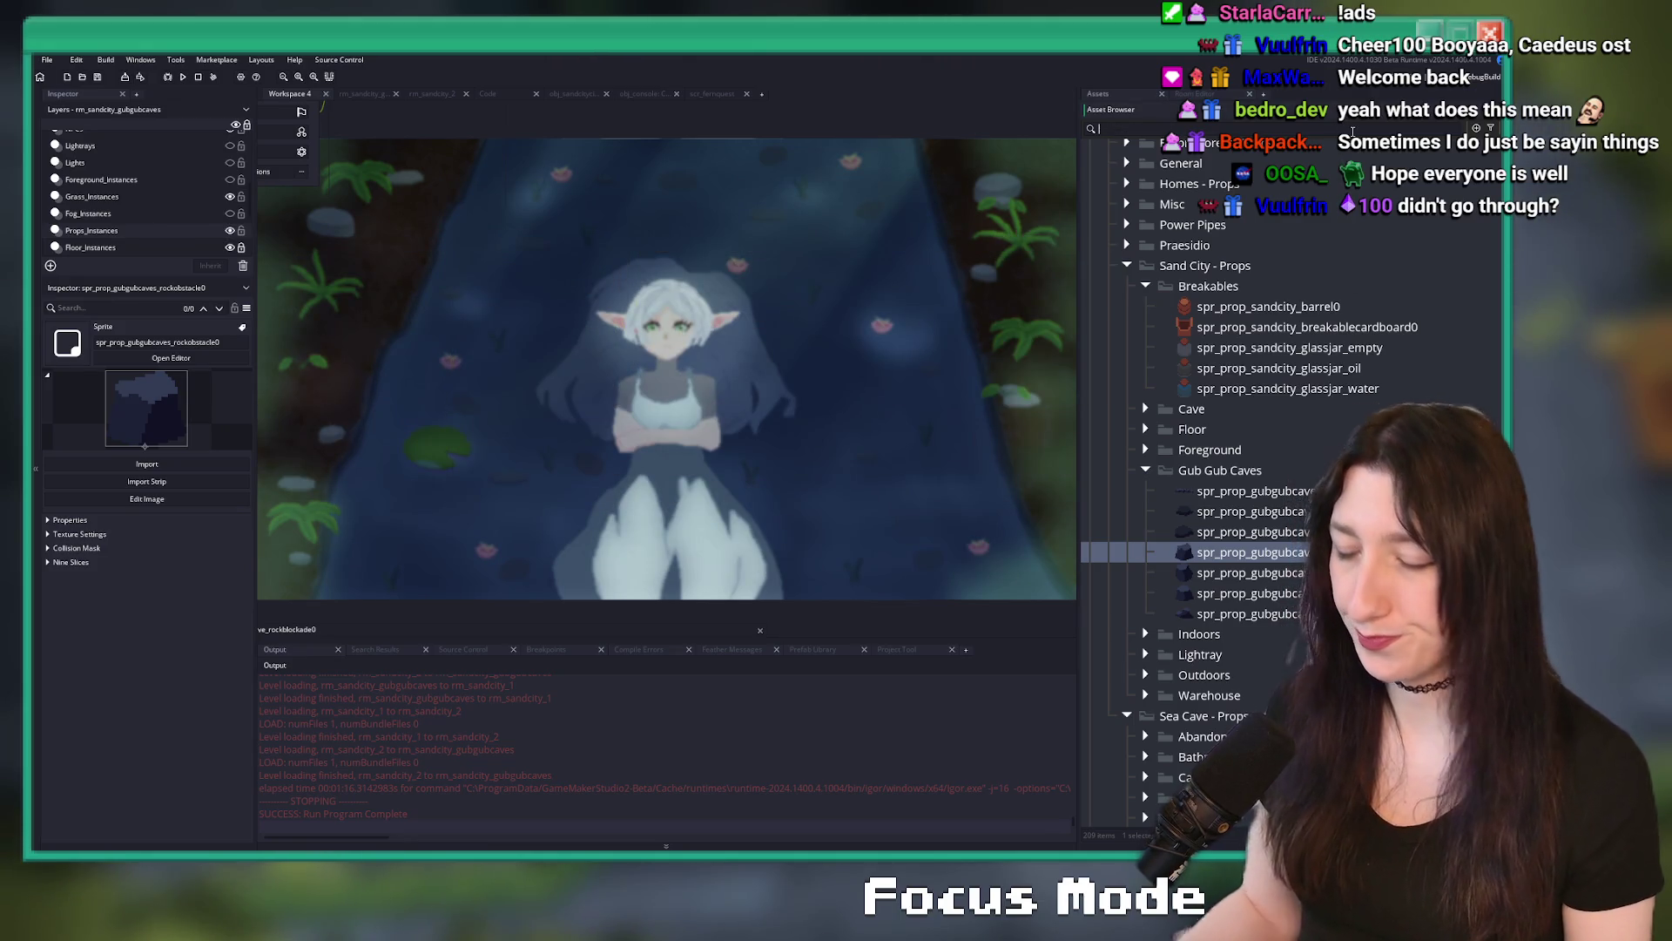
type("rockobstac")
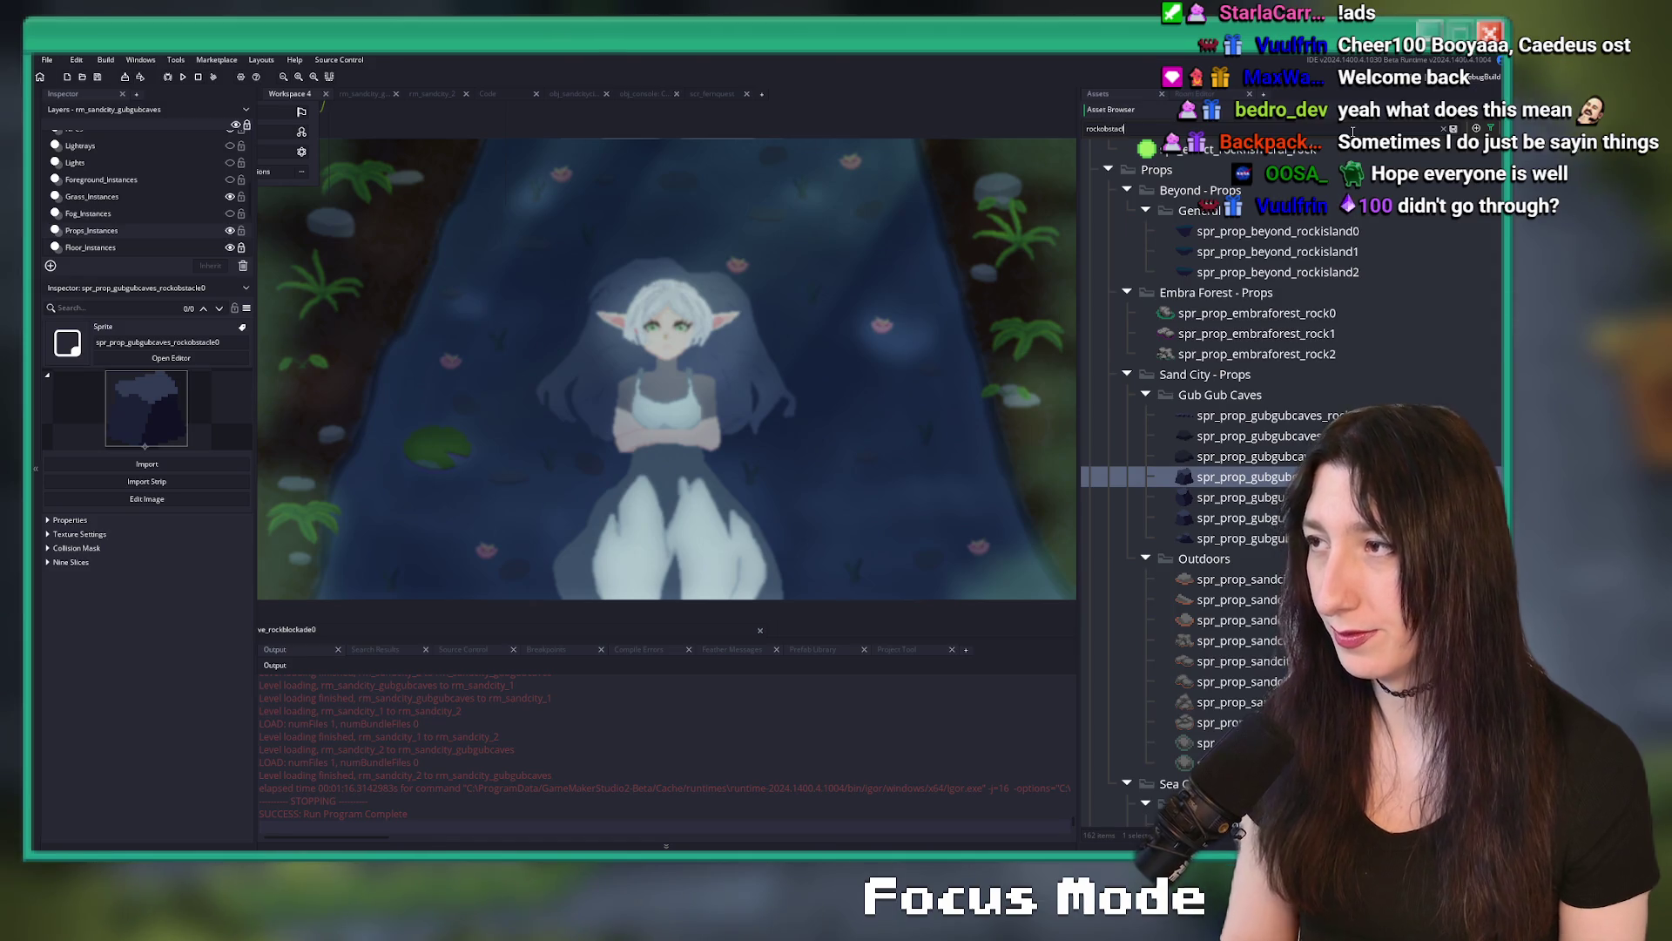
type("l")
- Paste the sprite swap block into rockobstacle1's Create code, using sprite rockobstacle1
double_click(1286, 275)
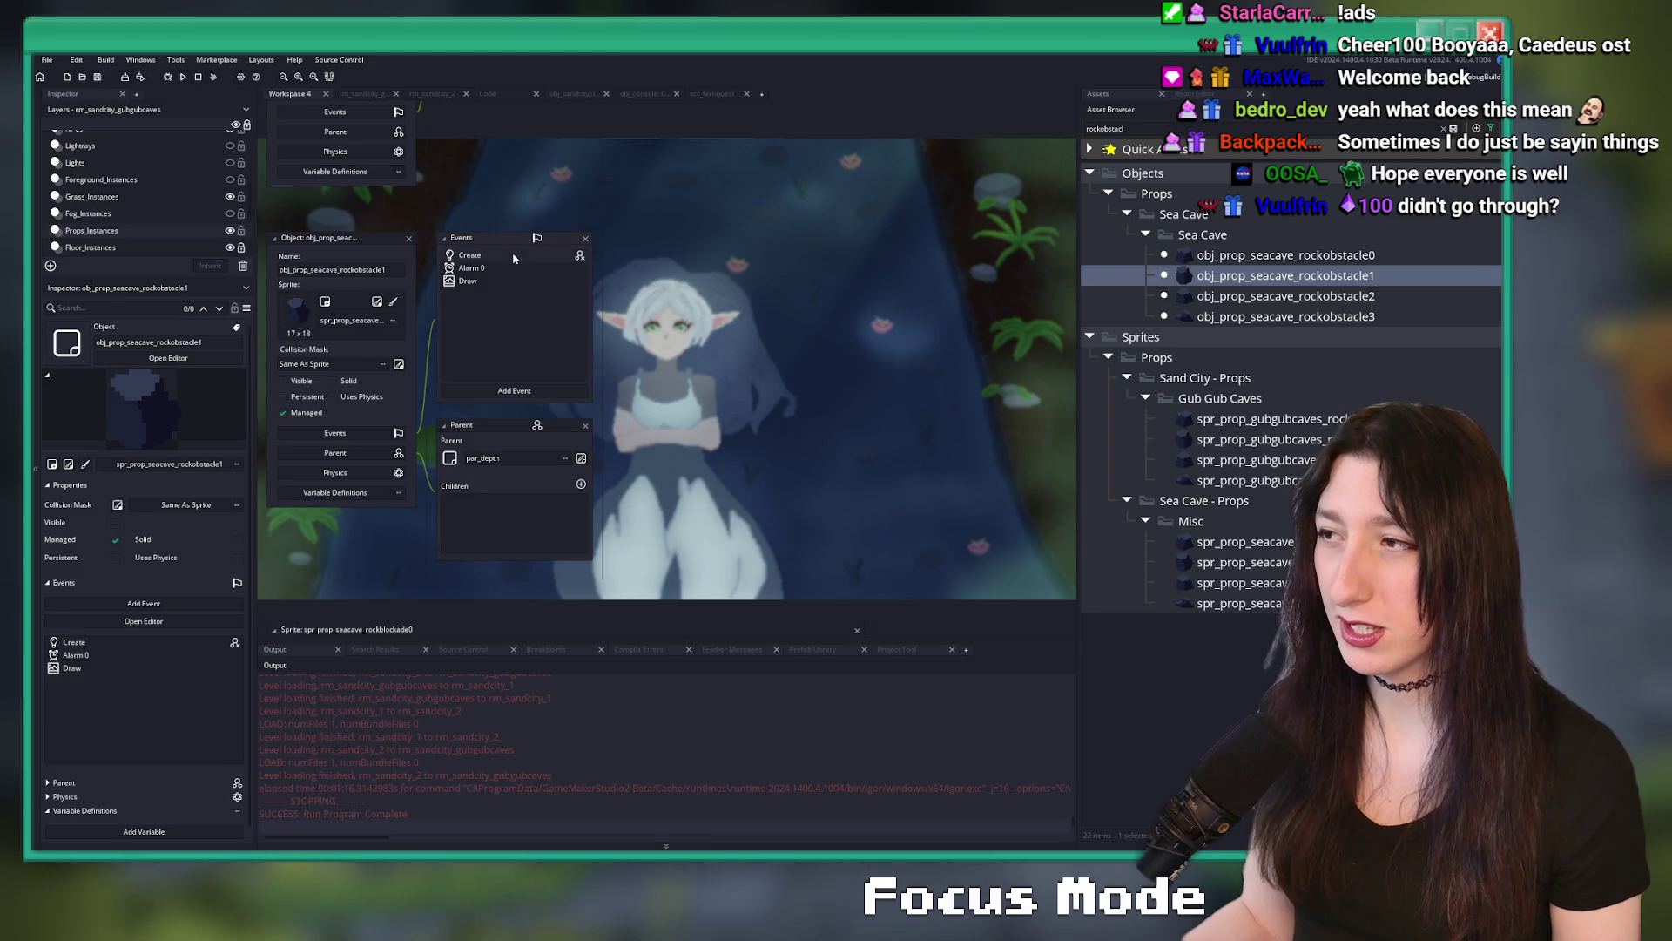
left_click_drag(1078, 175, 1191, 179)
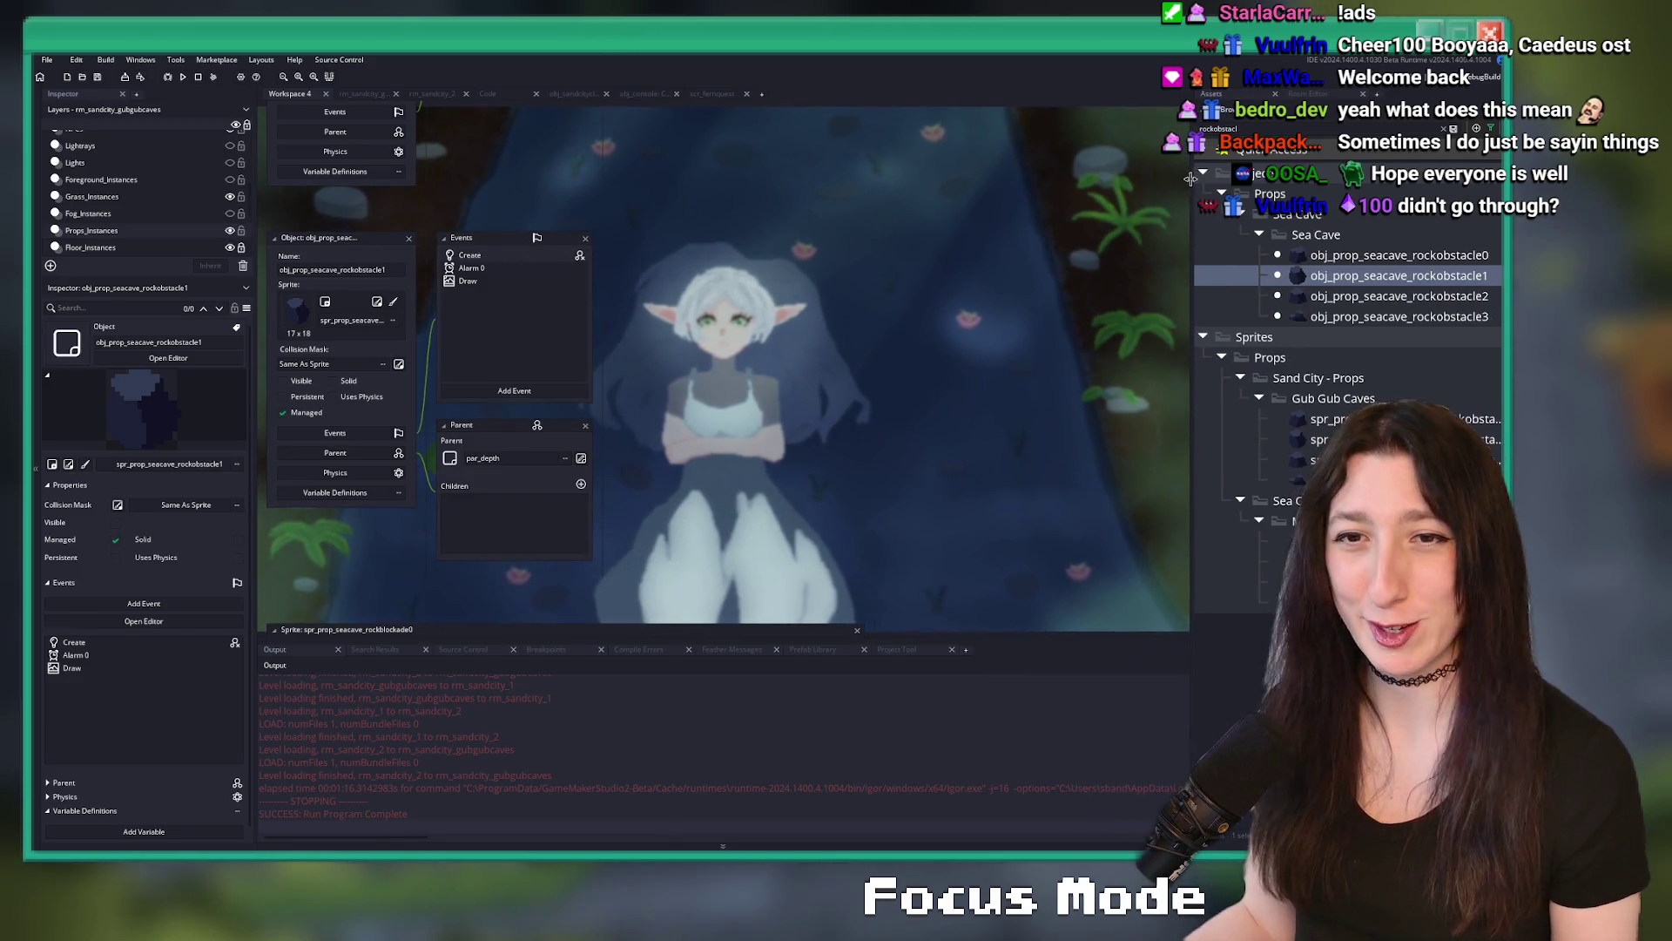
left_click(522, 255)
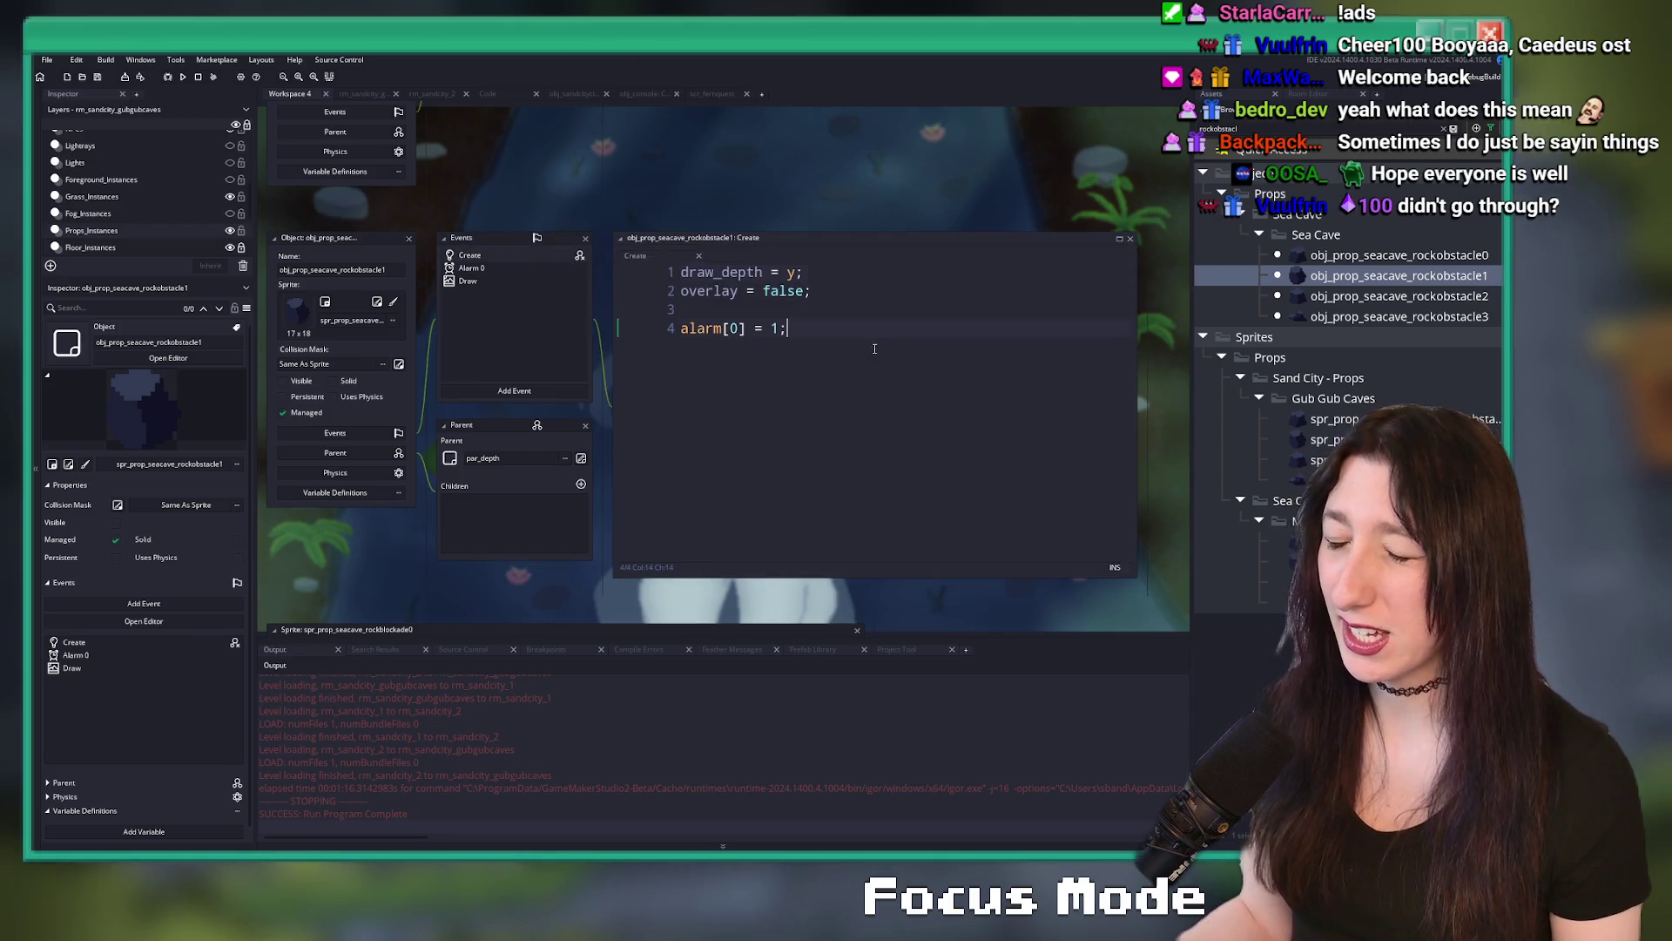
key("ctrl+v")
key("Delete")
type("1")
- Paste the block into rockobstacle2 and rockobstacle3's Create code, setting rockobstacle3's sprite number to 3
double_click(1399, 296)
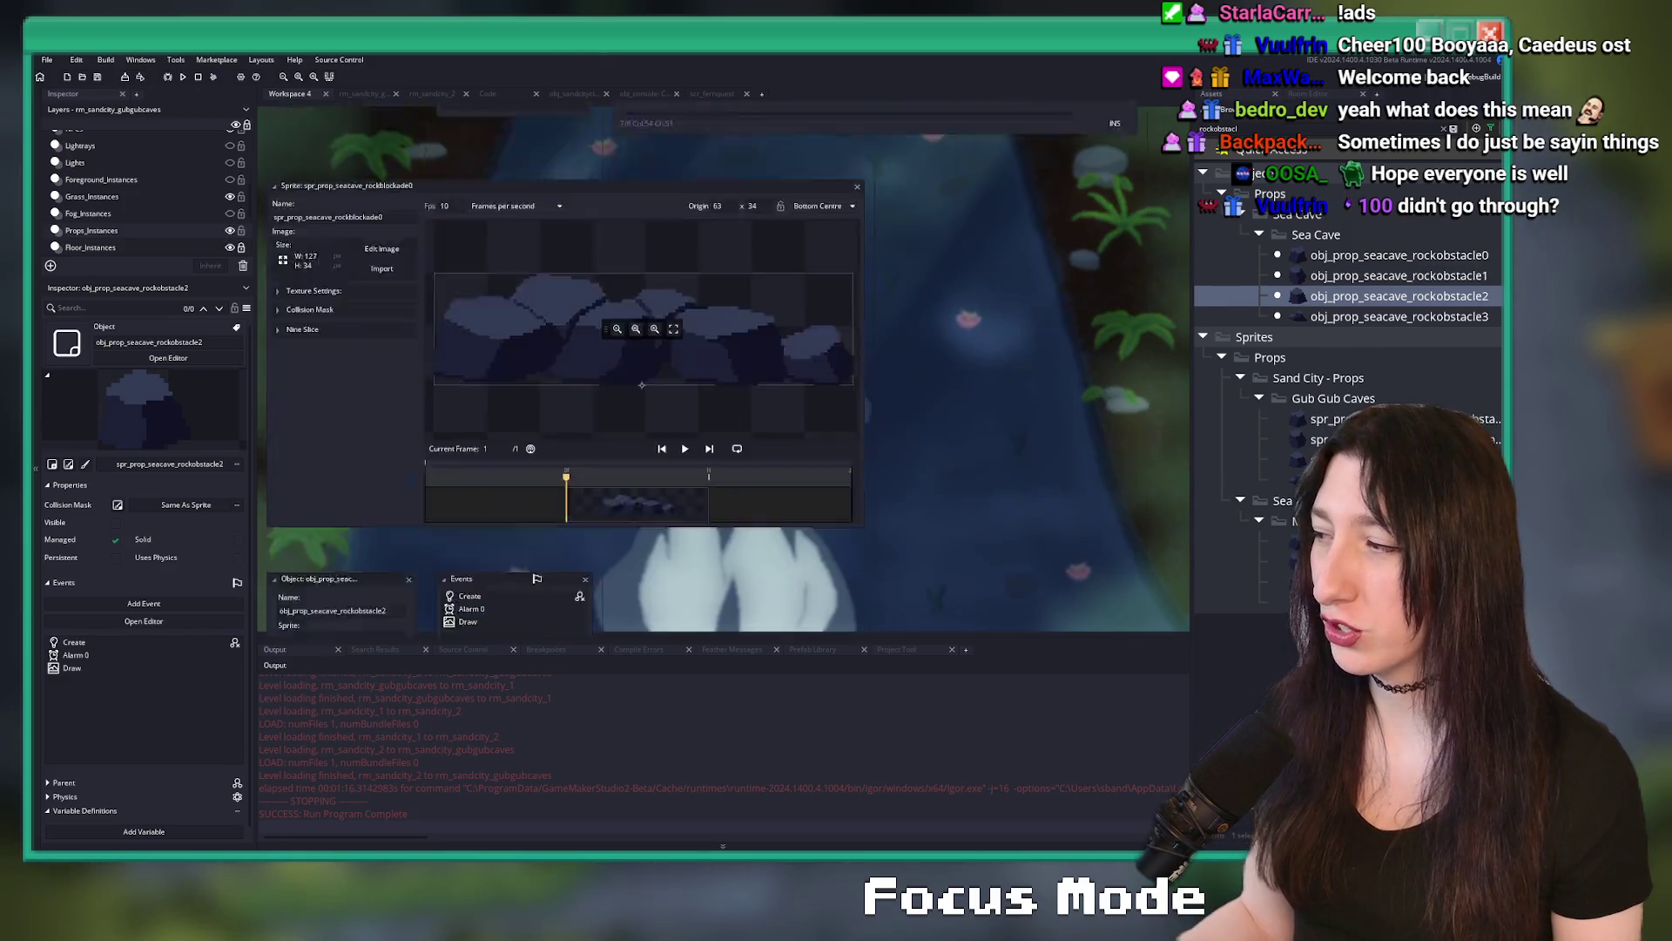
double_click(469, 220)
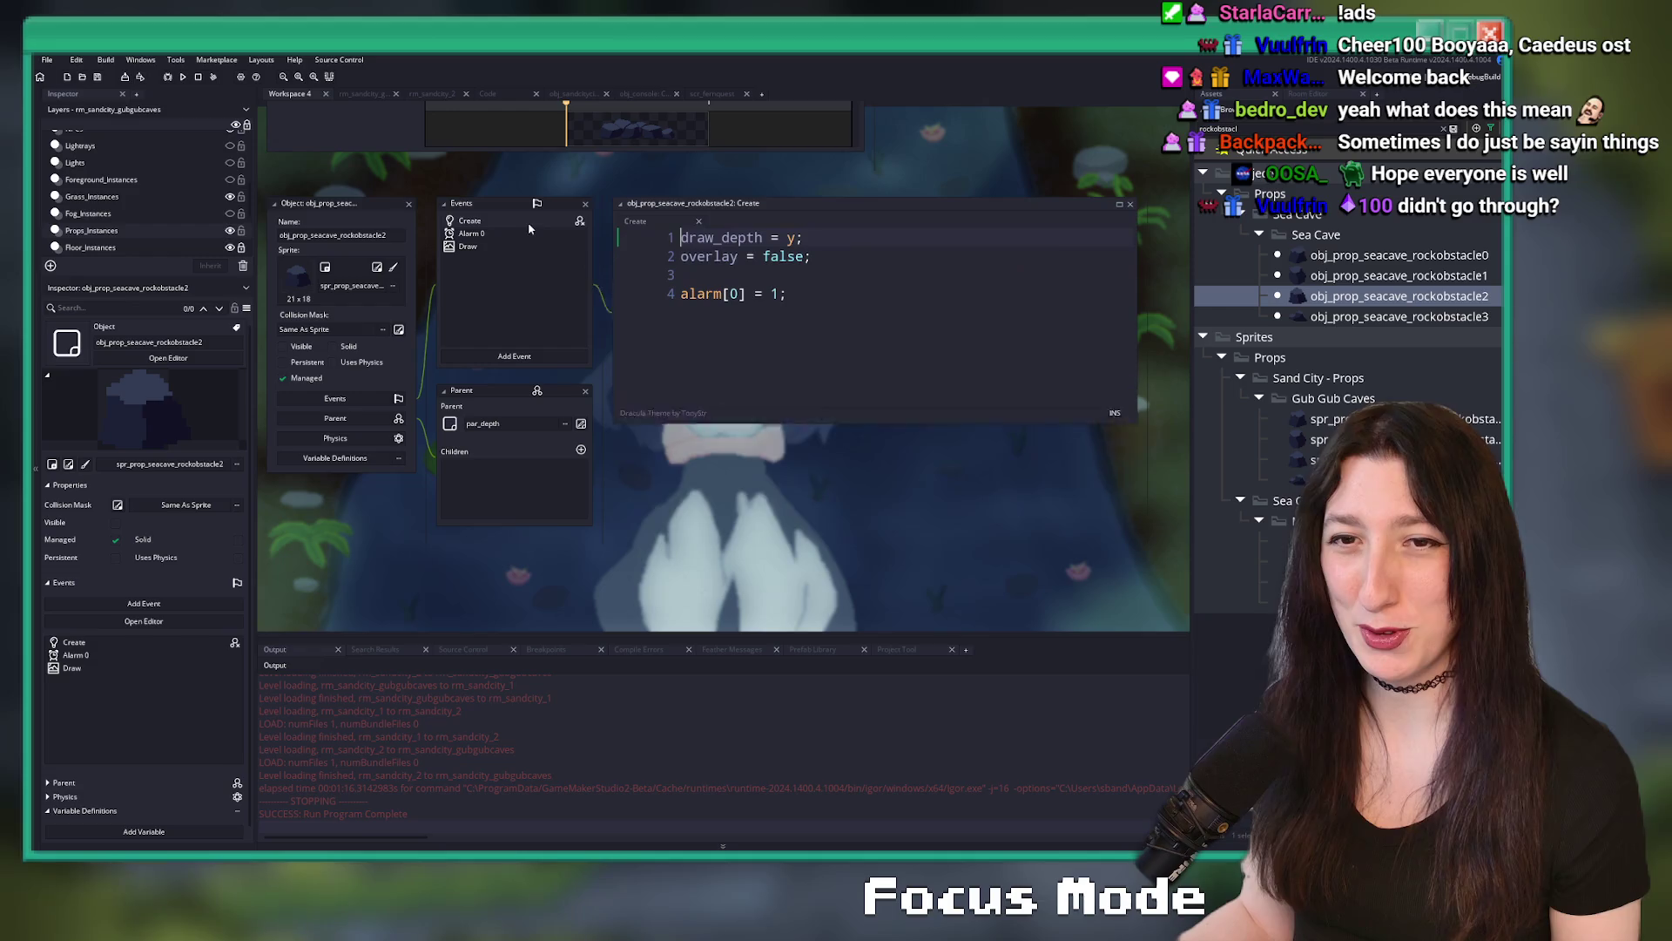
key("ctrl+v")
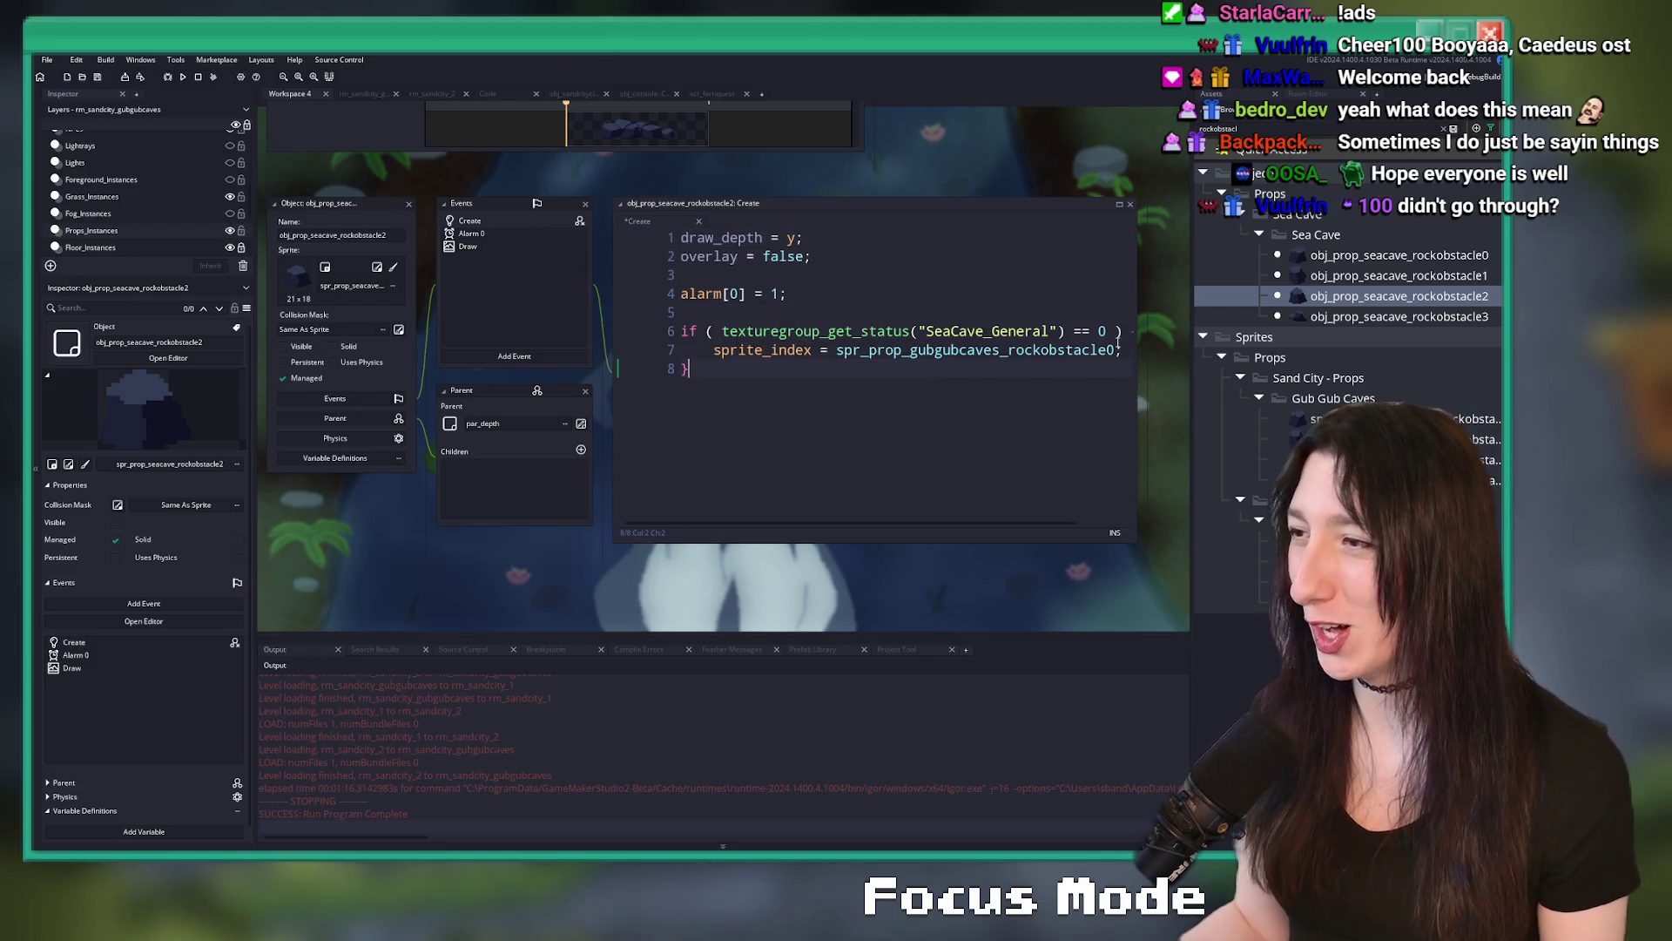
double_click(1399, 316)
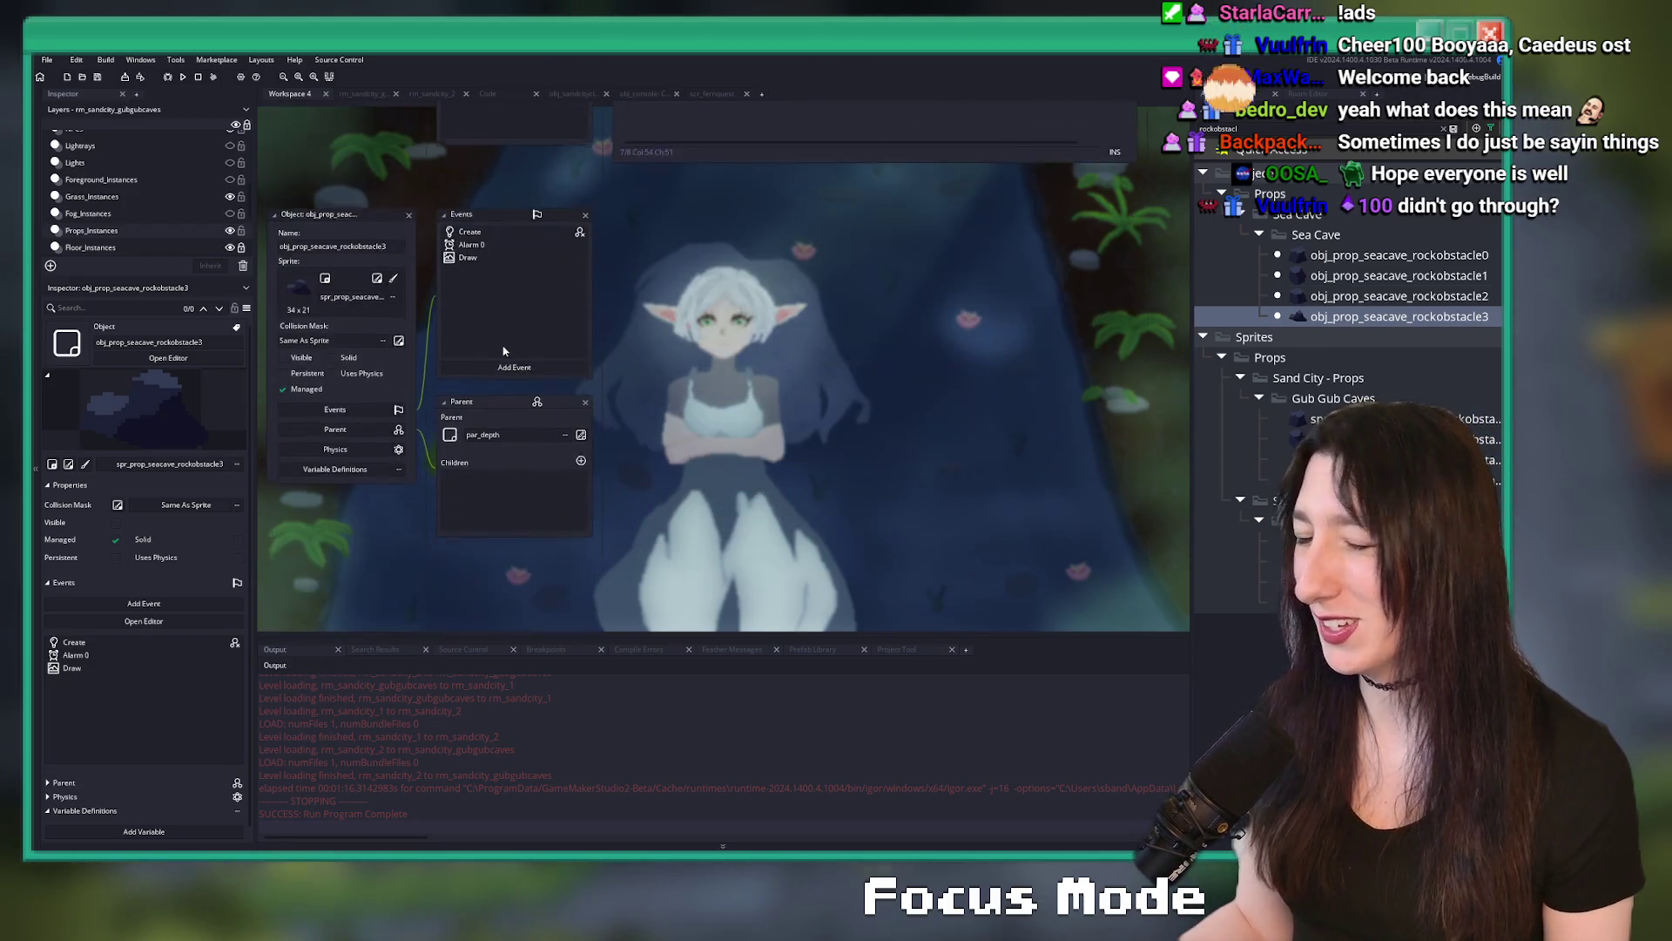
double_click(489, 220)
left_click(891, 366)
key("ctrl+v")
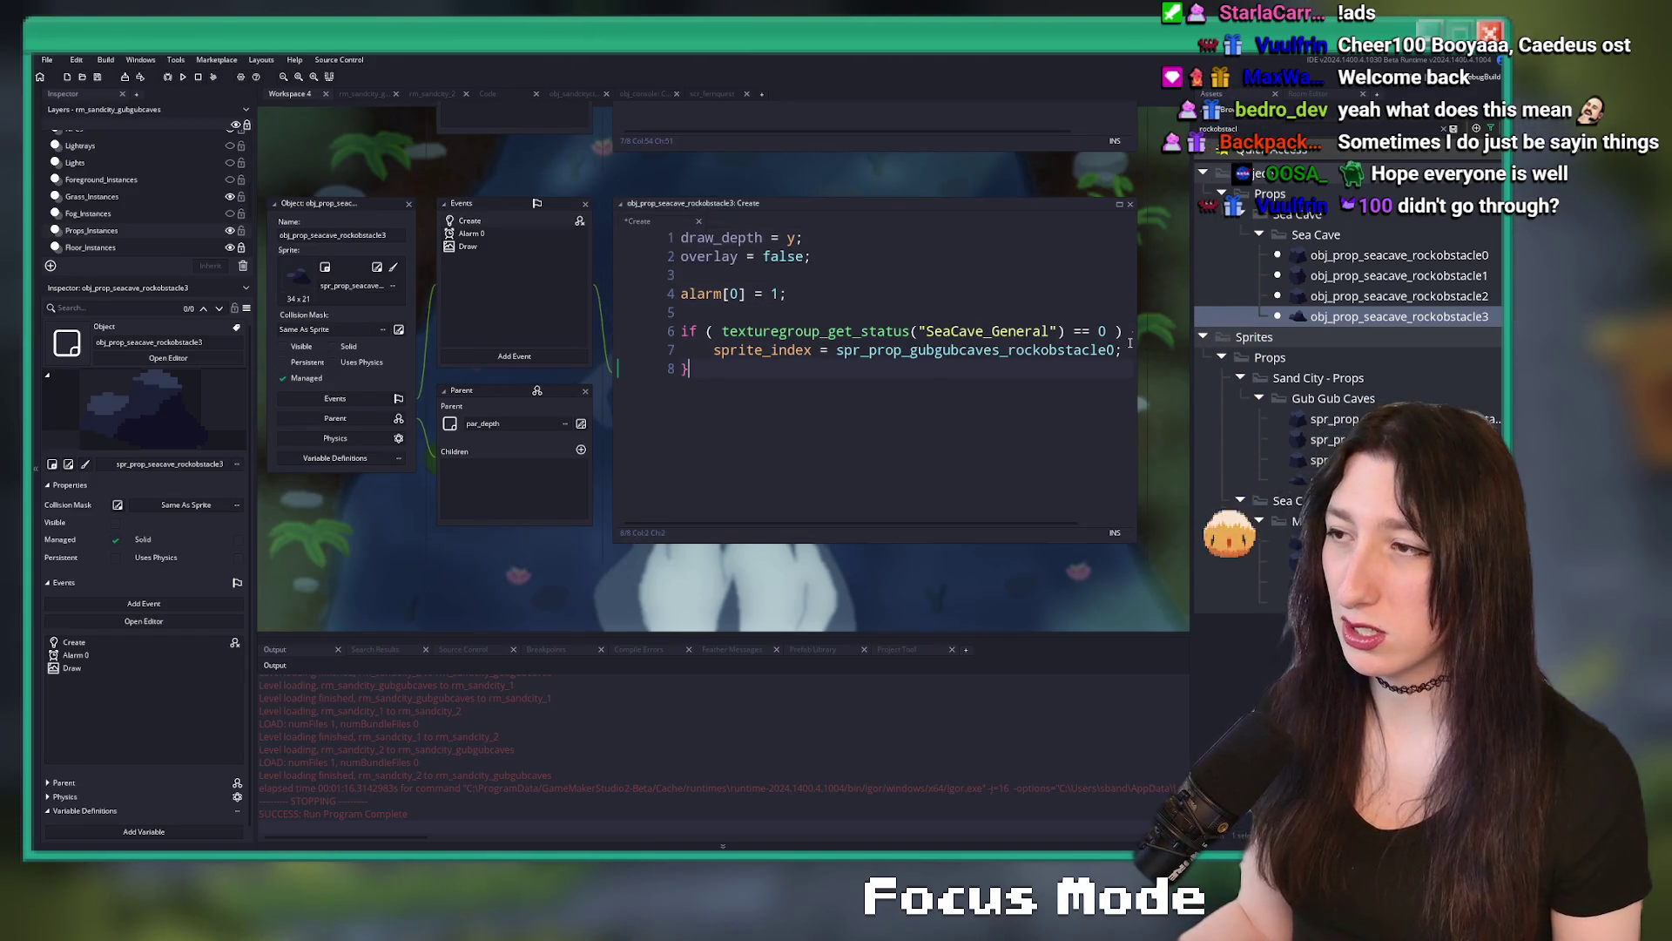
left_click(1110, 349)
key("Delete")
type("3")
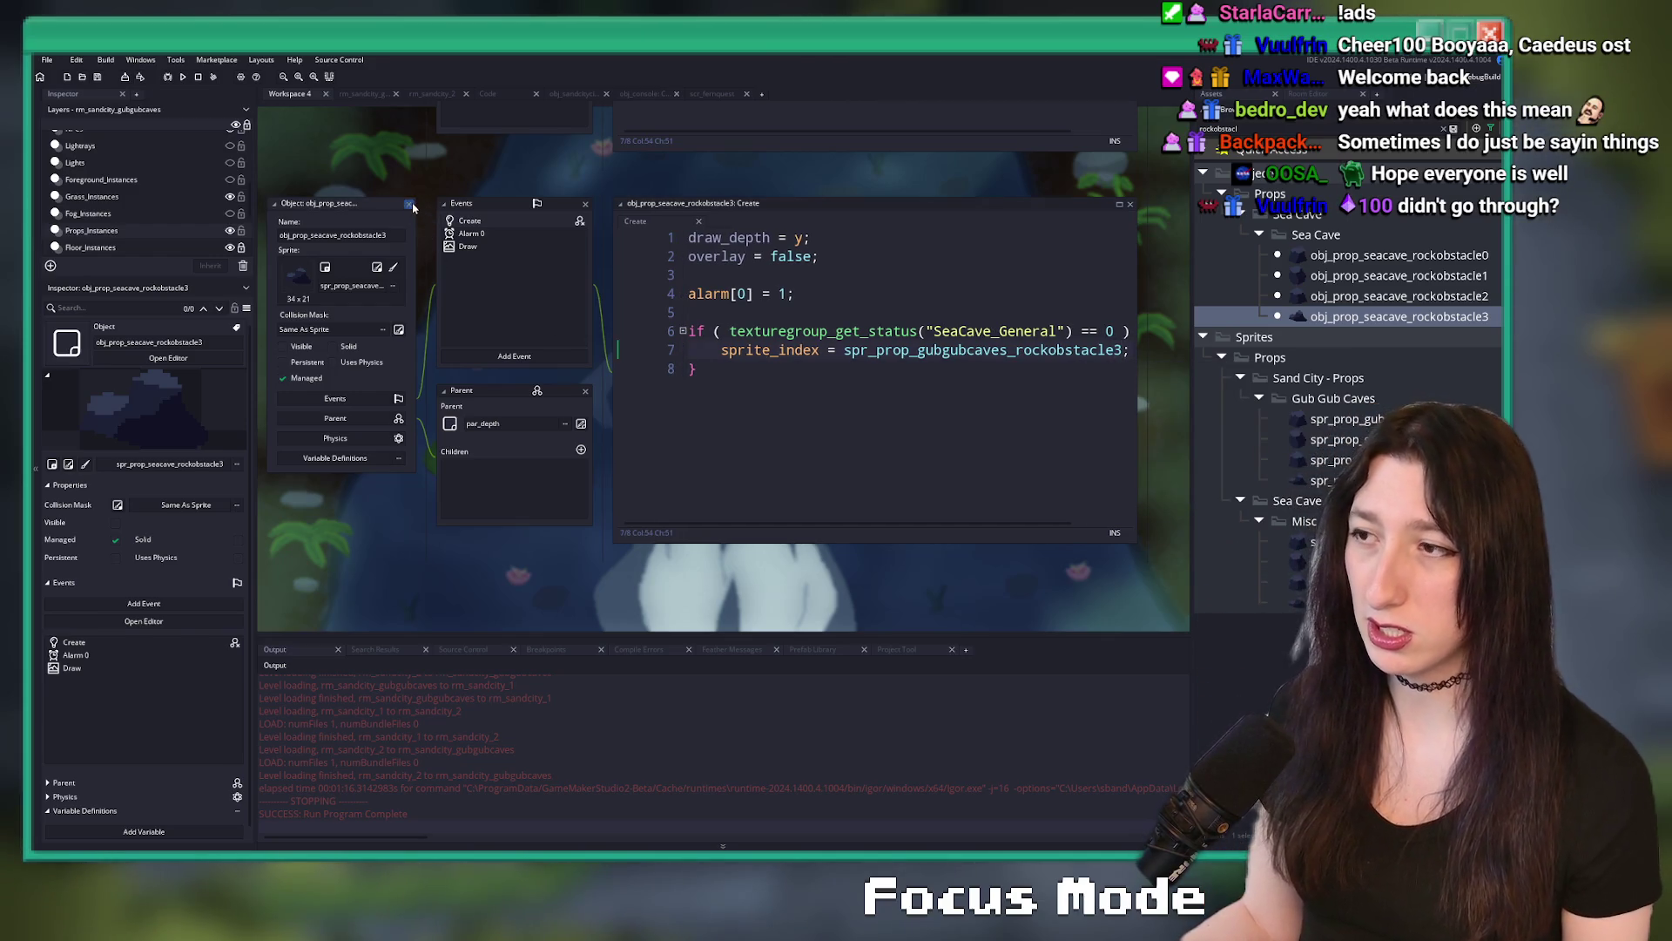
- Select obj_prop_seacave_rockblockade0 in the asset tree and return to the rm_sandcity_gubgubcaves room
scroll(481, 401, "down", 5)
scroll(481, 401, "up", 5)
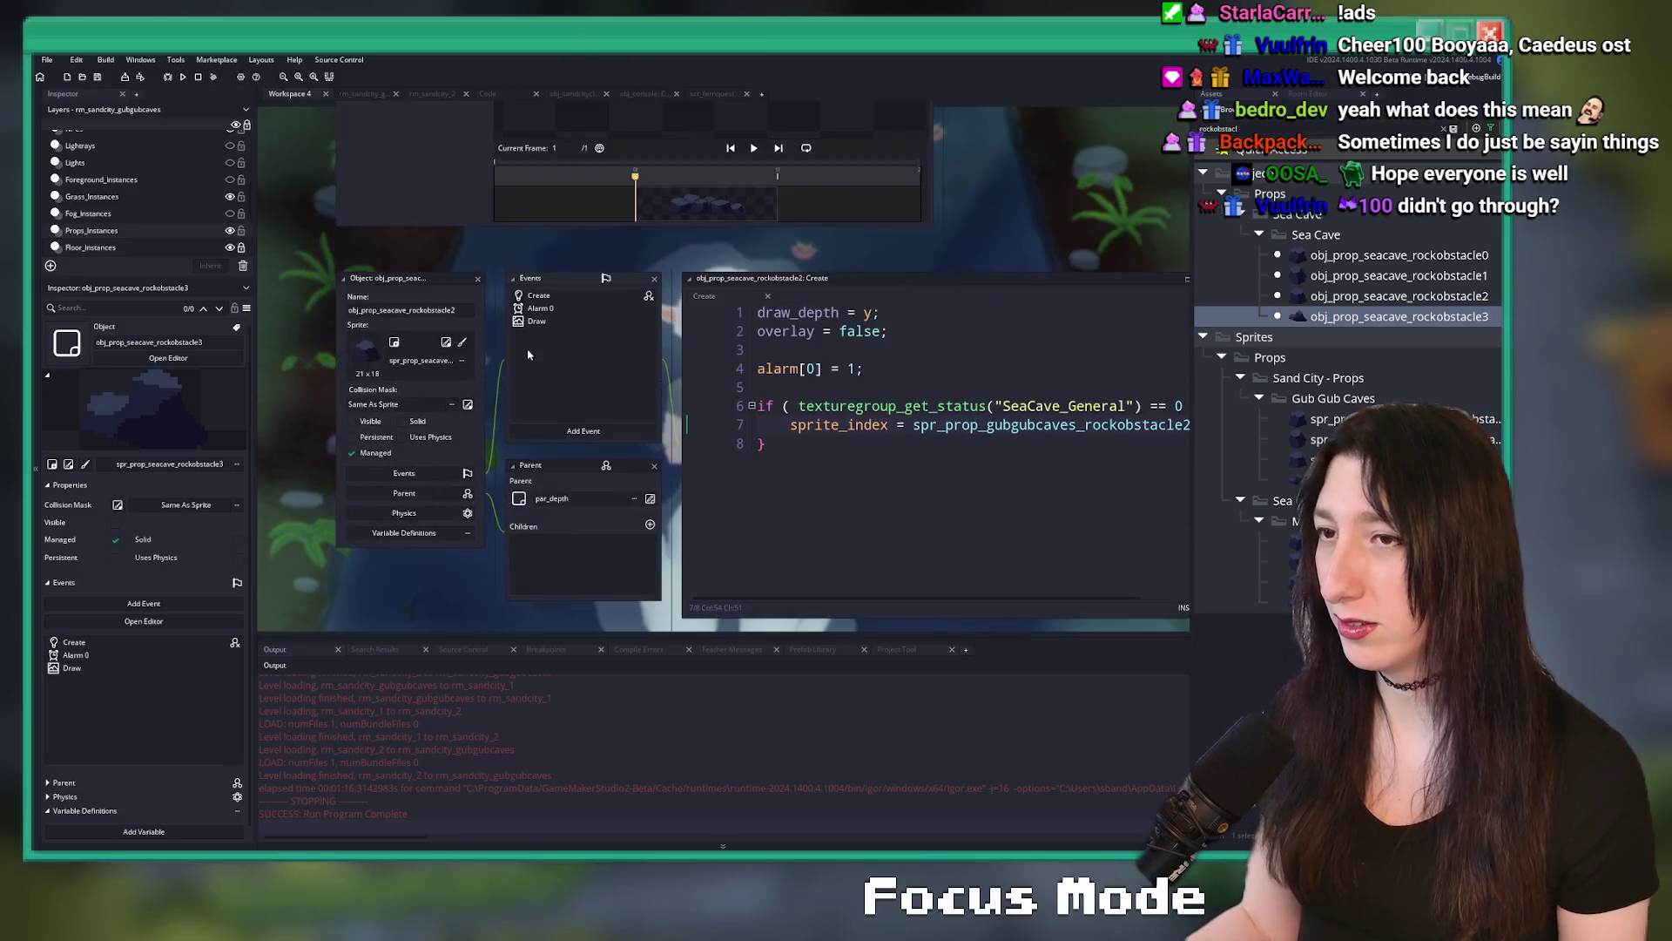
scroll(475, 240, "up", 3)
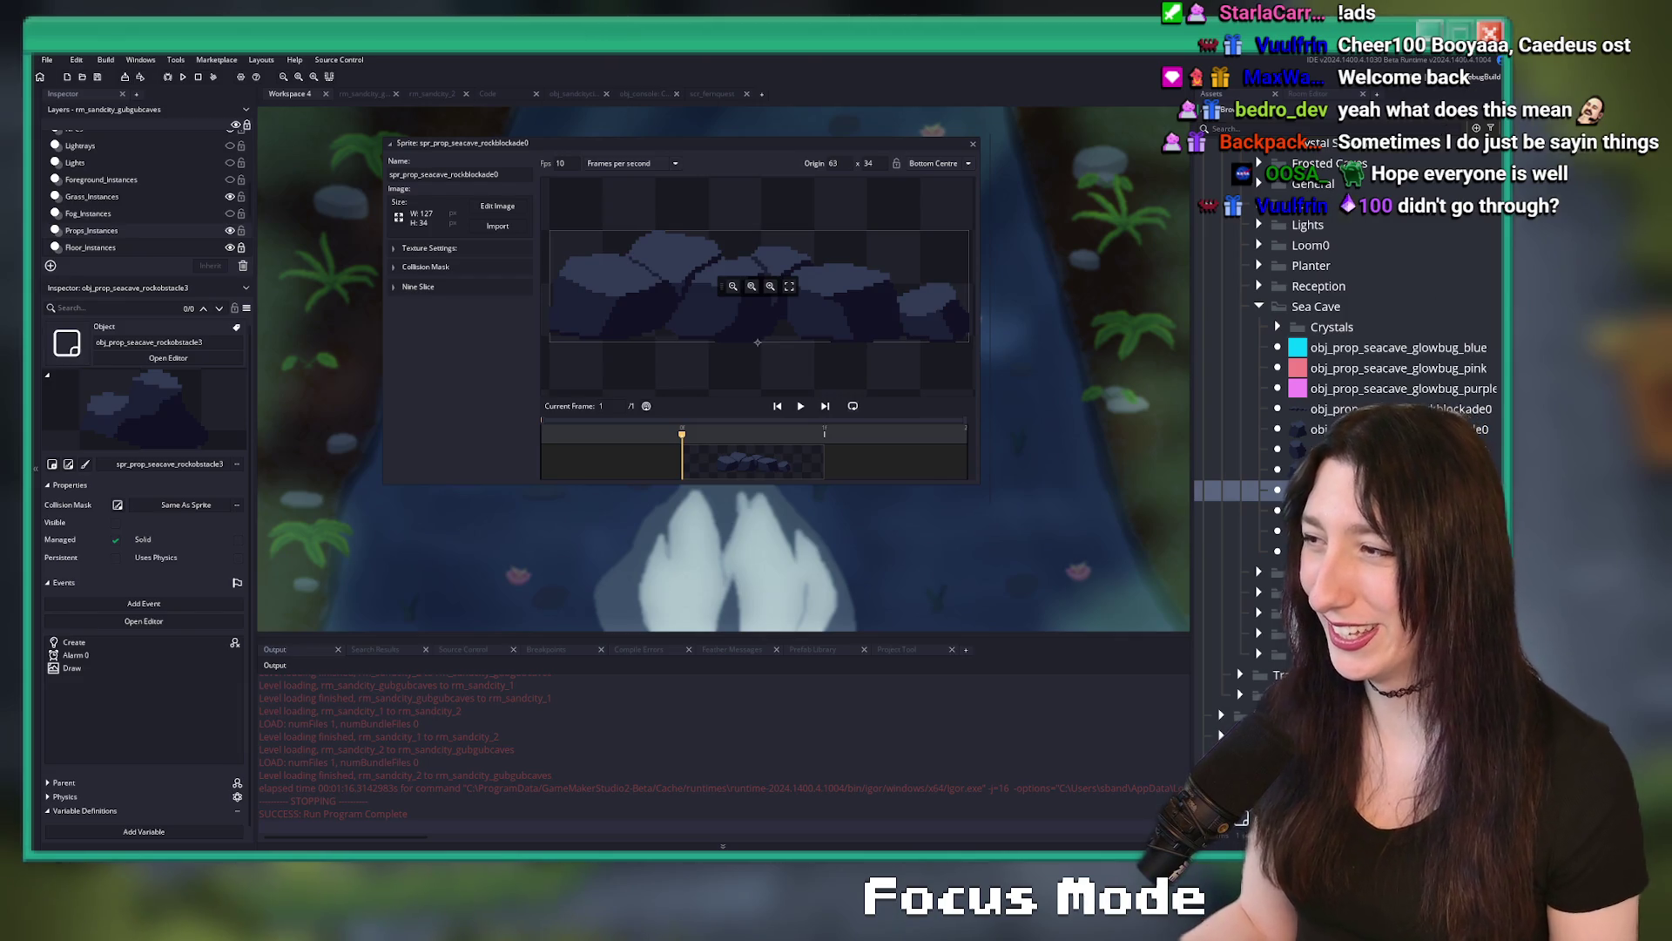
left_click(1342, 409)
scroll(1179, 450, "up", 3)
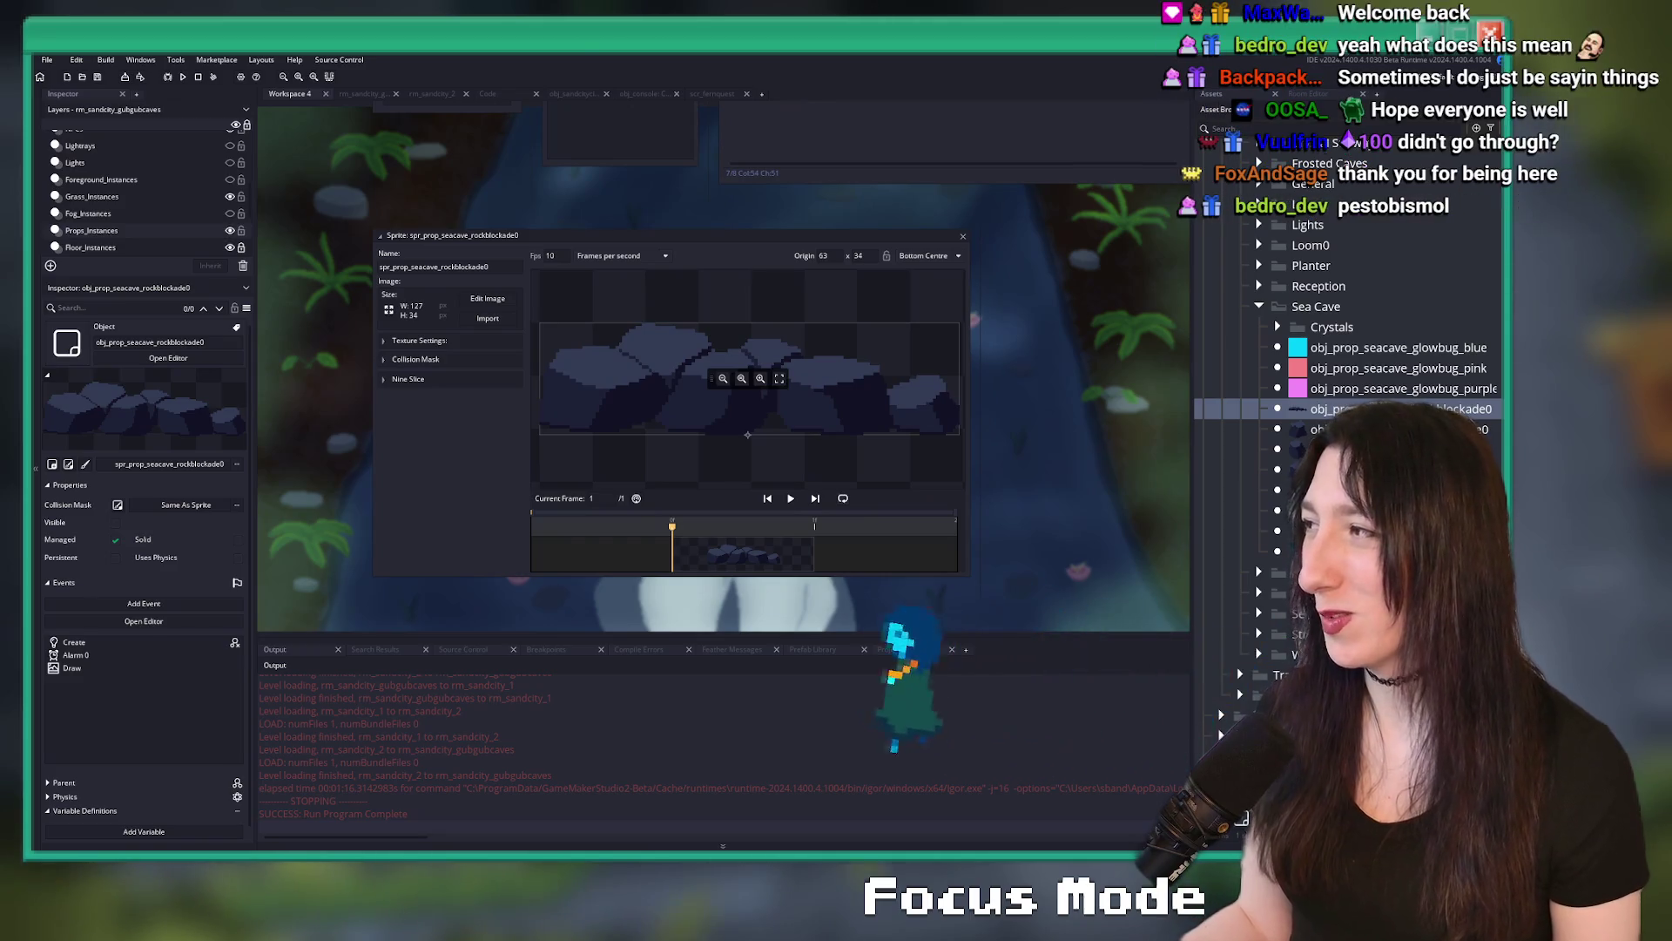
left_click(349, 94)
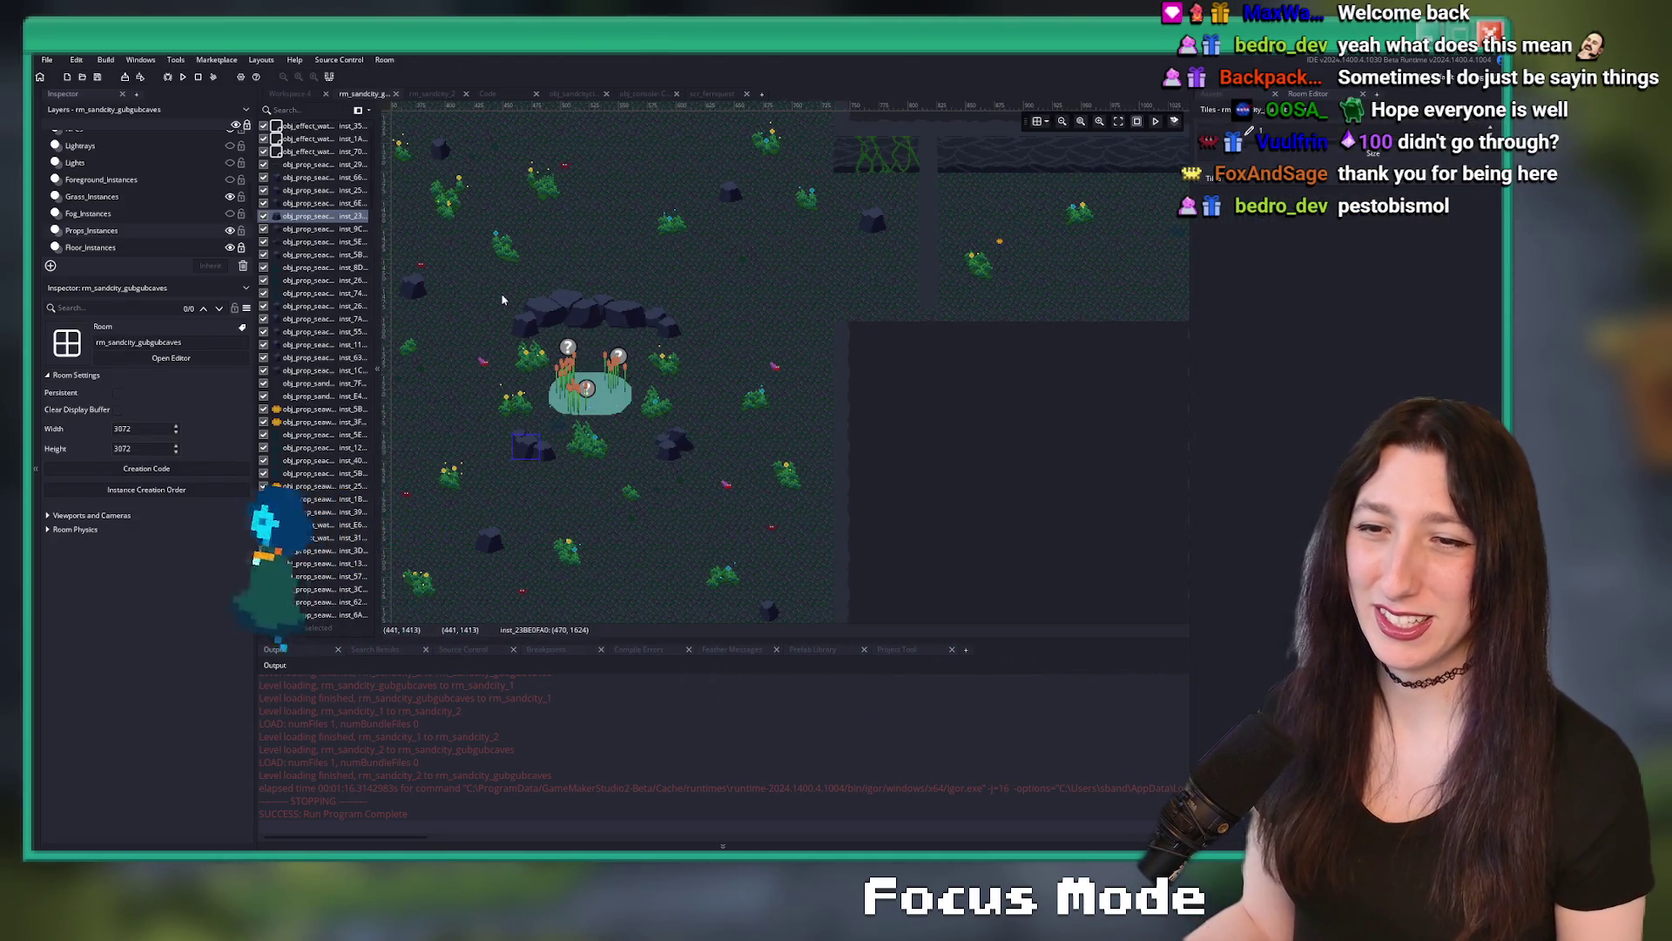
- Zoom in on the pond and inspect the Fog and Grass layers plus cattail, glowplant and grass instances
scroll(660, 286, "up", 2)
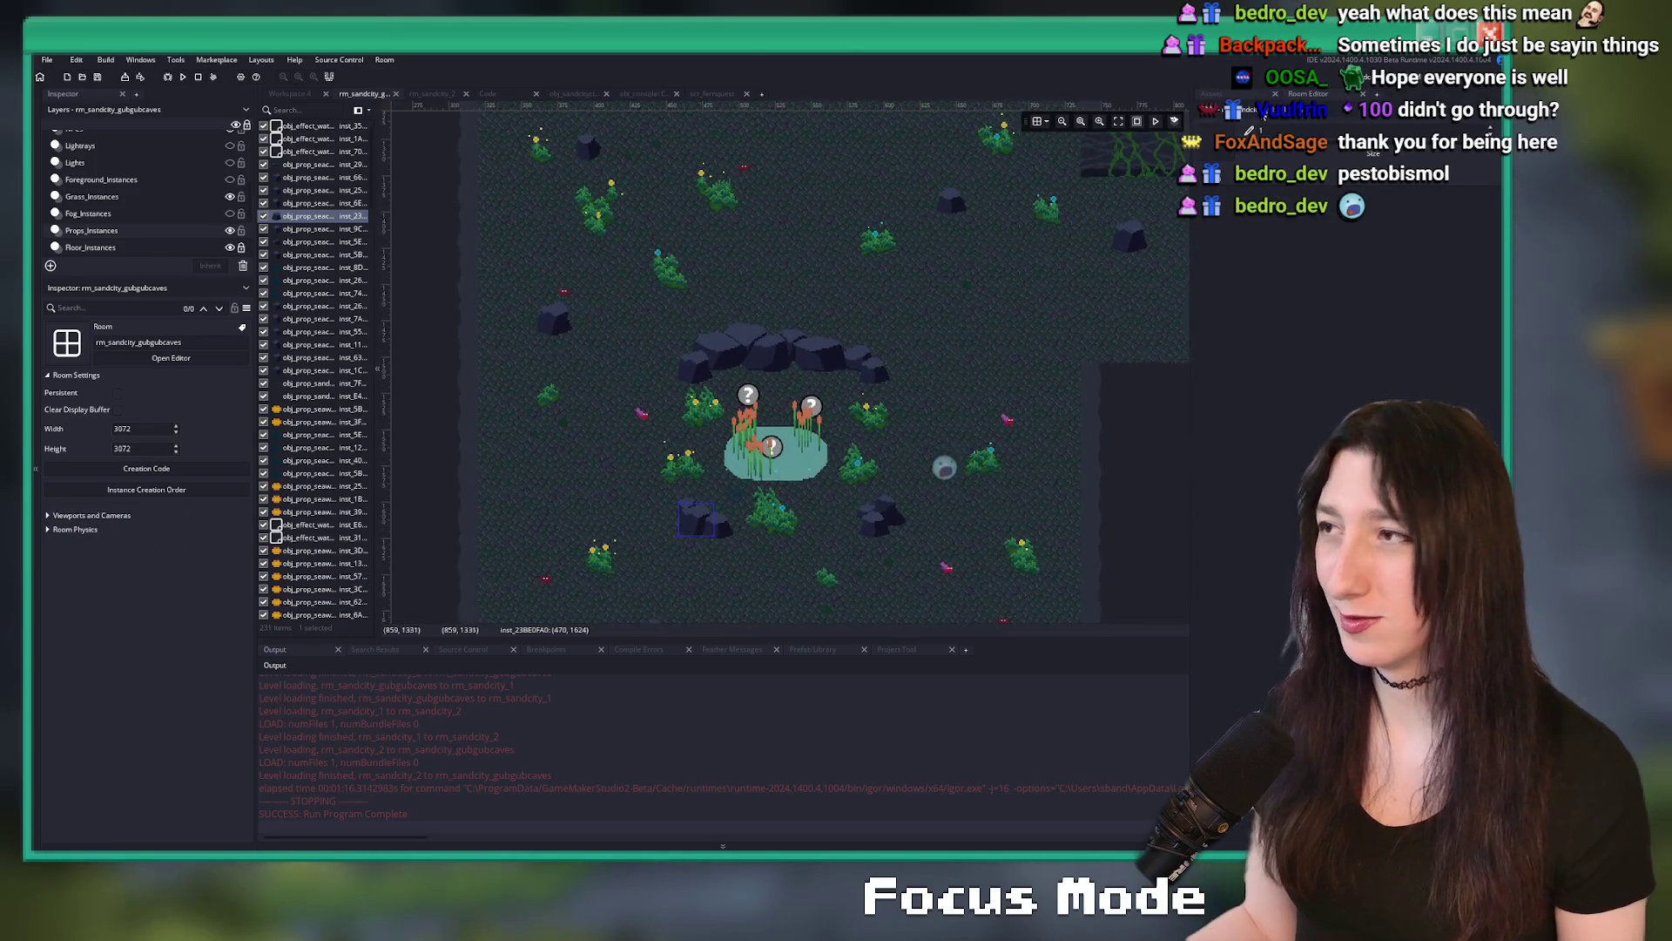
key("ctrl+alt+a")
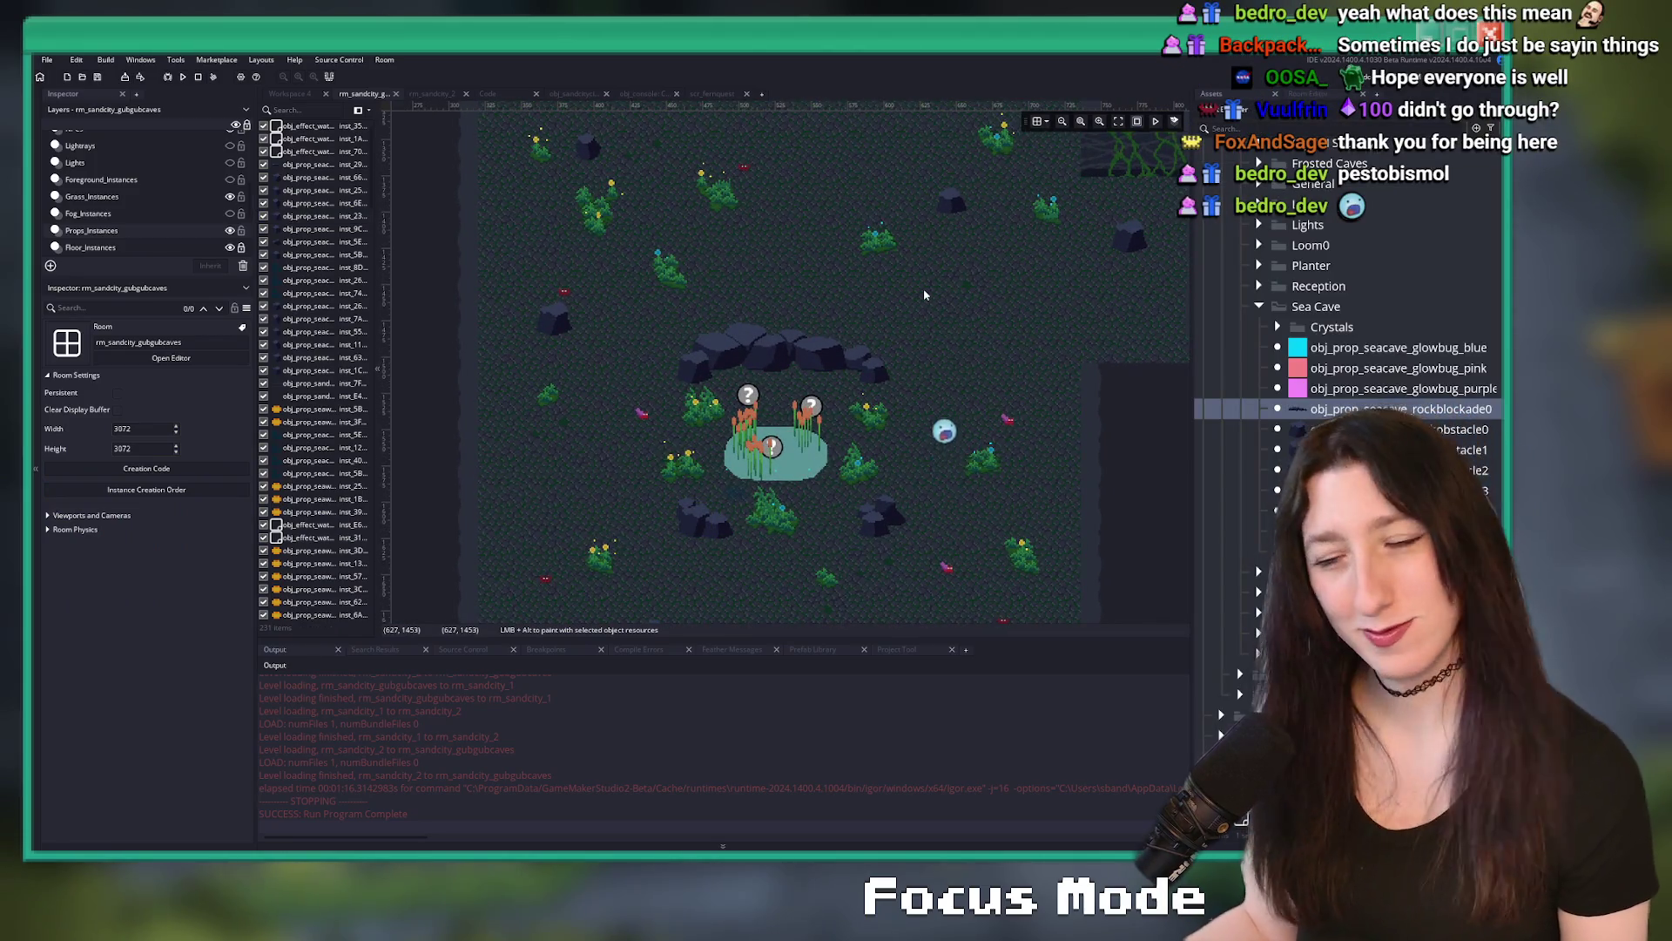
left_click(118, 213)
left_click(105, 196)
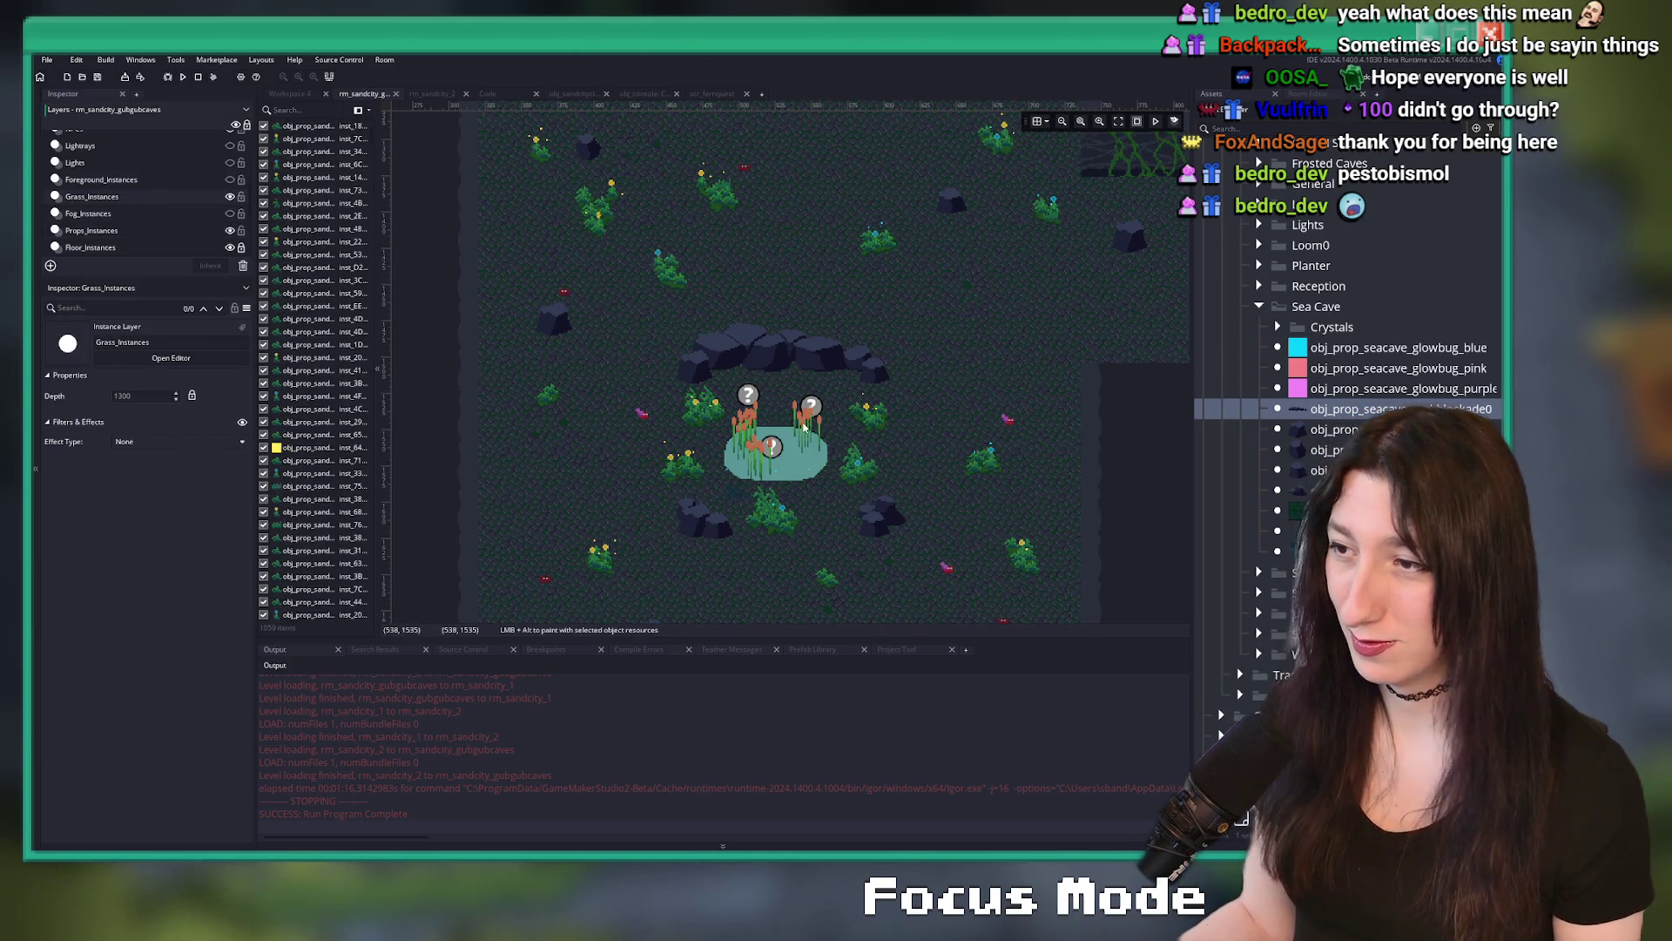
left_click(273, 448)
left_click(1245, 125)
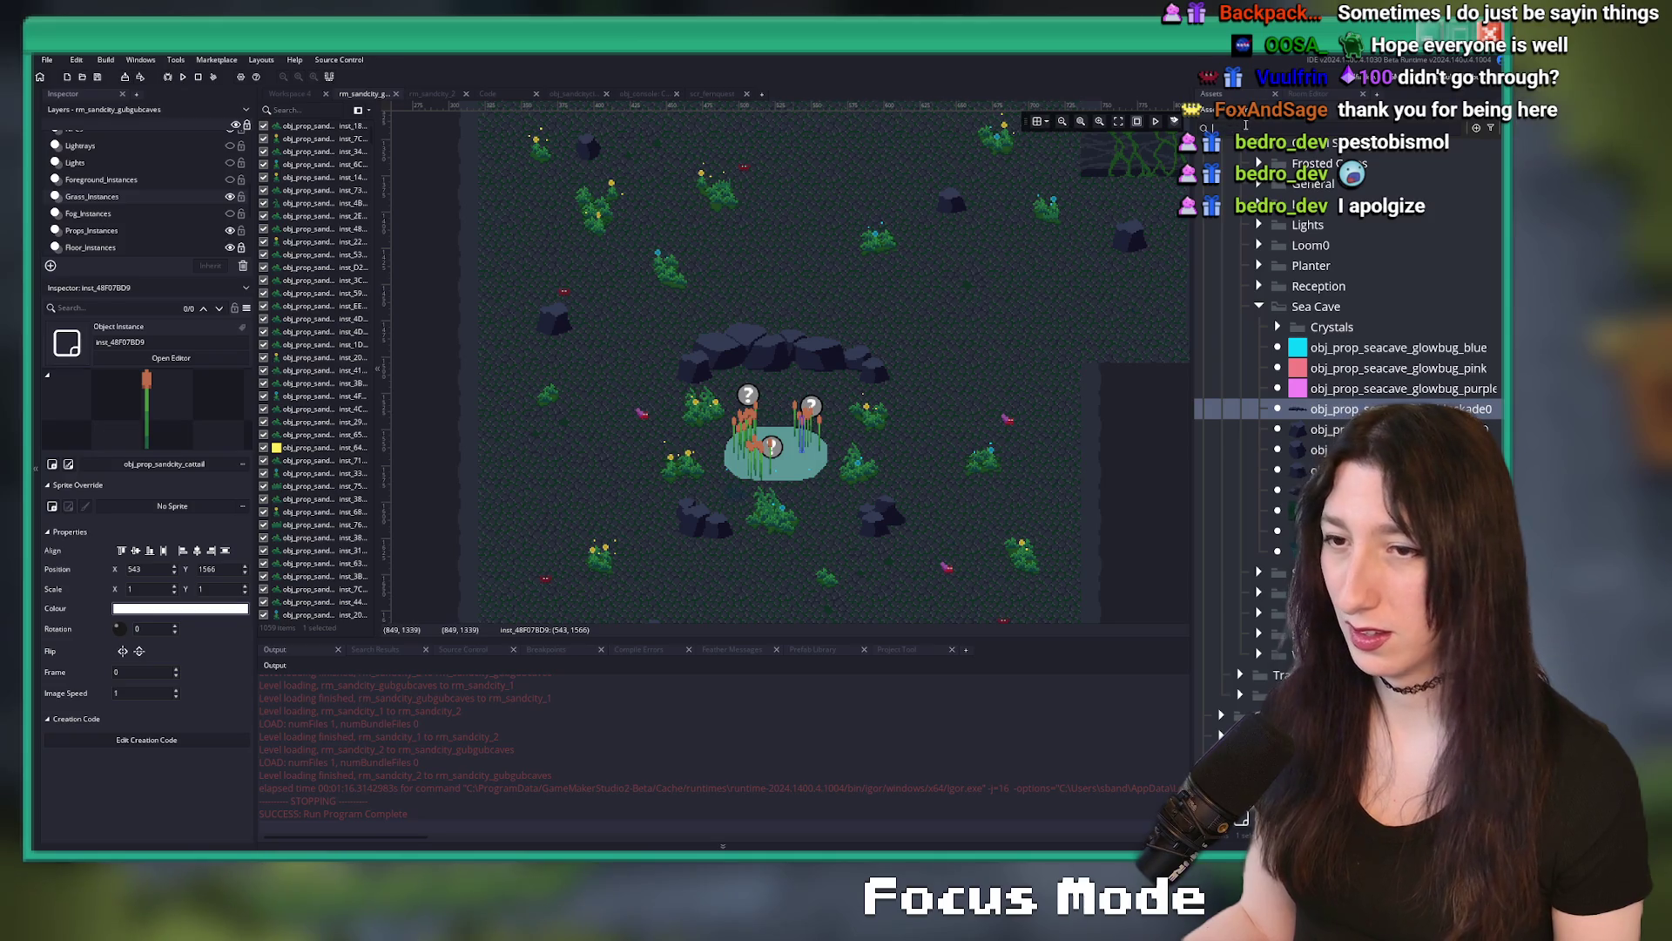
left_click(699, 413)
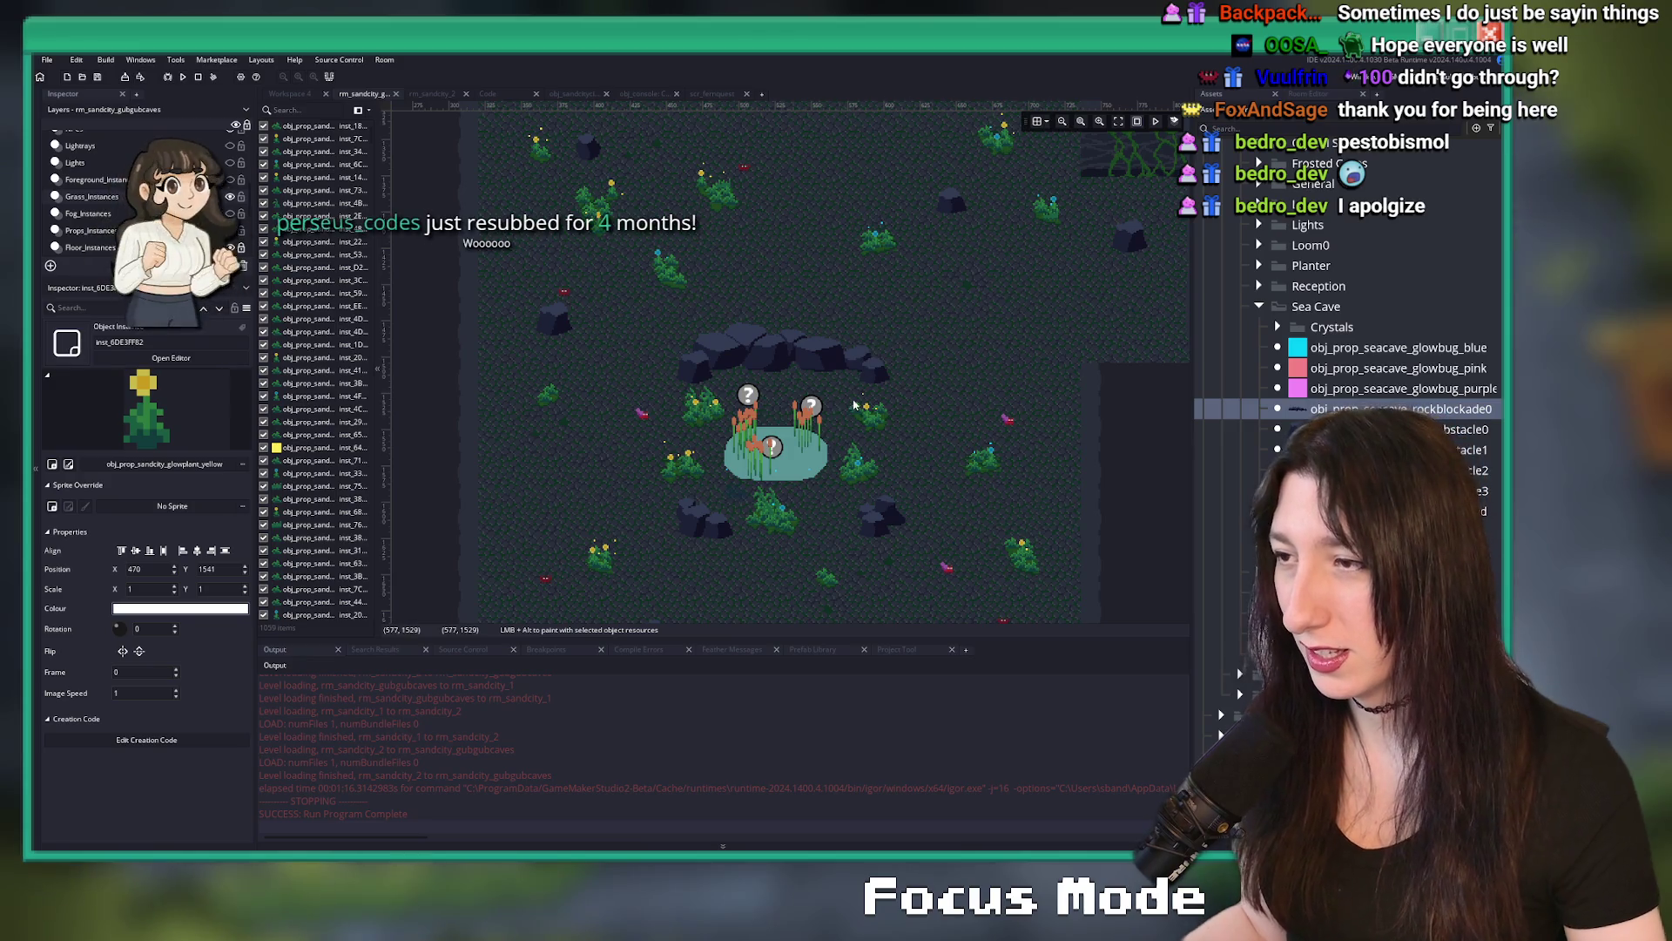
left_click(900, 433)
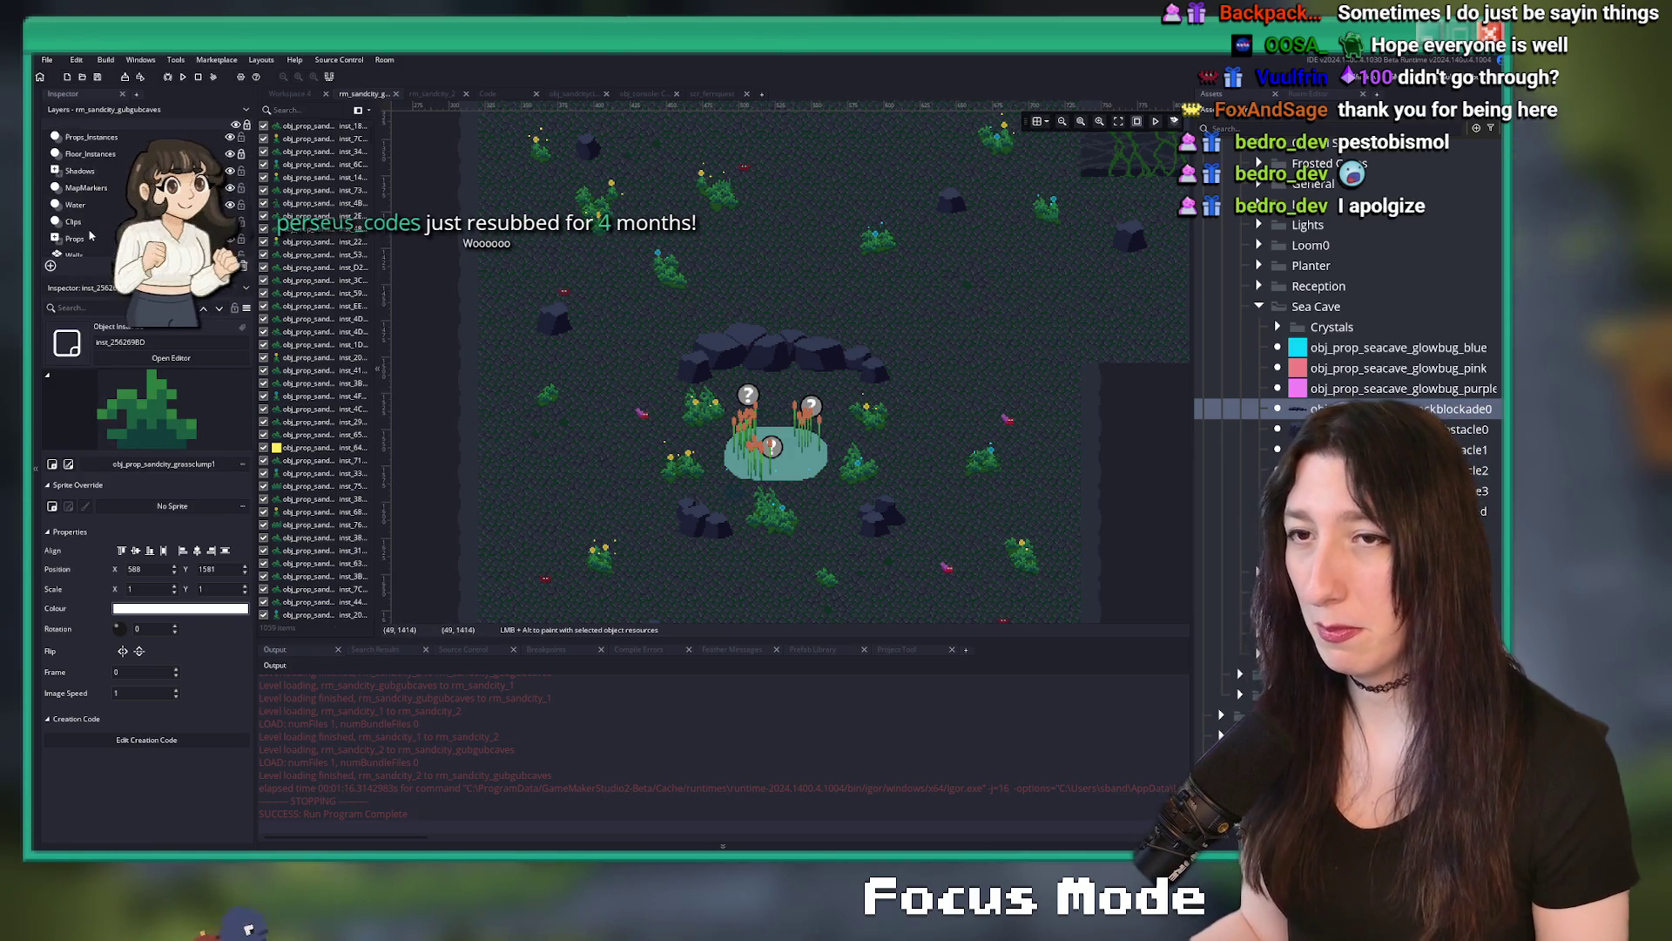
- Check a grass sprite on the Props layer, then build and run the game with F5
scroll(111, 170, "down", 3)
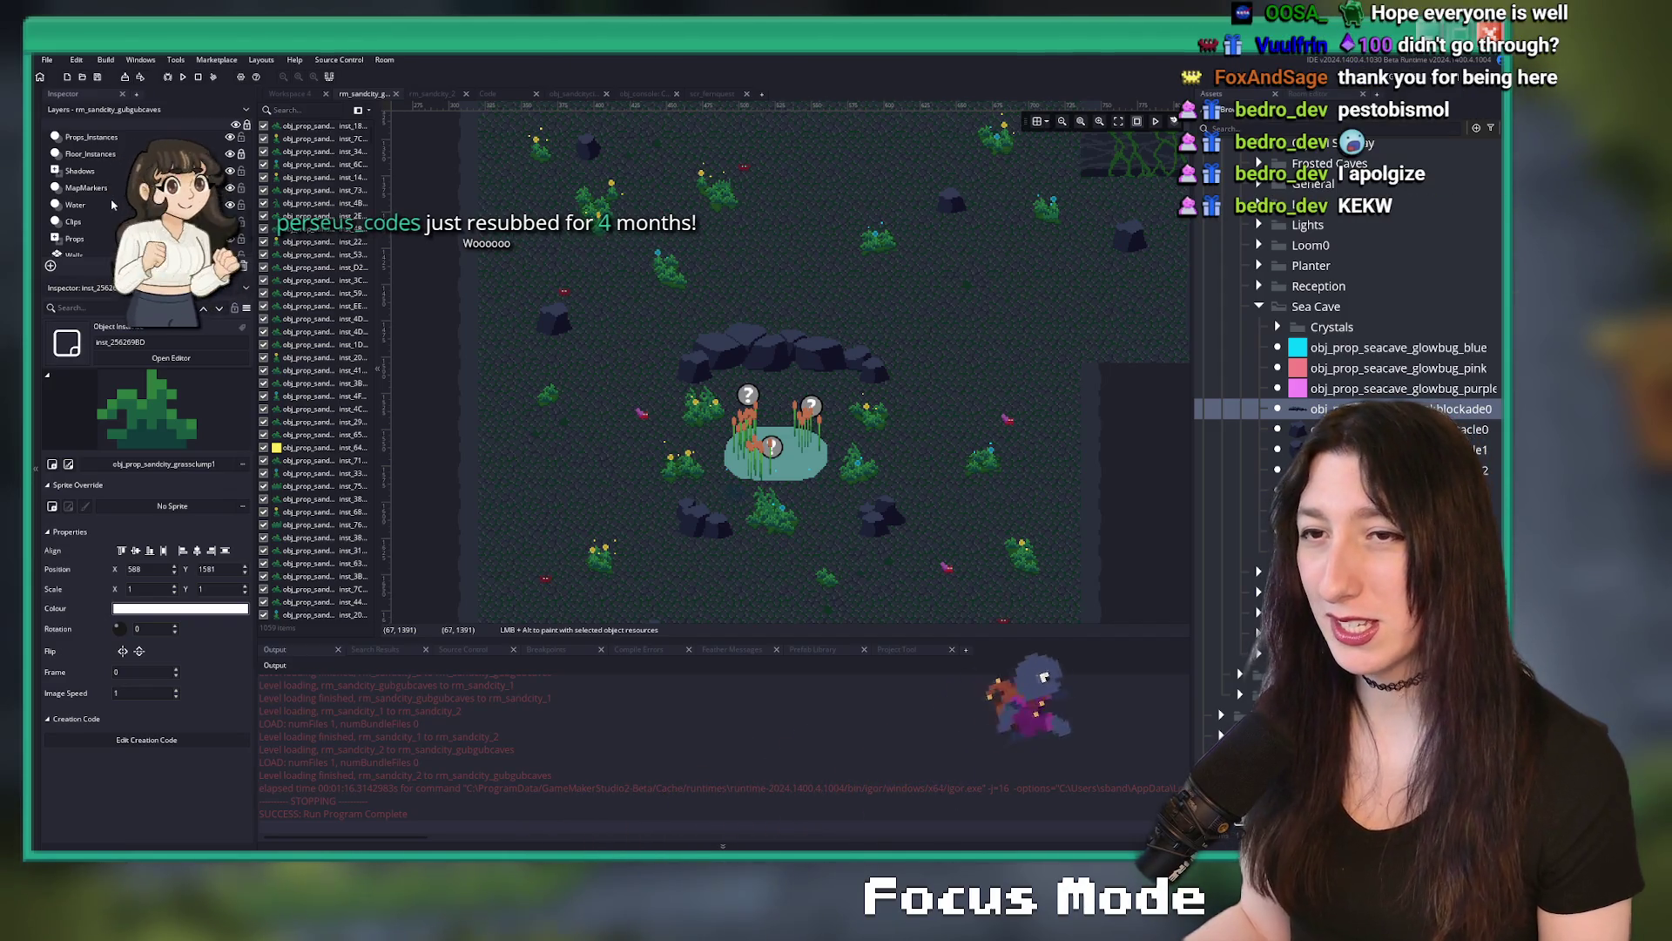
scroll(112, 205, "down", 1)
left_click(74, 215)
left_click(874, 427)
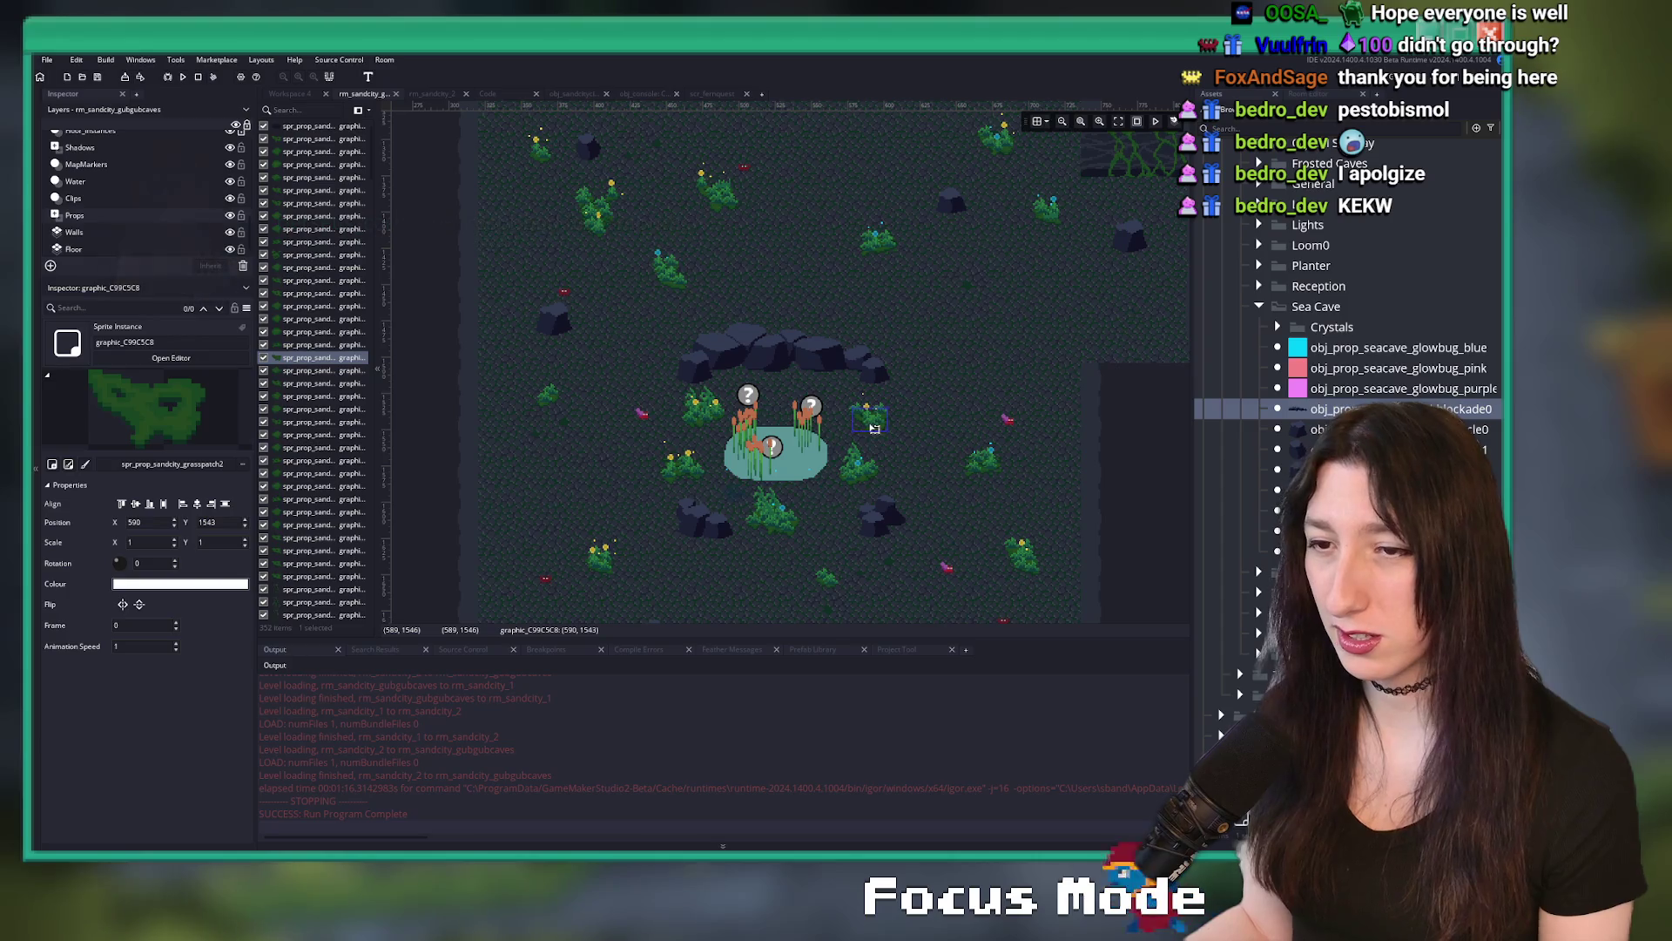
left_click(913, 371)
key("F5")
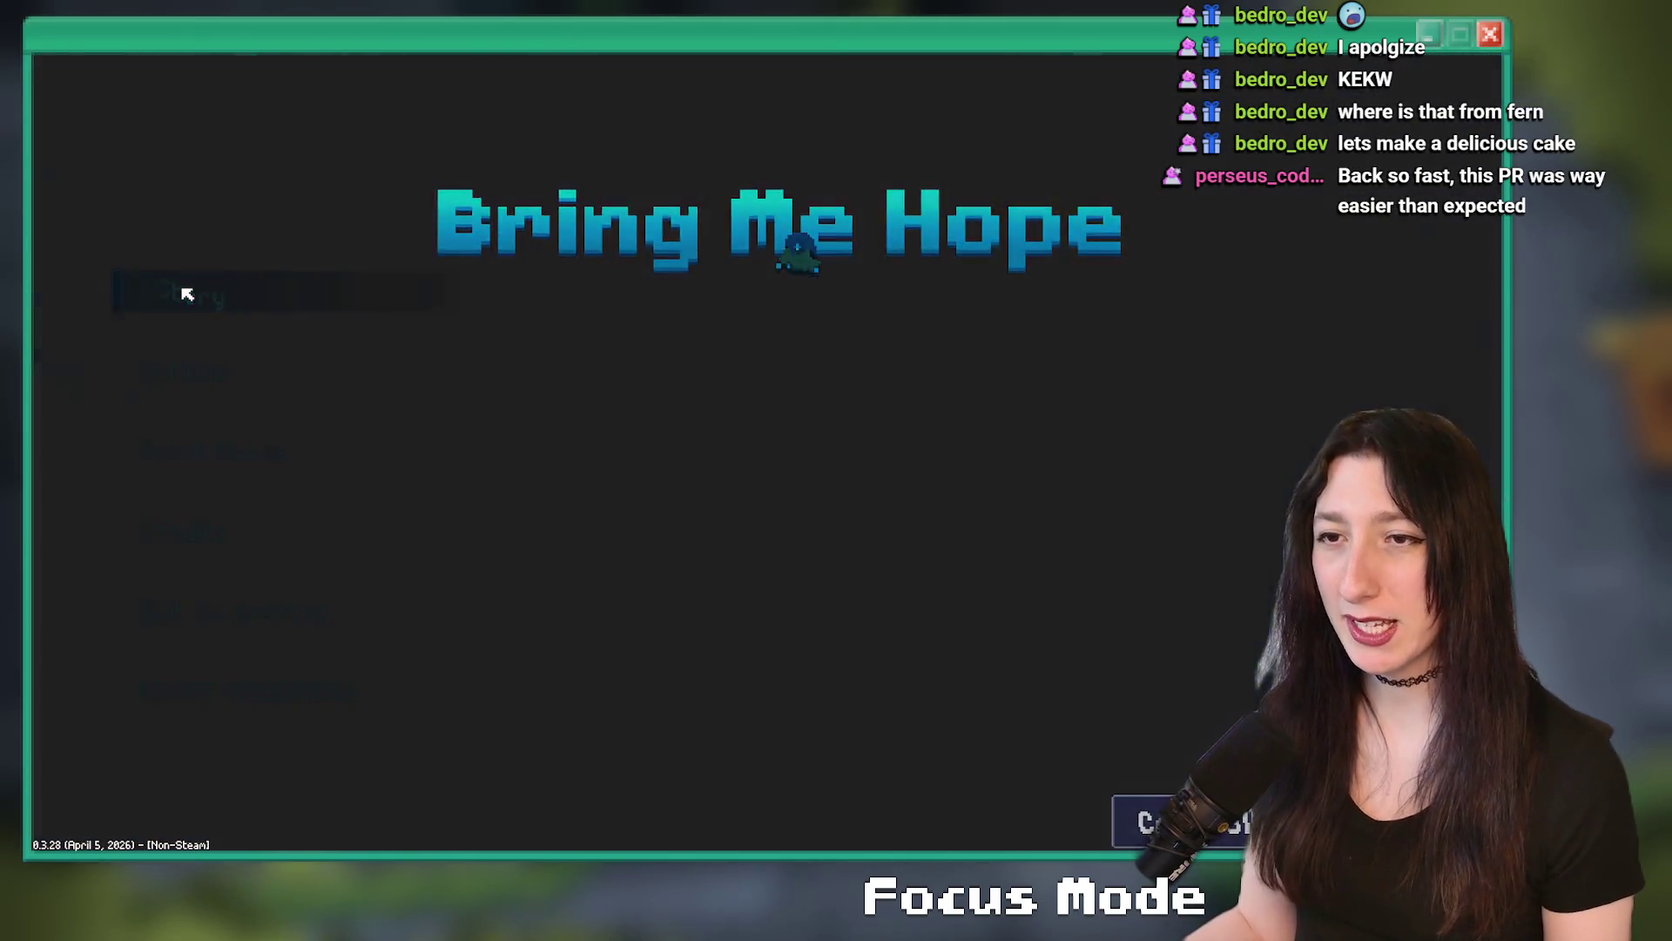
- Start the story and walk the character north from Sand City into the cave's reed pond
left_click(185, 295)
key("a")
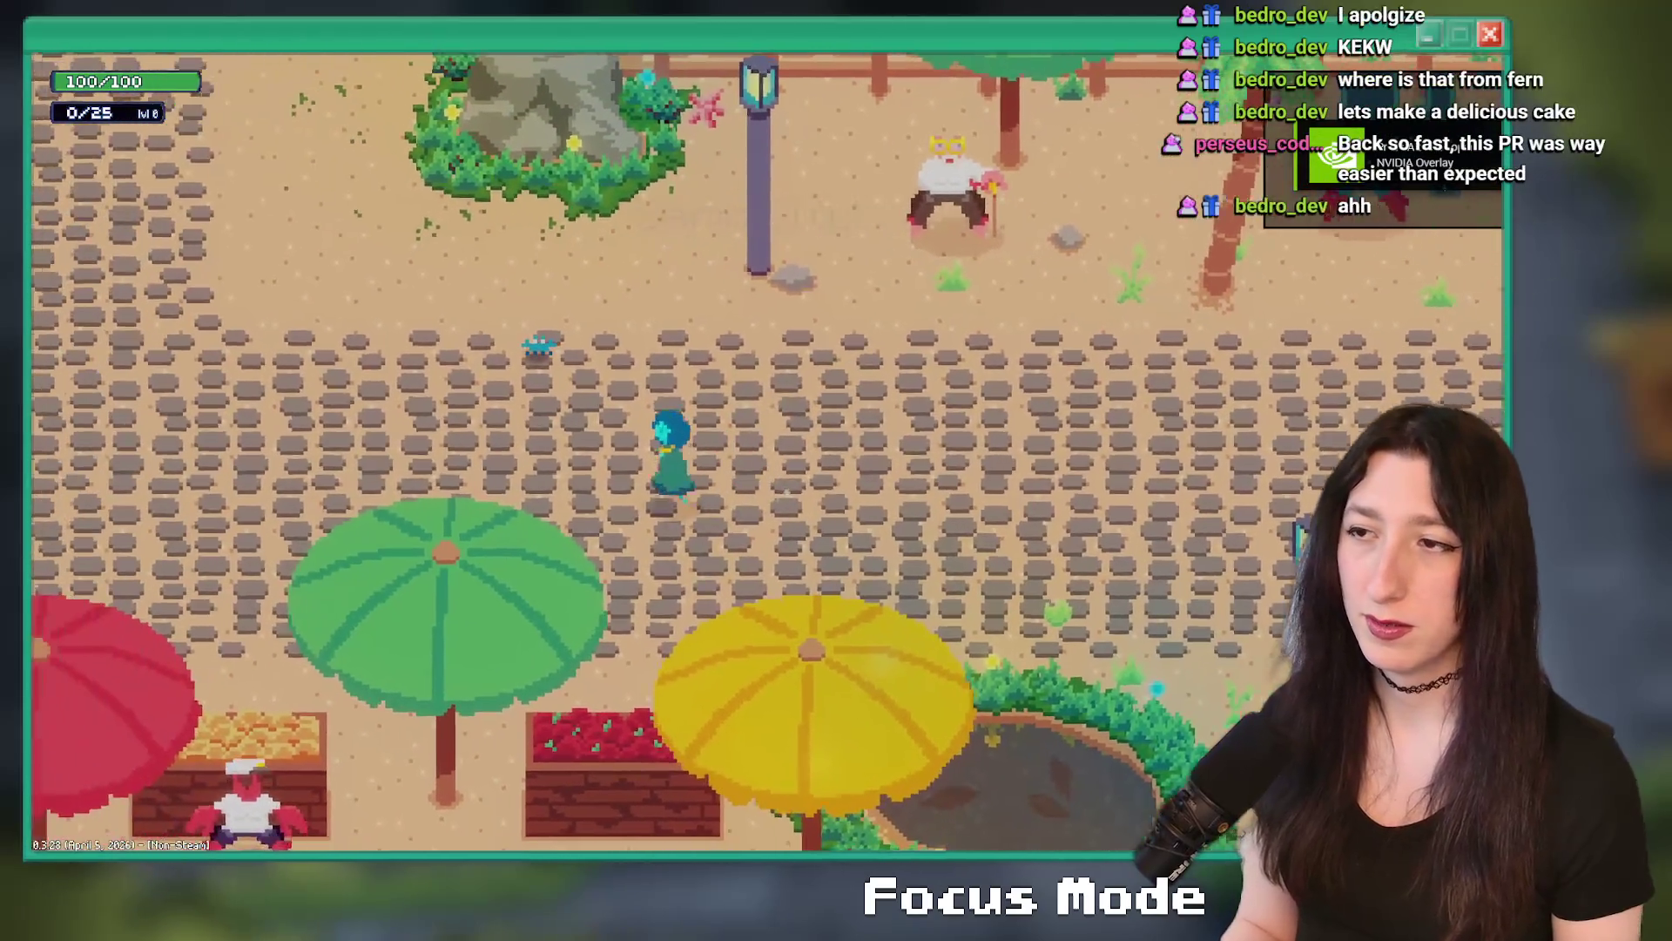
key("w")
key("Tab")
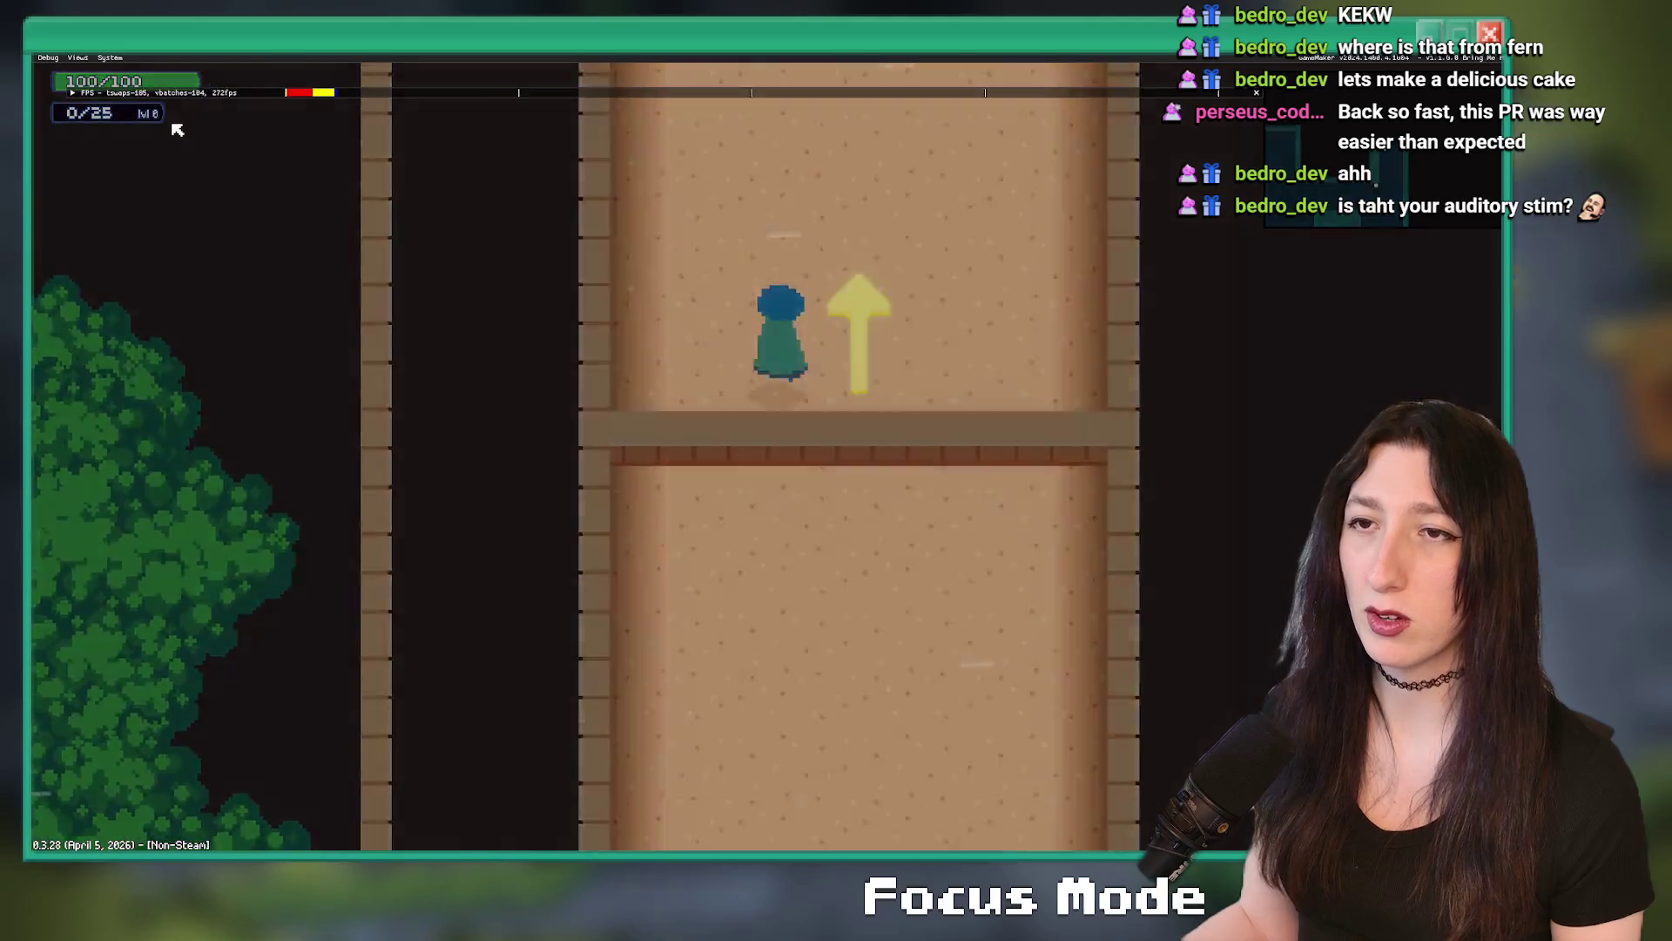
key("w")
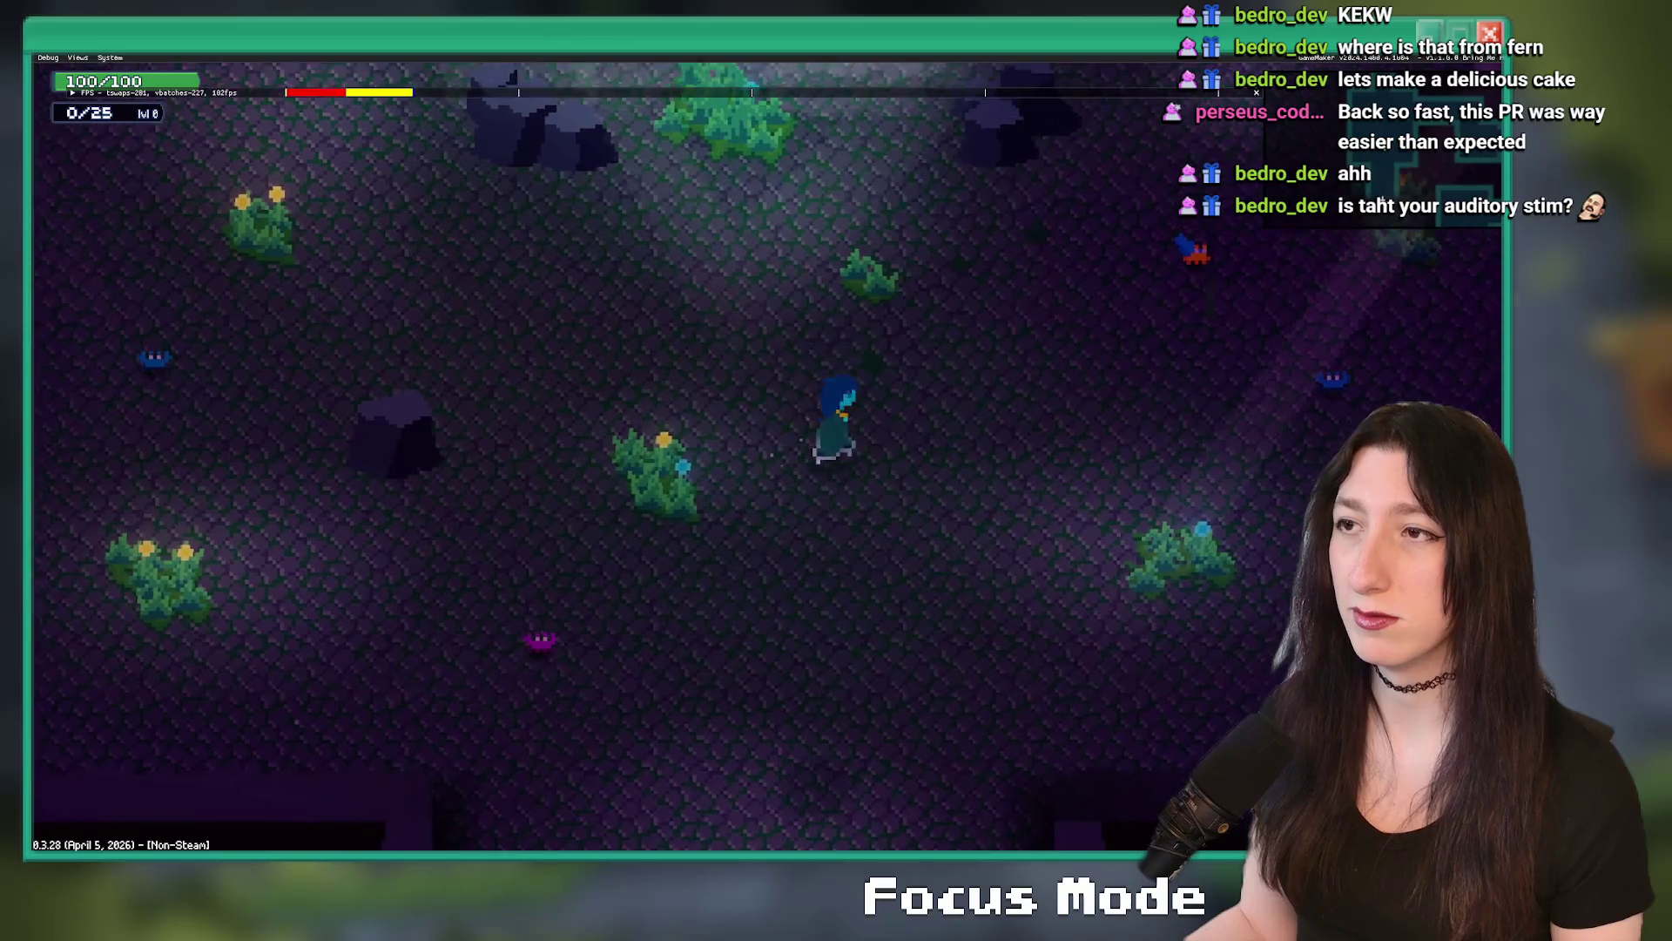
key("w")
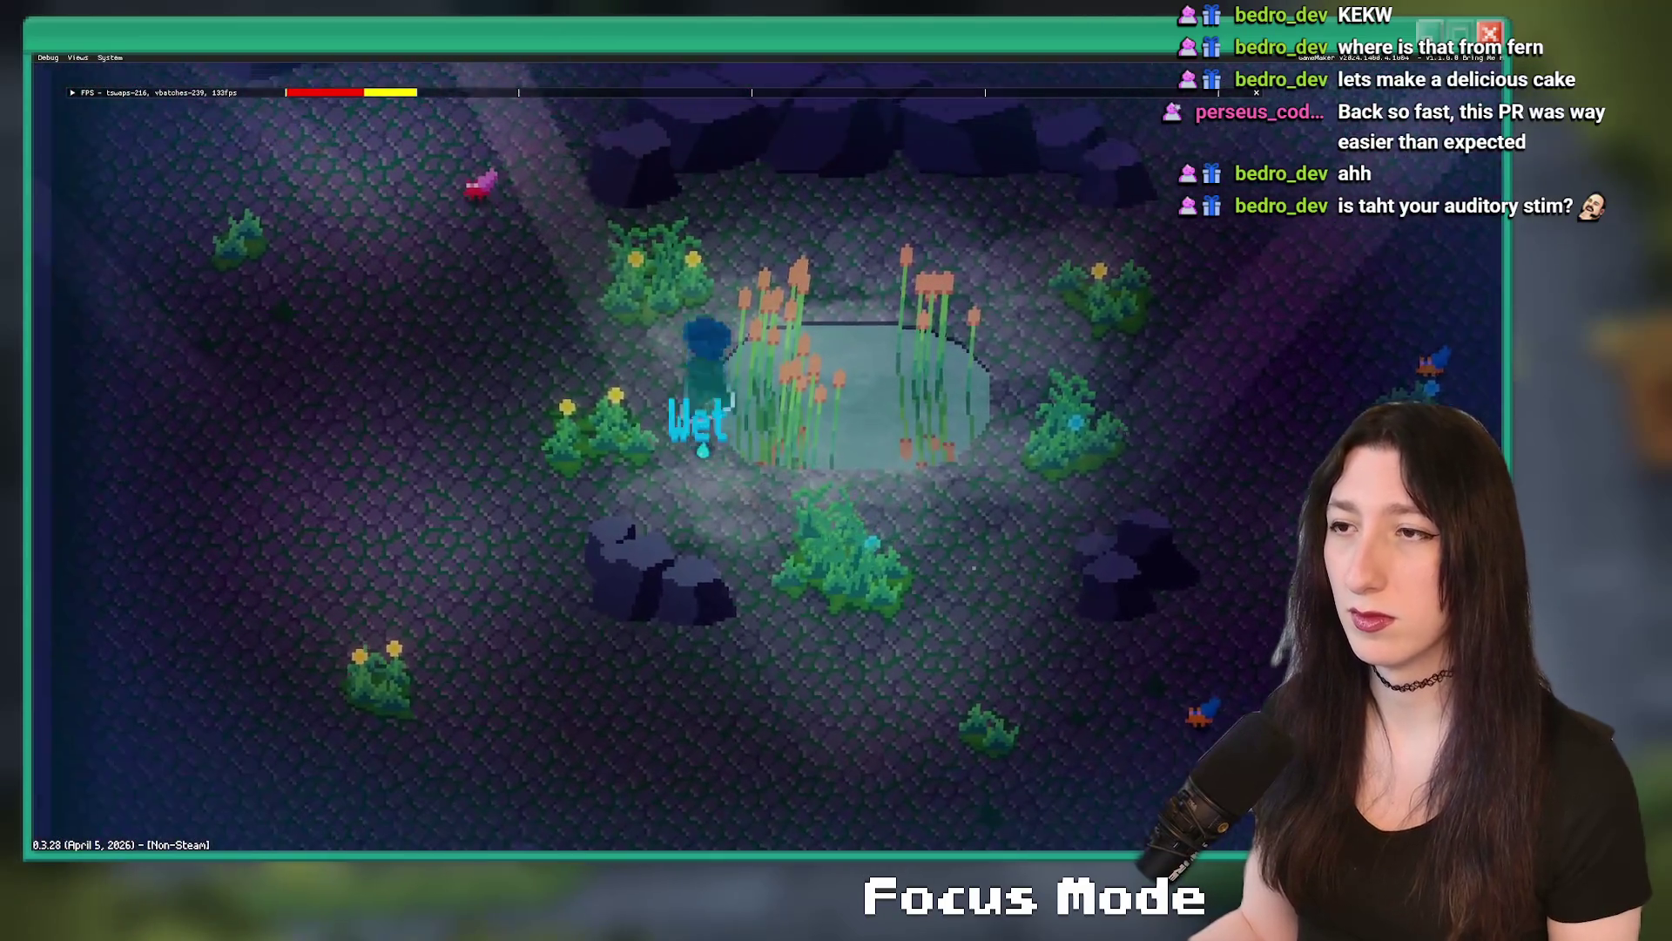
key("w")
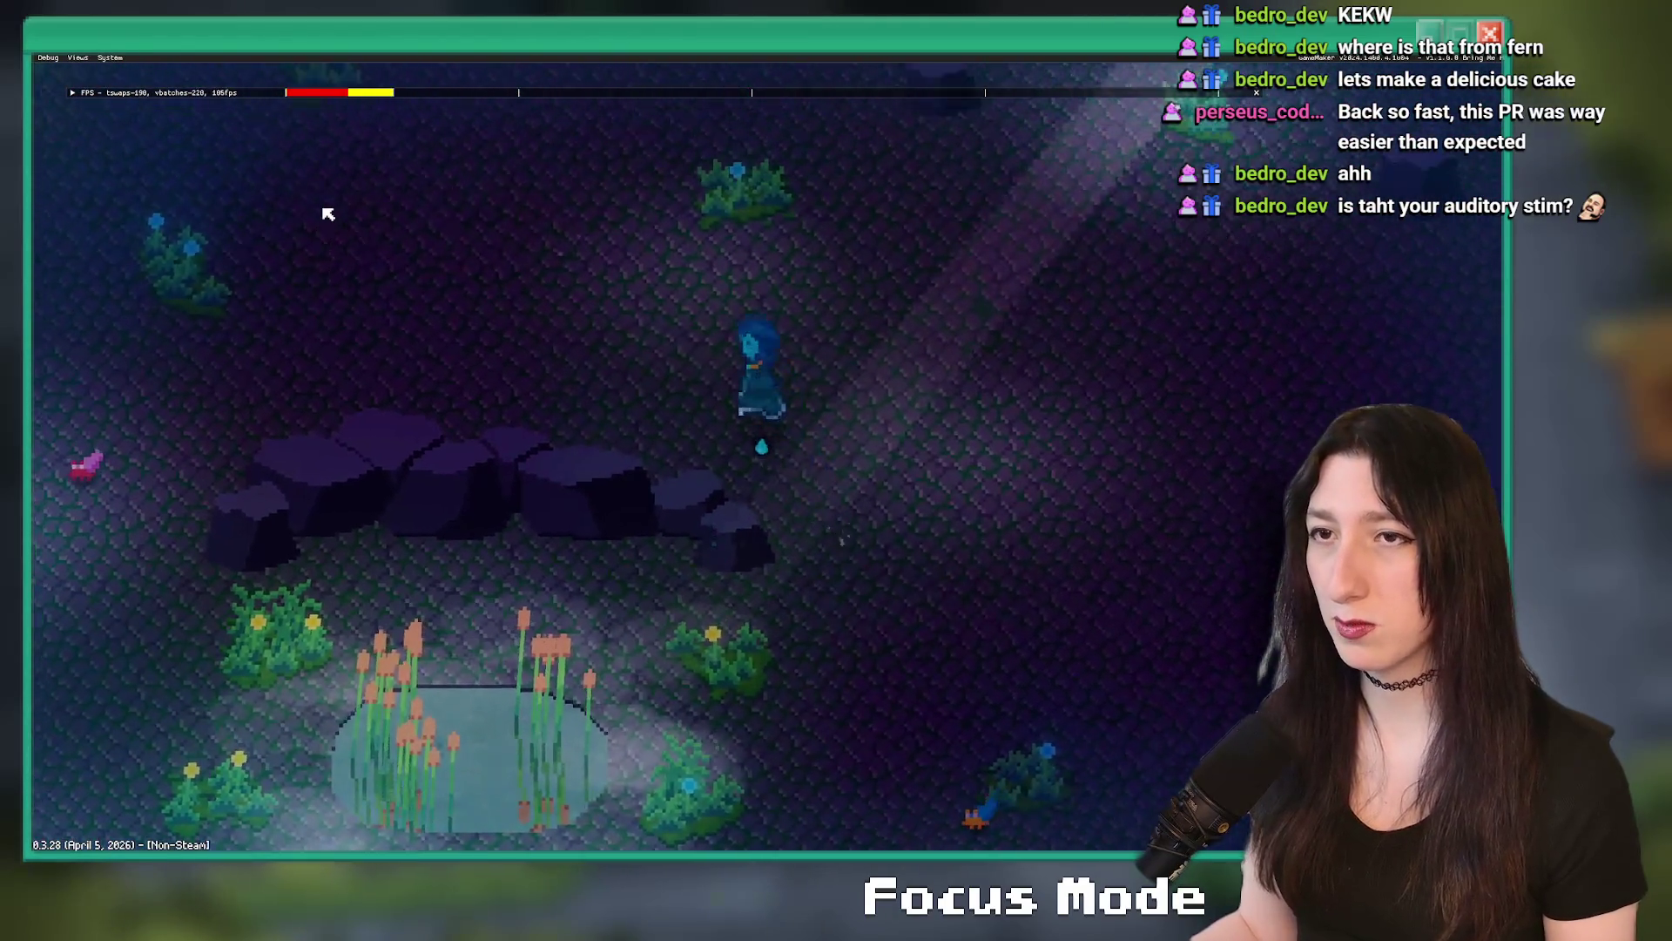
- Walk around the reed pond, then close the game with Alt+F4
key("a")
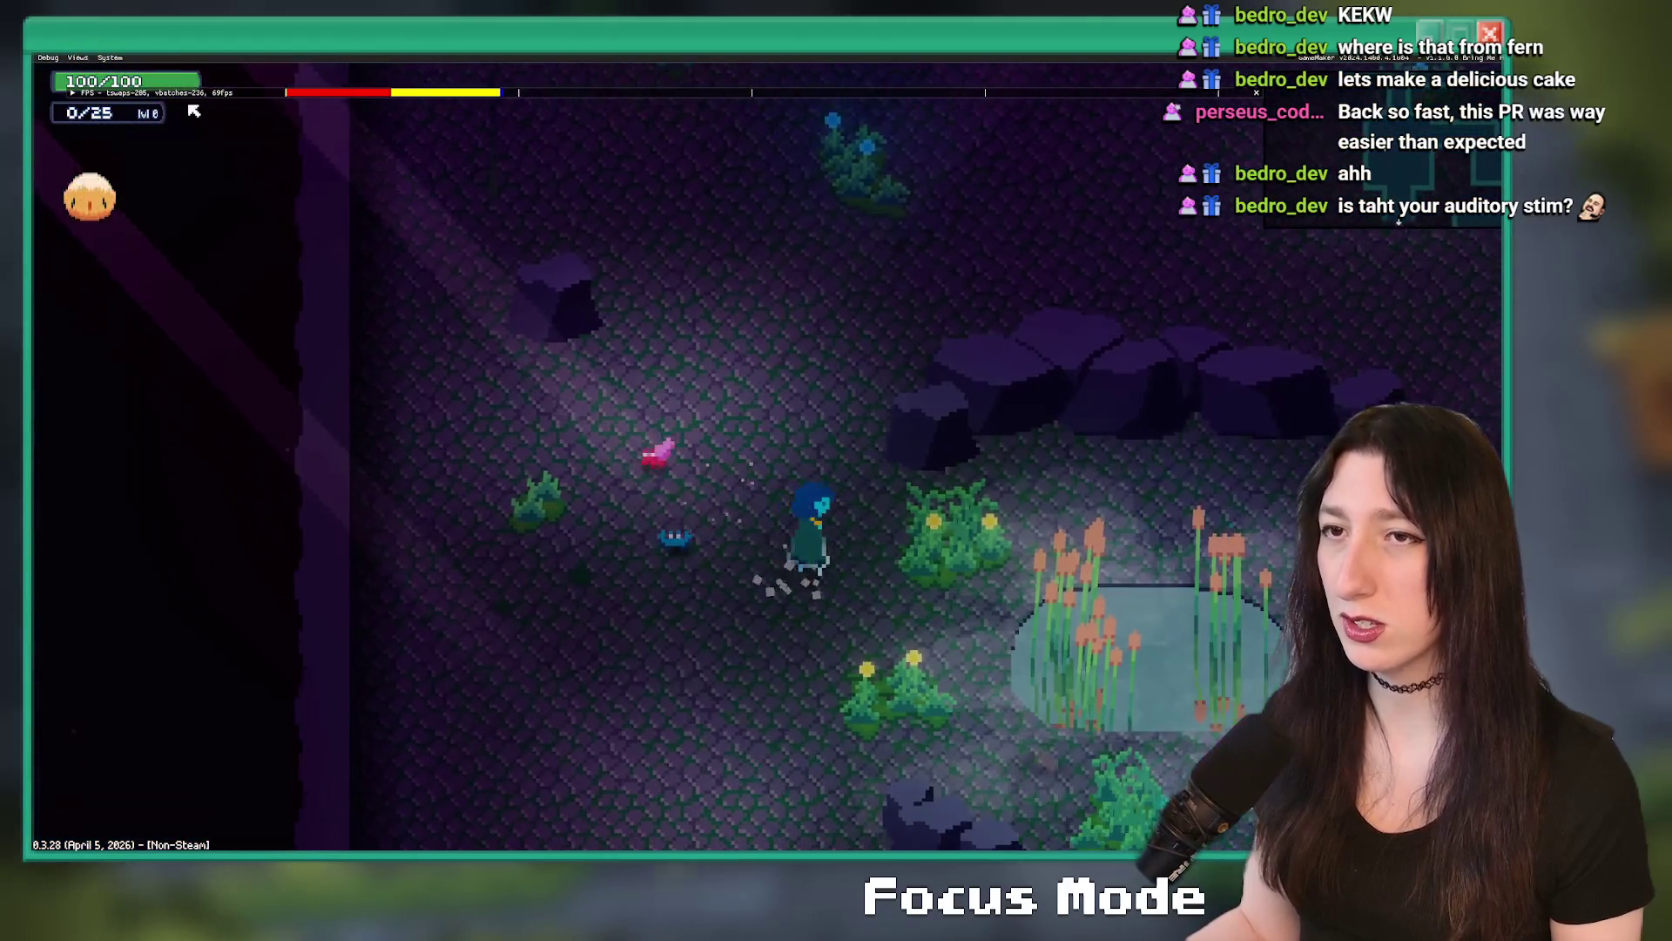
key("d")
key("w")
key("a")
key("s")
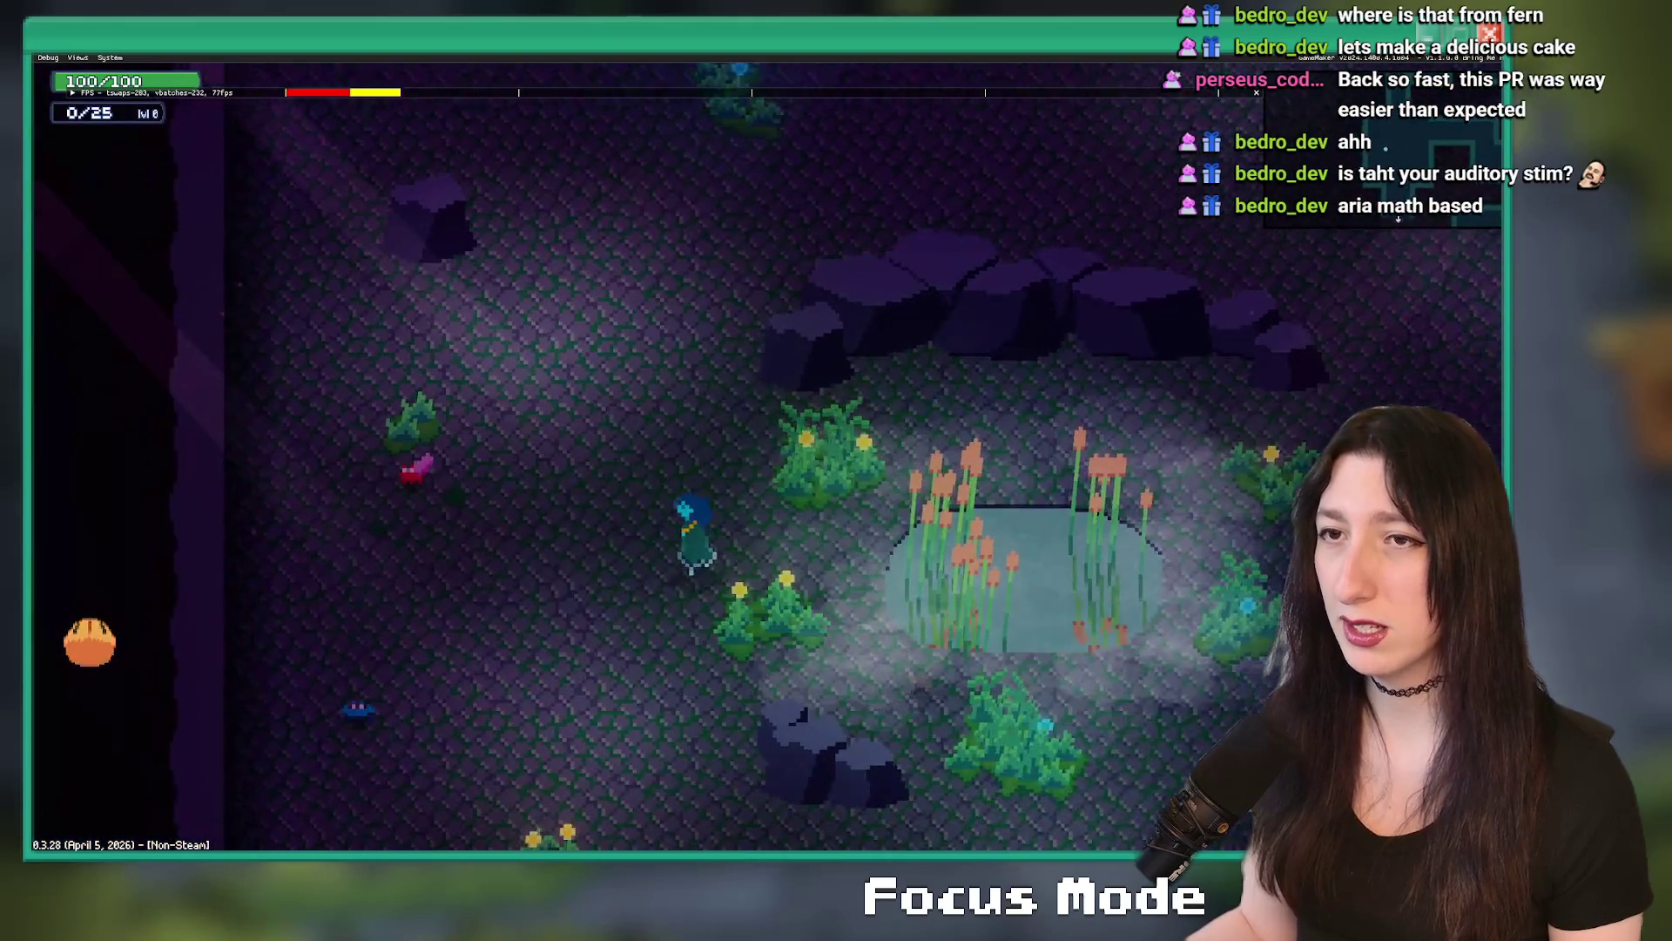
key("w")
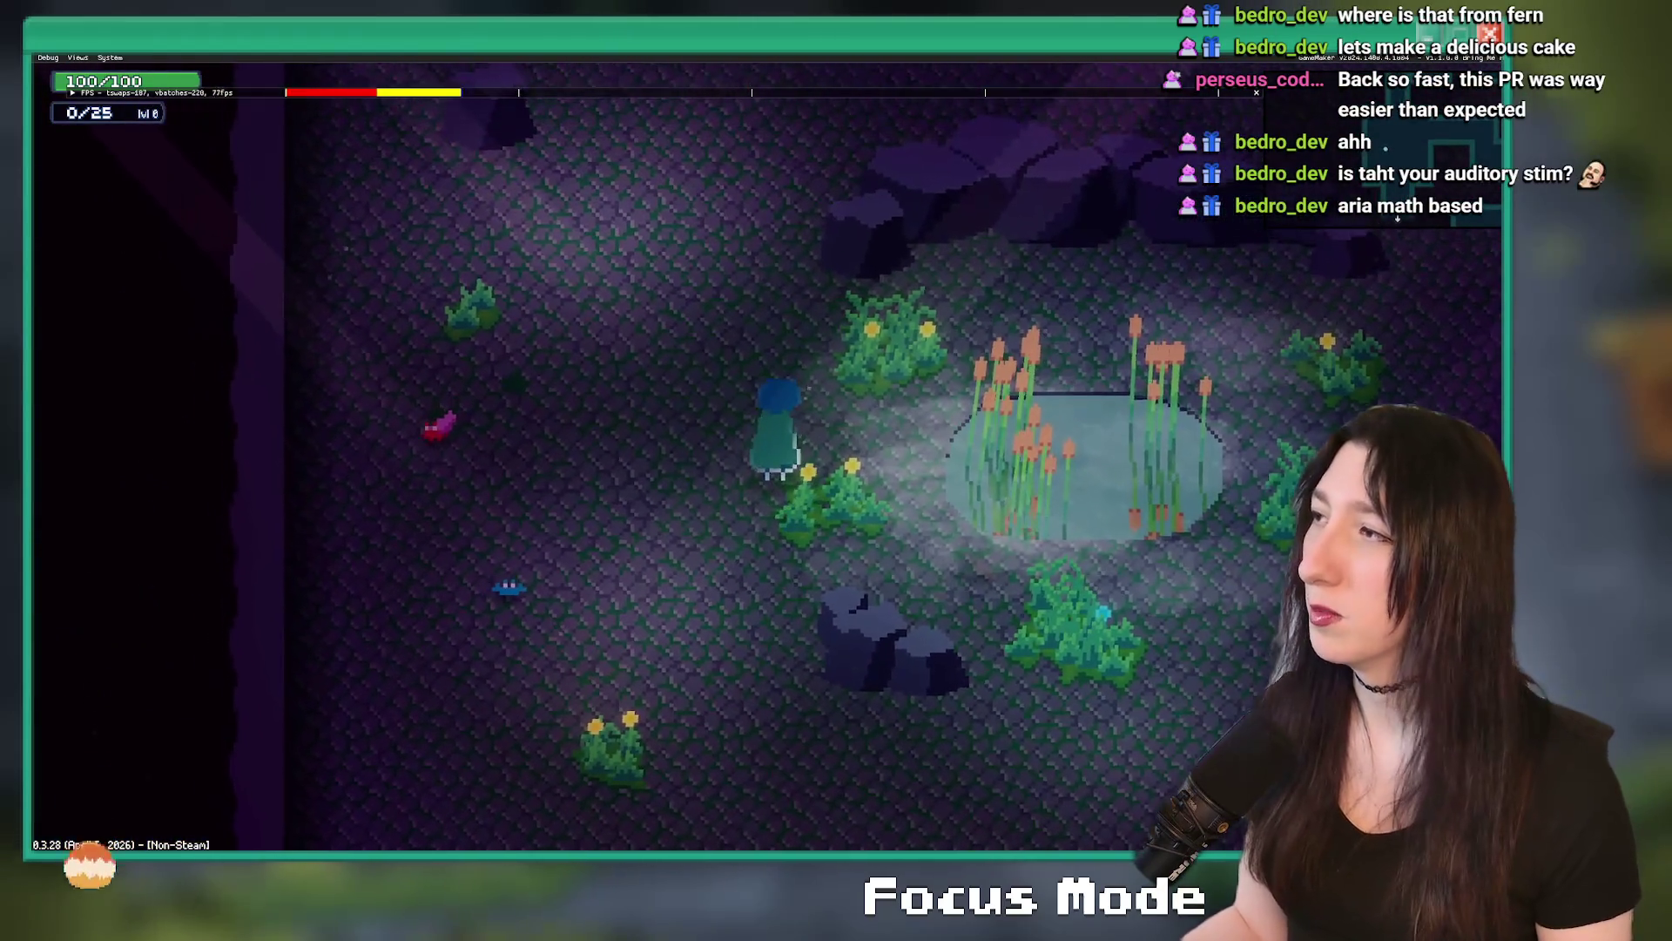
key("alt+F4")
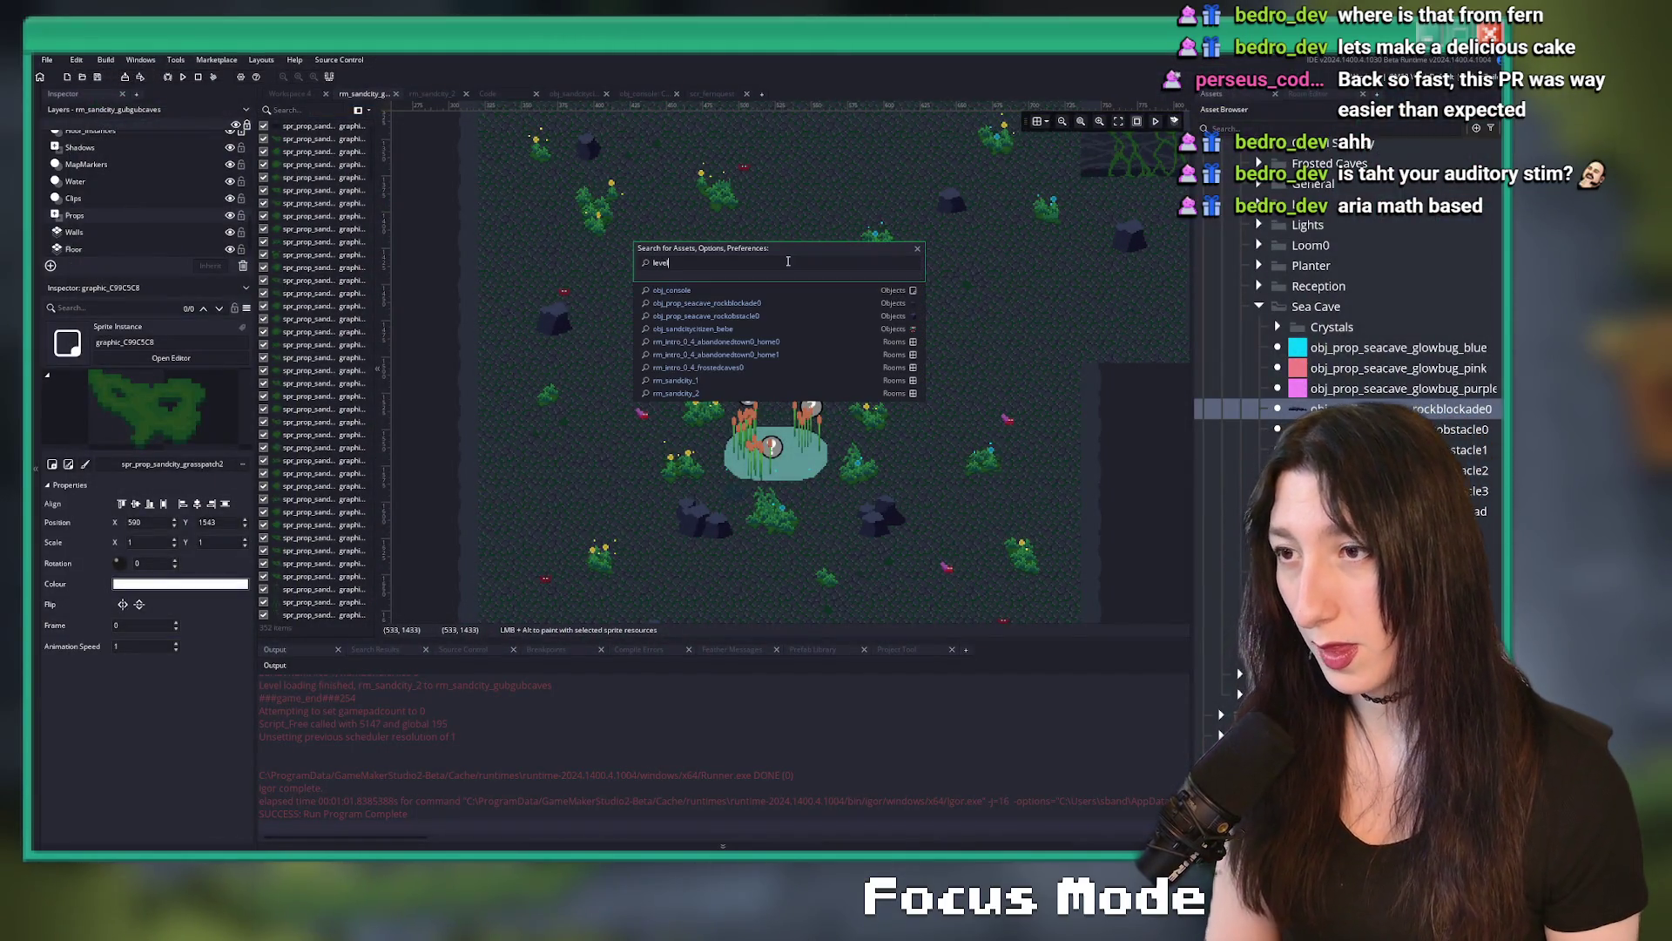
- Open scr_levels_unique and find the rm_sandcity_gubgubcaves level setup by searching 'gub'
type("levels_u")
key("Return")
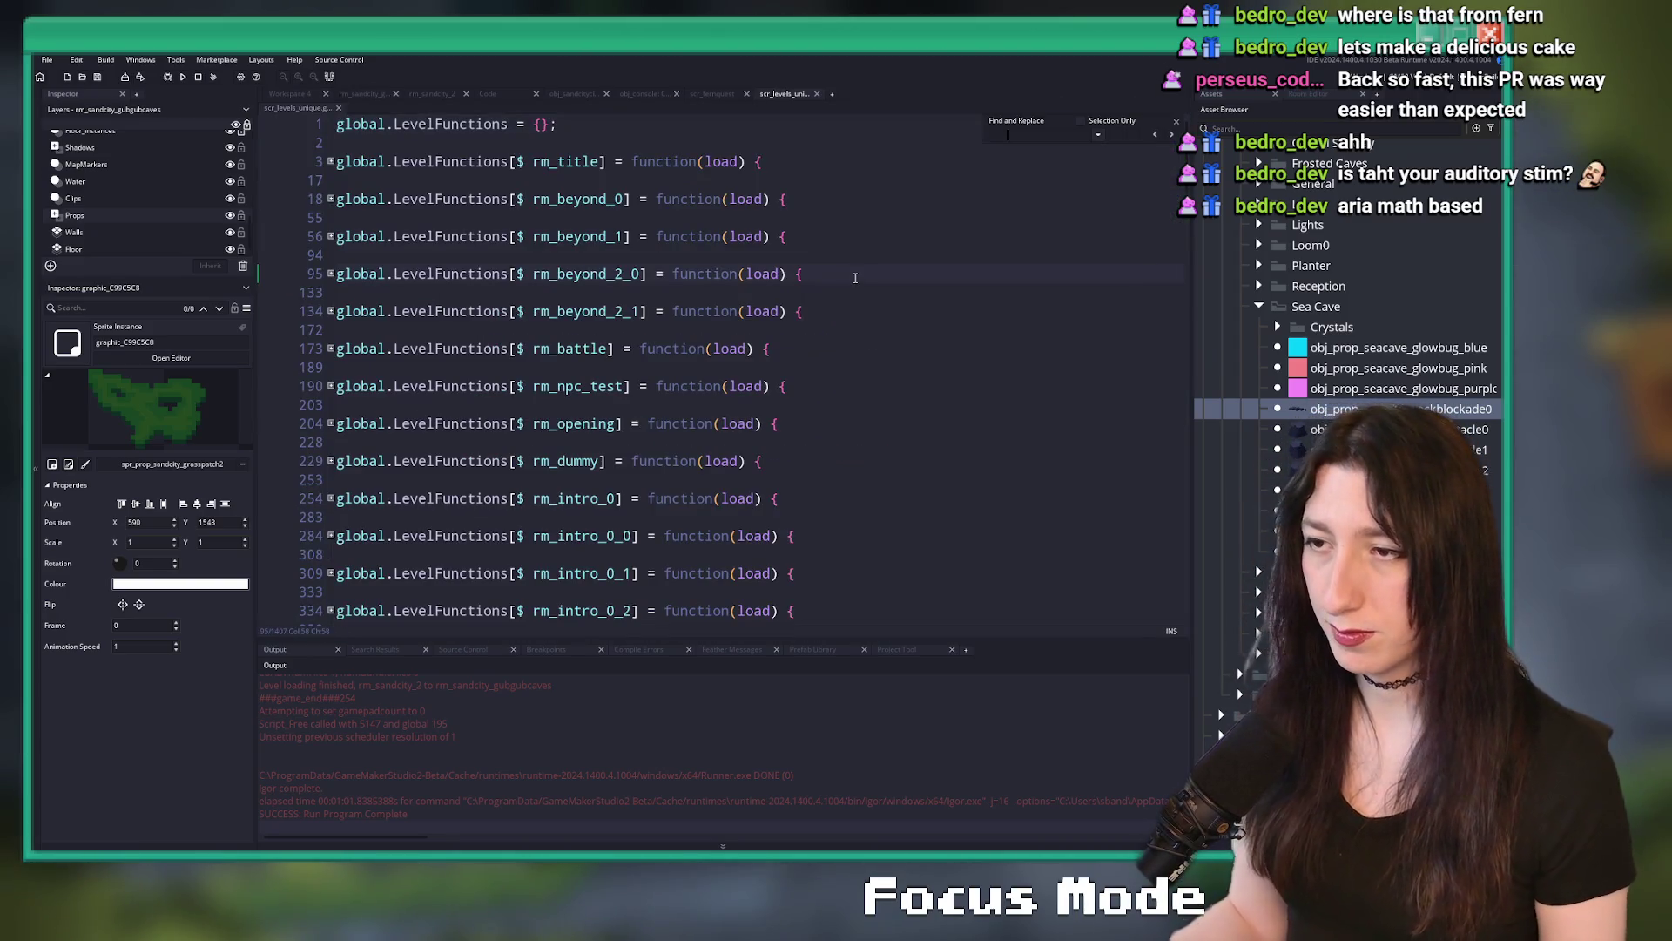
key("ctrl+f")
type("gubgub")
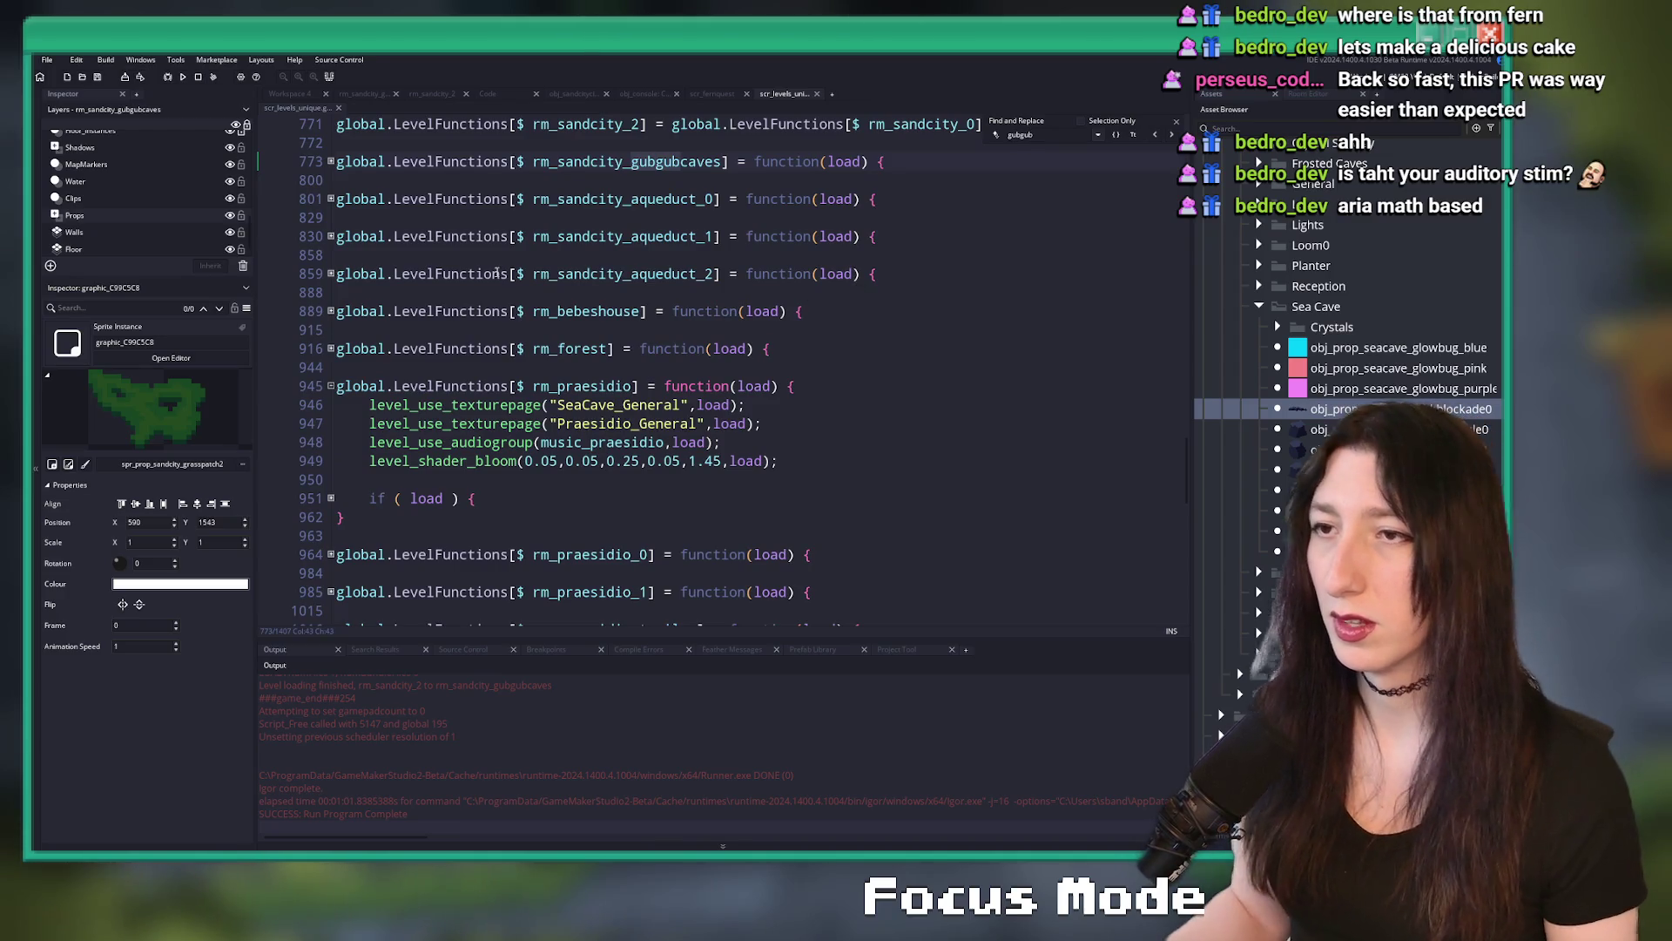
left_click(331, 161)
- Comment out the SeaCave_General texture page line 775 with // and rebuild the game
left_click(369, 198)
type("//")
key("F5")
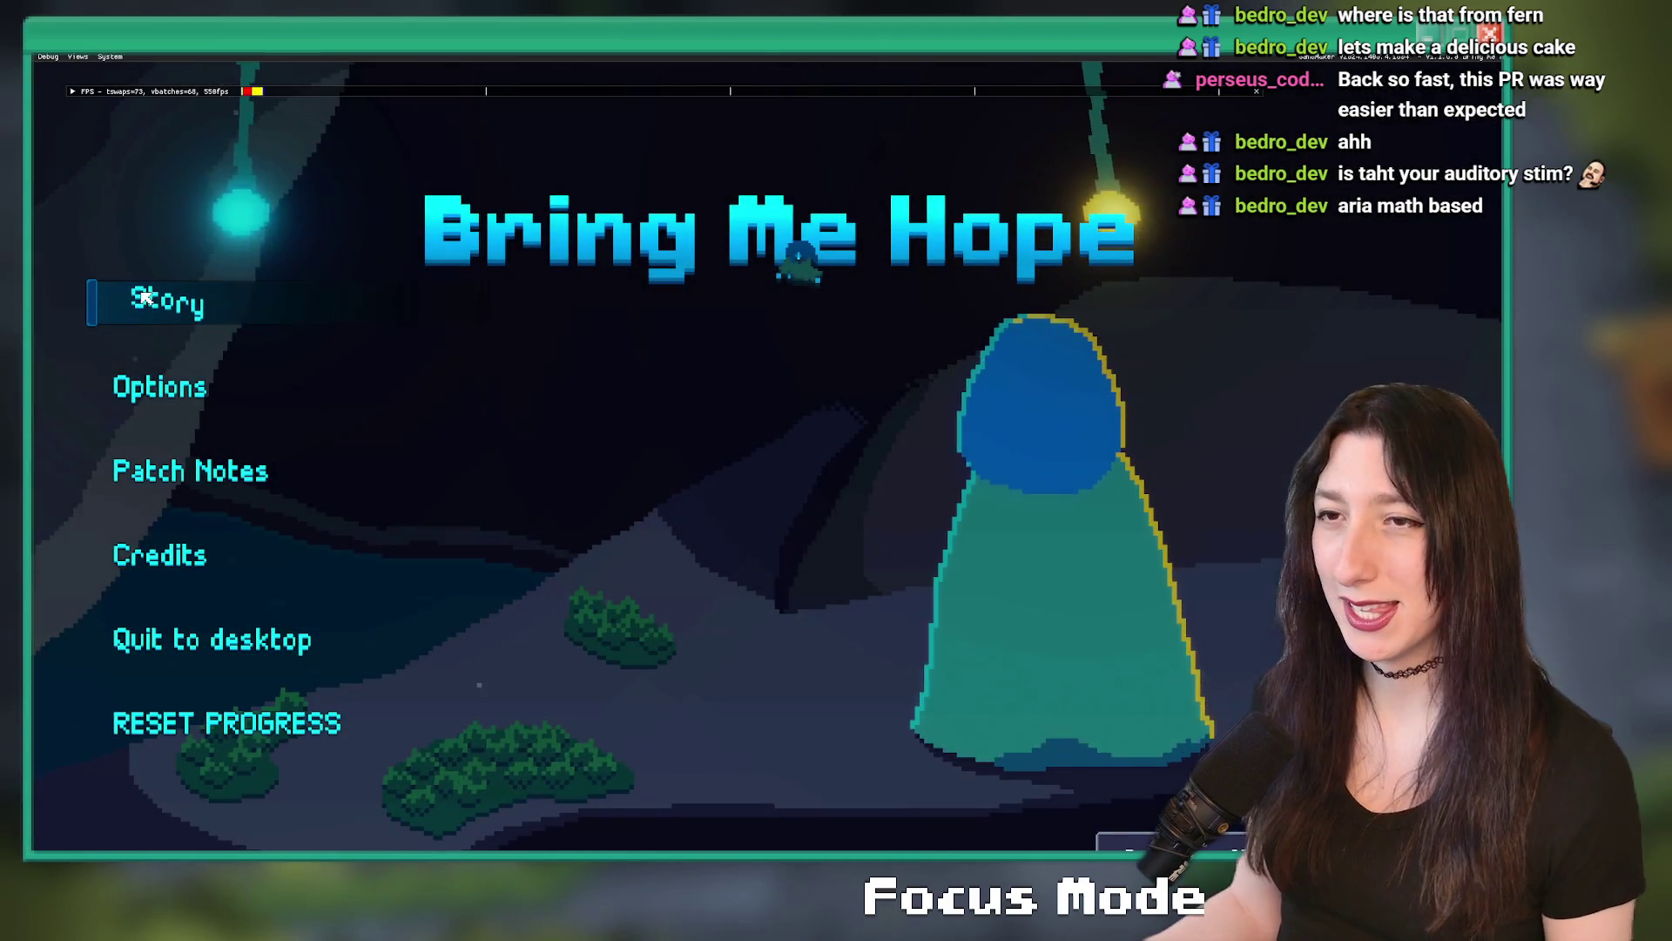
- Start Story mode, walk north through Sand City to the cave pond, and set debug Scale to x2
left_click(144, 298)
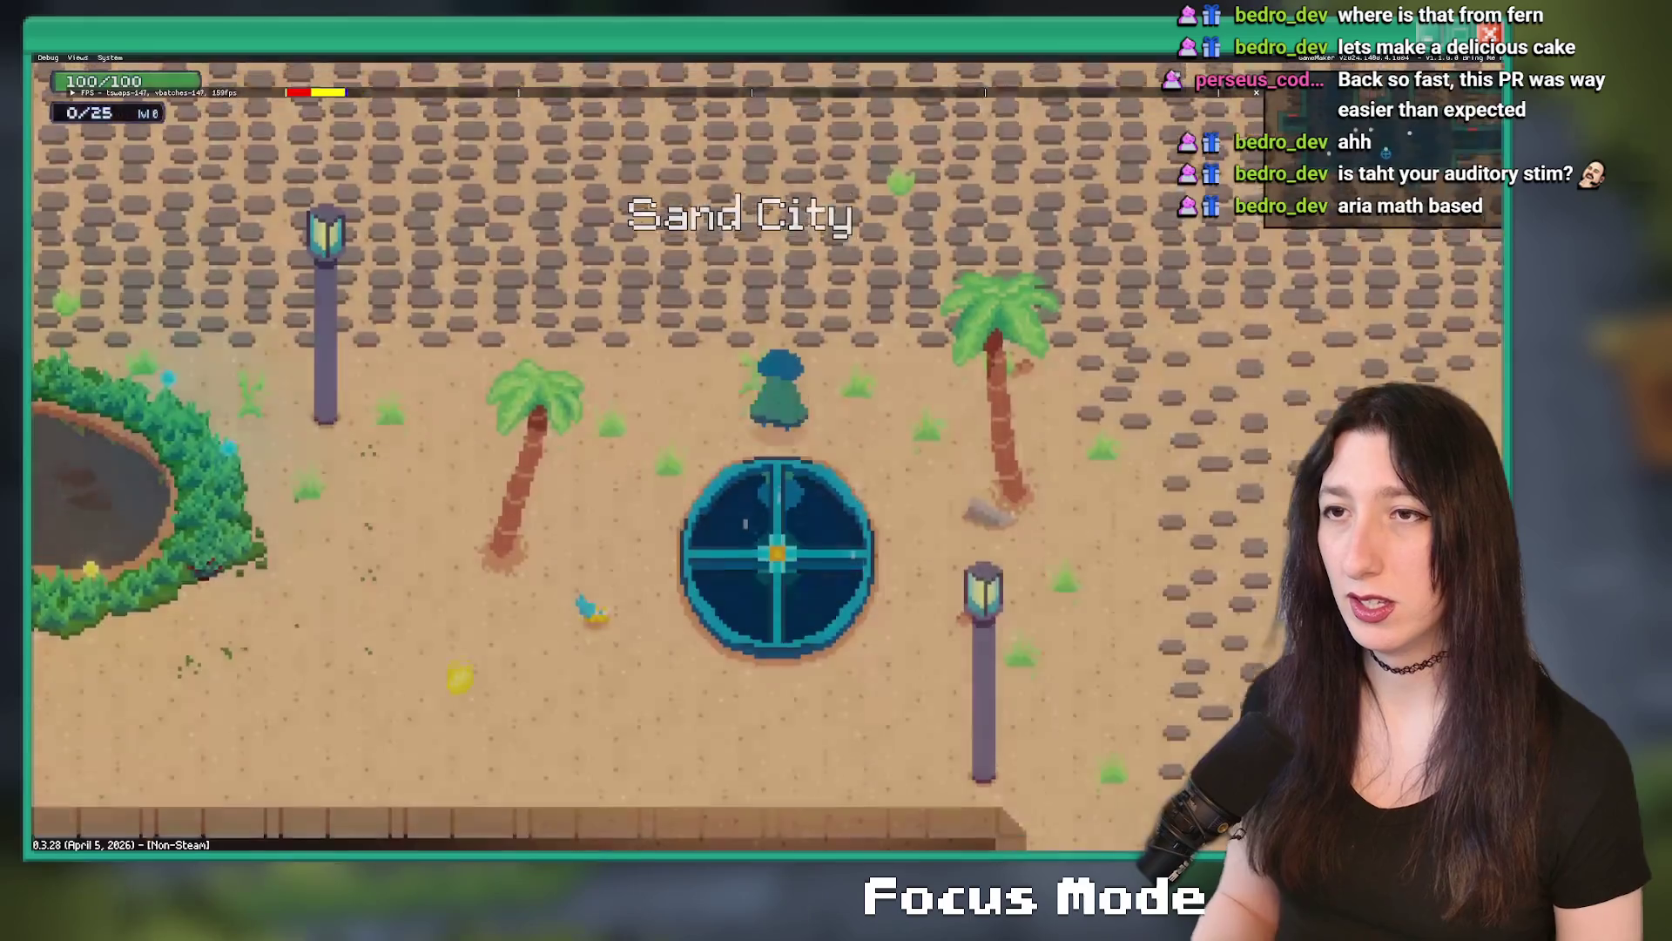
key("w")
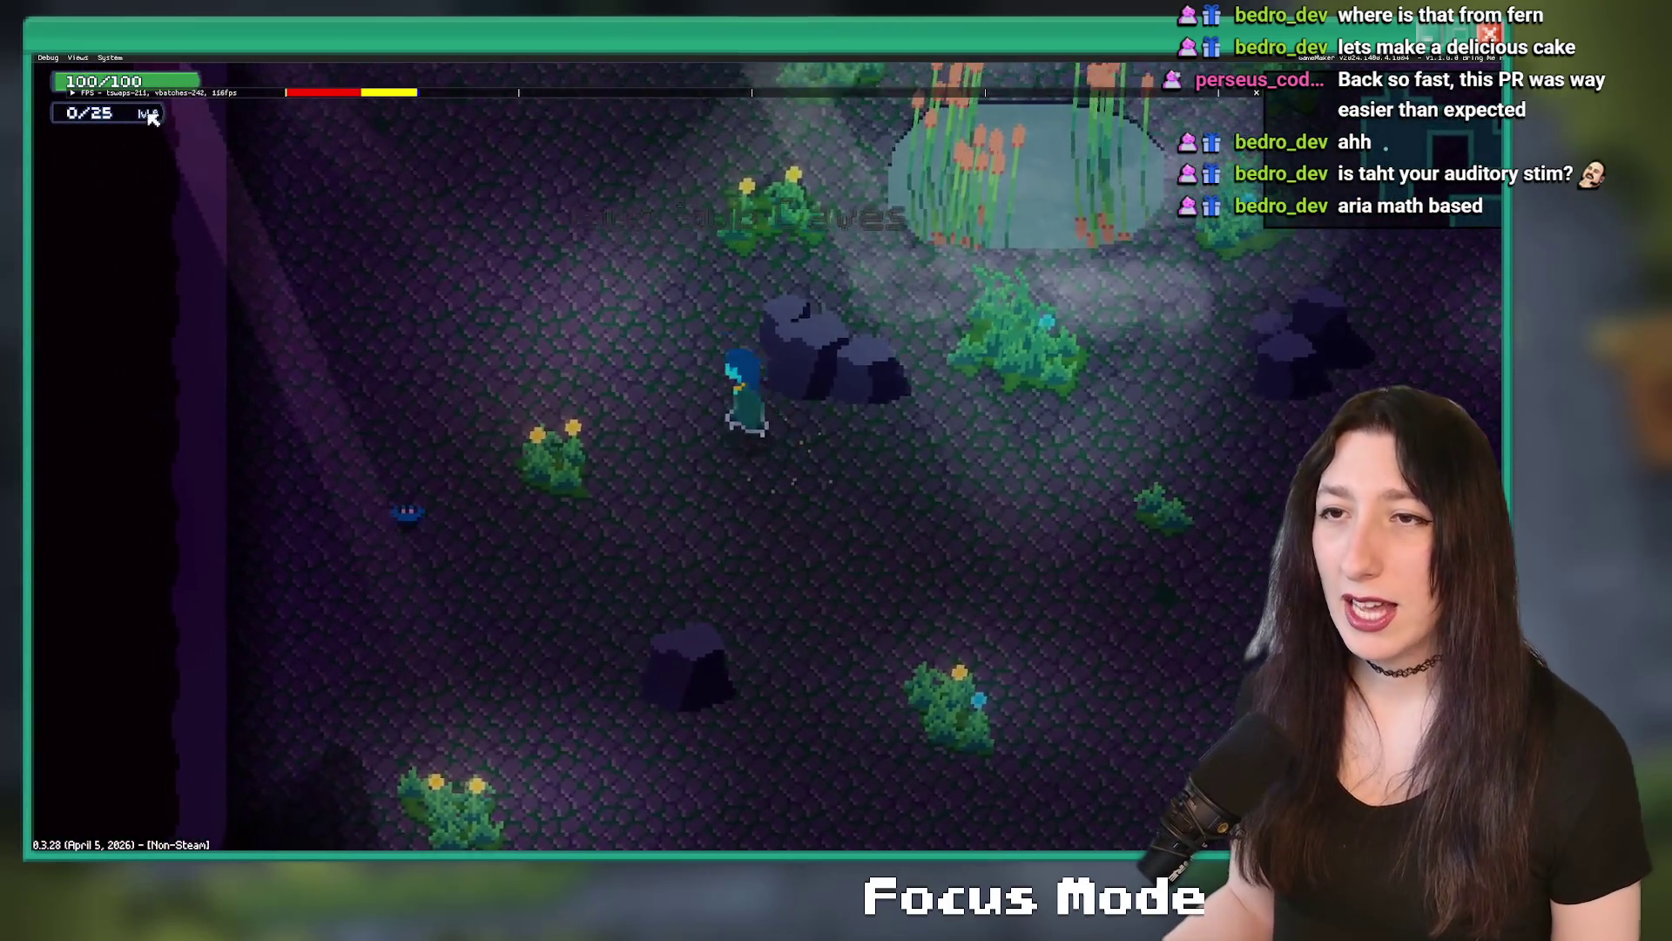
key("w")
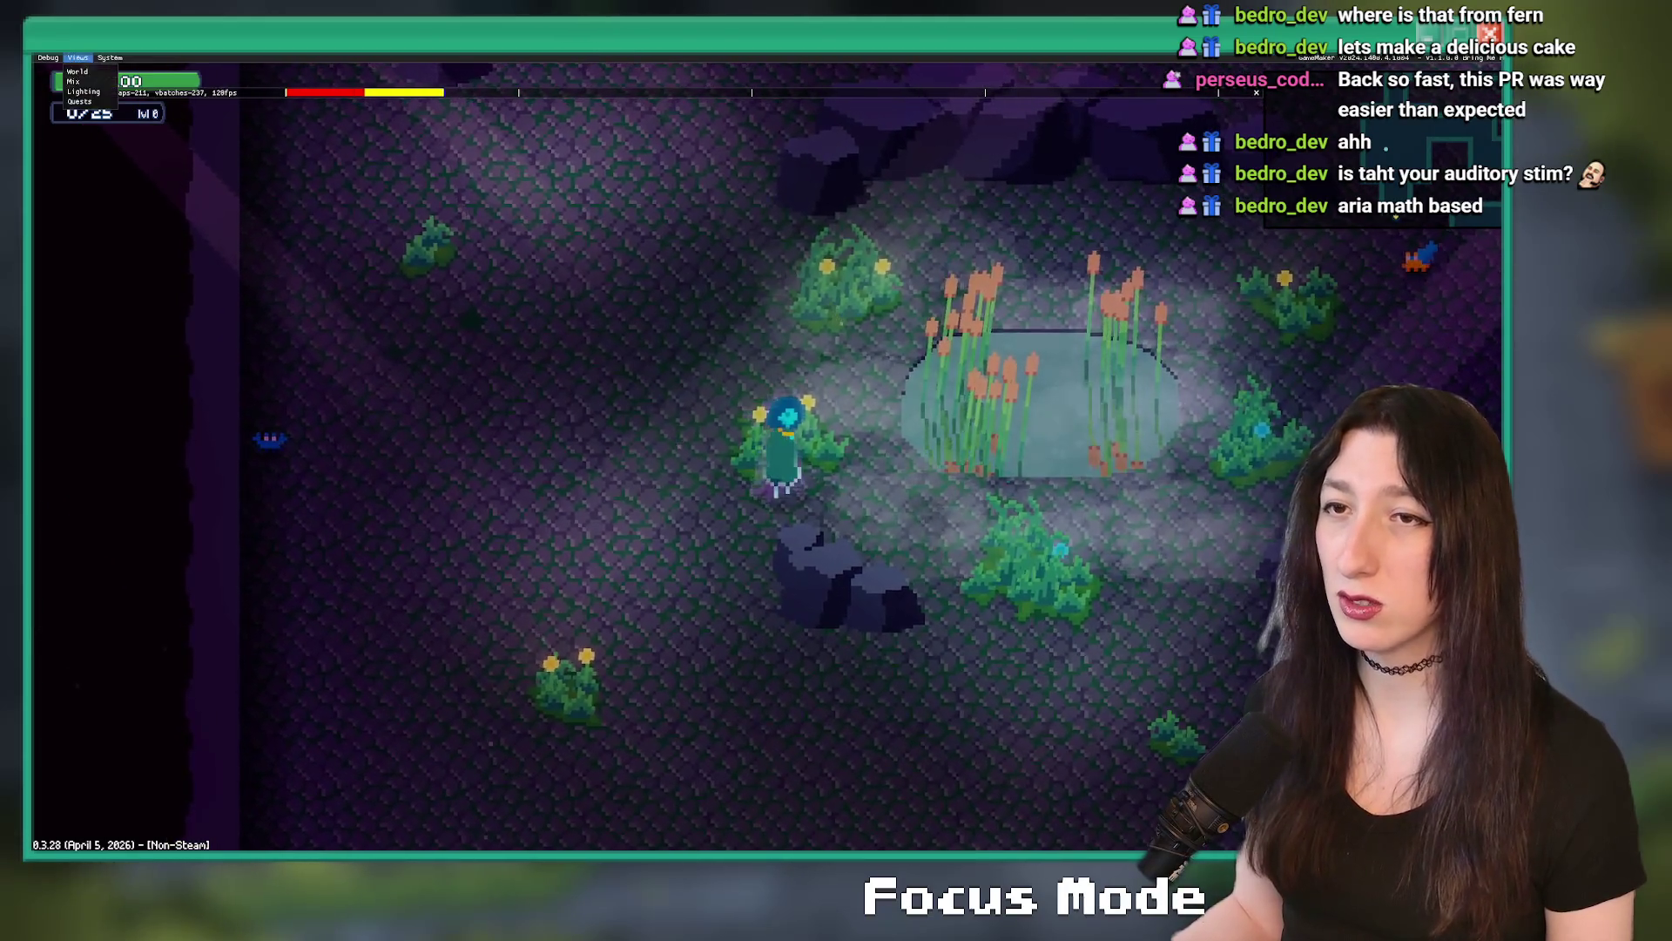
mouse_move(48, 57)
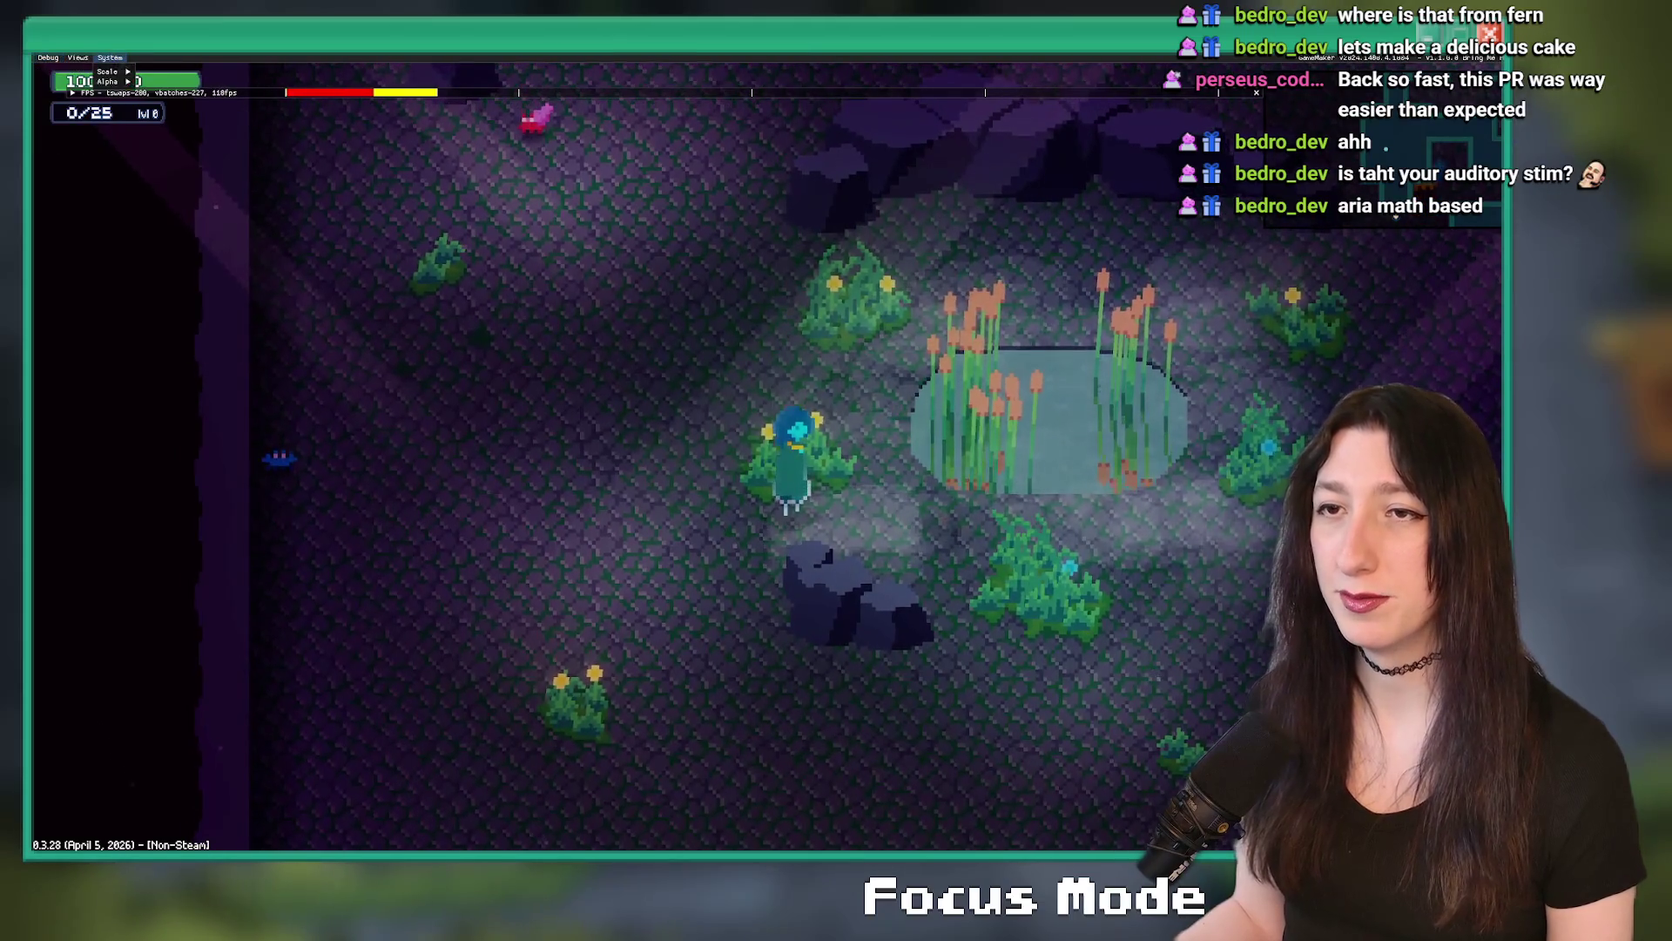
left_click(150, 91)
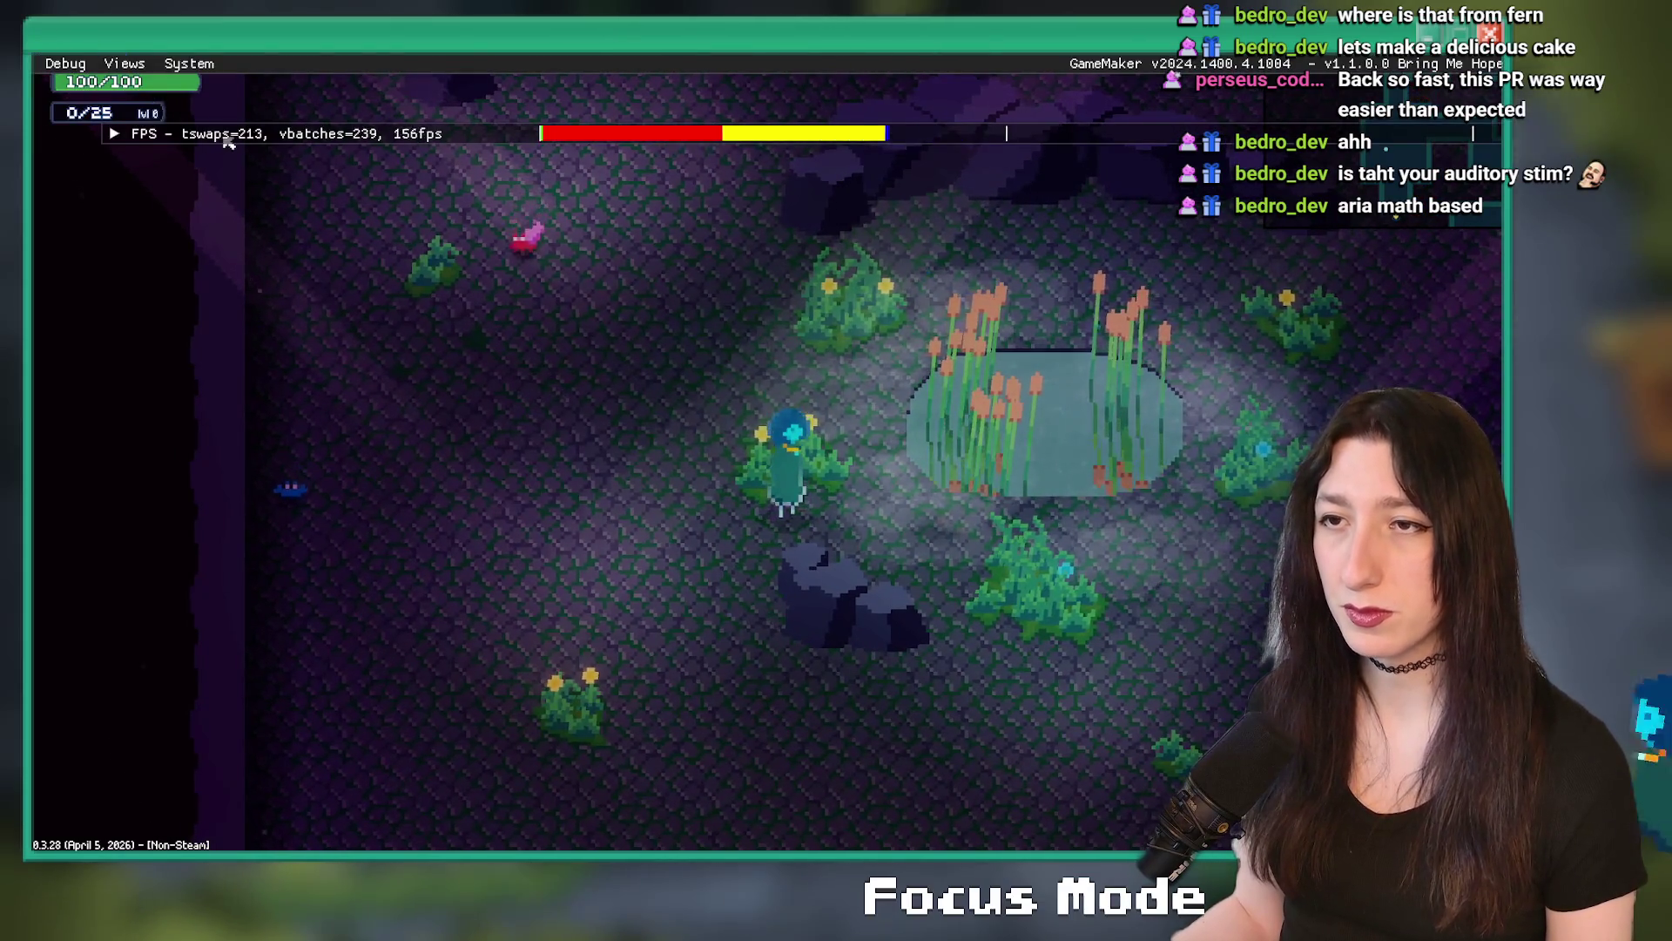
- Walk left and right around the reed pond, then pause the game
key("a")
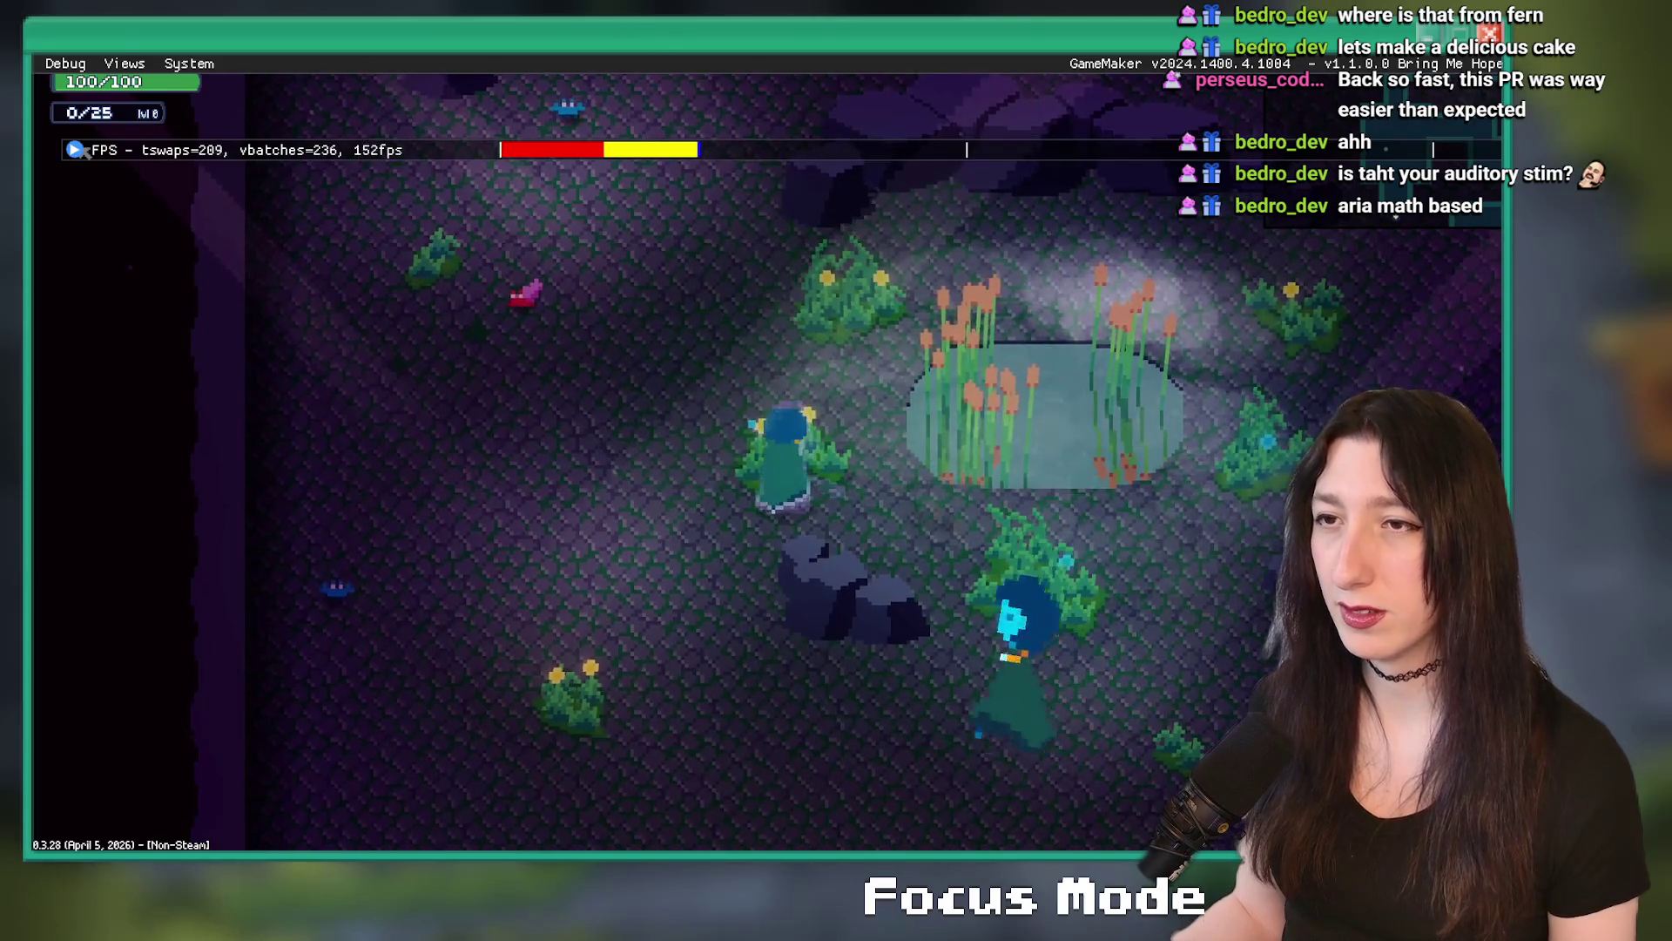
key("w")
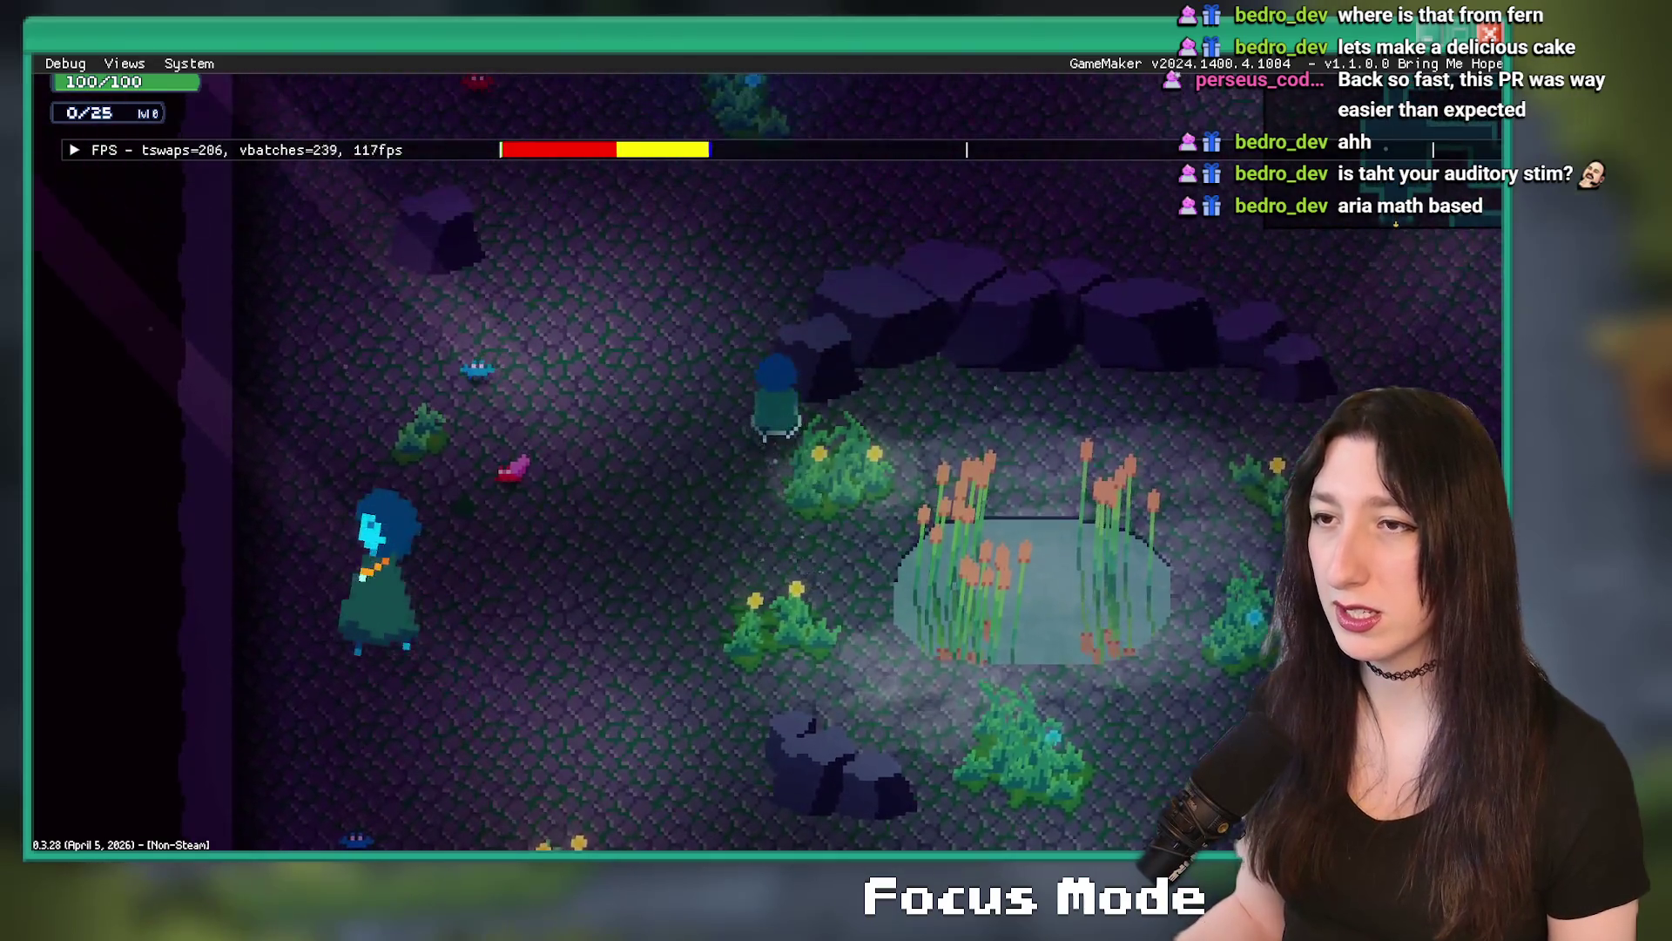
key("a")
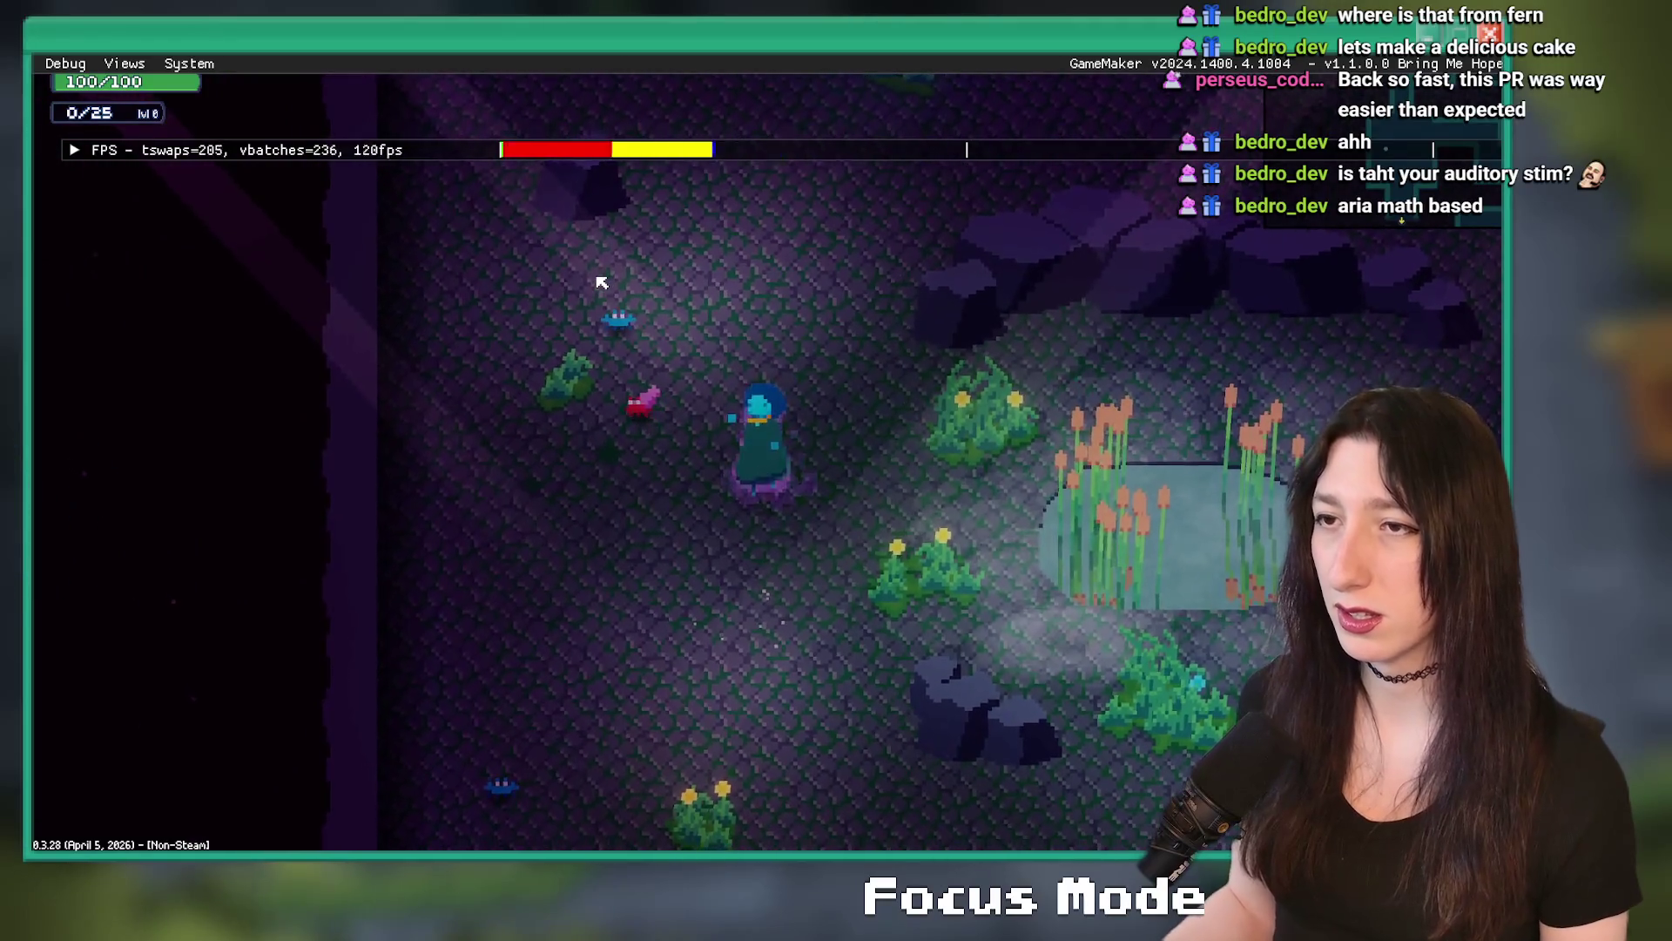
key("d")
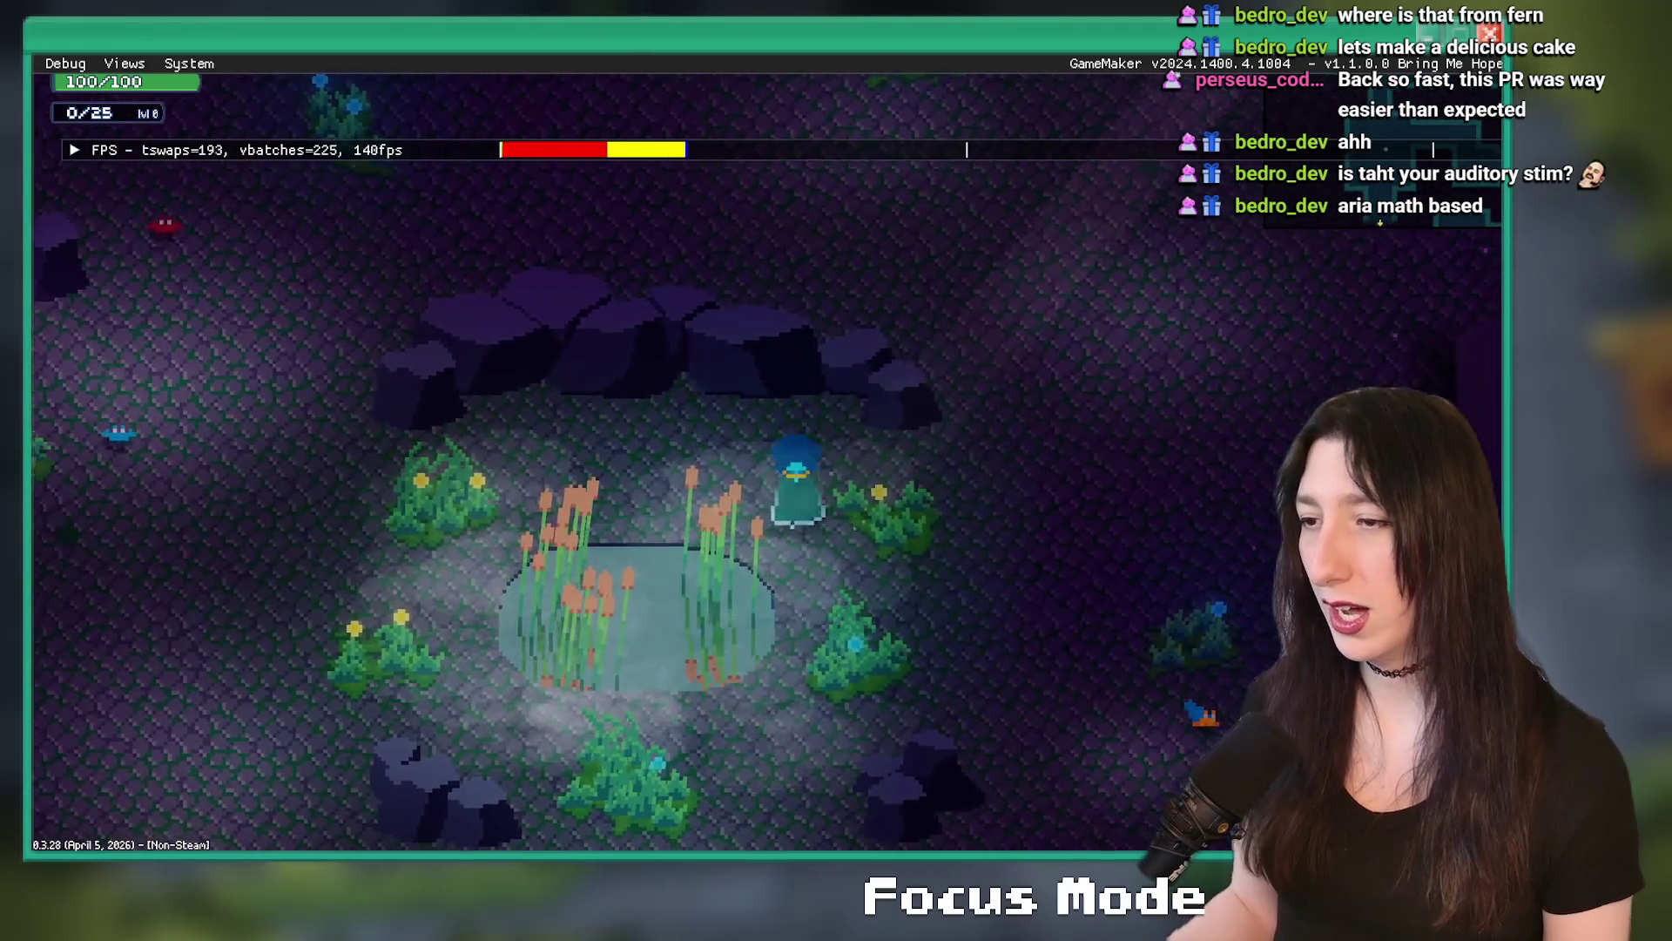
key("Escape")
- Move through the Audio options into Graphics and toggle the Ambience Particles setting
key("Return")
key("Down")
key("Down")
key("Return")
key("Escape")
key("Return")
key("Up")
key("Up")
key("Up")
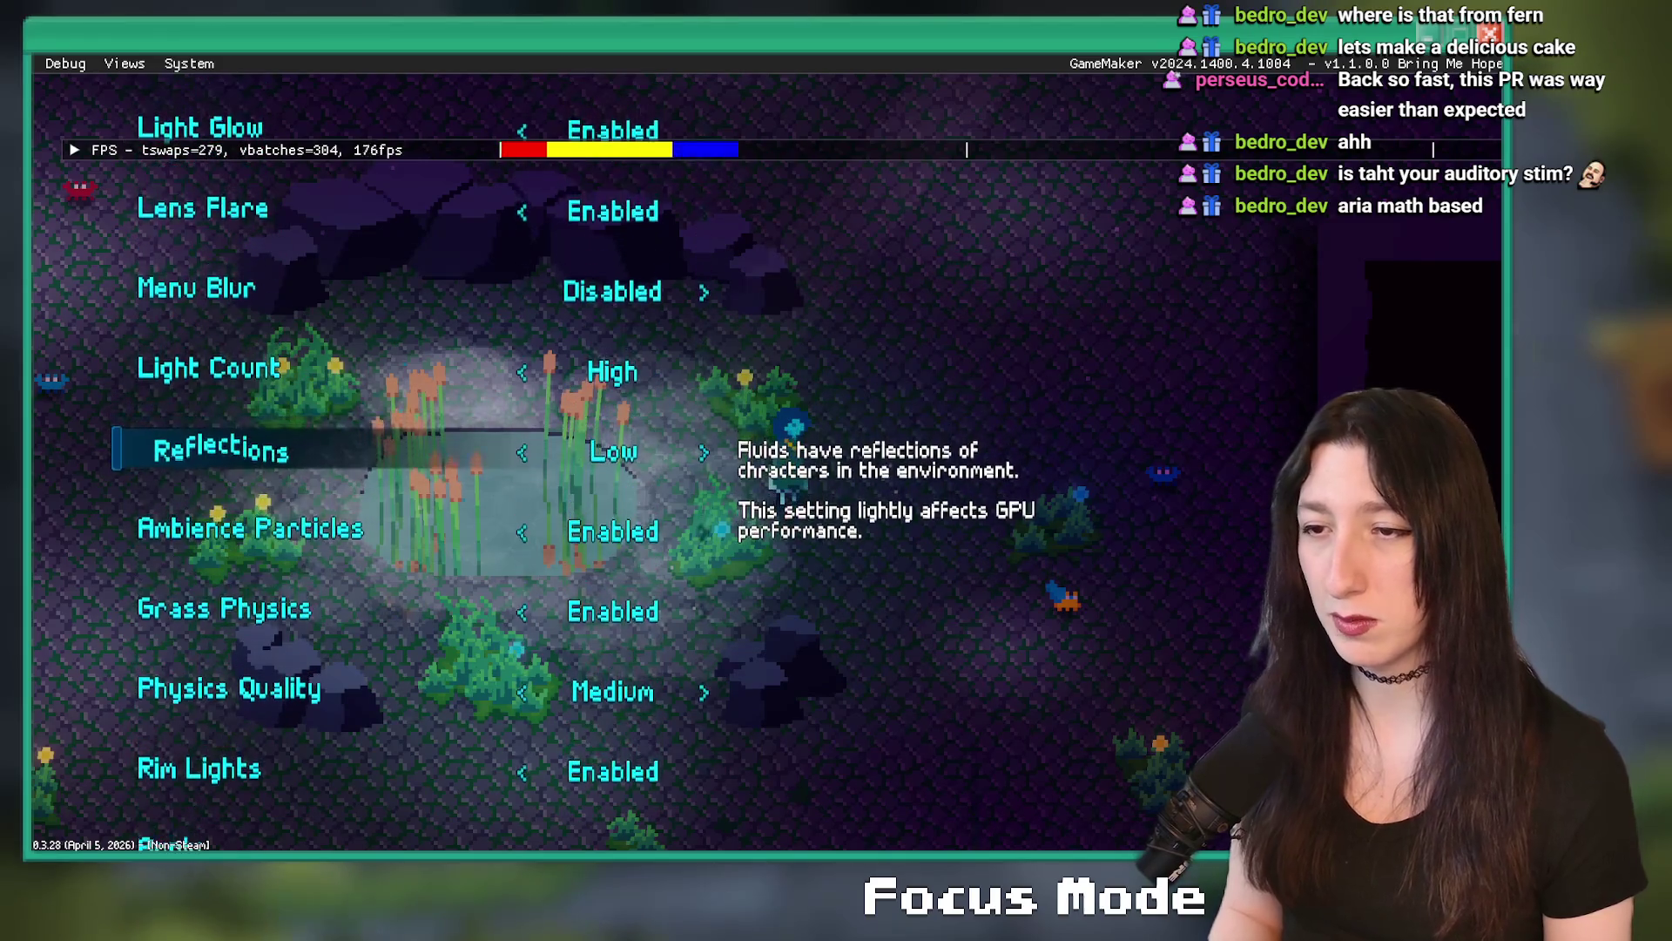
key("Down")
key("Left")
- Review Motion Blur, Game Effects and Rim Lights, apply the graphics settings, and close the game
key("Up")
key("Up")
key("Up")
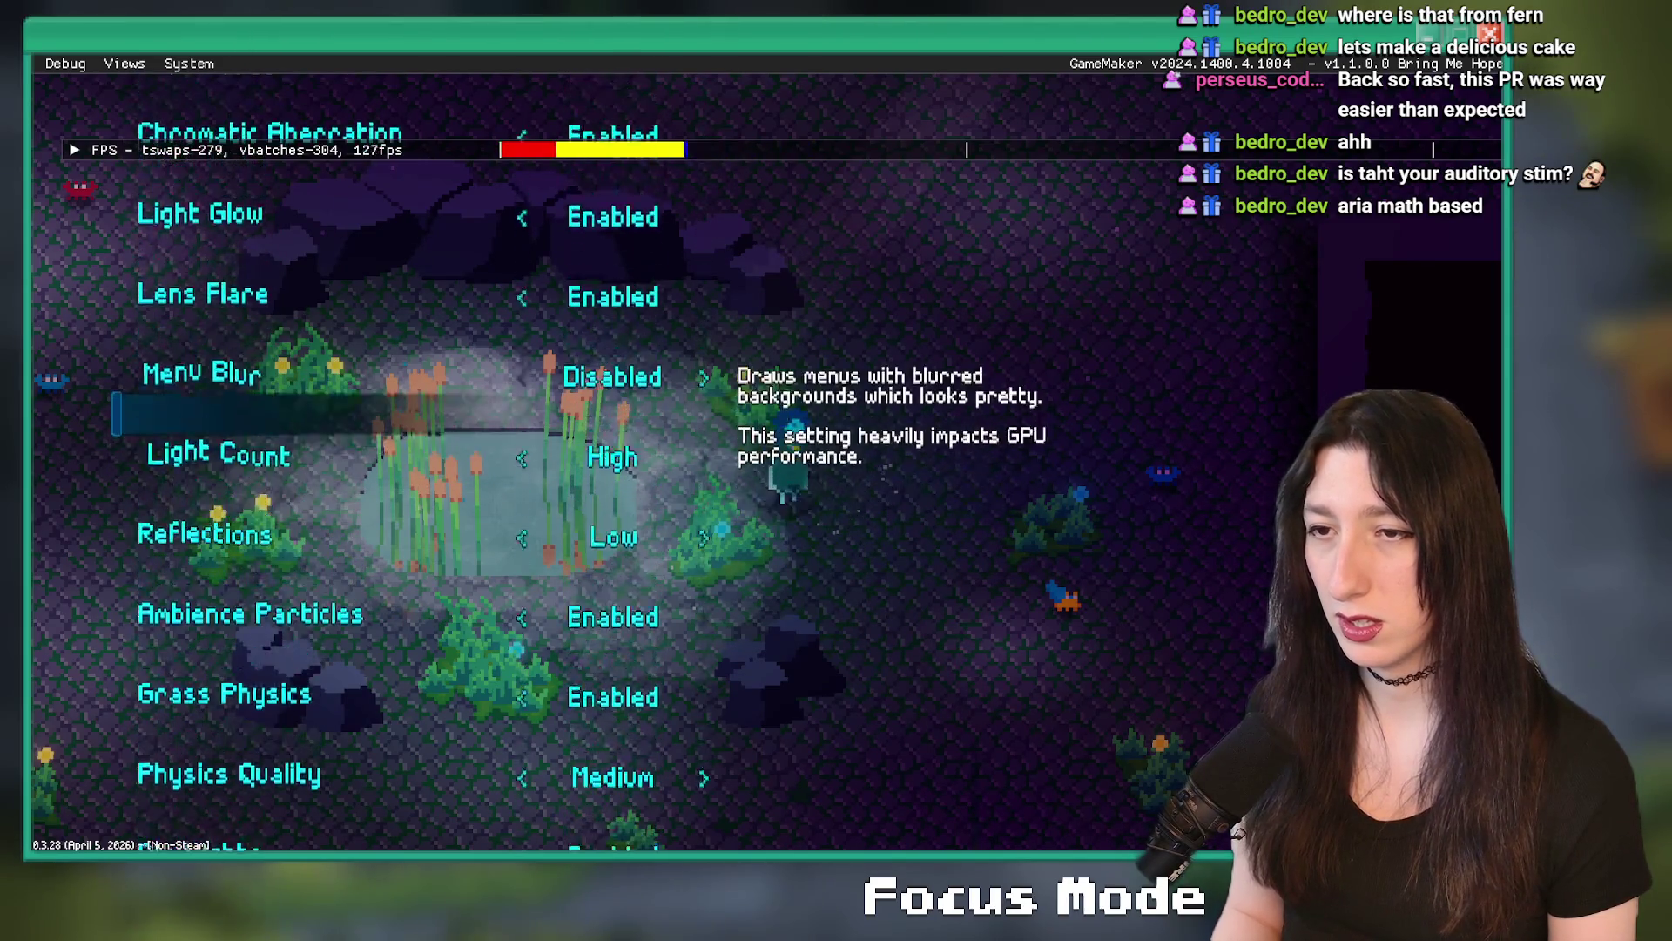
key("Down")
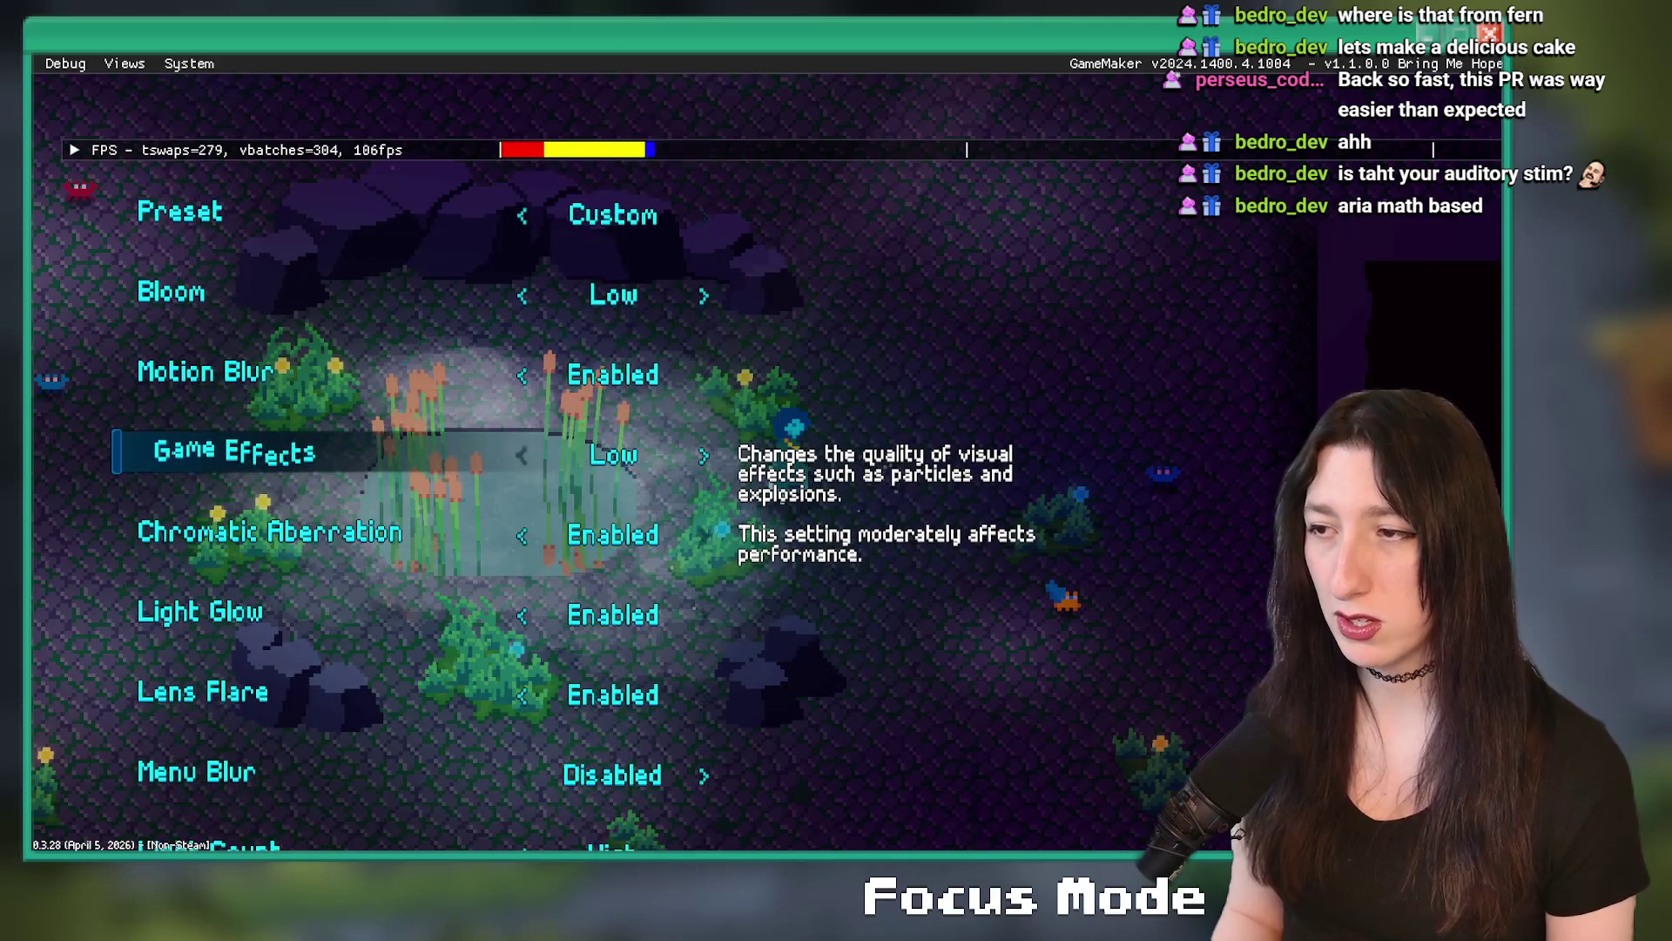
key("Up")
key("Down")
key("Down")
key("Down")
key("Down")
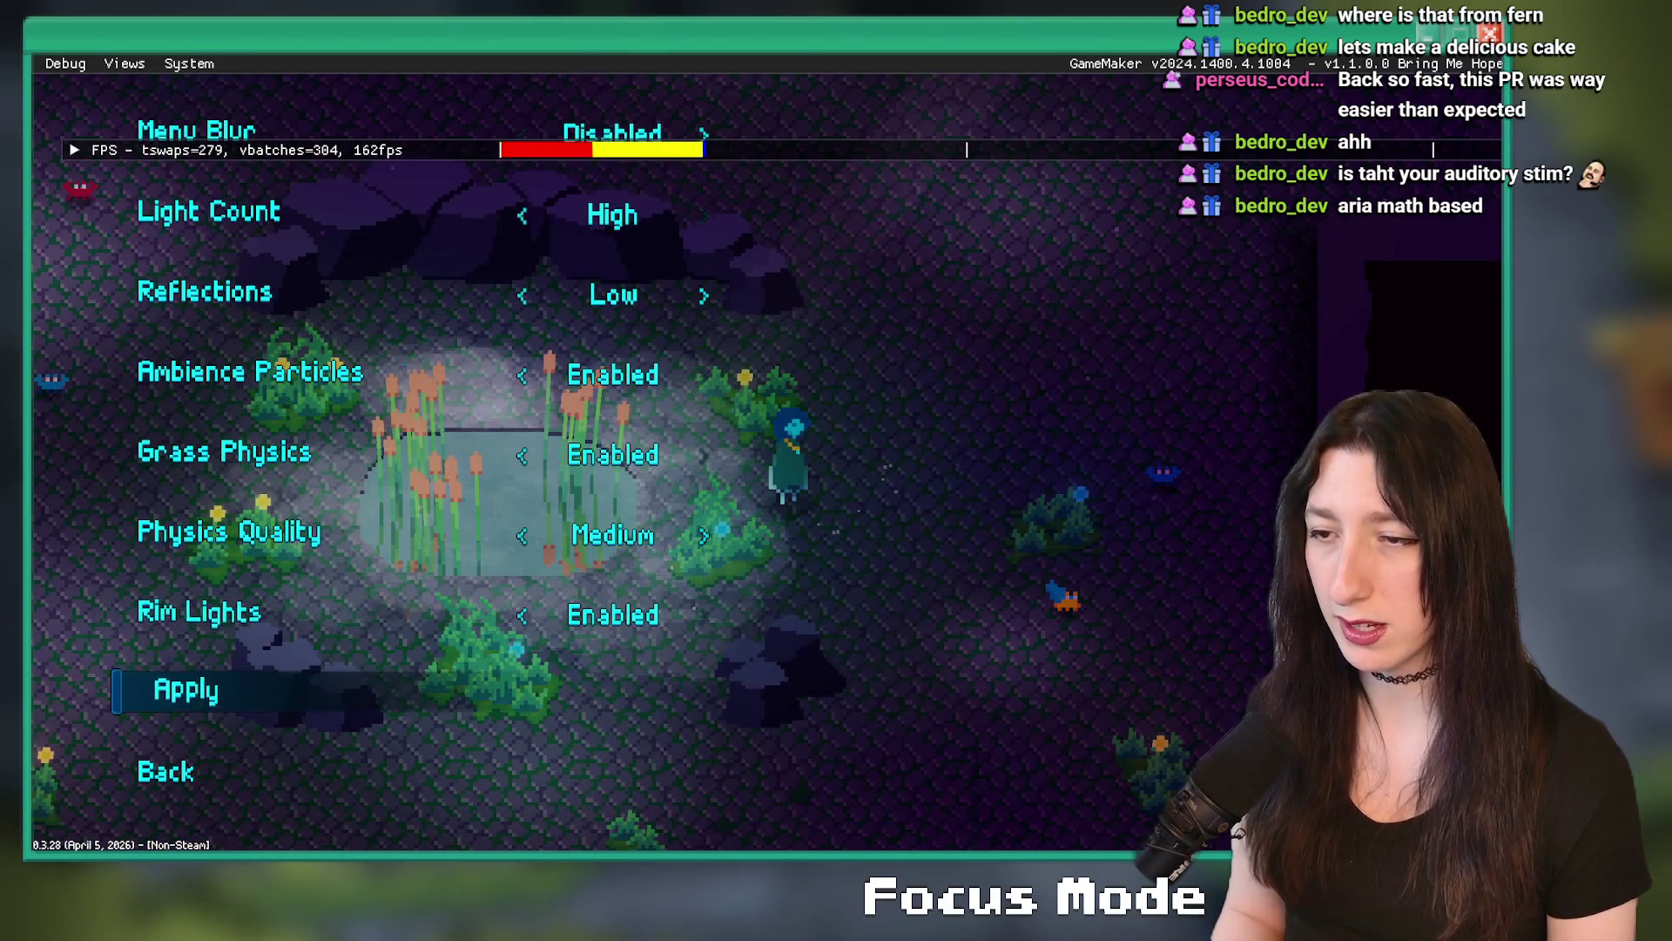
key("Return")
key("alt+F4")
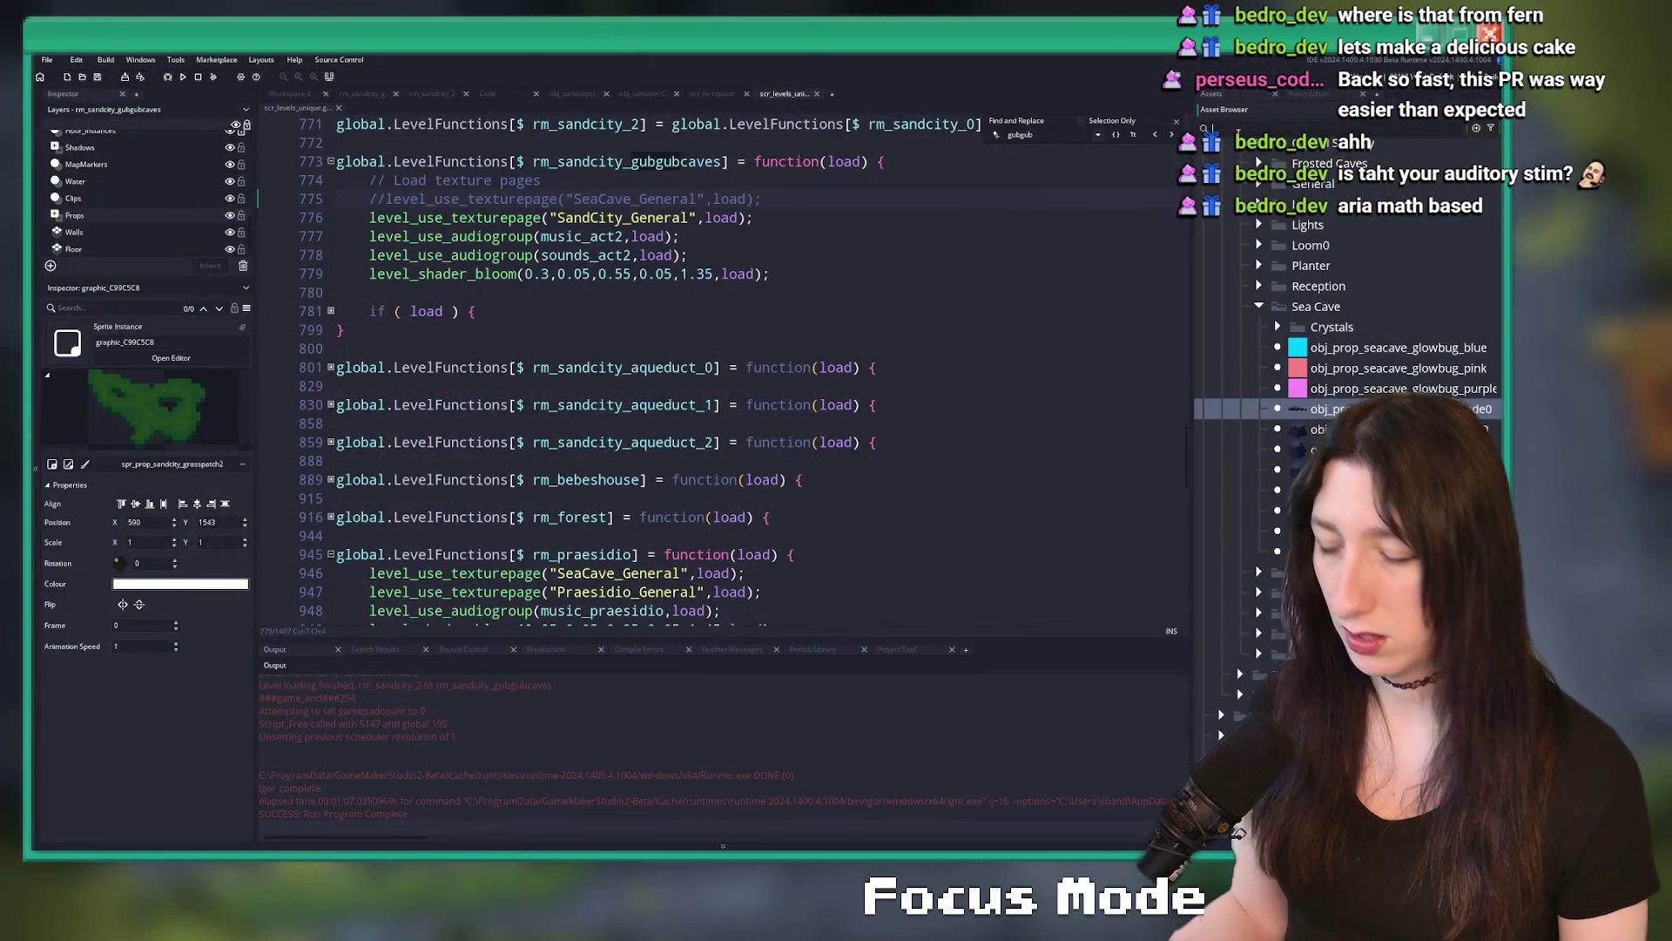
- Search 'fog', open obj_volumetric_fog, and show its Step event code moved to the left
type("fog")
double_click(1332, 235)
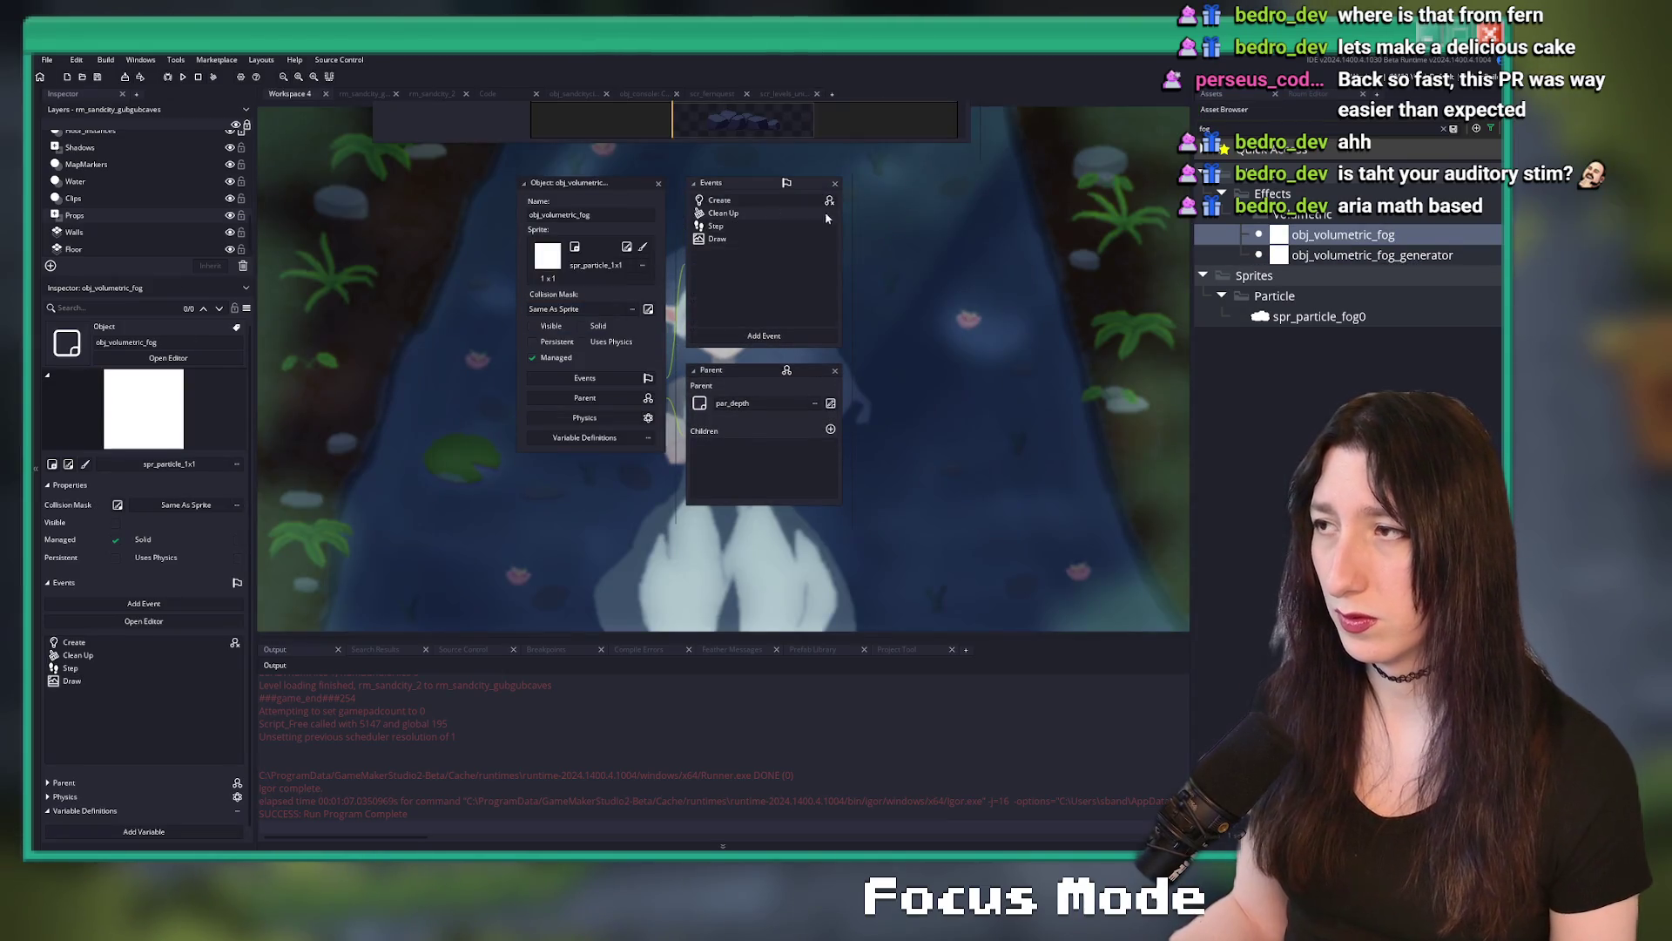
left_click(798, 202)
left_click(798, 226)
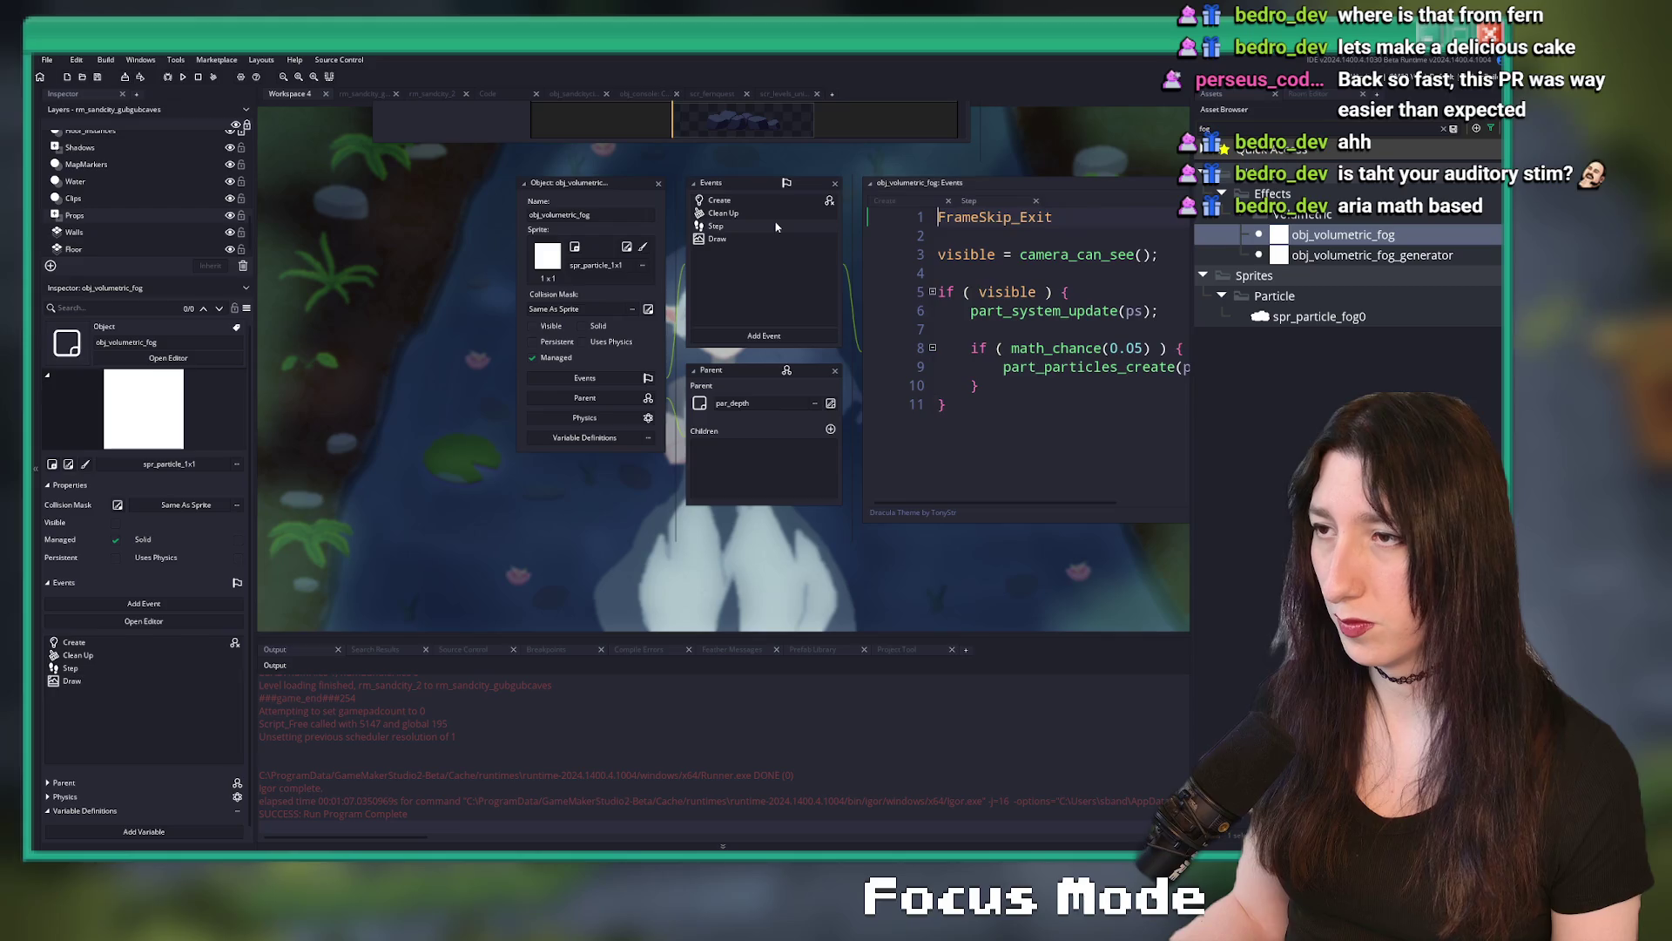
left_click_drag(958, 179, 498, 213)
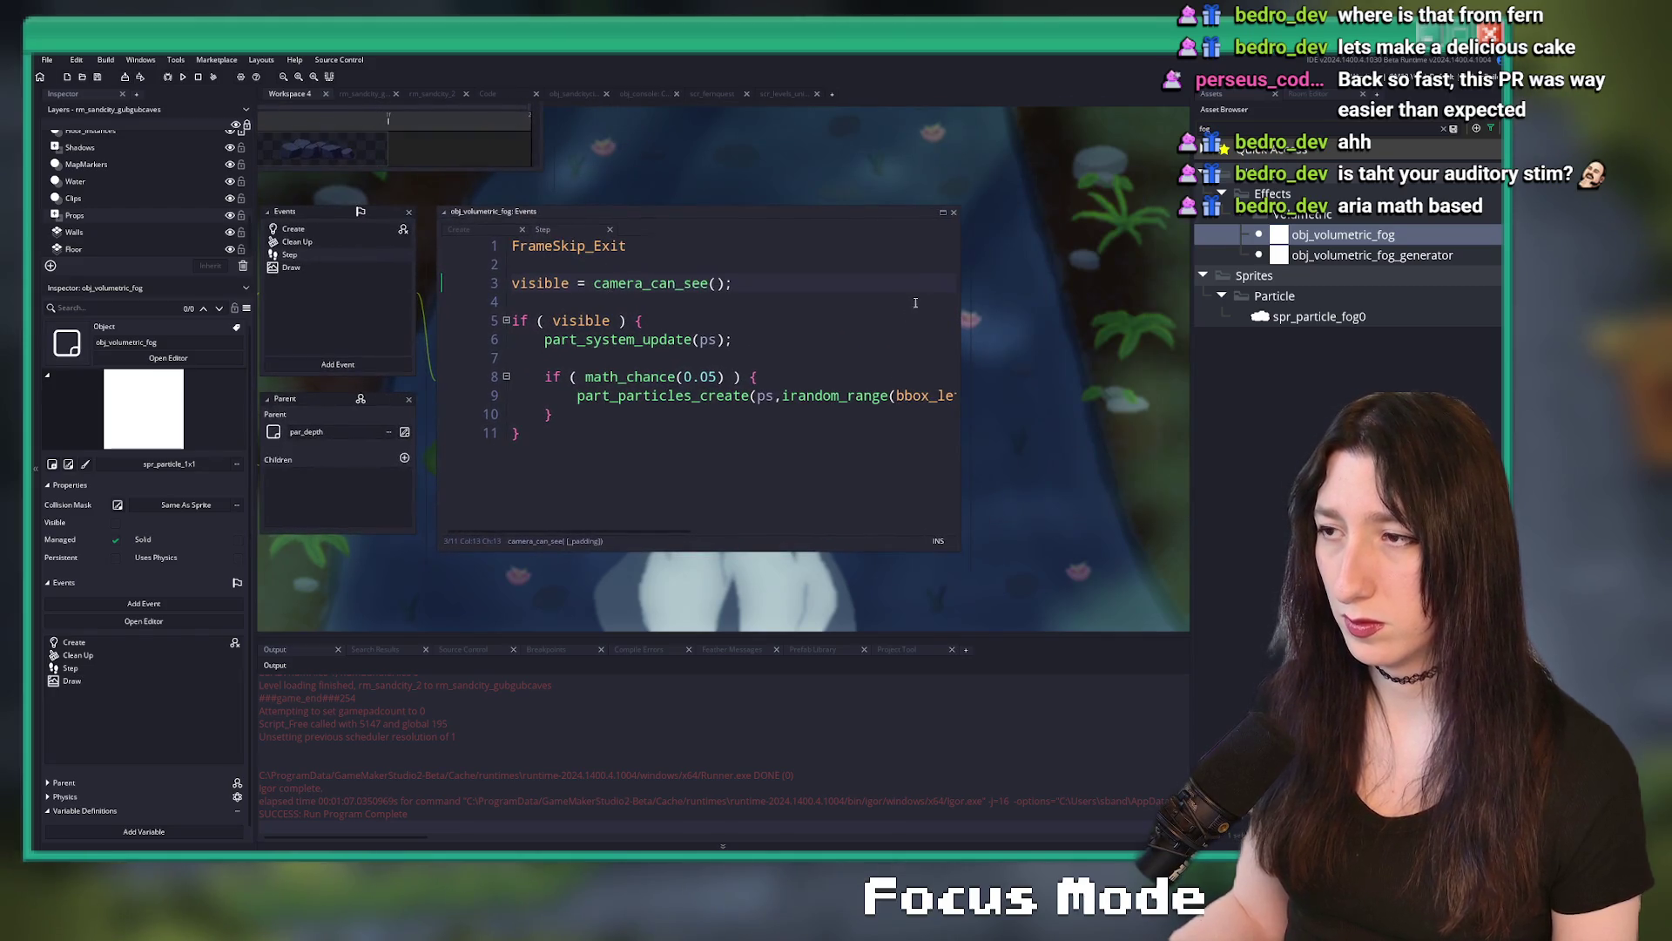
- Review the Create event, return to the Step code, and maximize it at the math_chance line
left_click(345, 231)
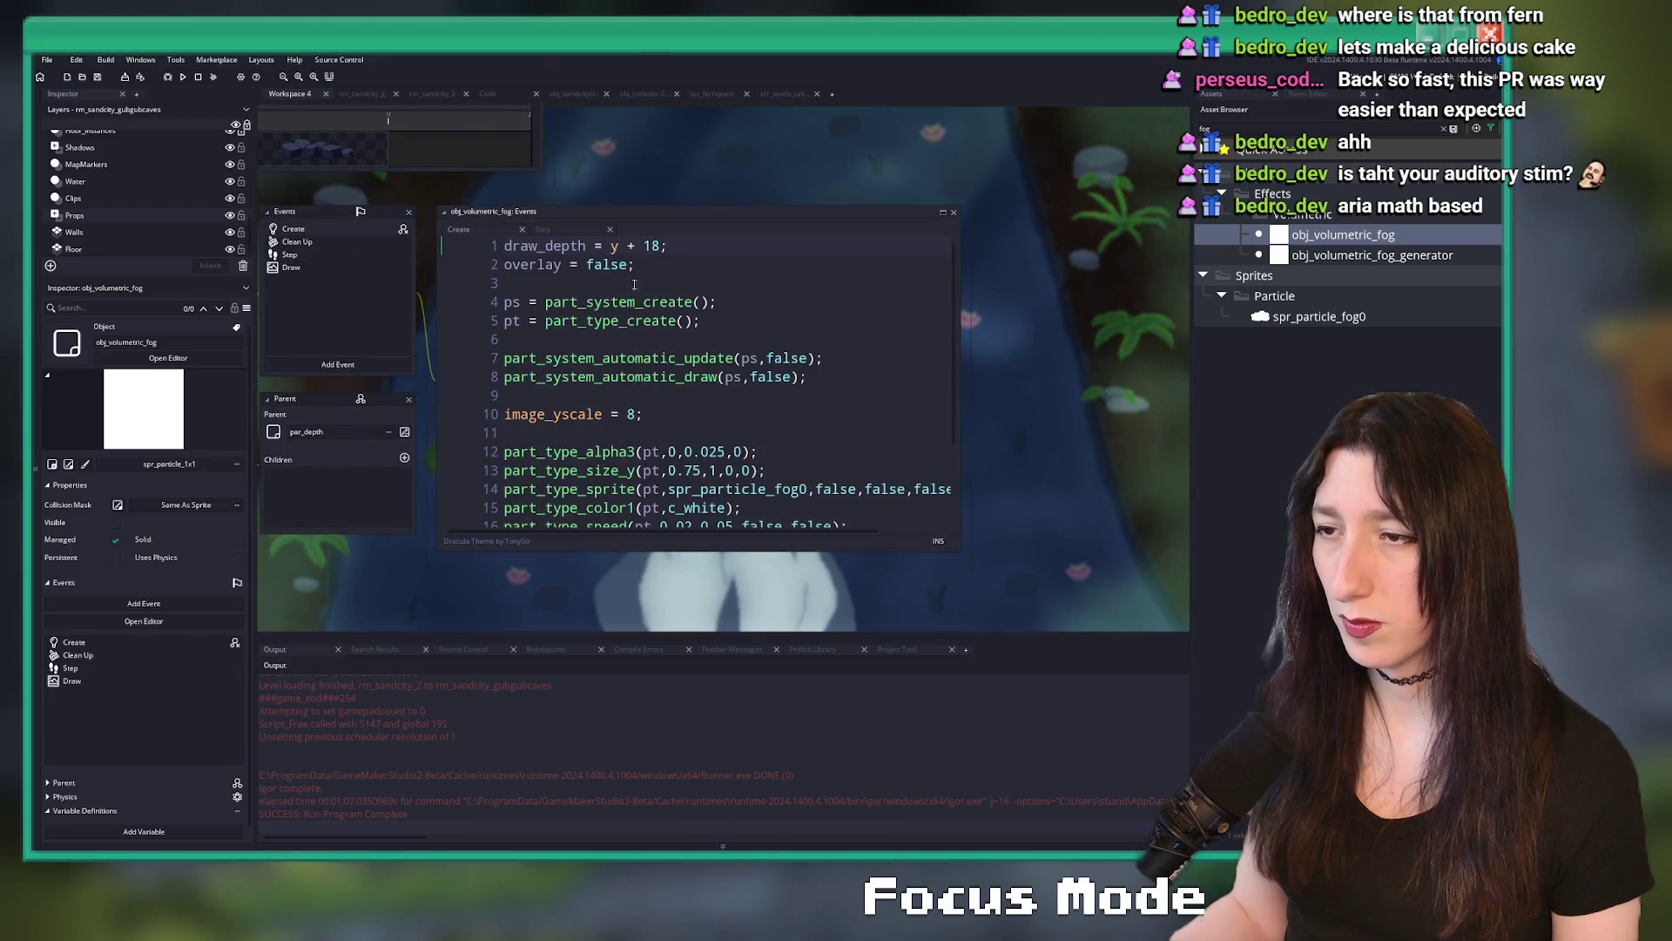
scroll(690, 264, "down", 2)
scroll(539, 296, "up", 1)
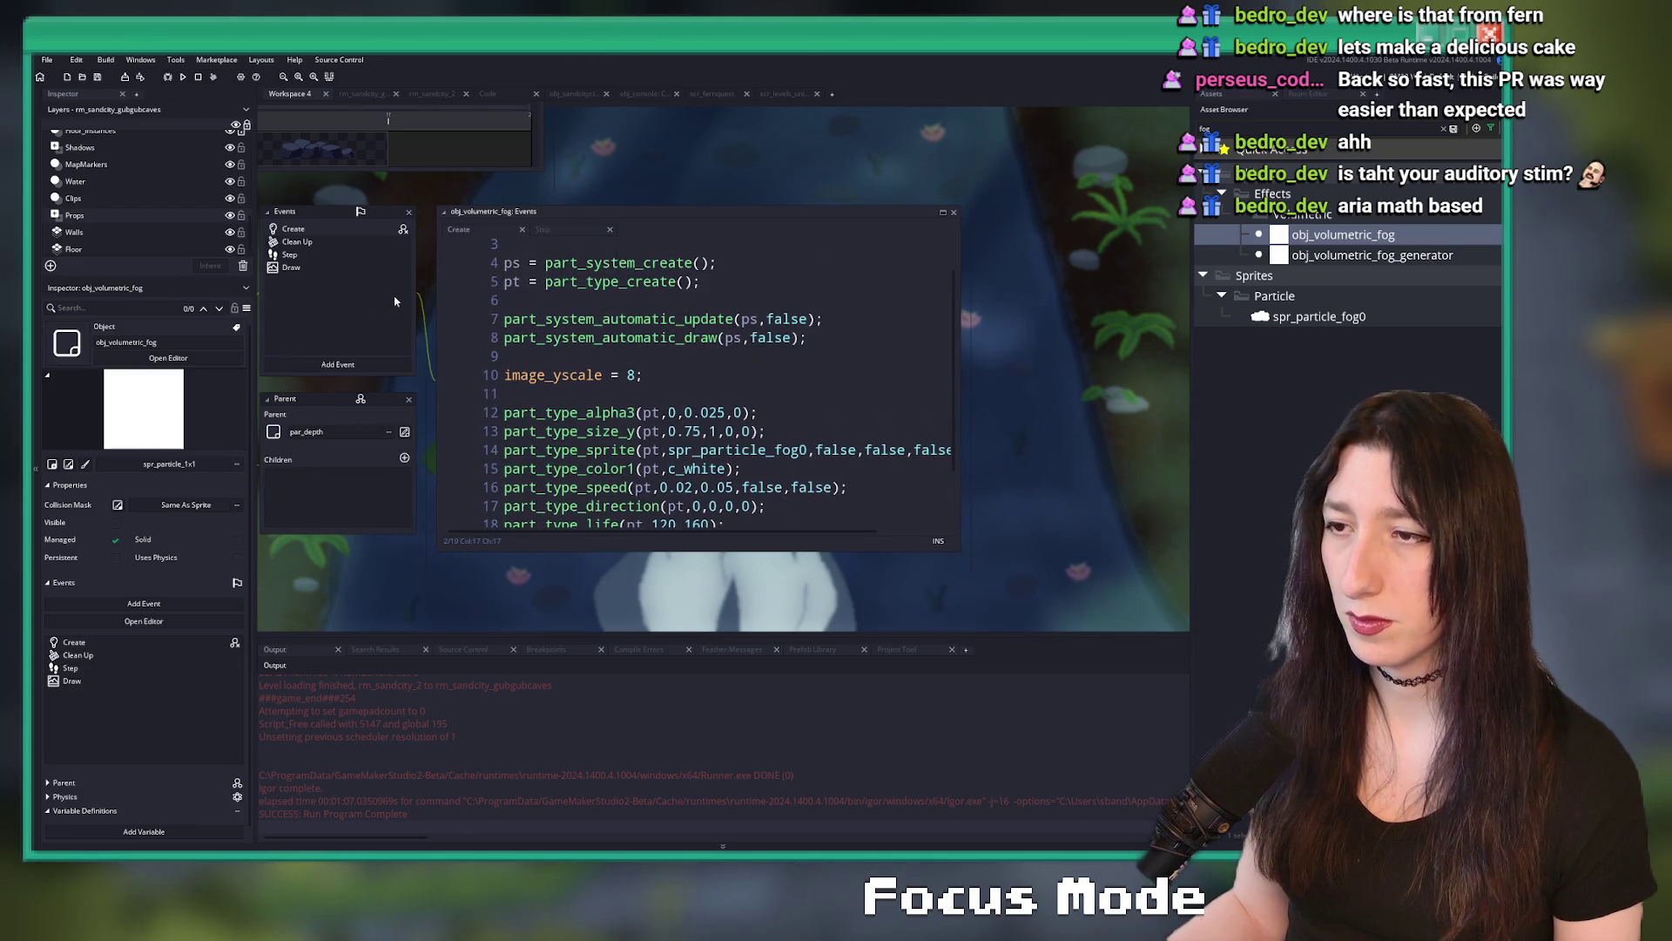
left_click(352, 257)
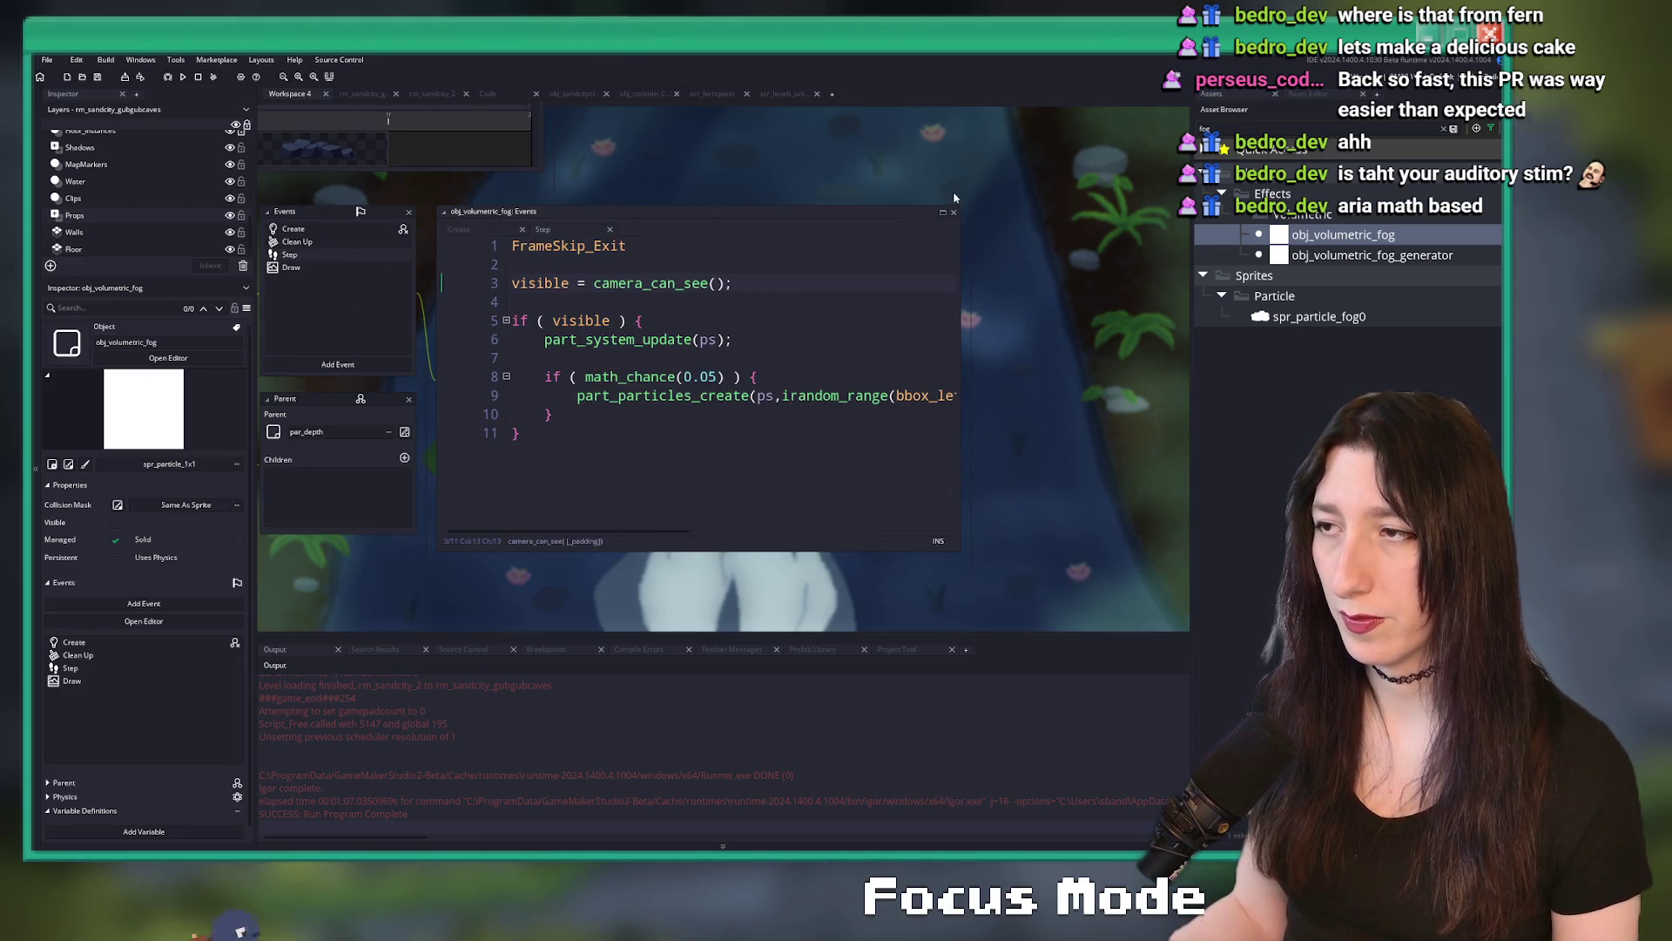
left_click(942, 214)
left_click(537, 255)
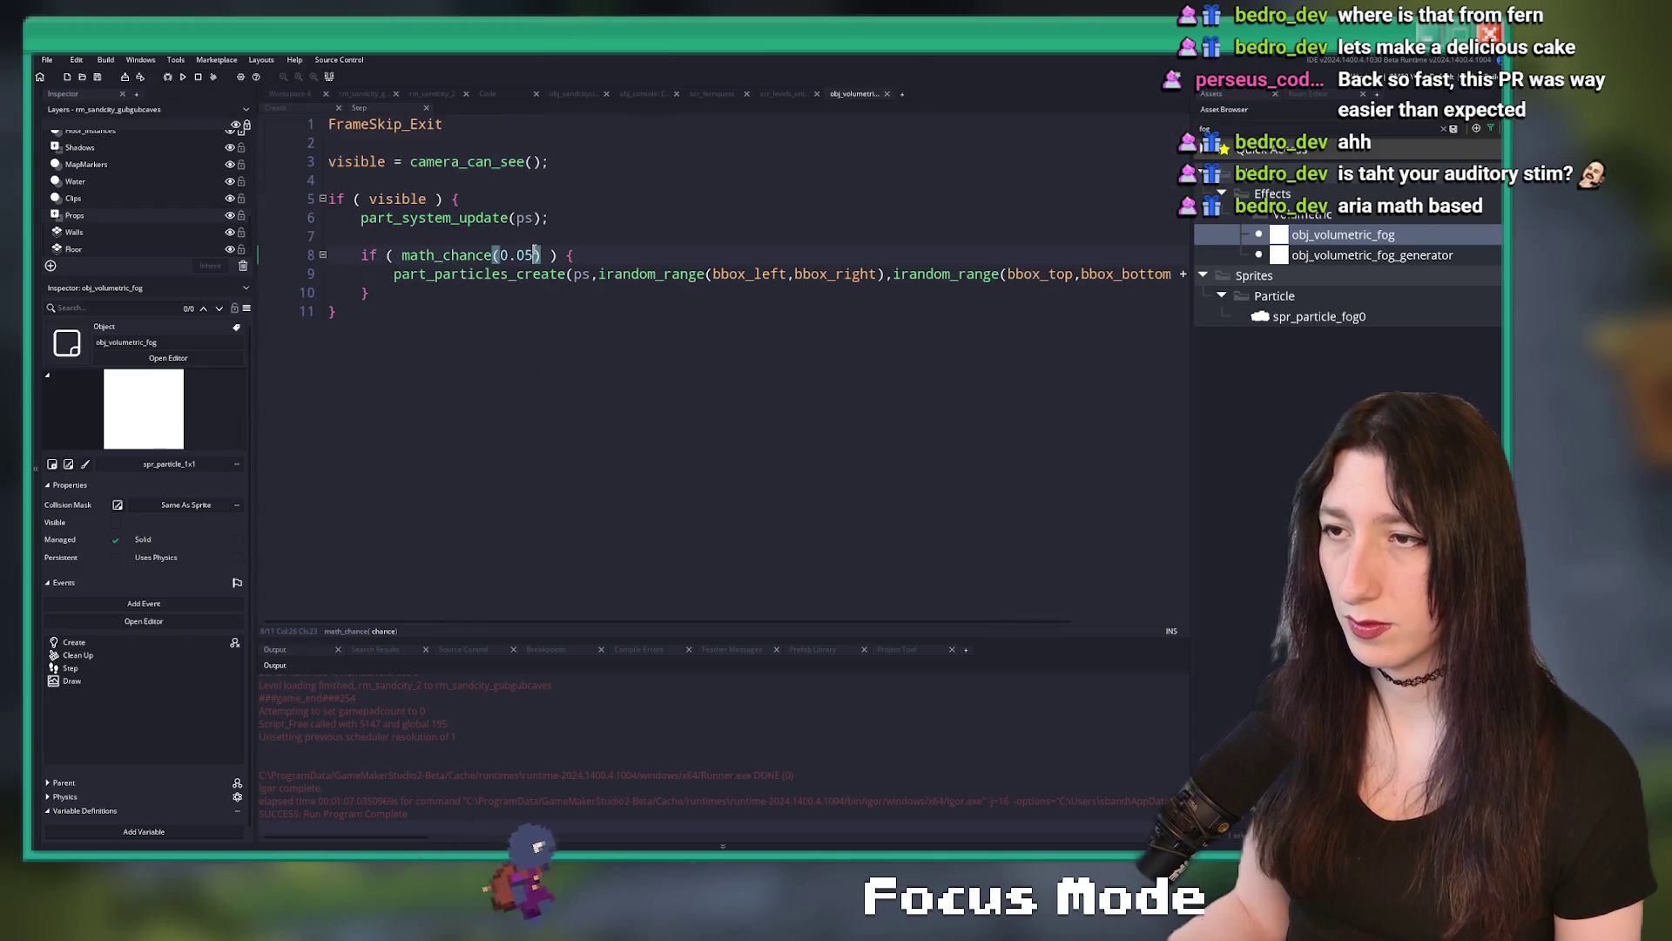
- Add a gameeffects line after line 6 and search the project for global.Graphics_GameEffects
left_click(544, 230)
key("Return")
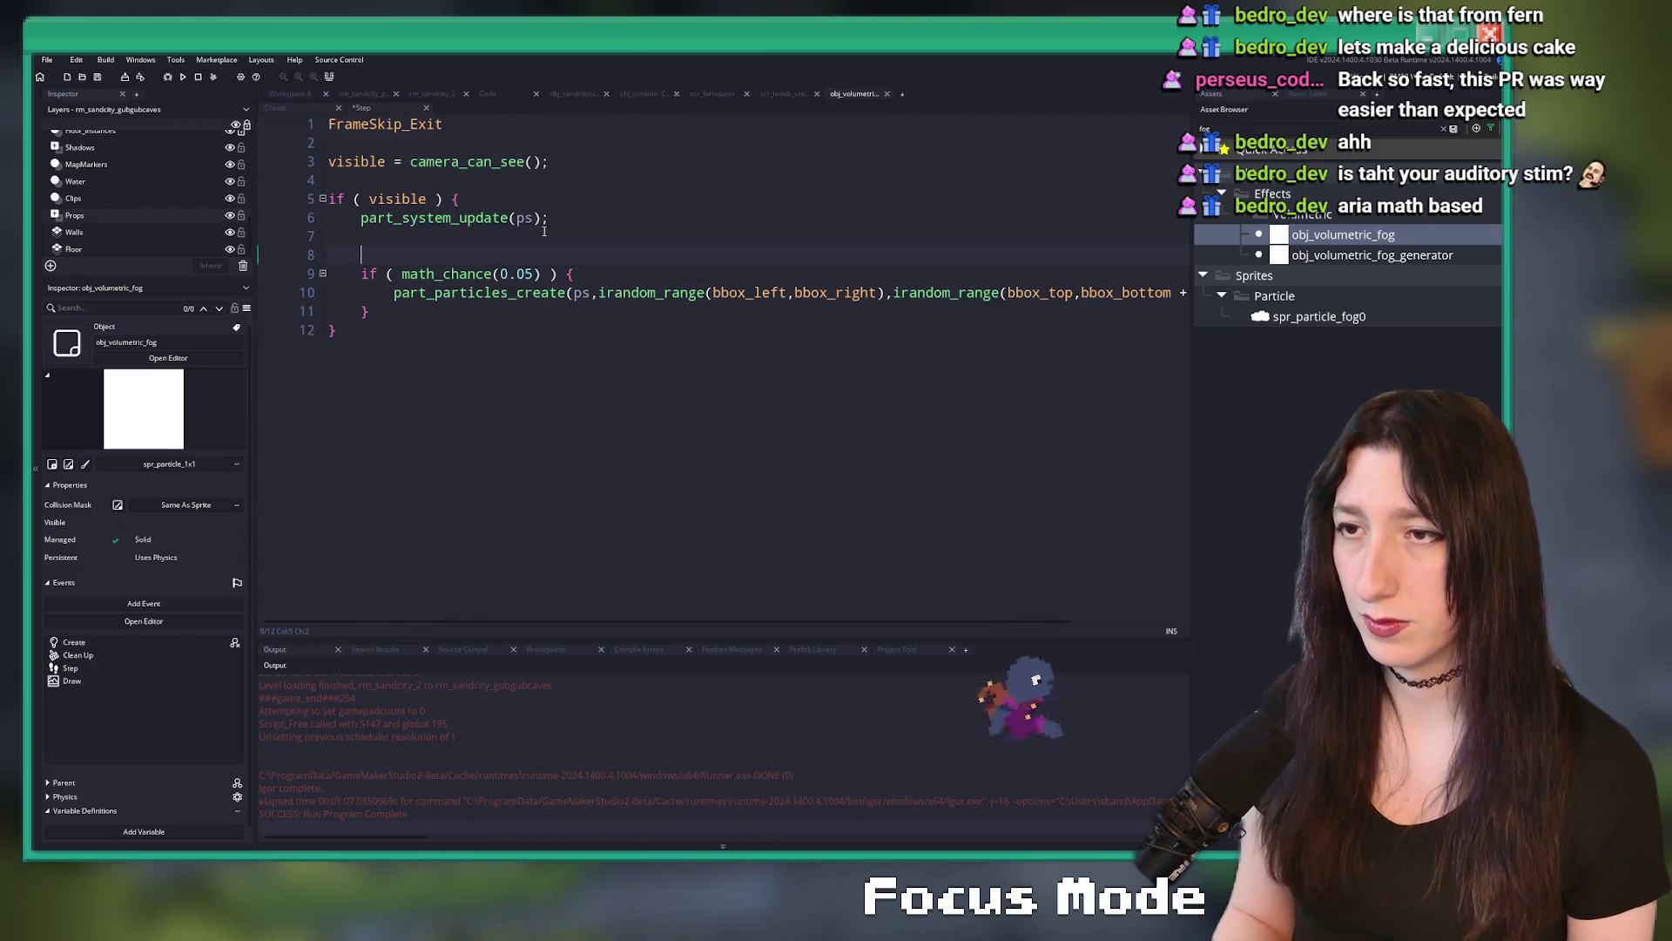
key("Down")
type("gameeff")
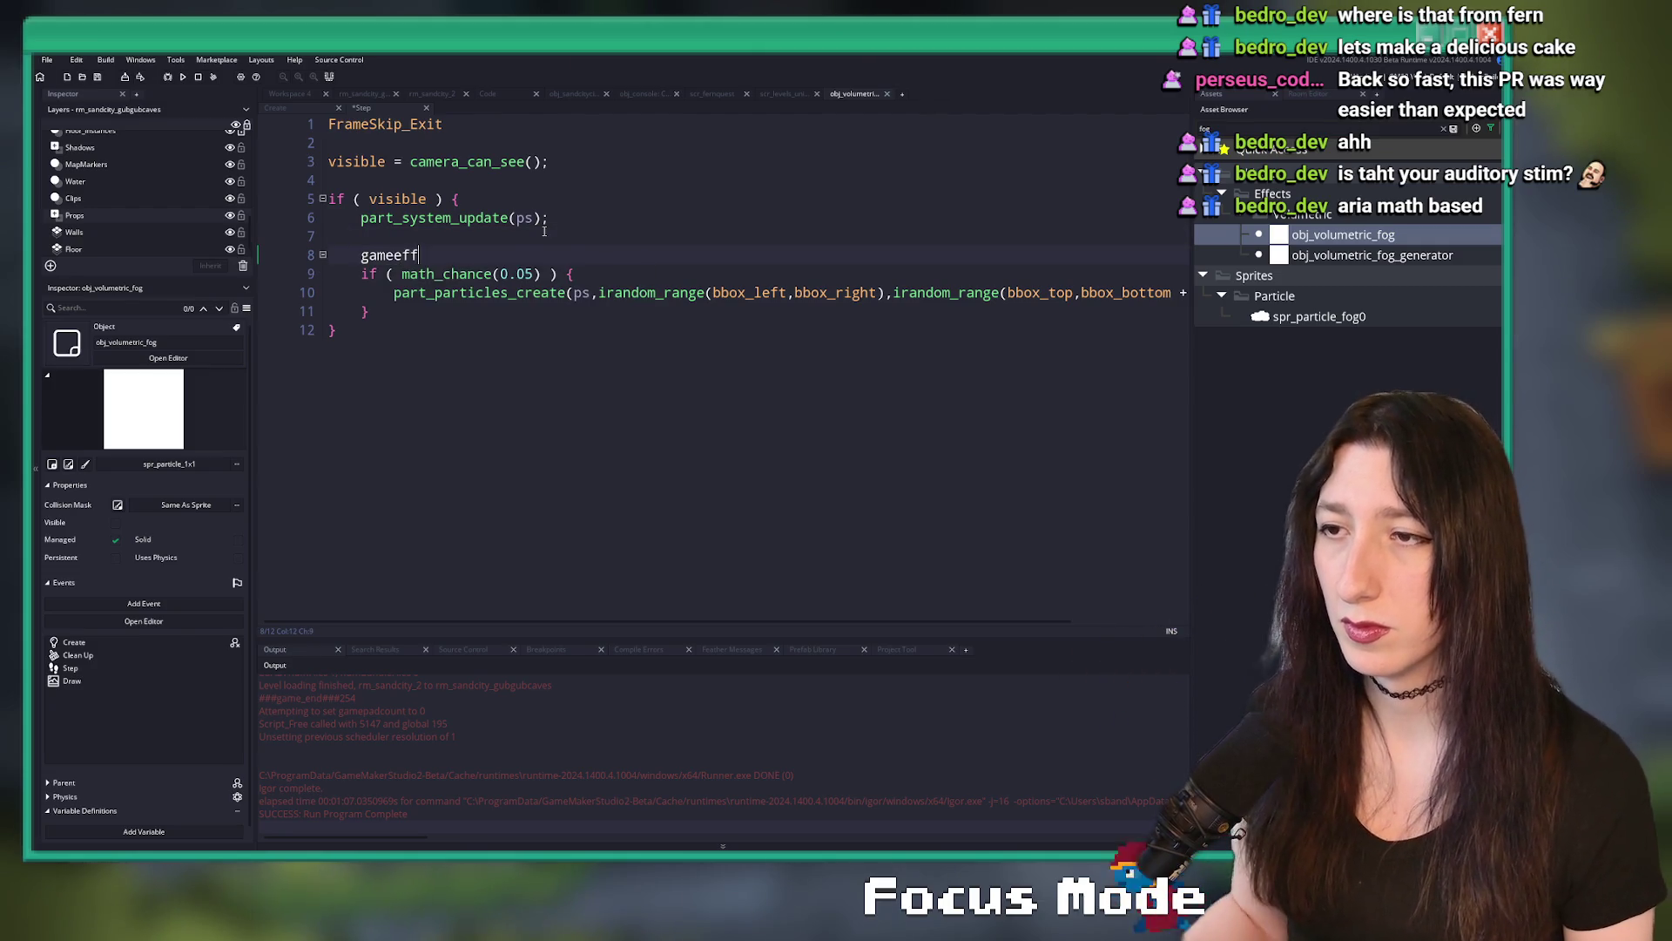
type("ects")
key("ctrl+shift+f")
key("Return")
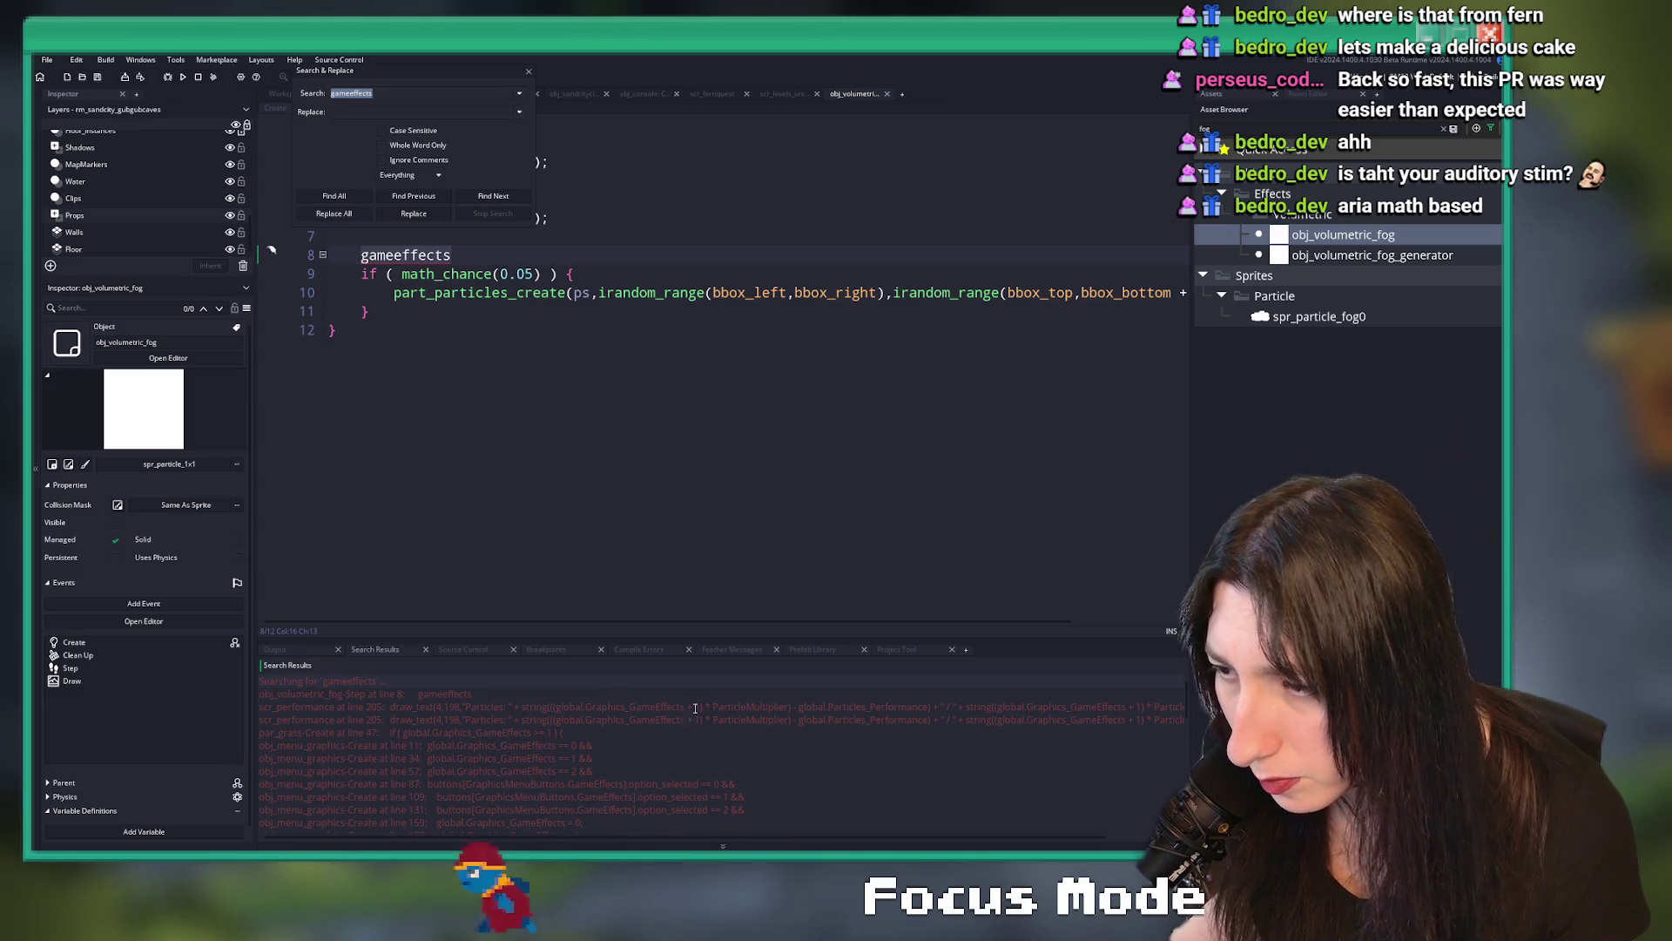
left_click(613, 709)
left_click_drag(612, 713, 556, 710)
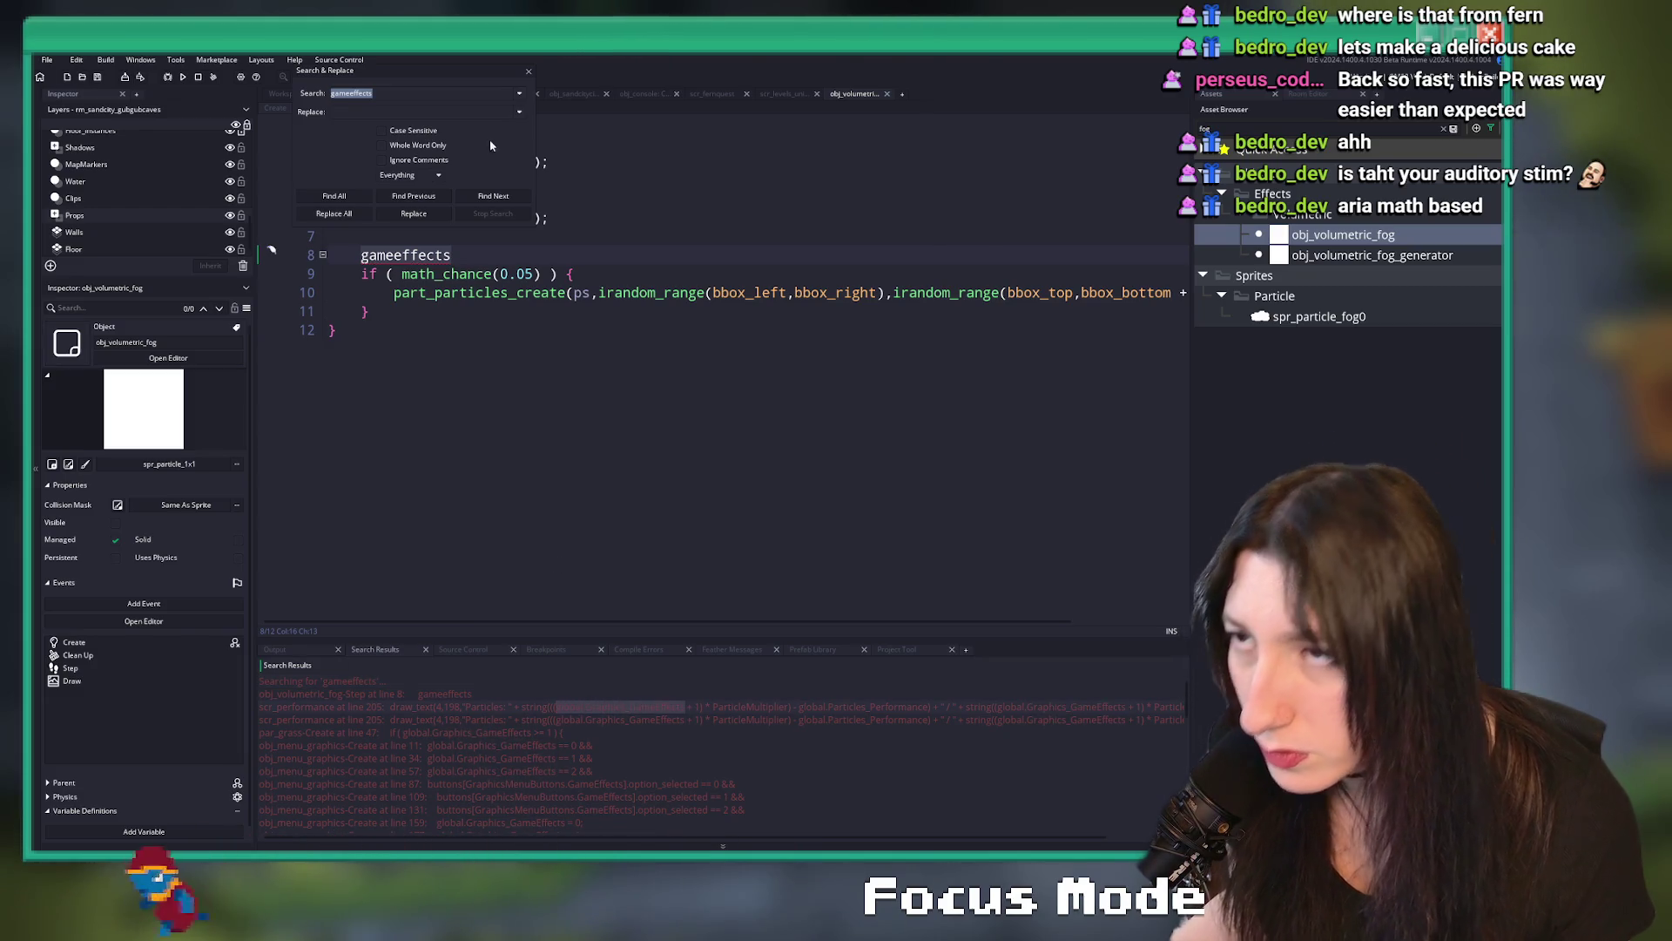
- Delete the stray gameeffects line, add '/ 2' to the math_chance condition, and run the game
left_click(528, 73)
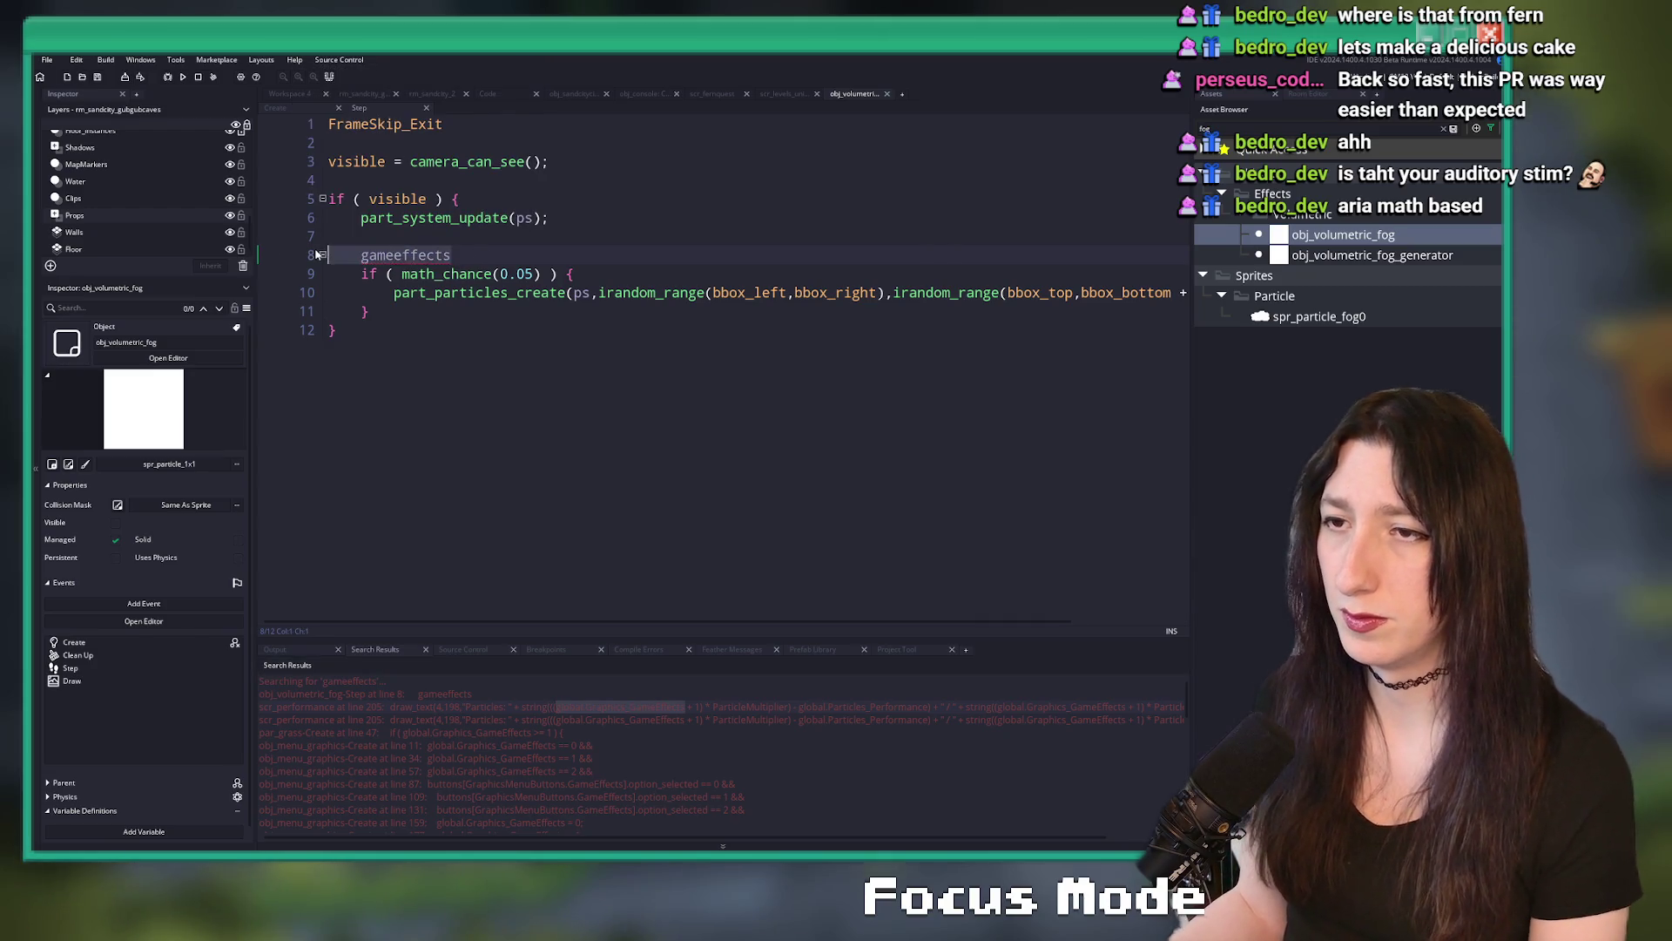
key("shift+End")
key("BackSpace")
key("BackSpace")
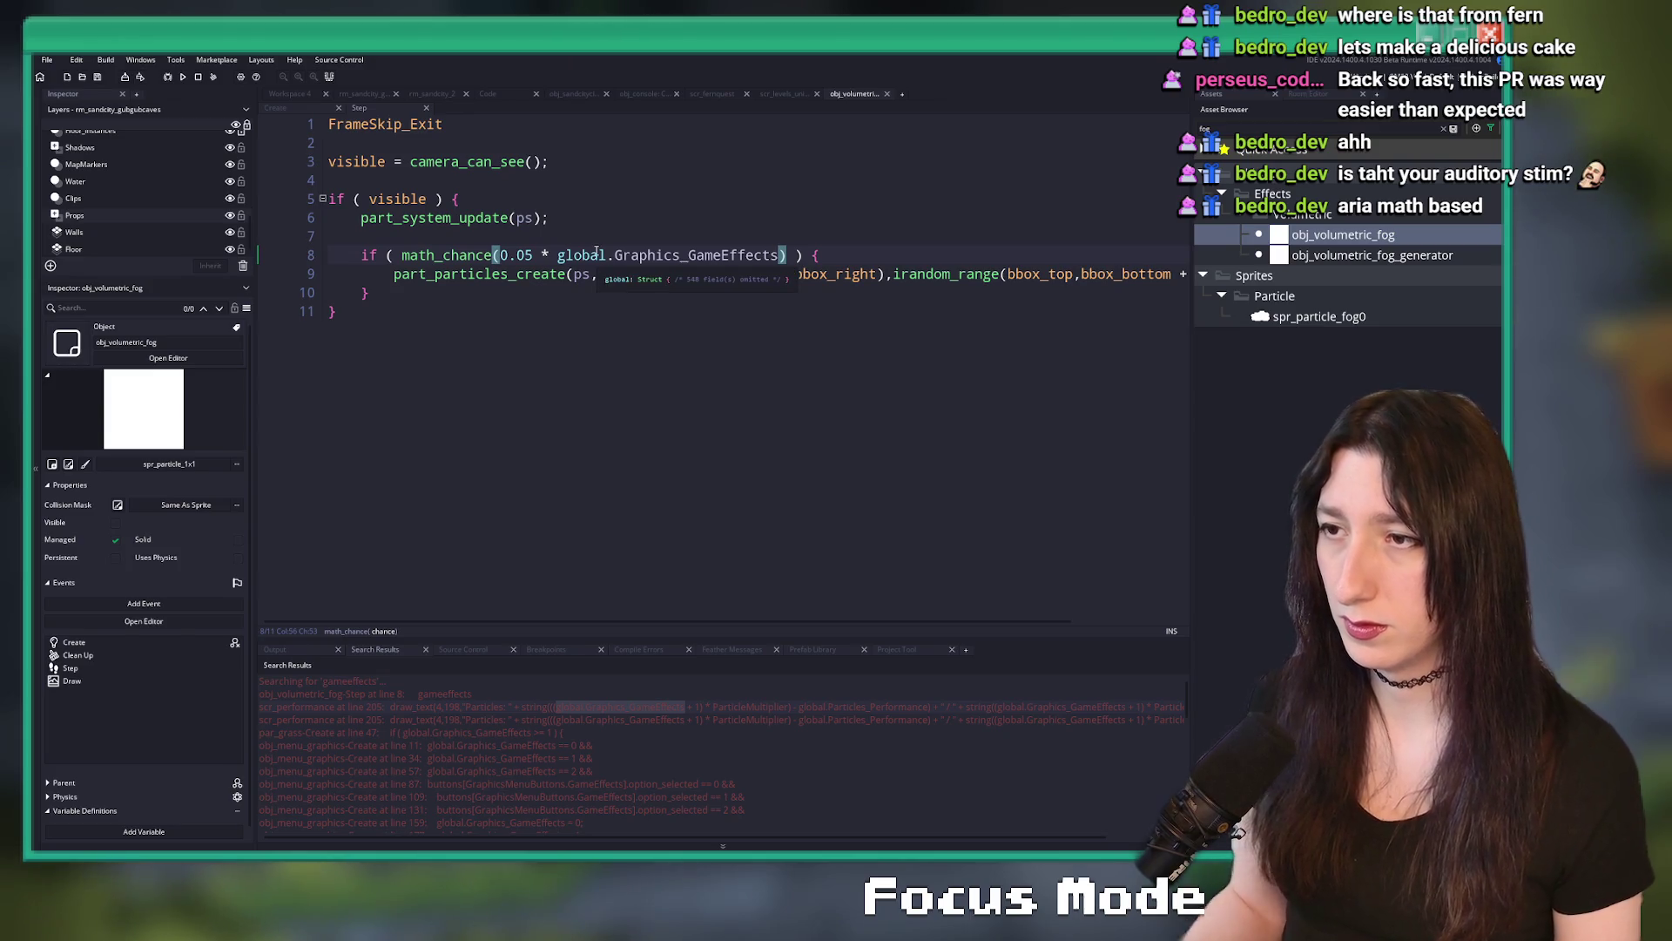
type("/ 2)")
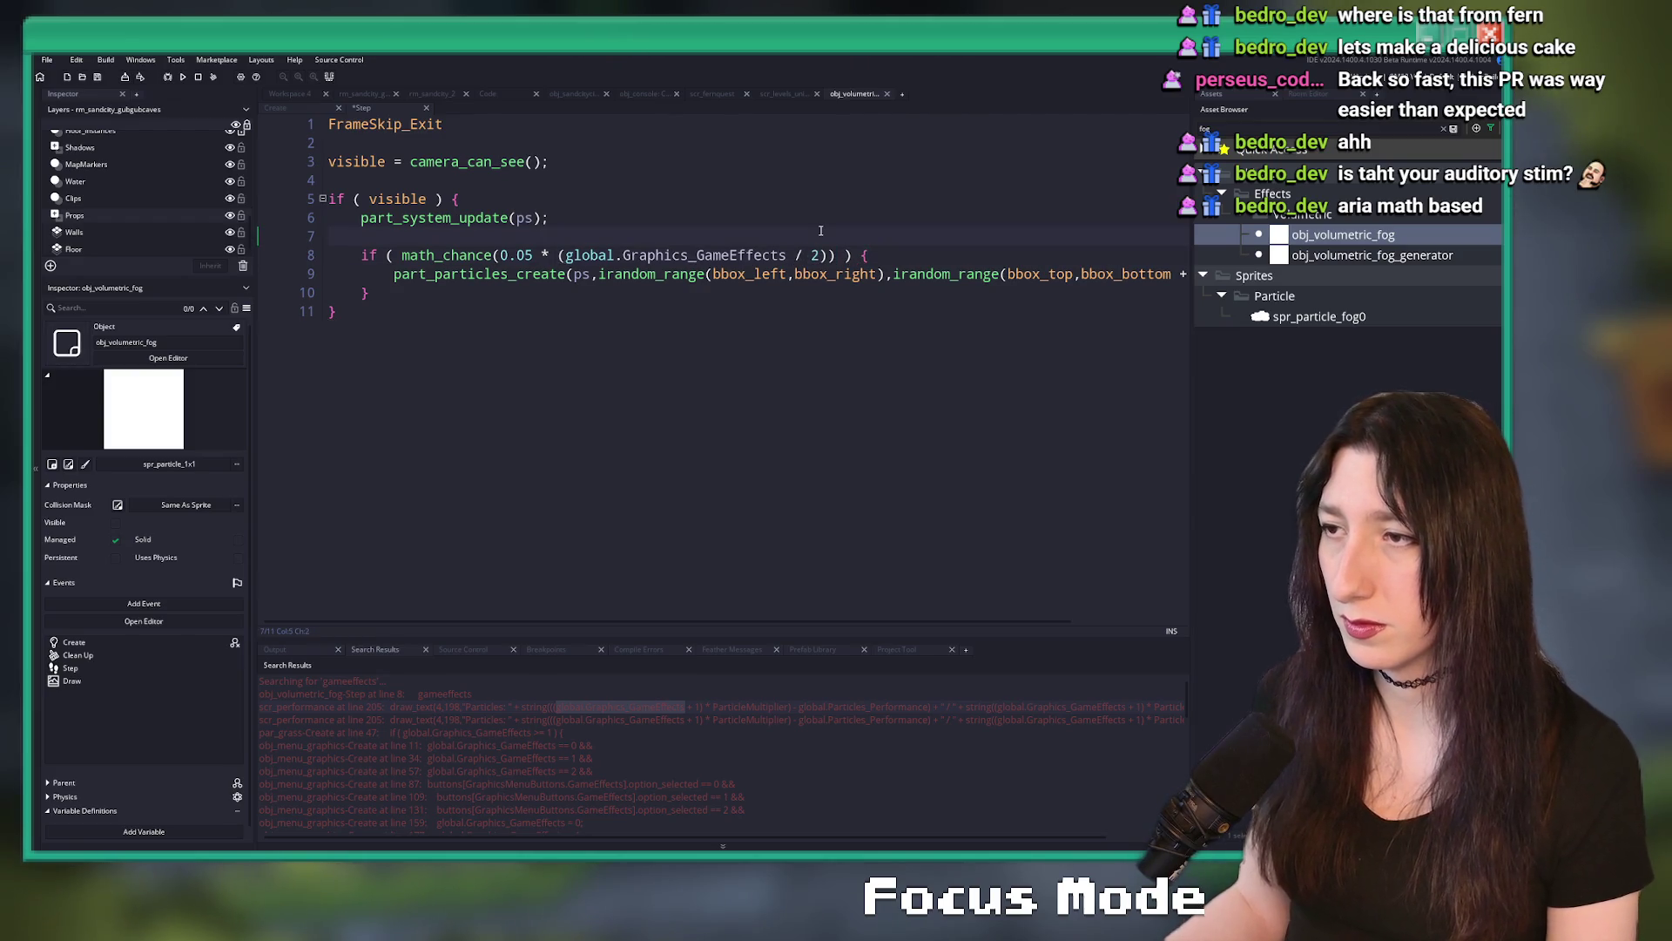
key("F5")
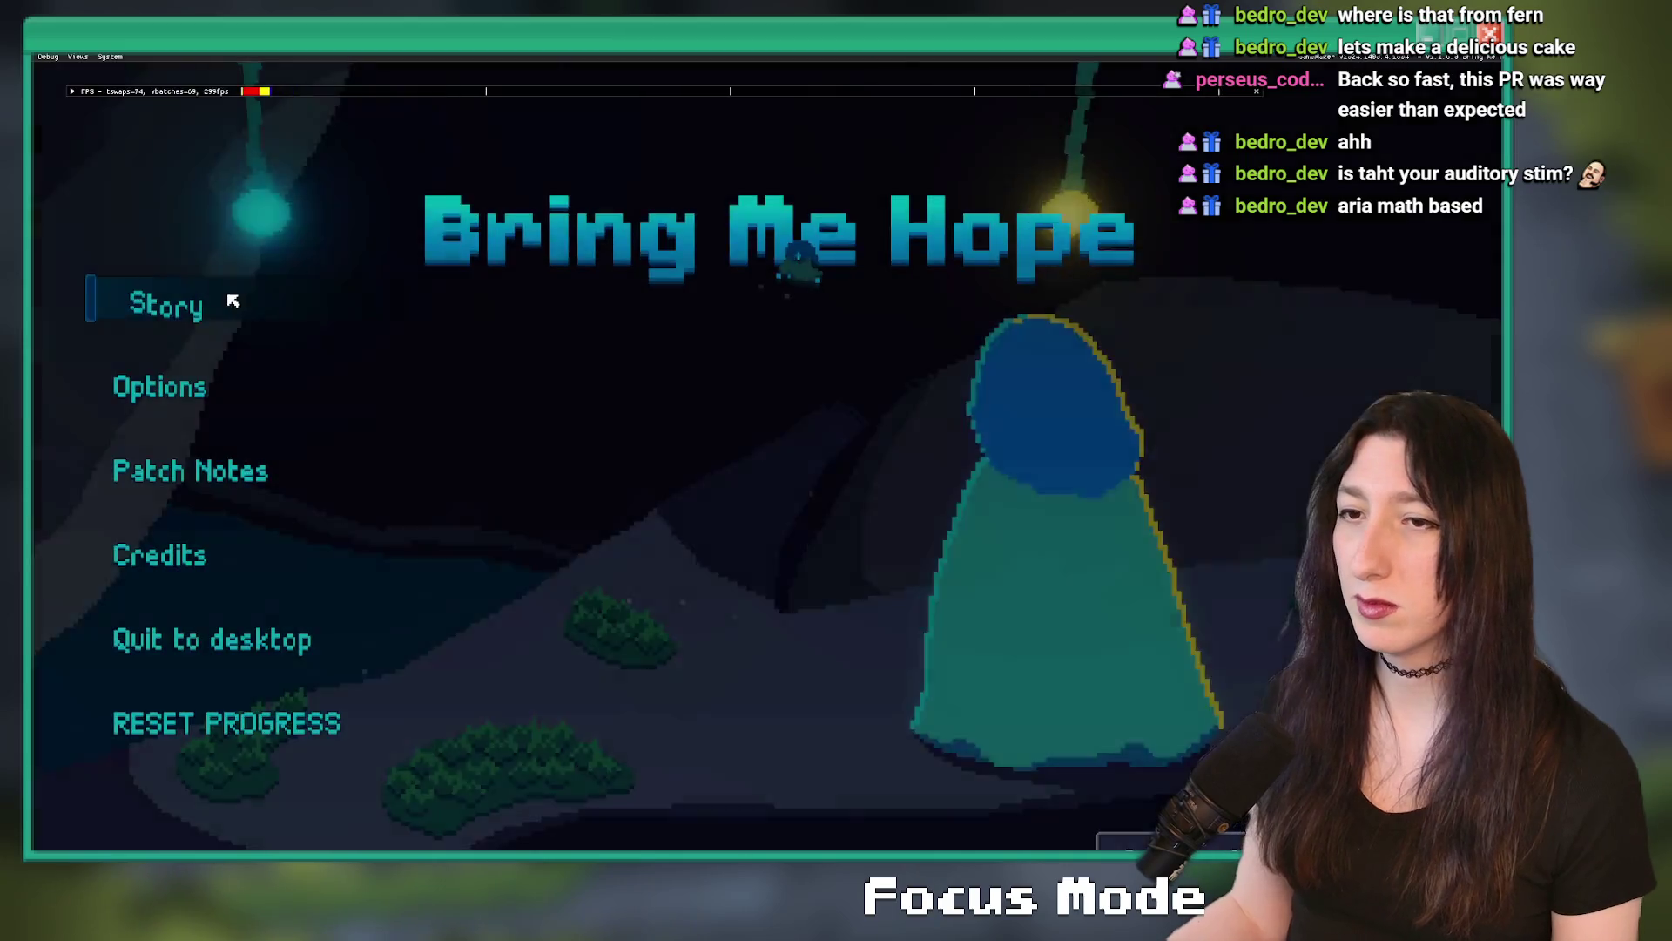
- Start play from the title menu and open the debug settings menu in Gub Gub Caves
left_click(228, 302)
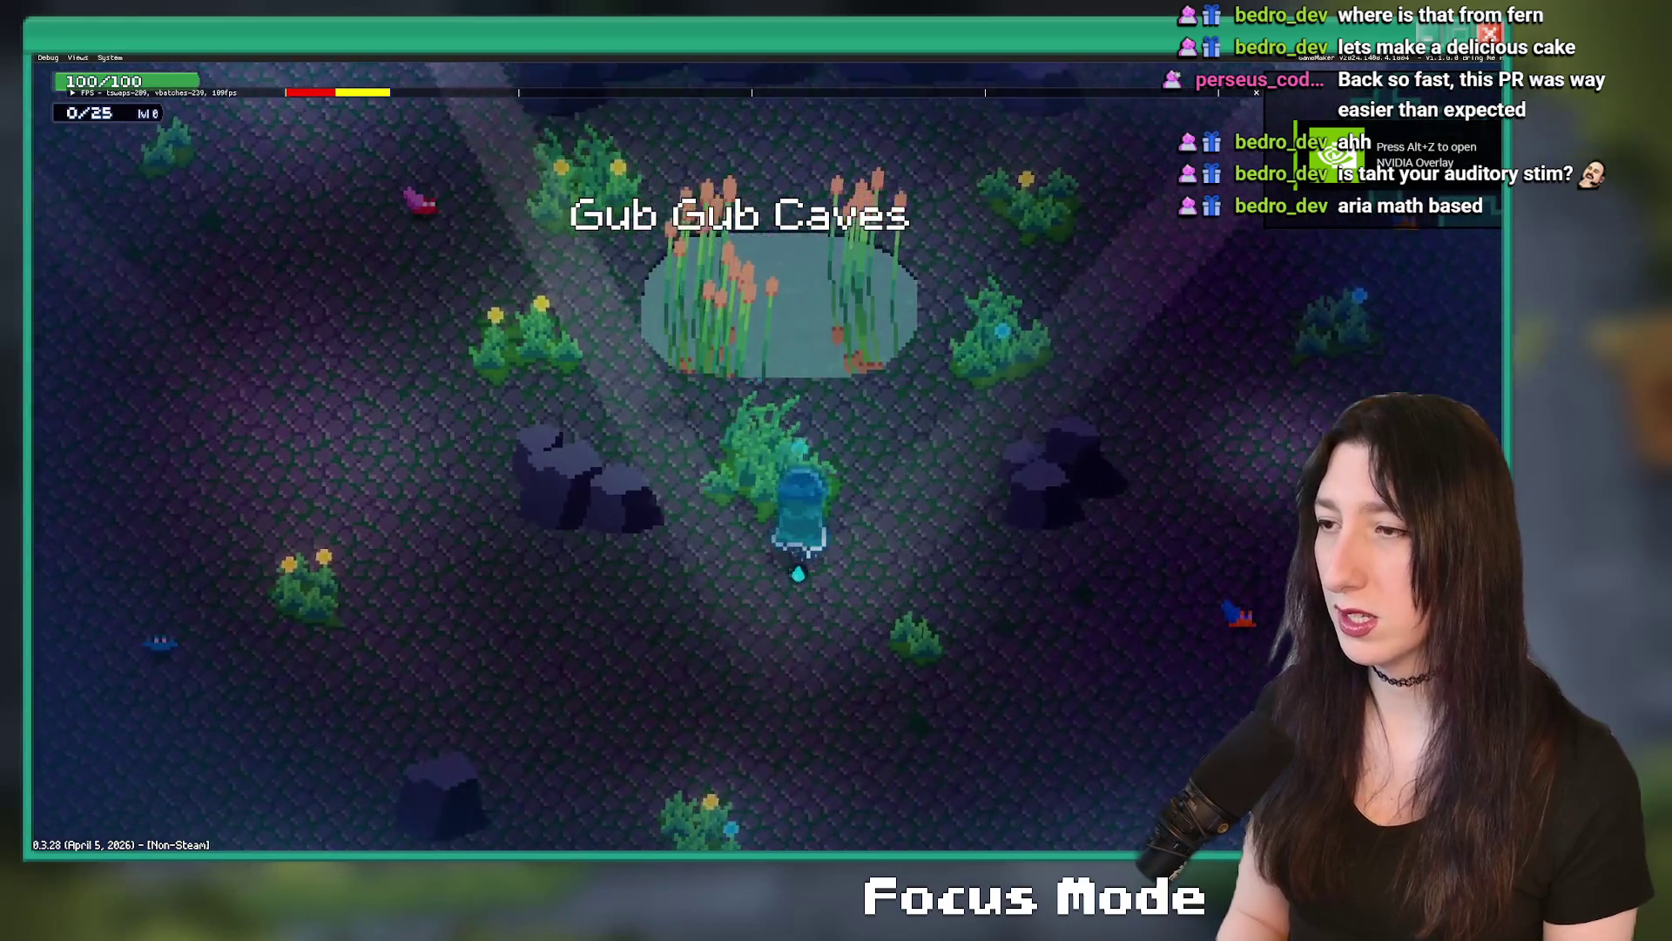
key("Escape")
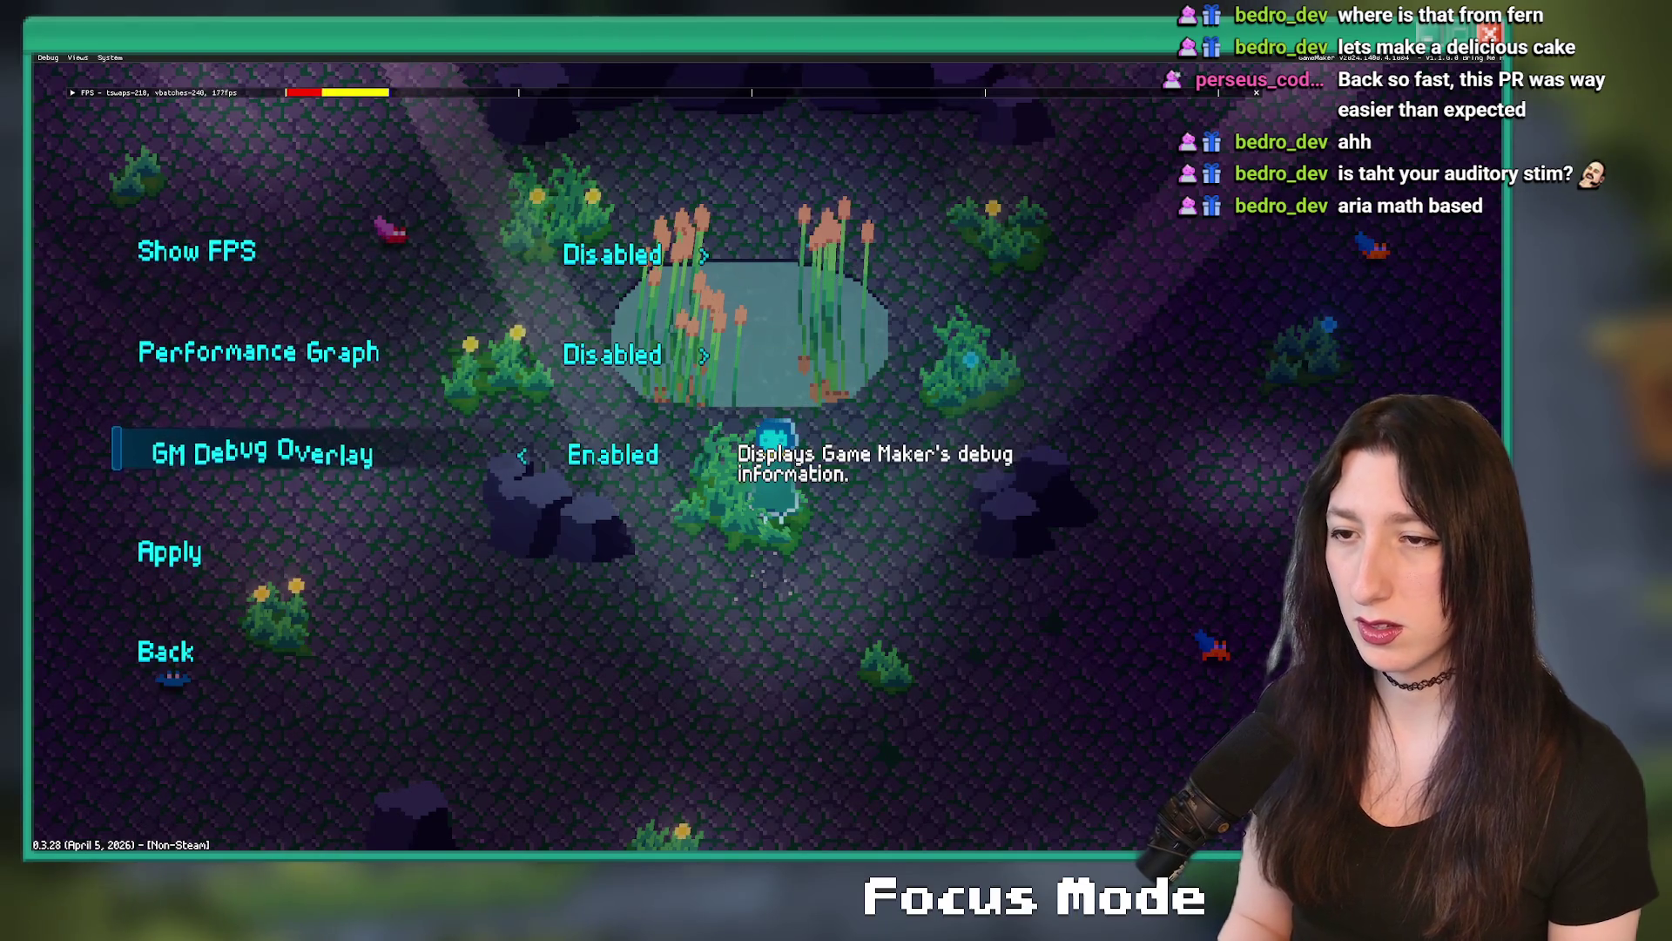
- Leave the debug menu, browse the graphics settings, then walk around the foggy pond
key("Return")
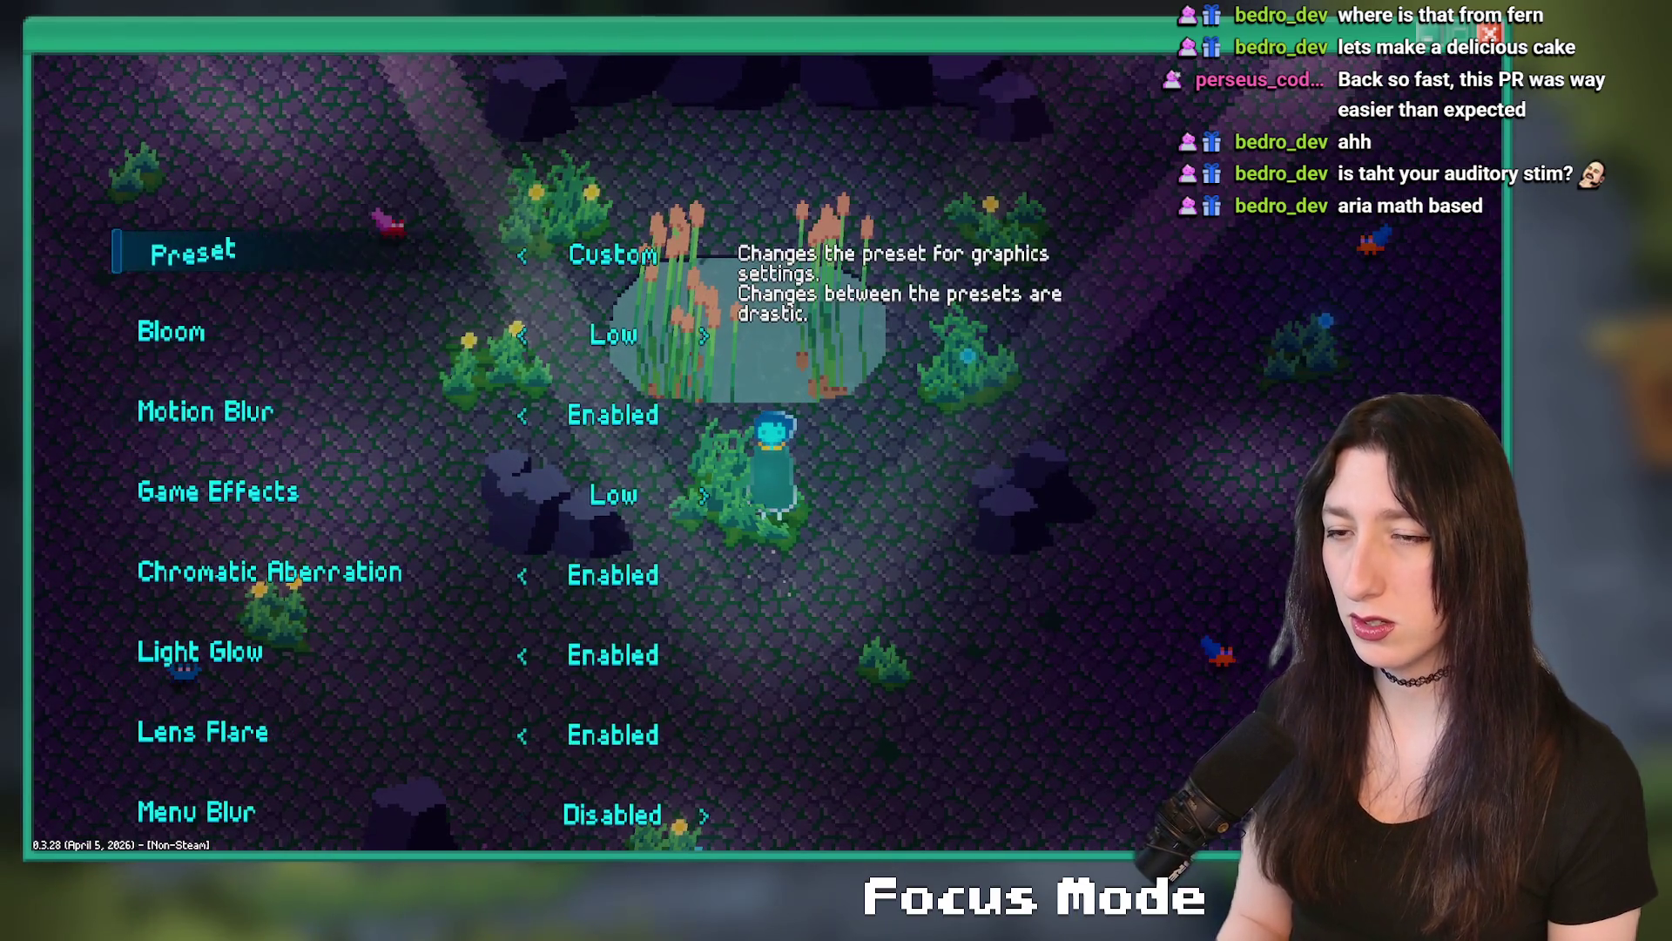
scroll(418, 452, "down", 4)
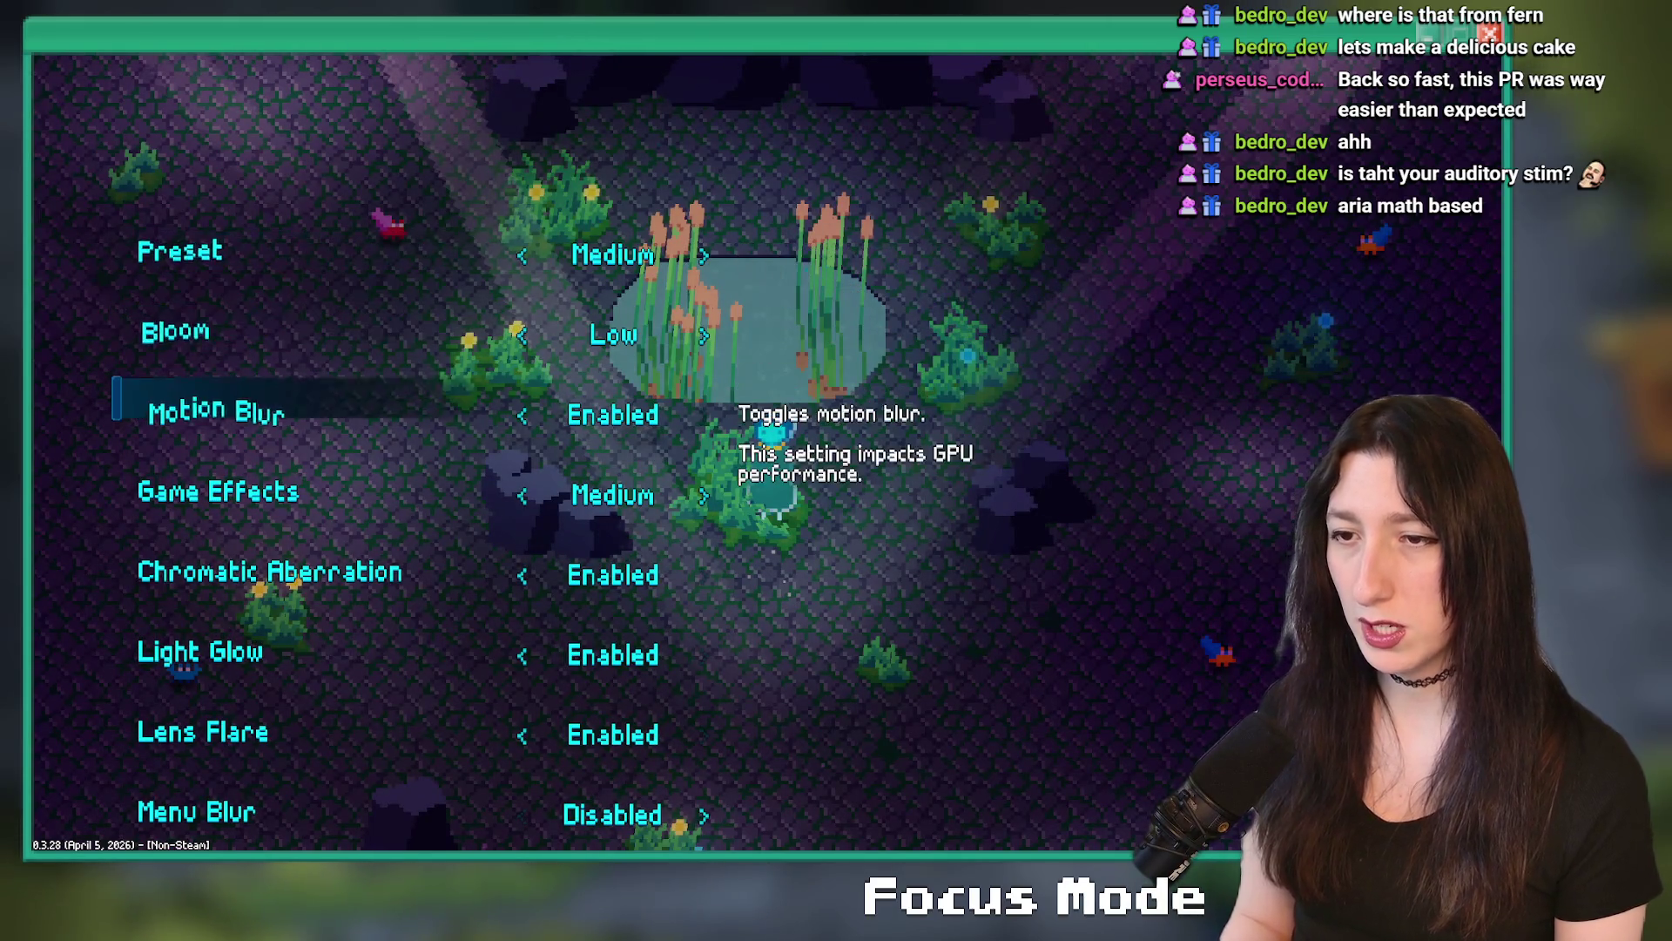
scroll(418, 453, "down", 3)
key("Escape")
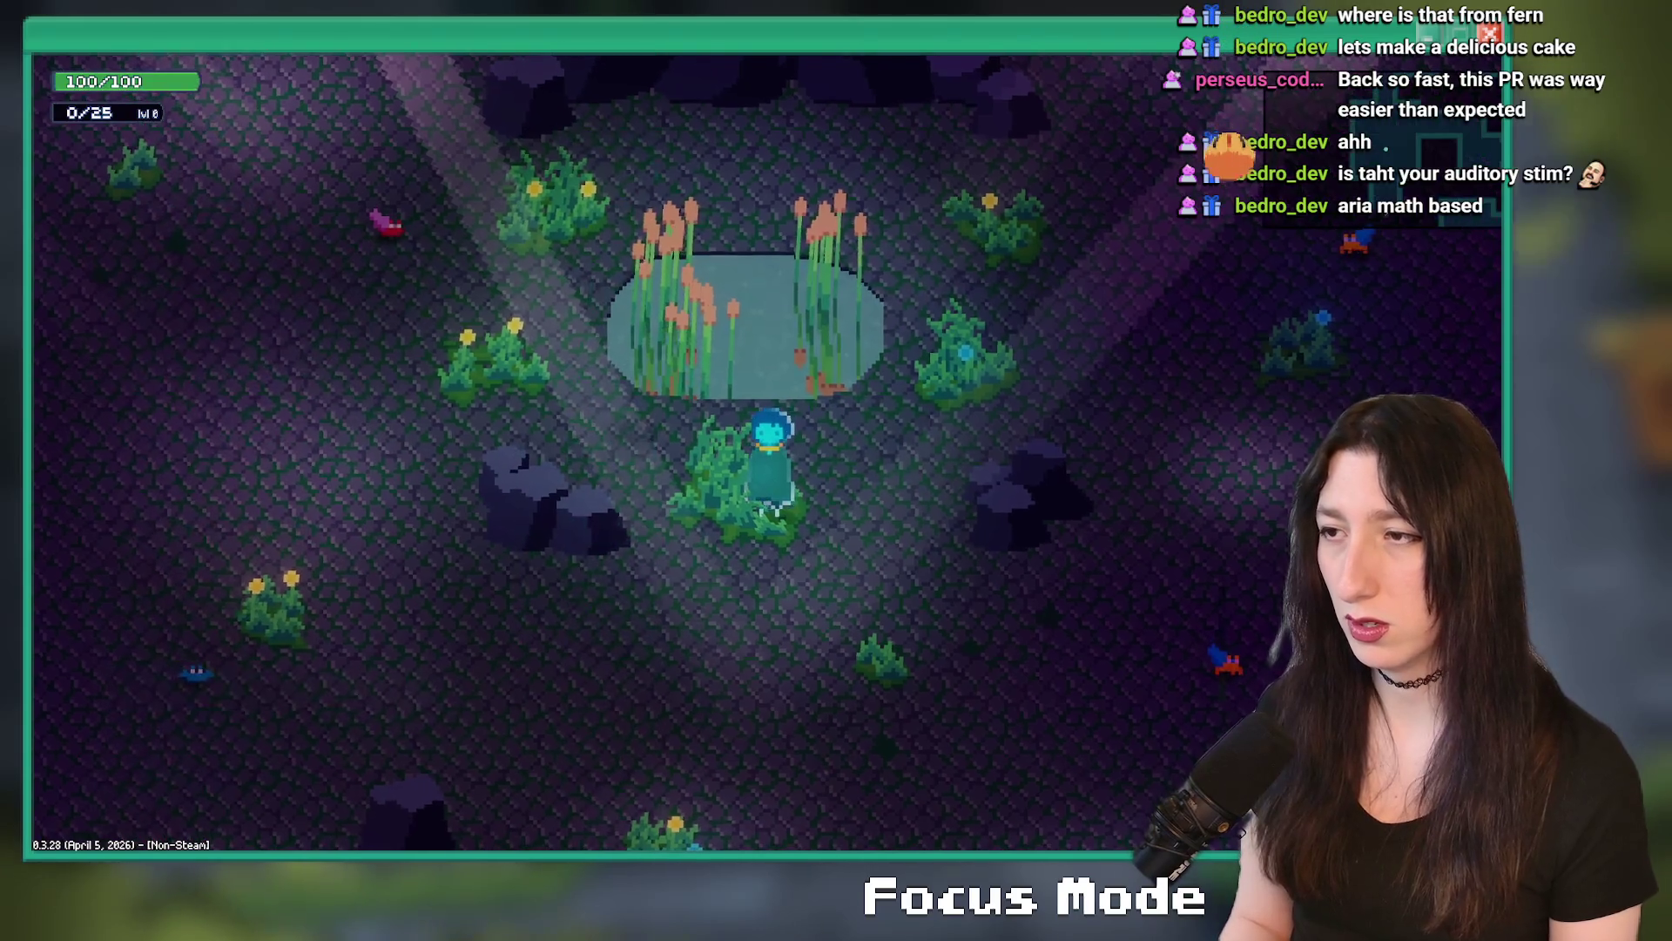
key("s")
key("w")
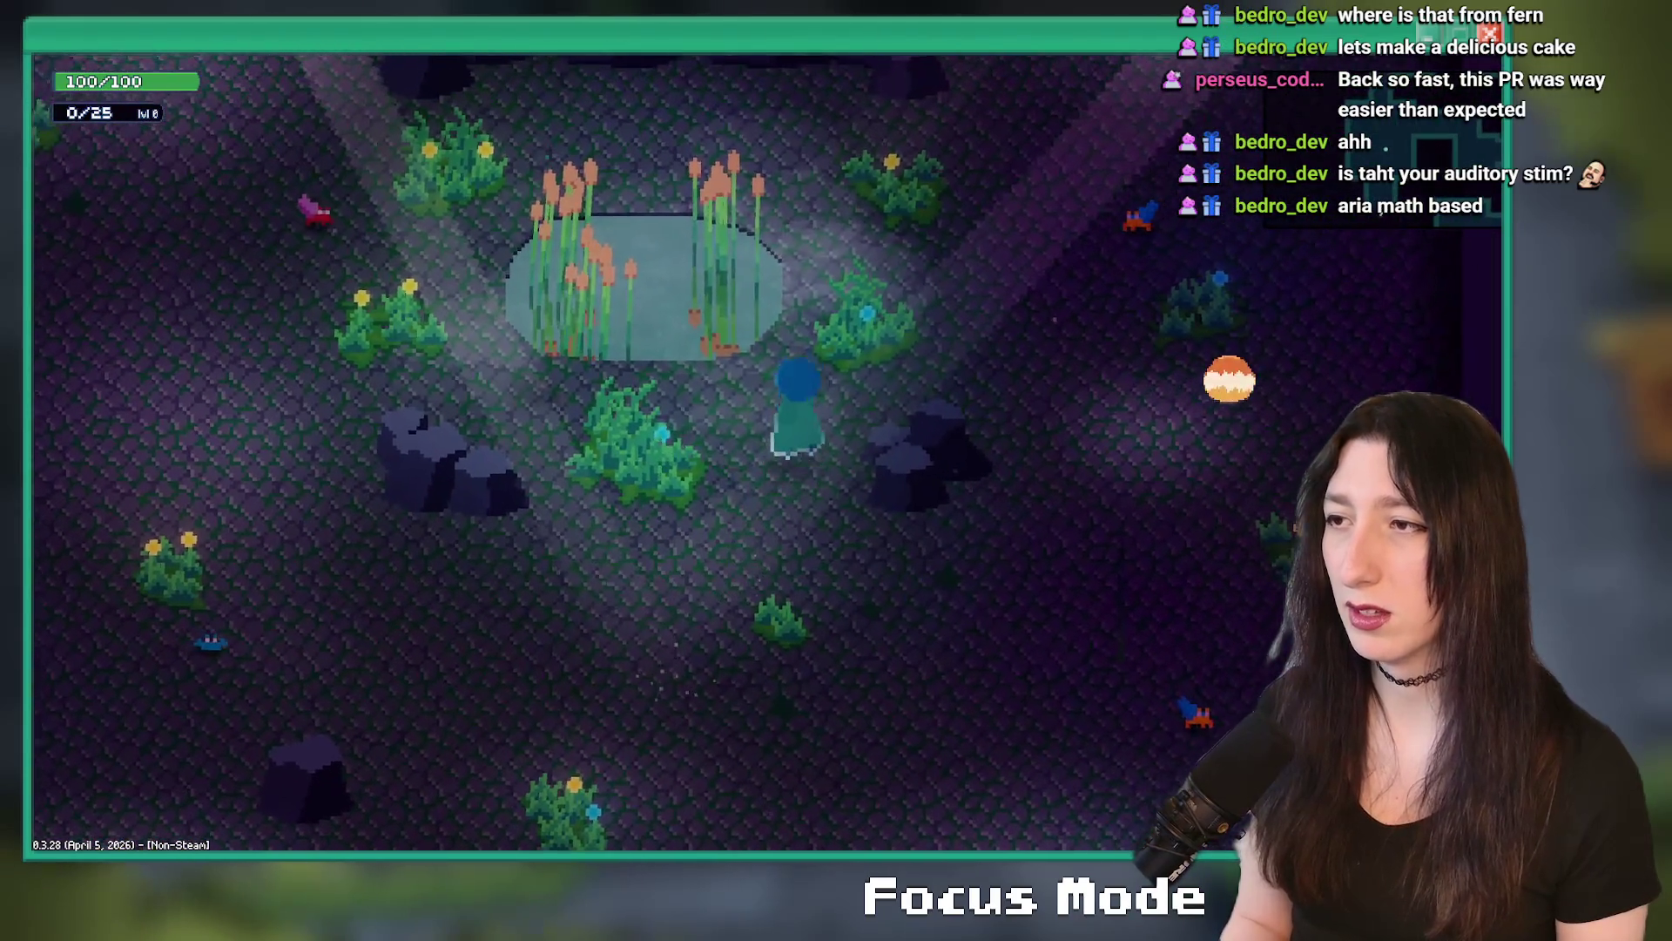
key("a")
key("s")
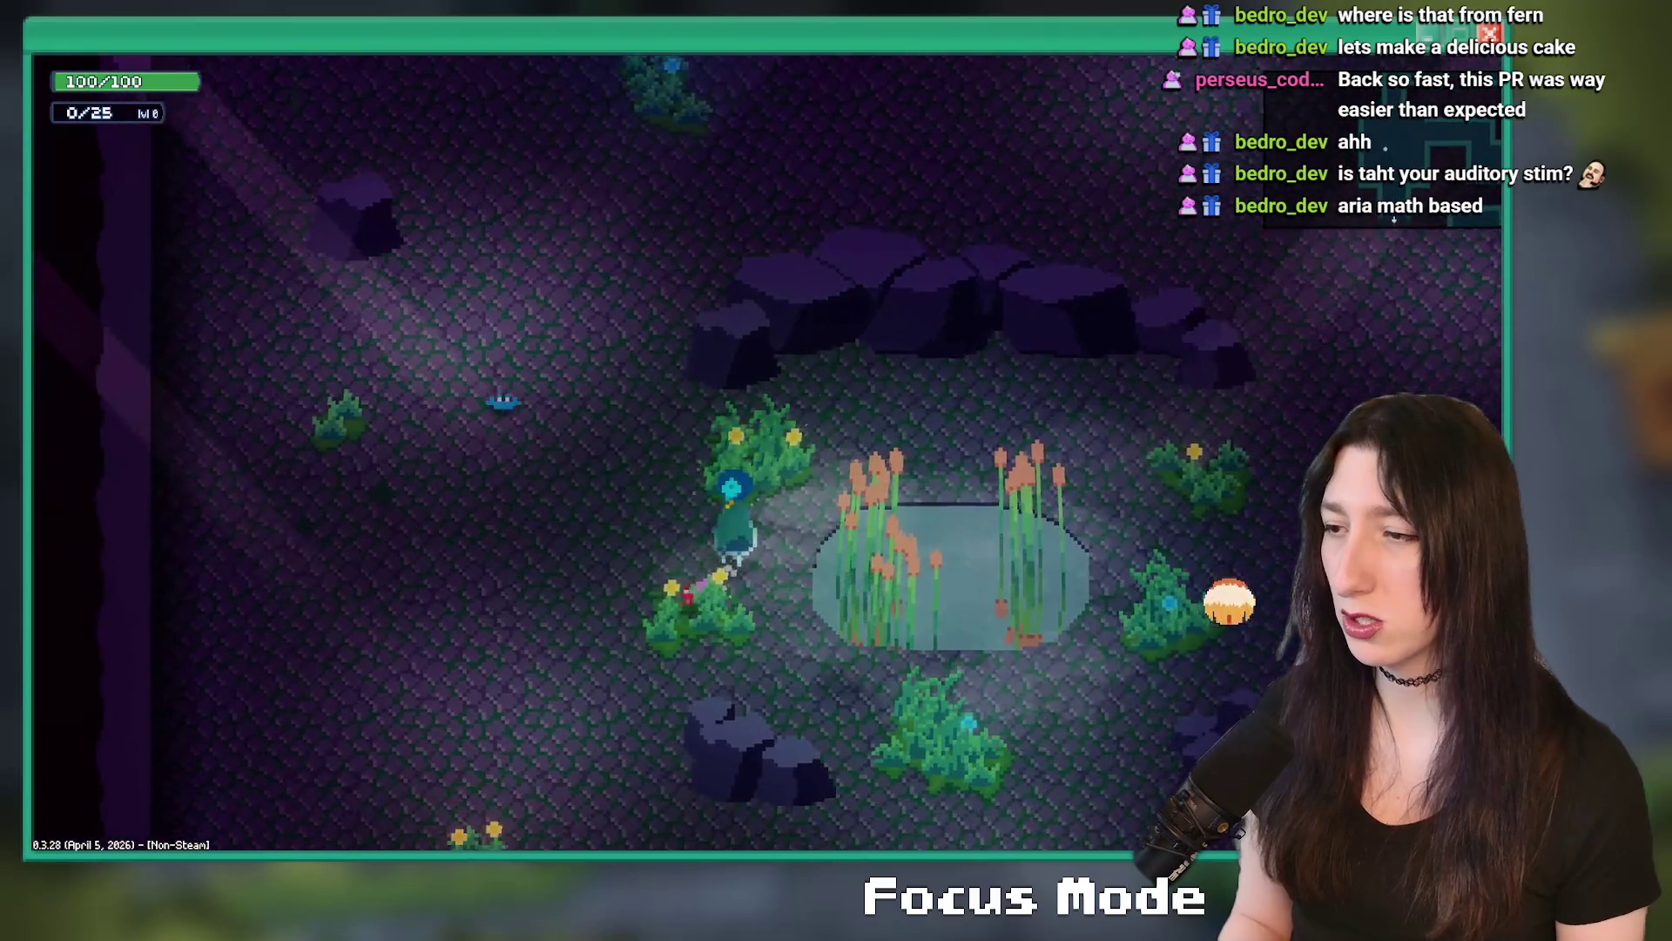
- Set the graphics preset to High with Game Effects High, then walk away from the pond
key("Escape")
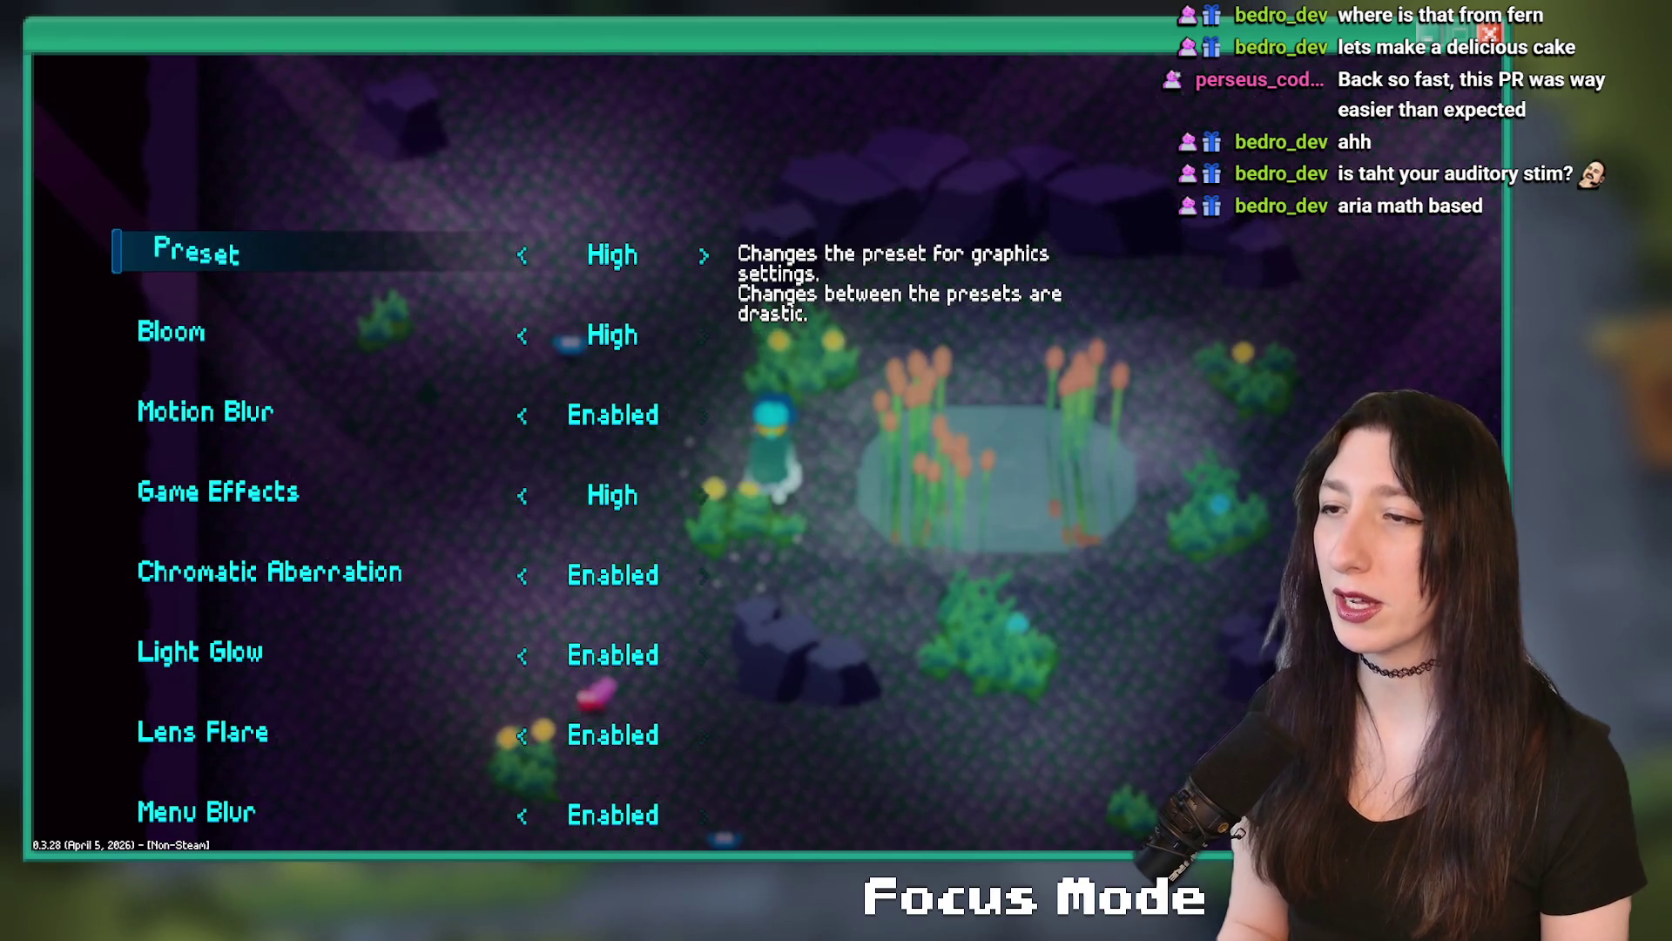
key("Escape")
key("Escape")
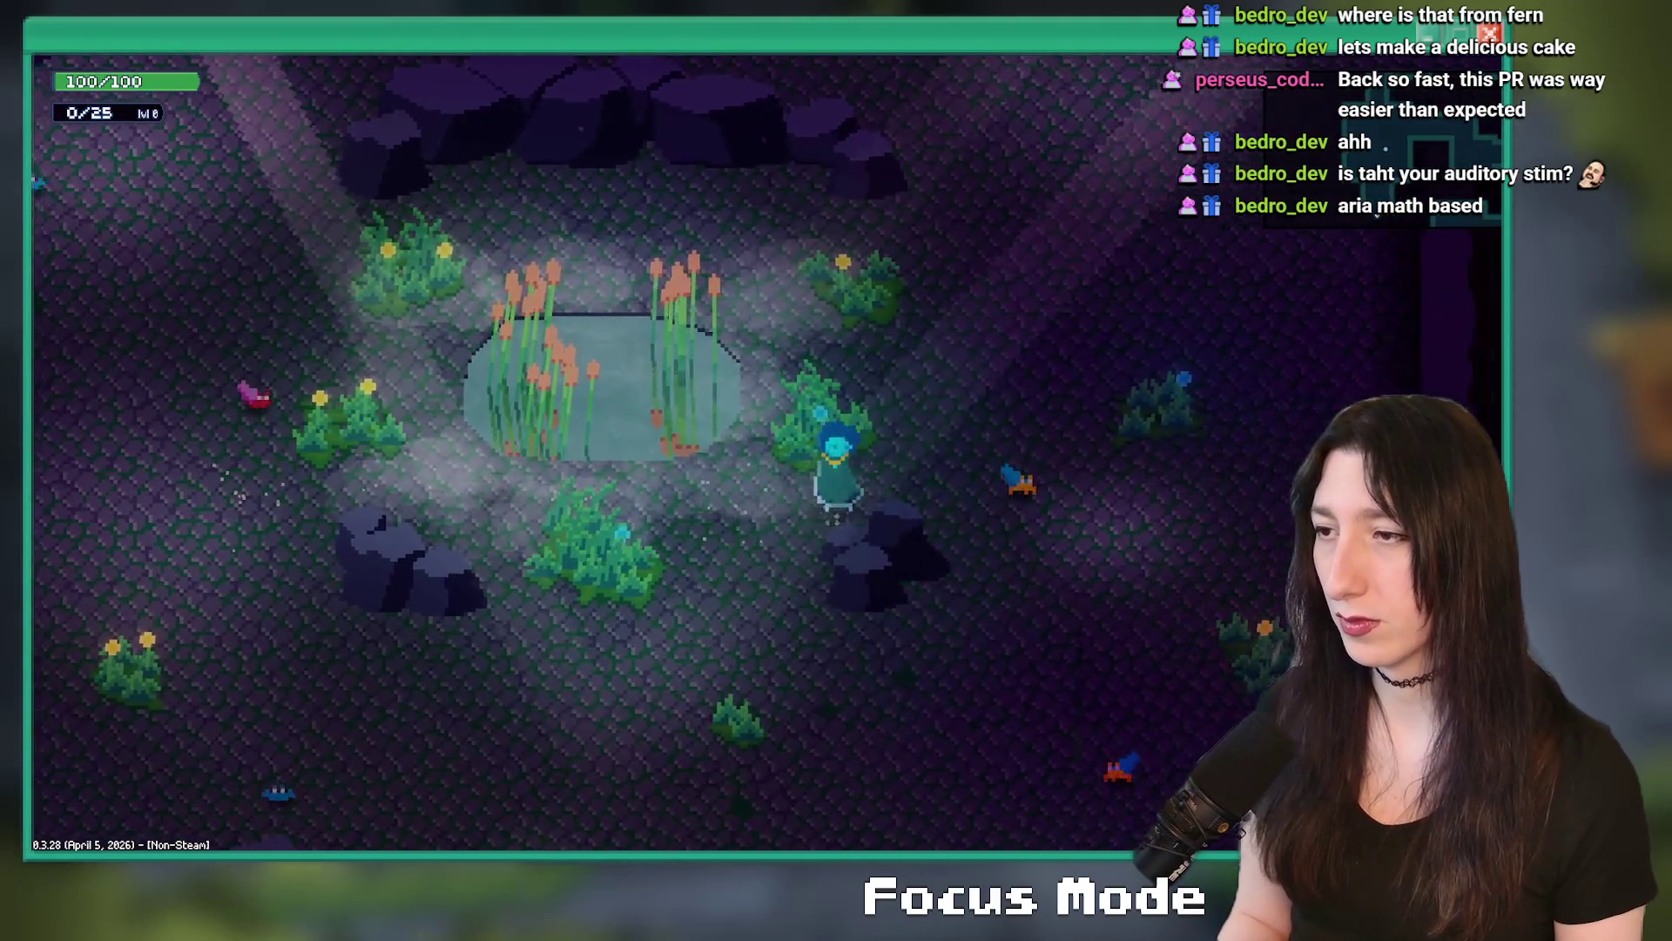
key("d")
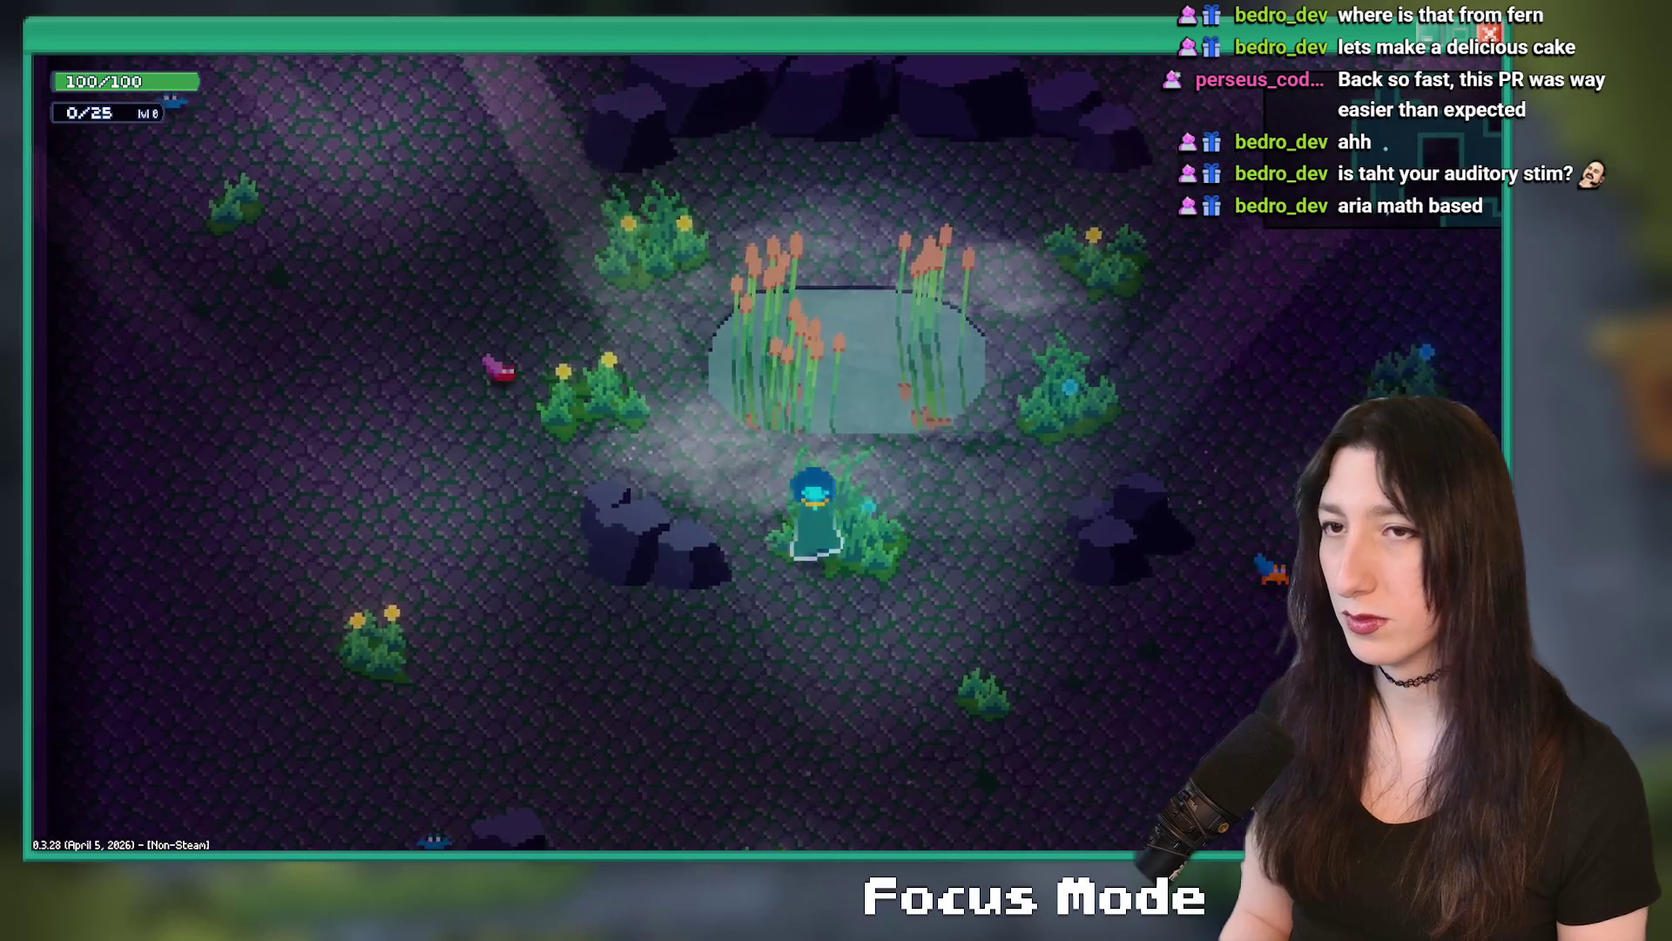
key("s")
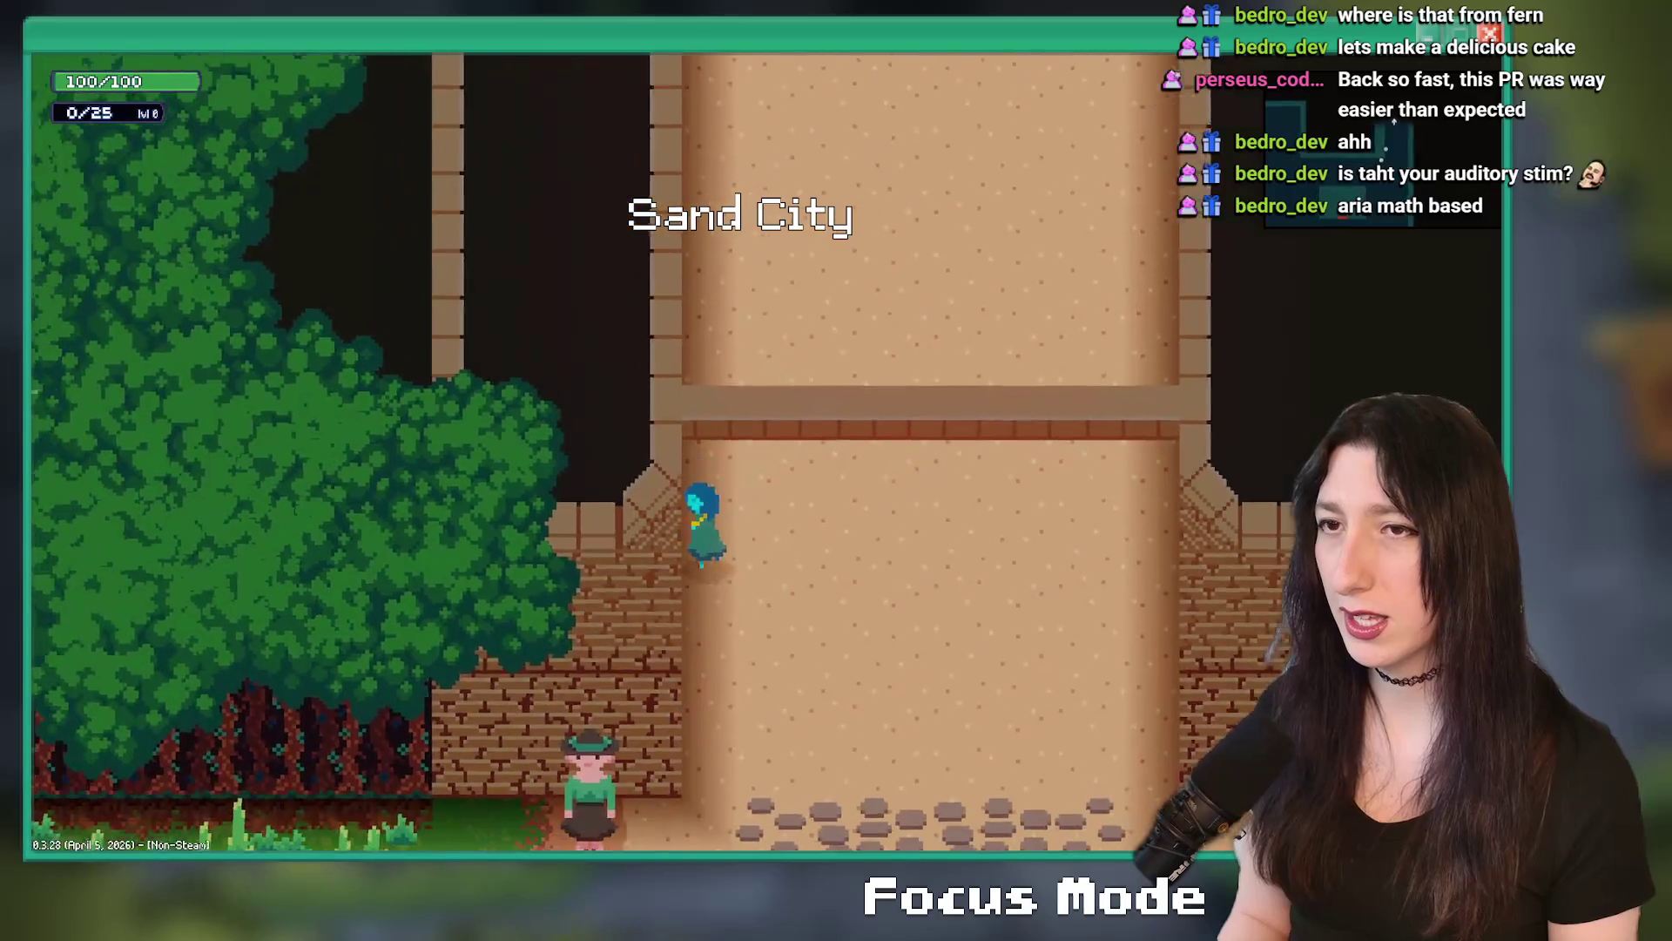
- Walk down through Sand City into the forest and along the dirt path
key("s")
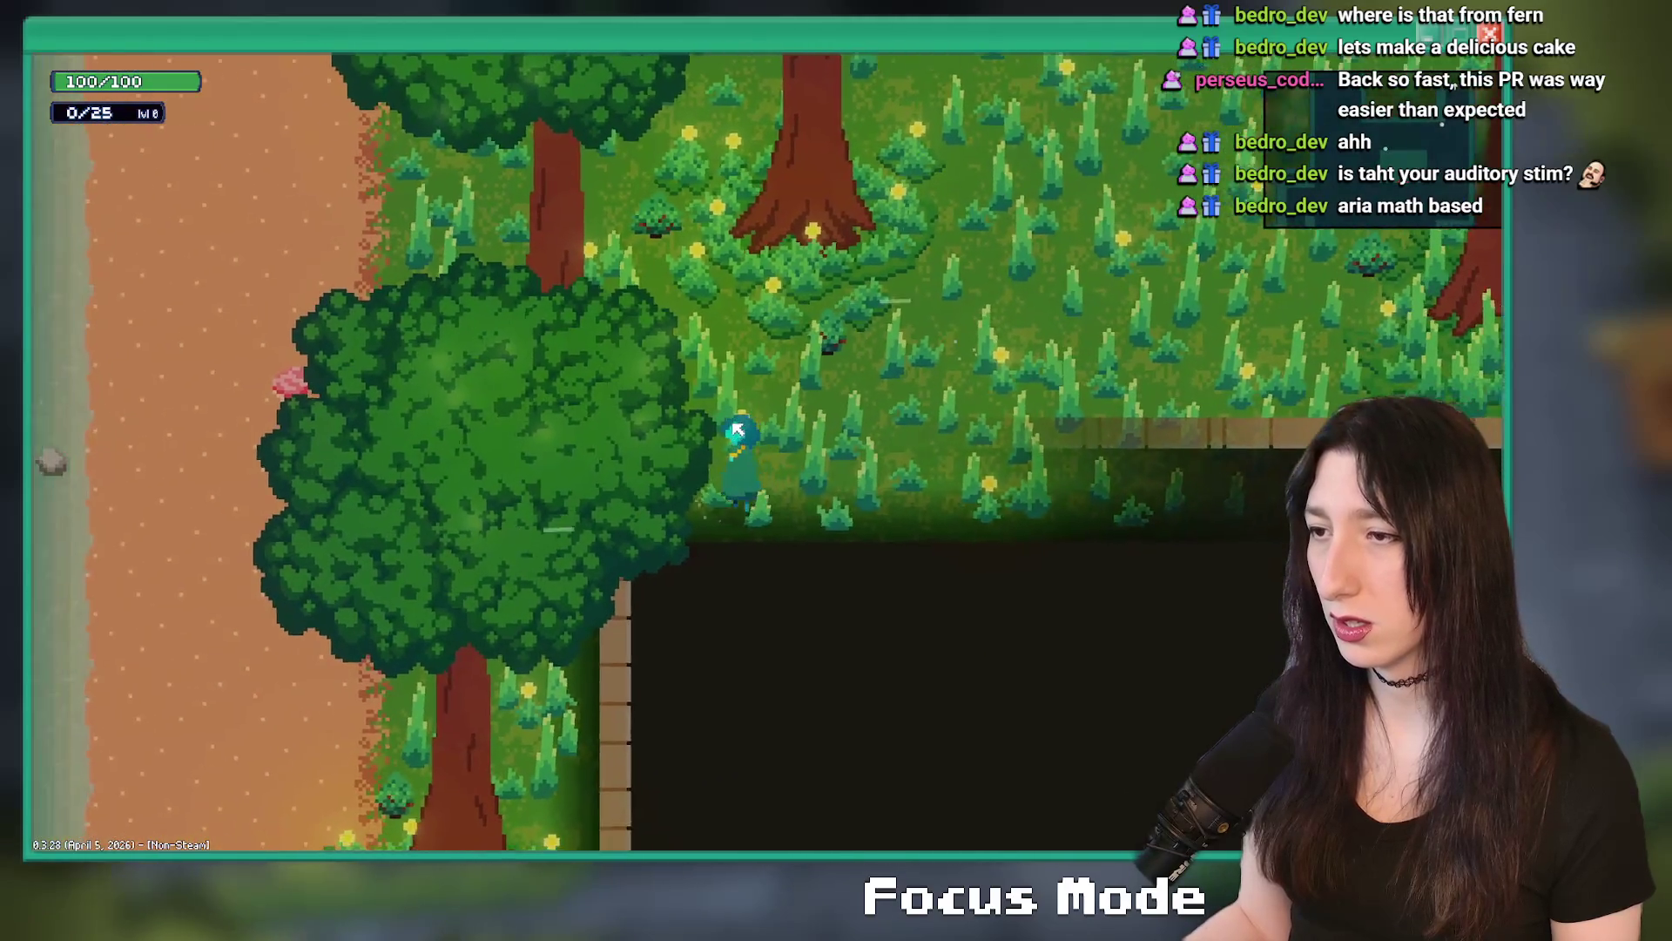
key("w")
key("d")
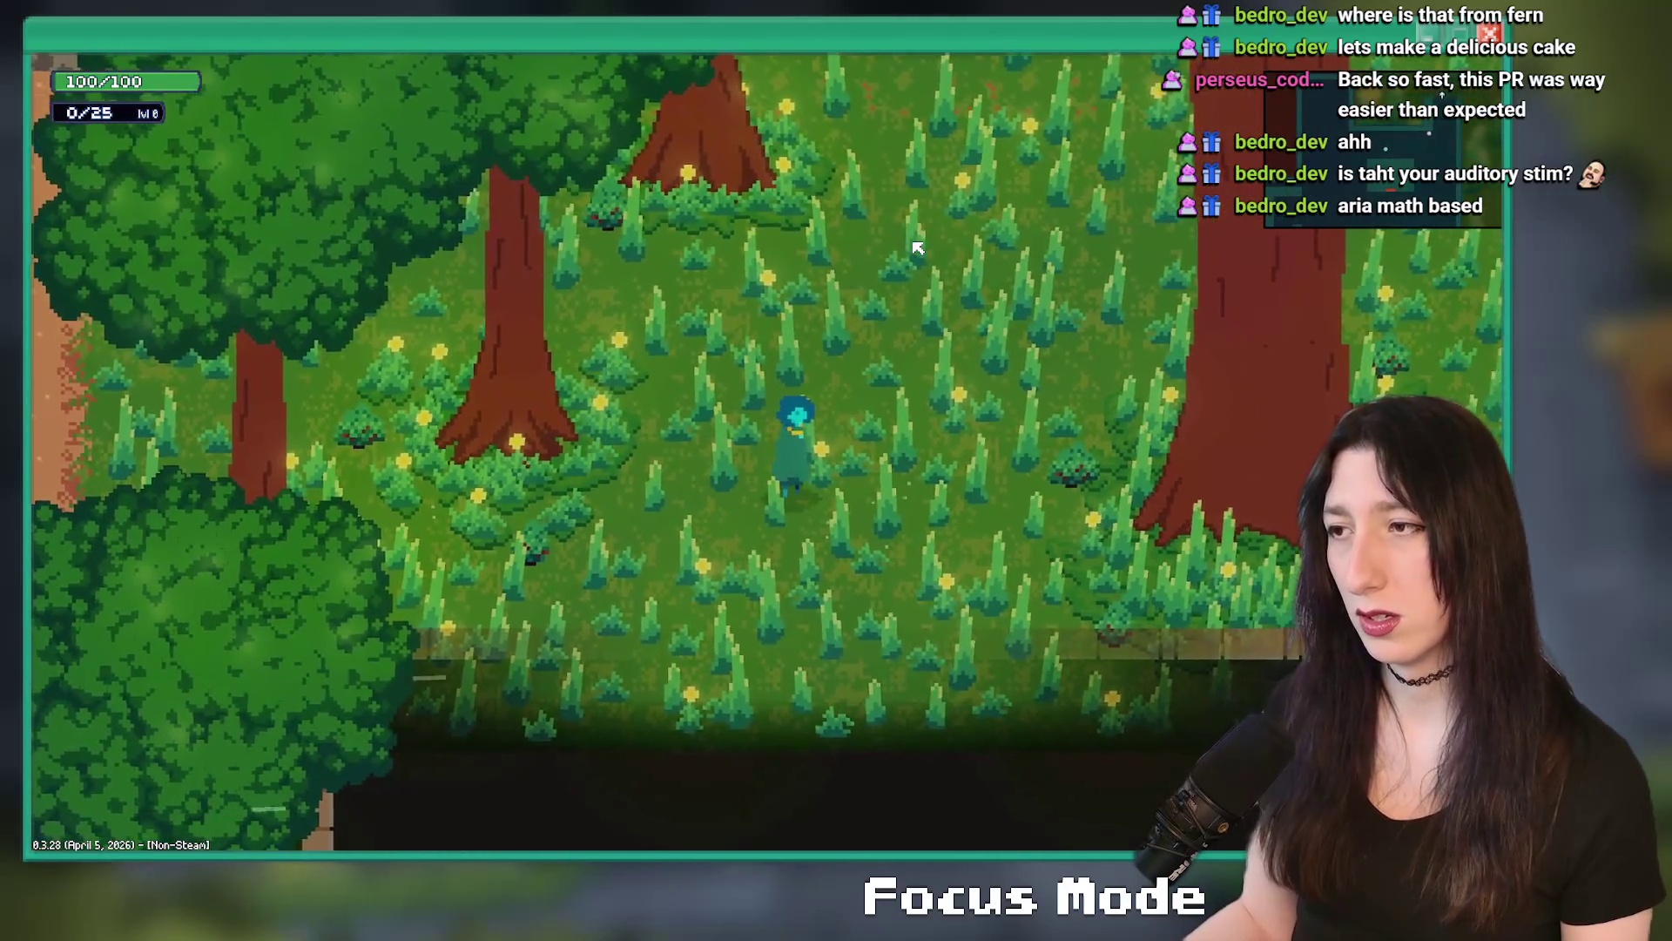
key("a")
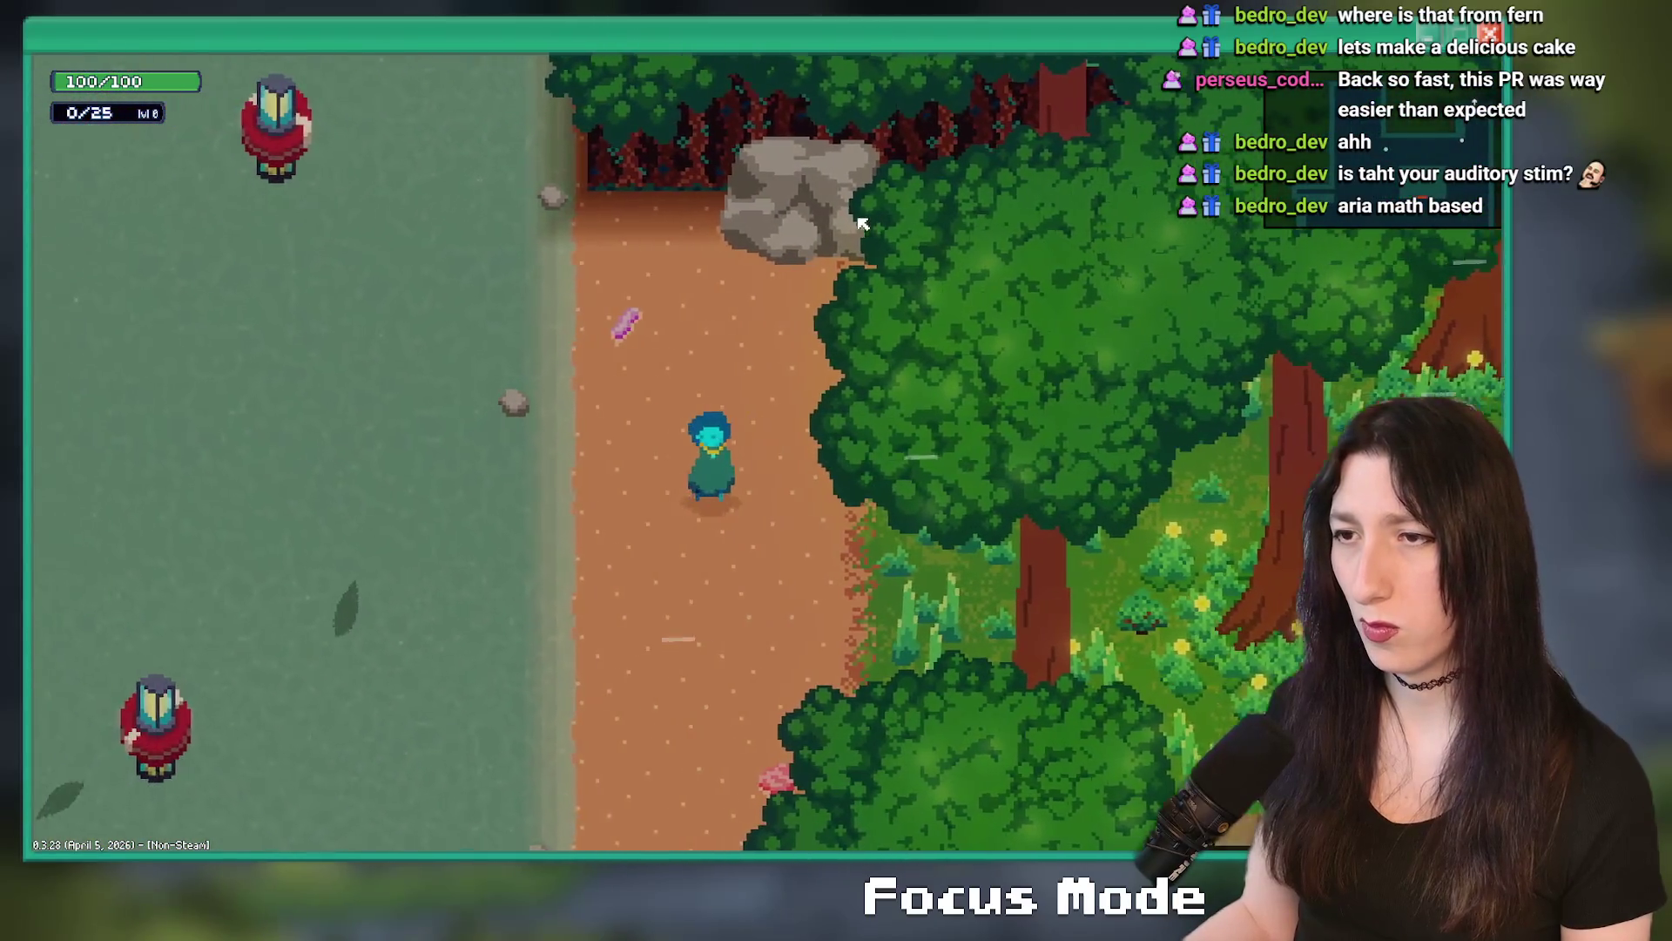
key("s")
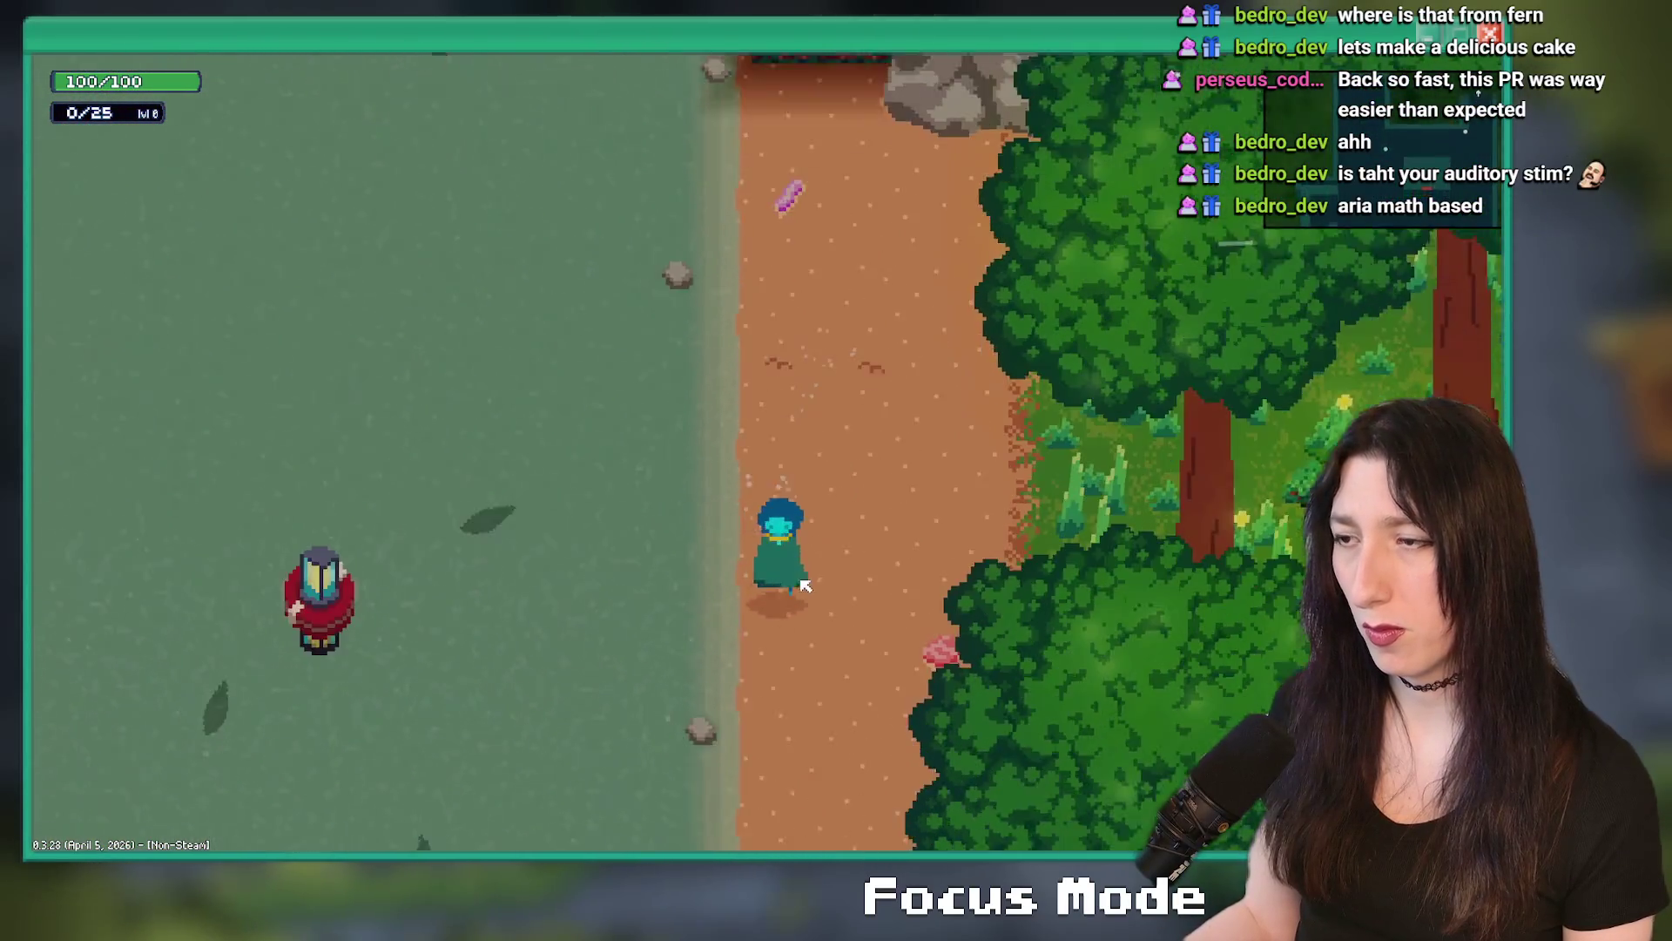
key("d")
key("w")
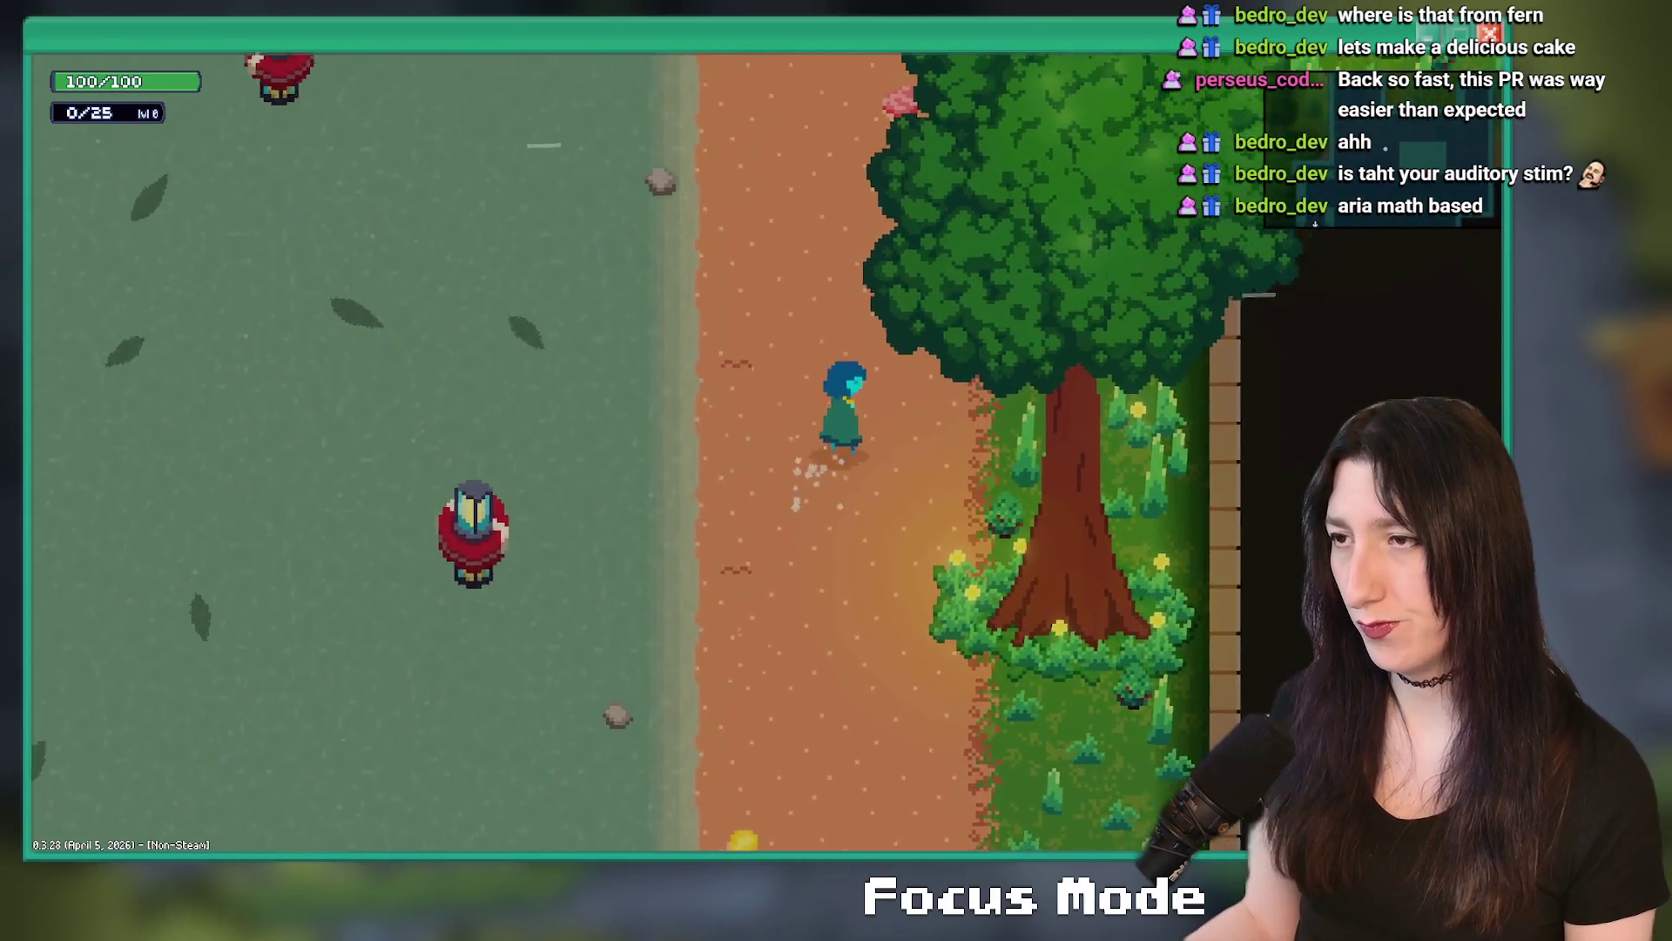
- Walk back through the forest, quit the game, and bring up the IDE asset search
key("w")
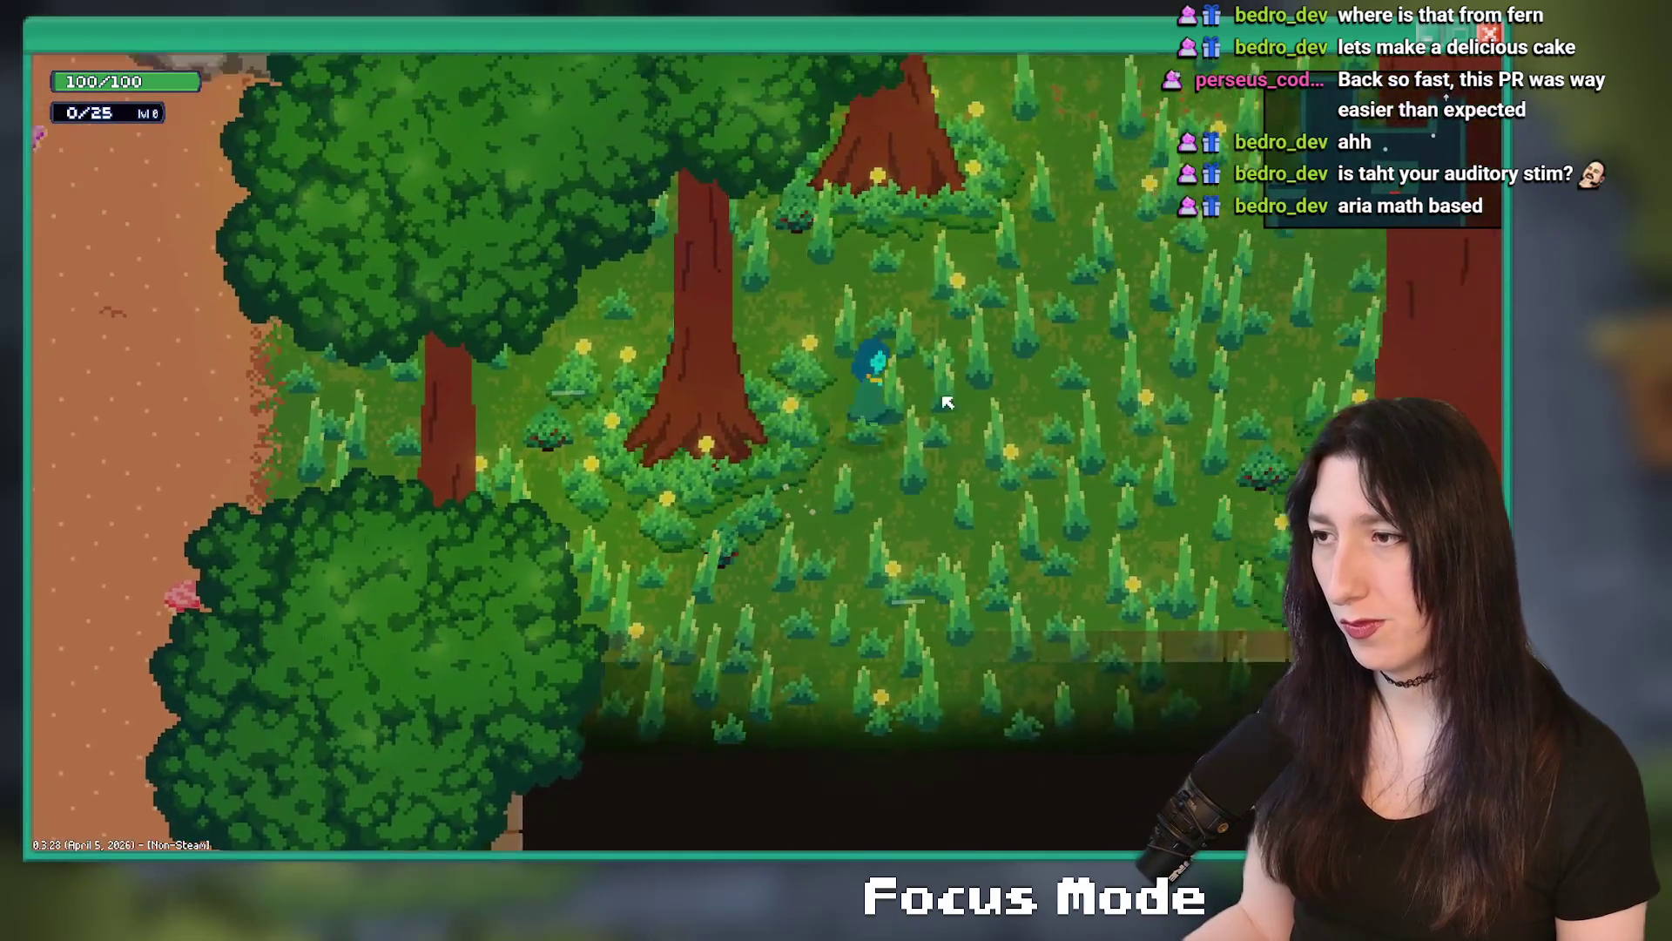
key("a")
key("s")
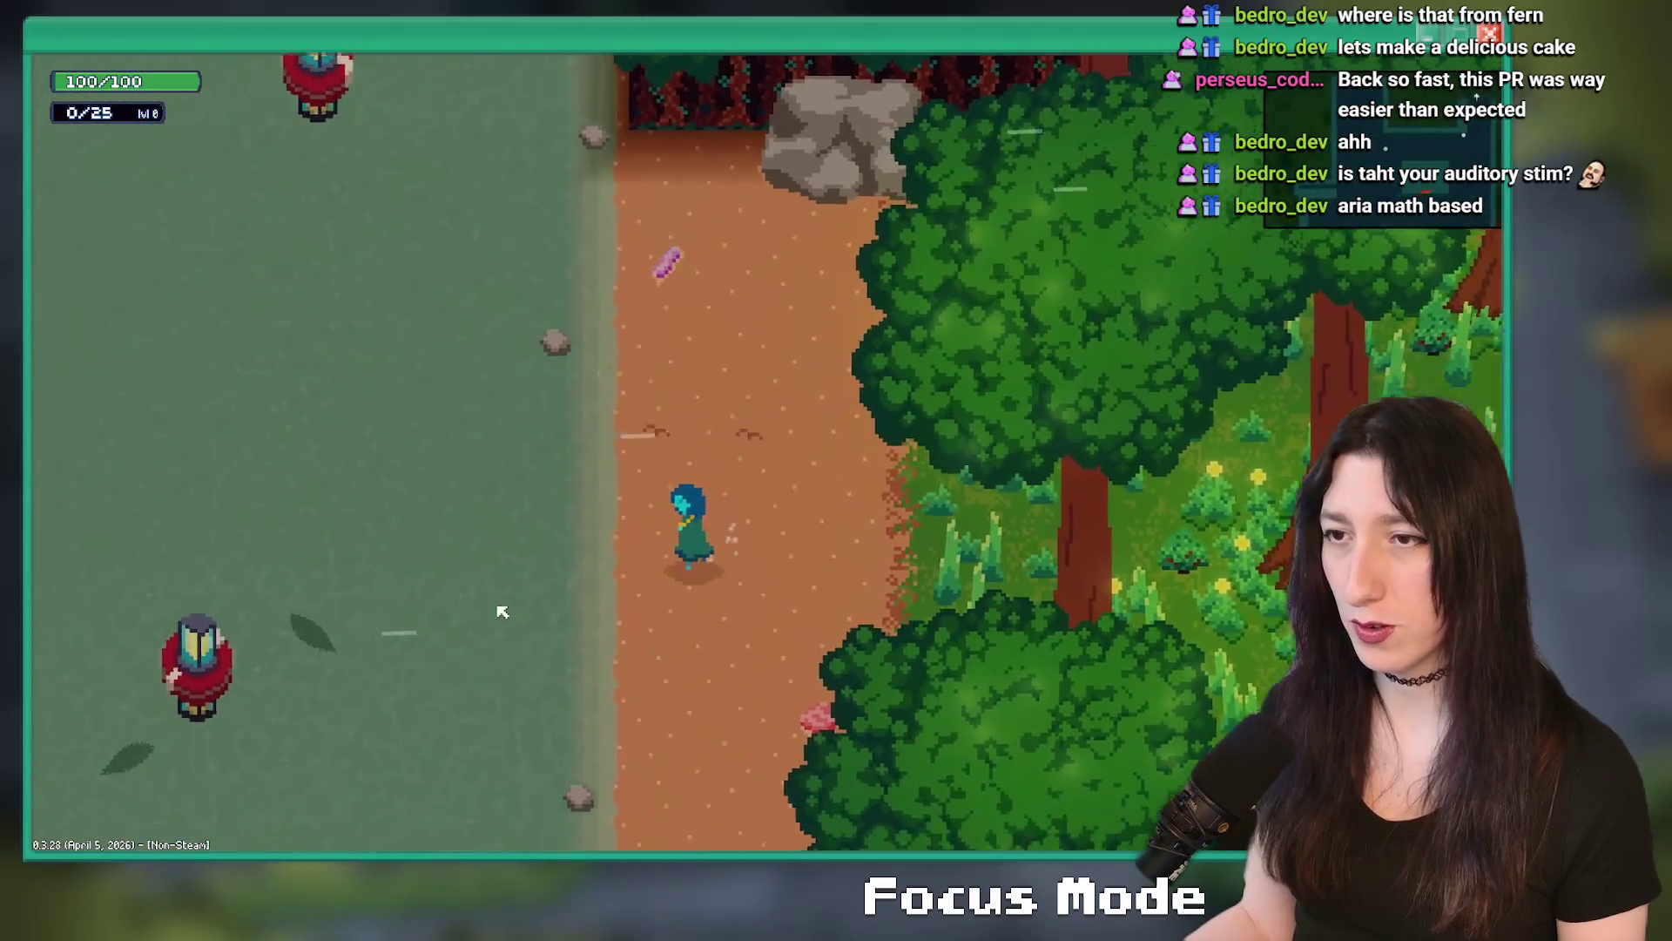
key("Escape")
key("ctrl+t")
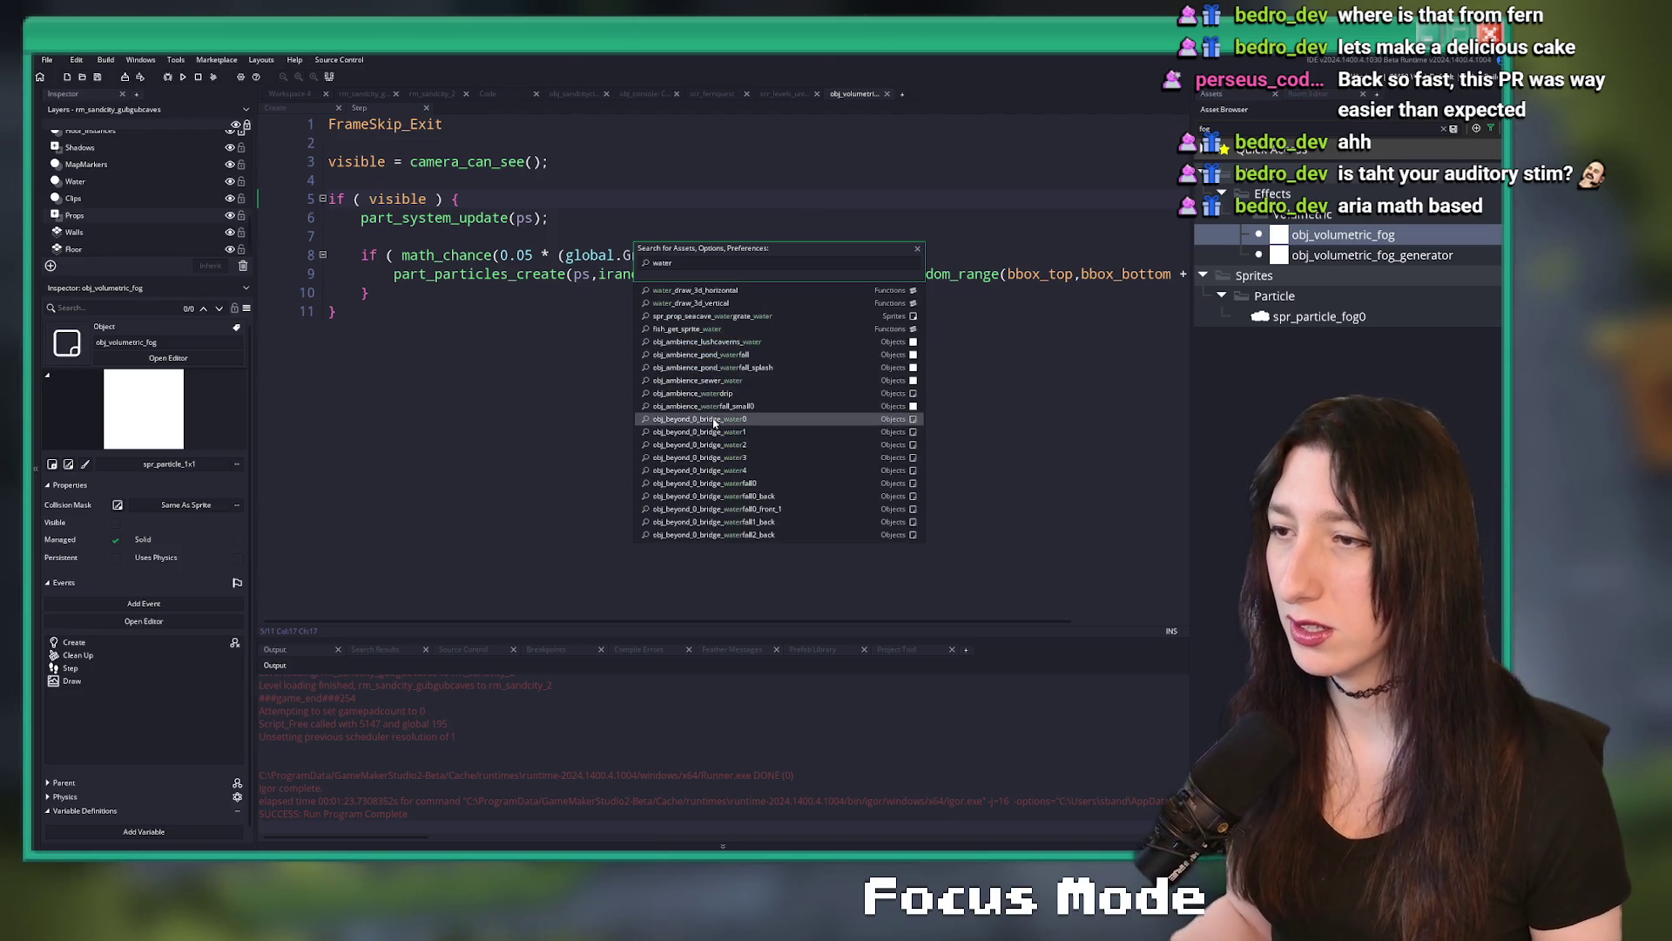
- Return focus to the fog code and search assets for 'rm' rooms
left_click(456, 369)
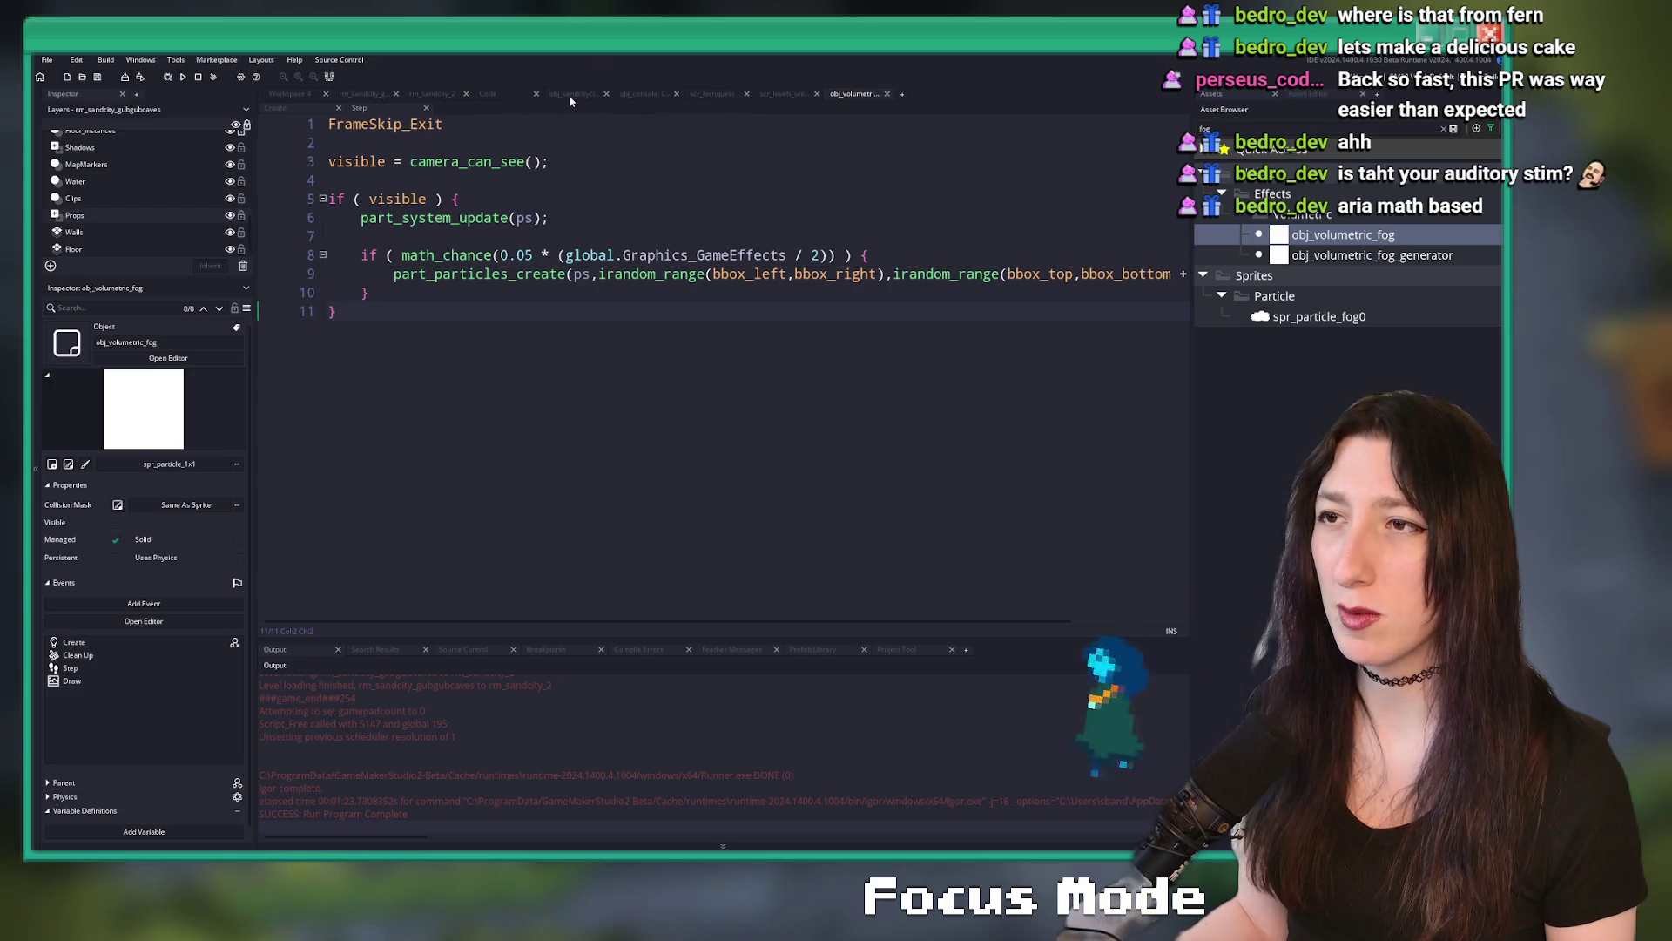
left_click(630, 162)
key("ctrl+t")
type("m")
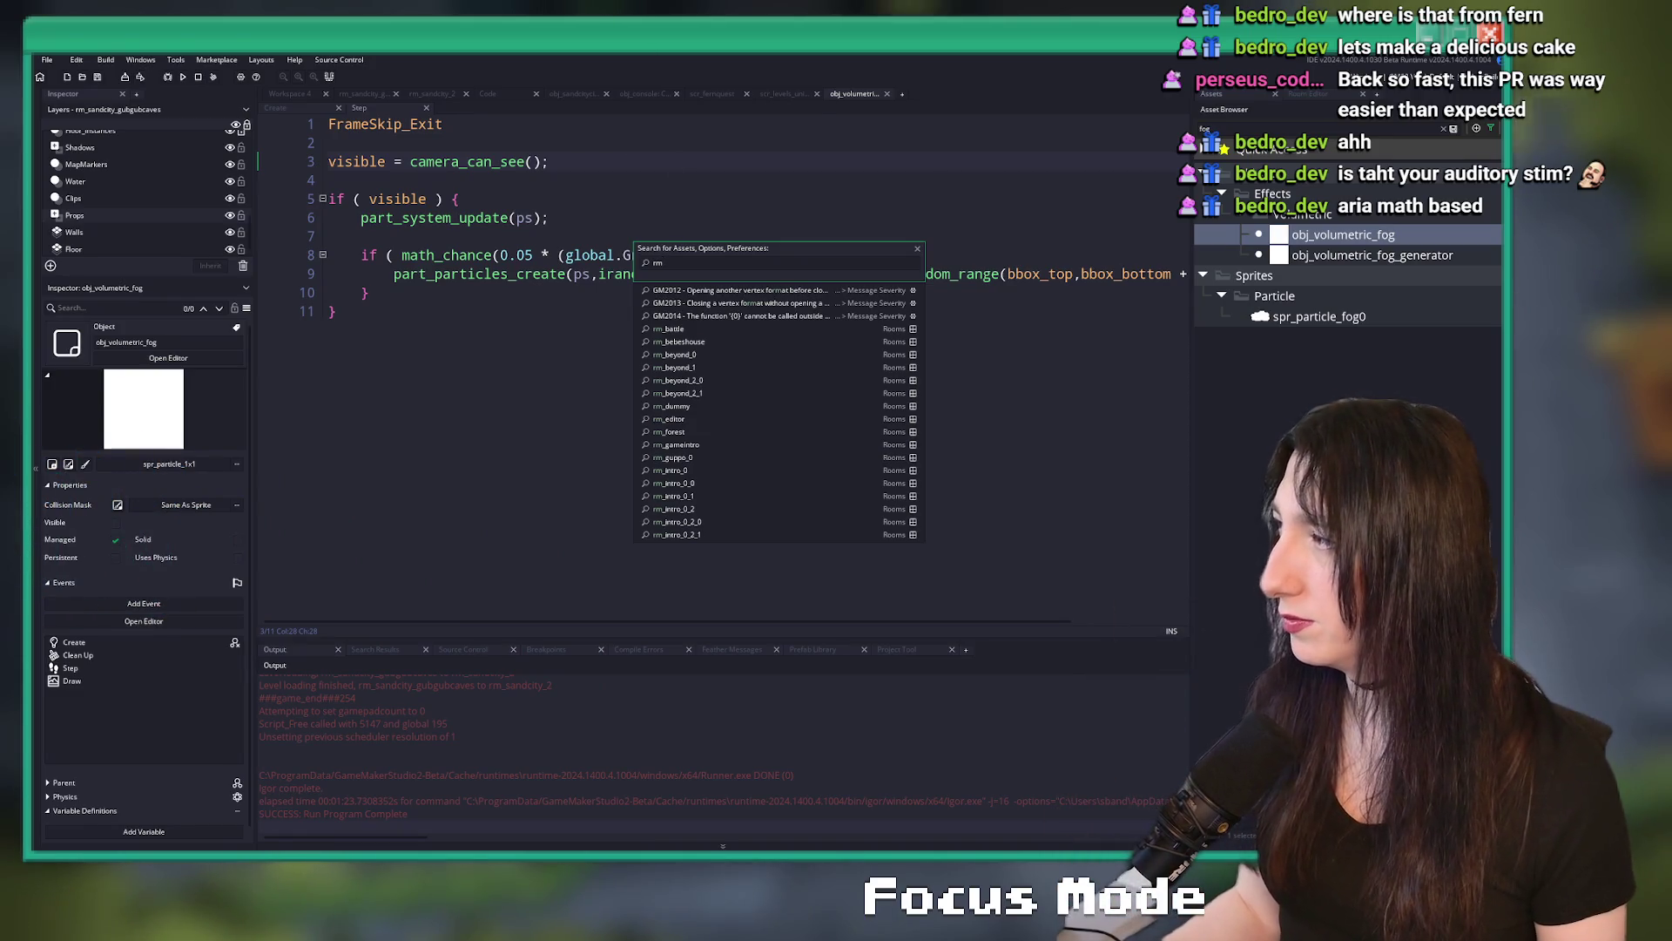
left_click(789, 217)
- Search assets for 'fish', then 'par_flu', and open the par_fluid object
key("ctrl+t")
type("fish")
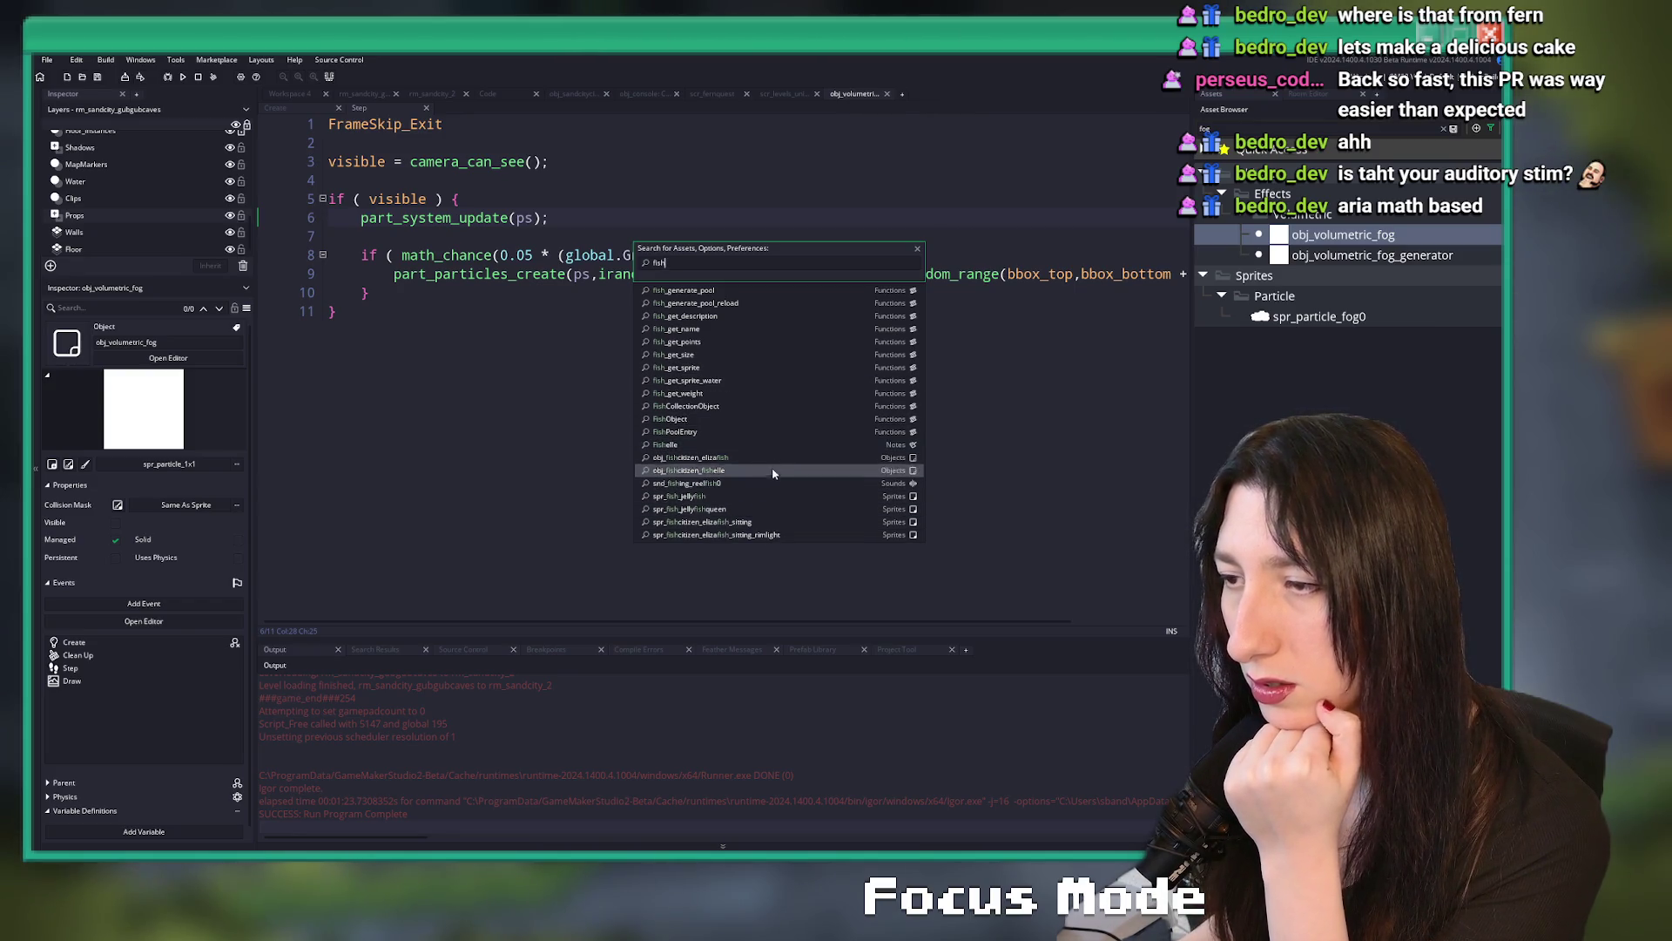
left_click(769, 193)
key("ctrl+t")
type("par_flu")
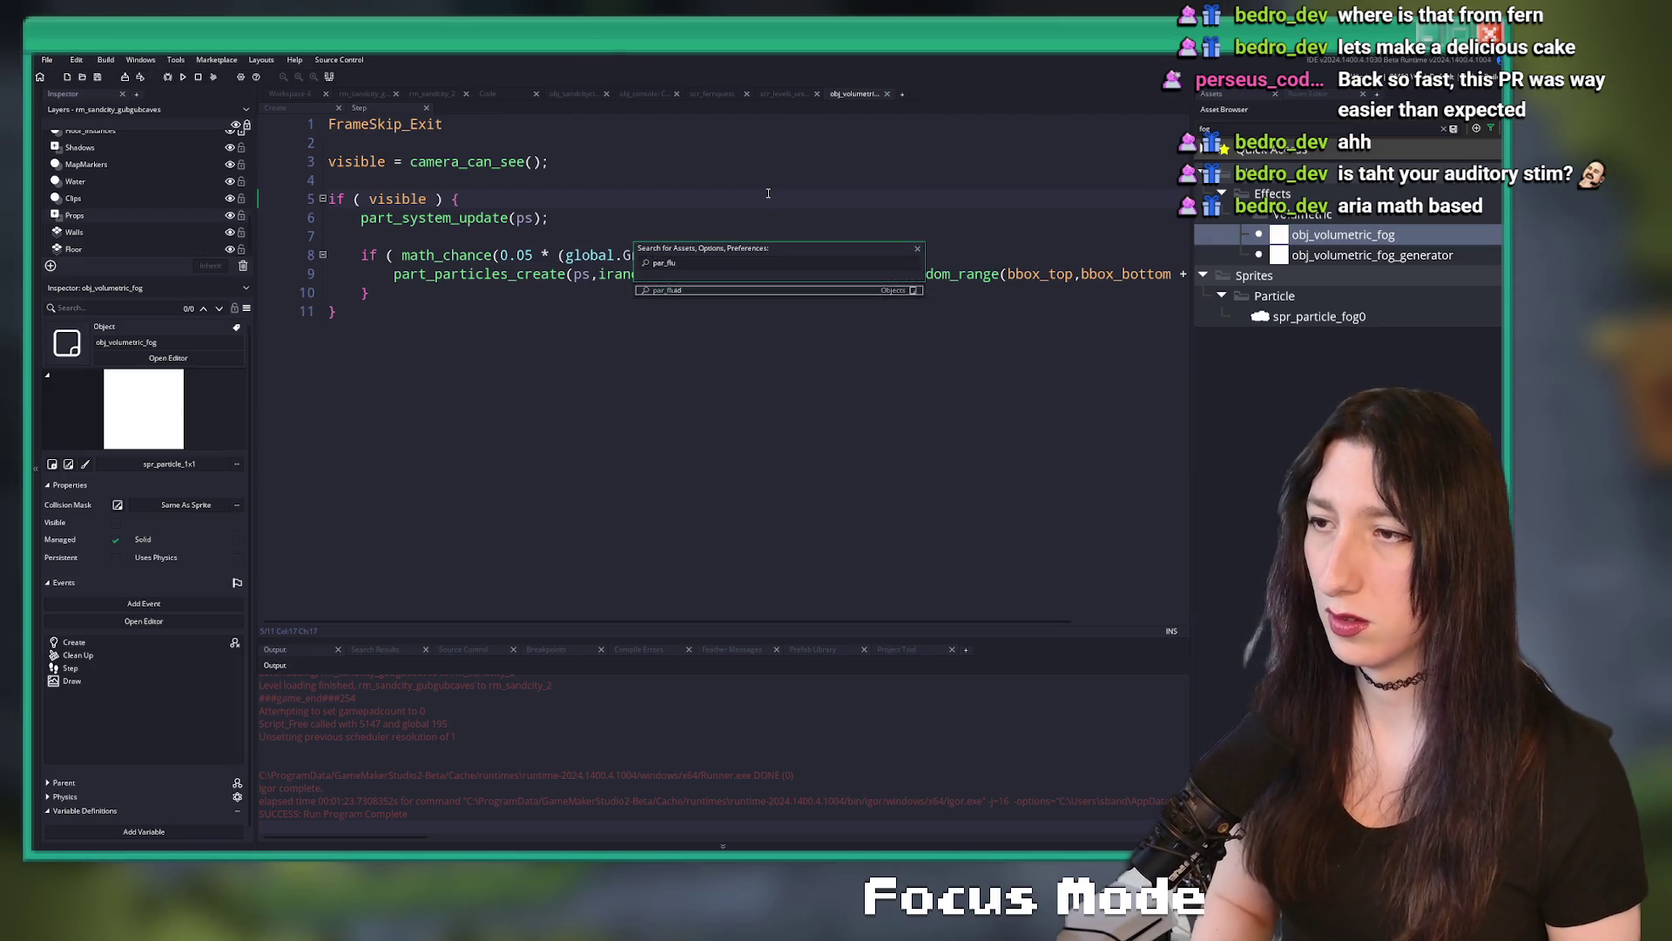
key("Return")
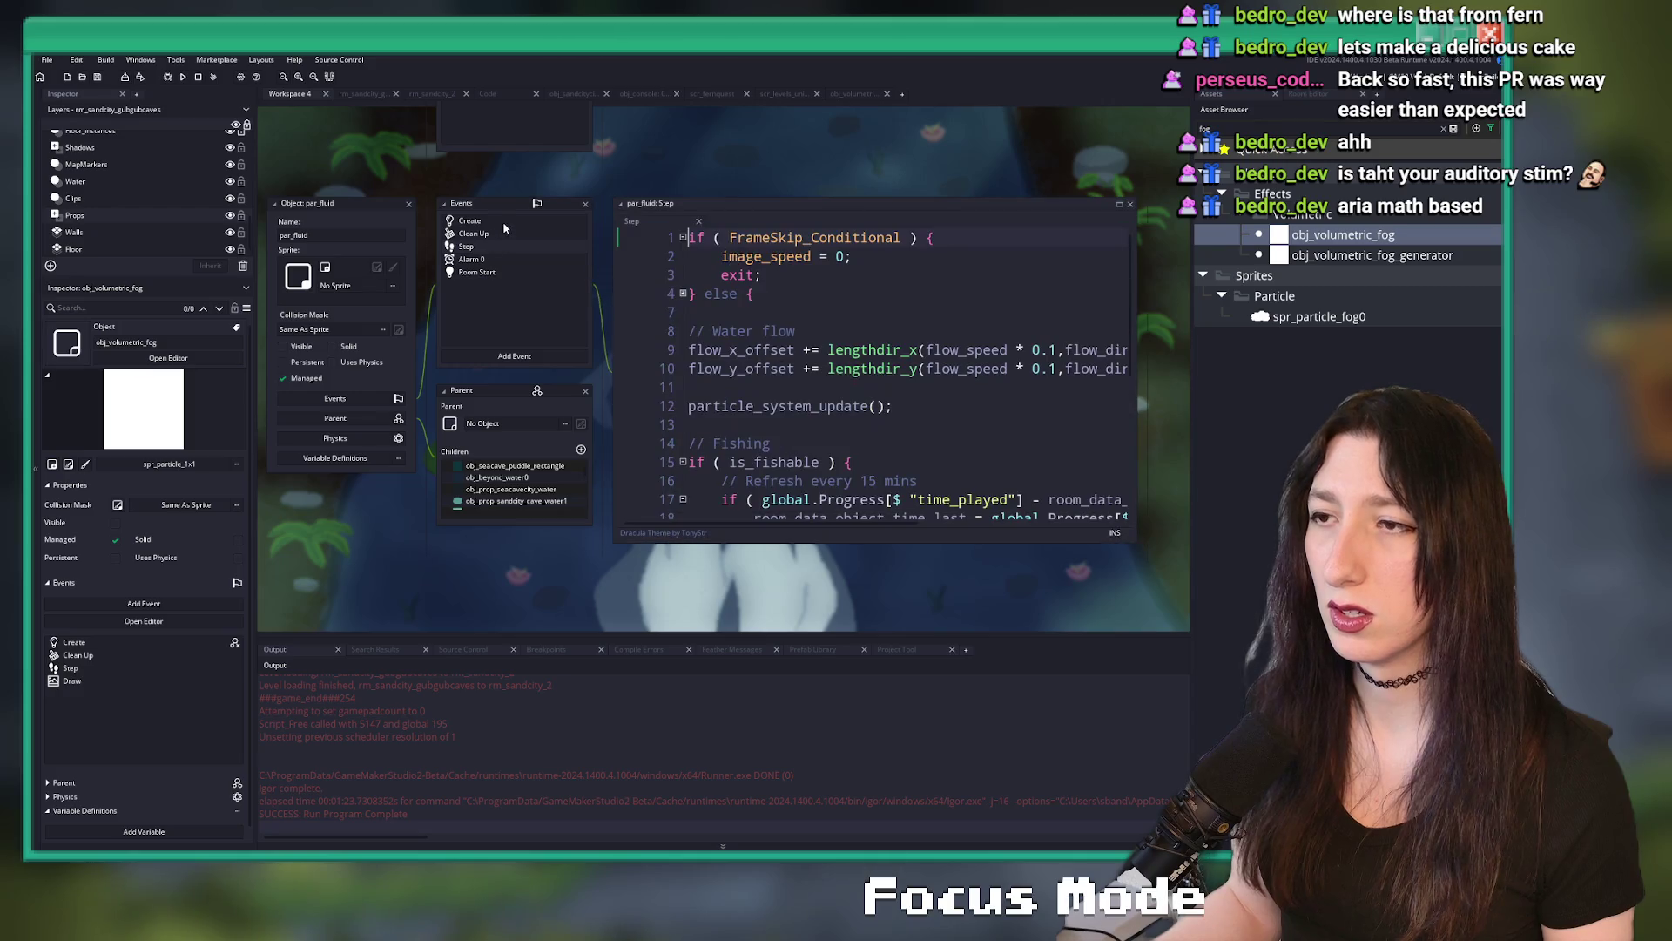
- Clear the fog filter in the Asset Browser and inspect the spr_fish_gwamp sprite
scroll(887, 319, "down", 4)
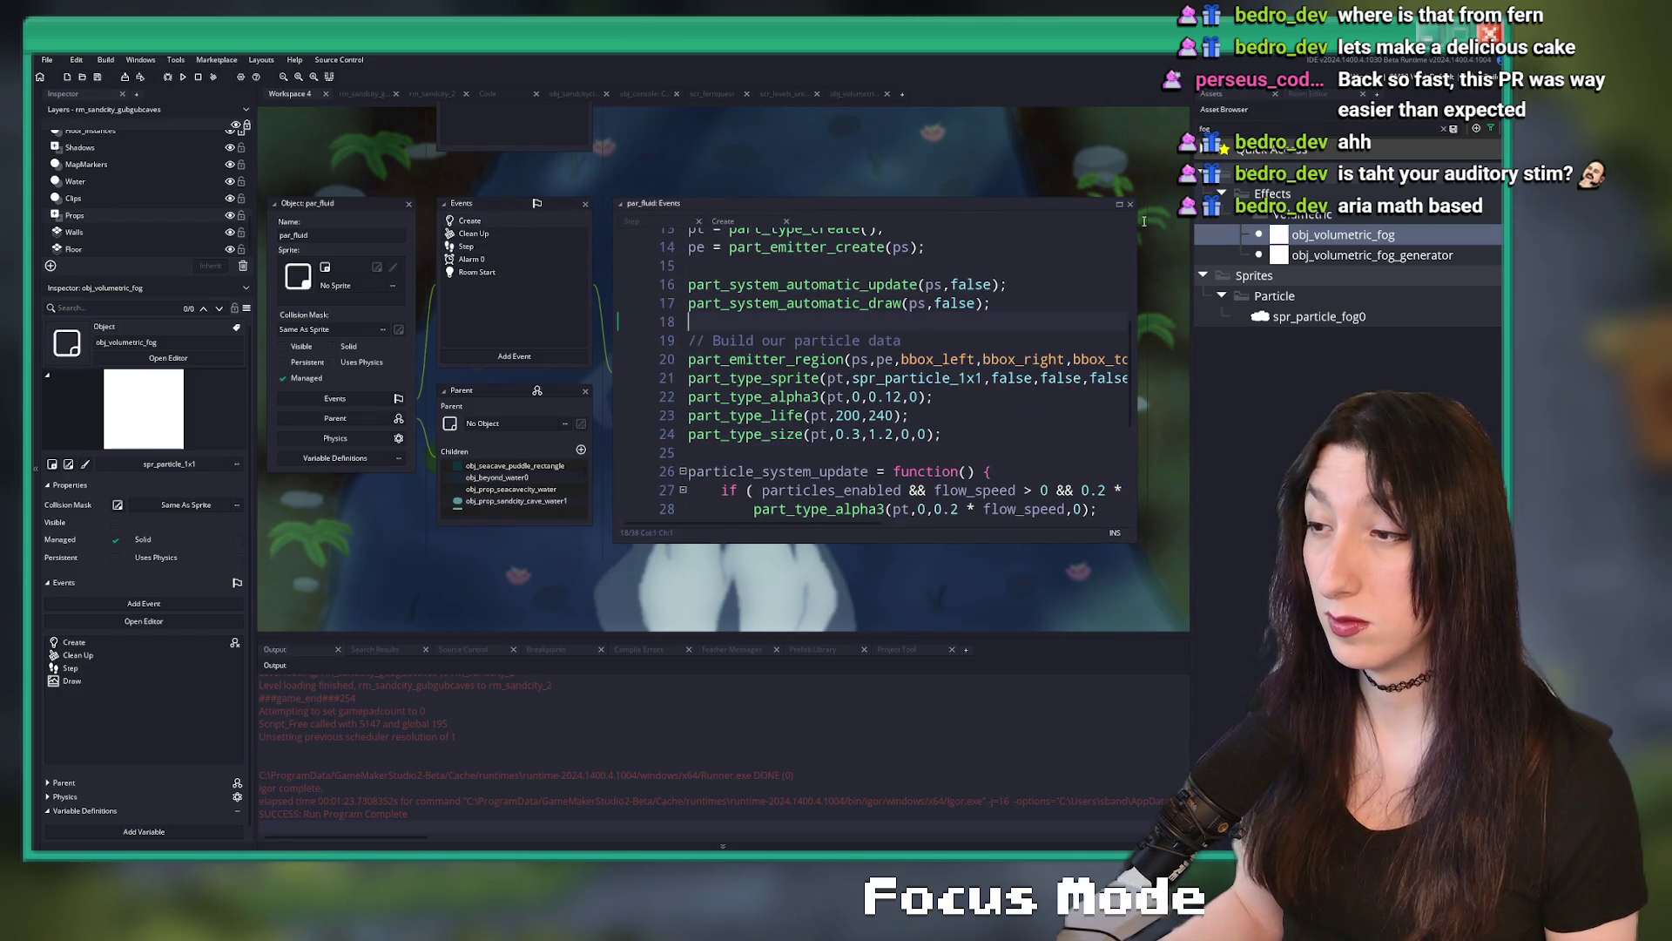
key("BackSpace")
key("BackSpace")
key("BackSpace")
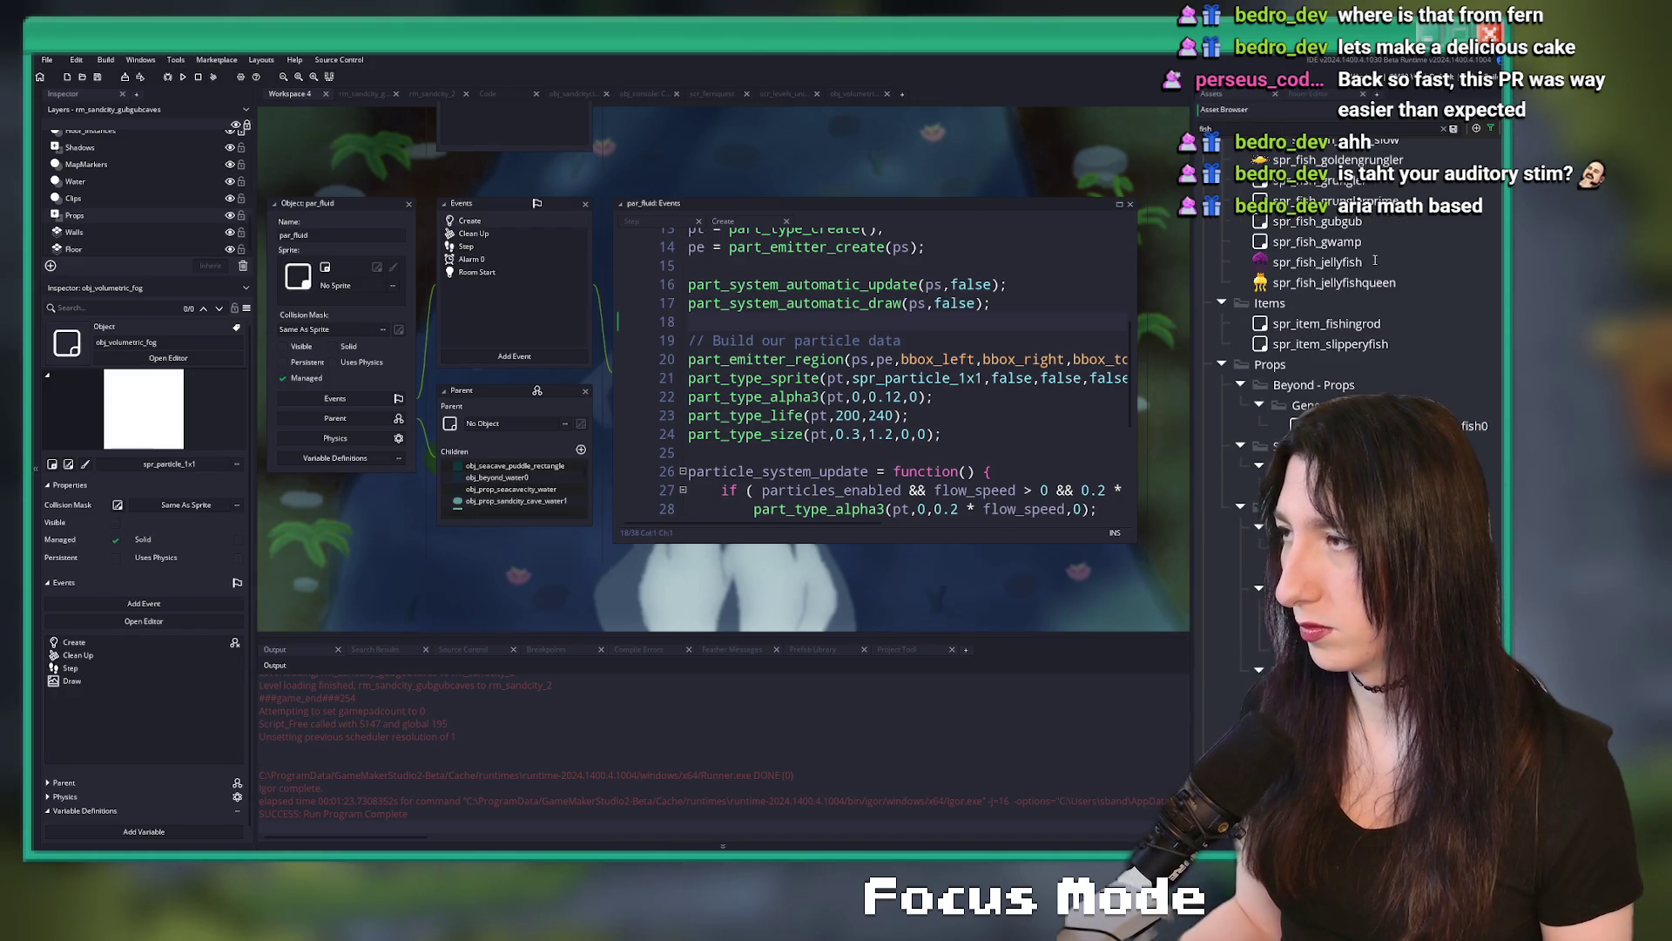
left_click(1324, 241)
scroll(1362, 317, "down", 10)
scroll(1361, 318, "up", 5)
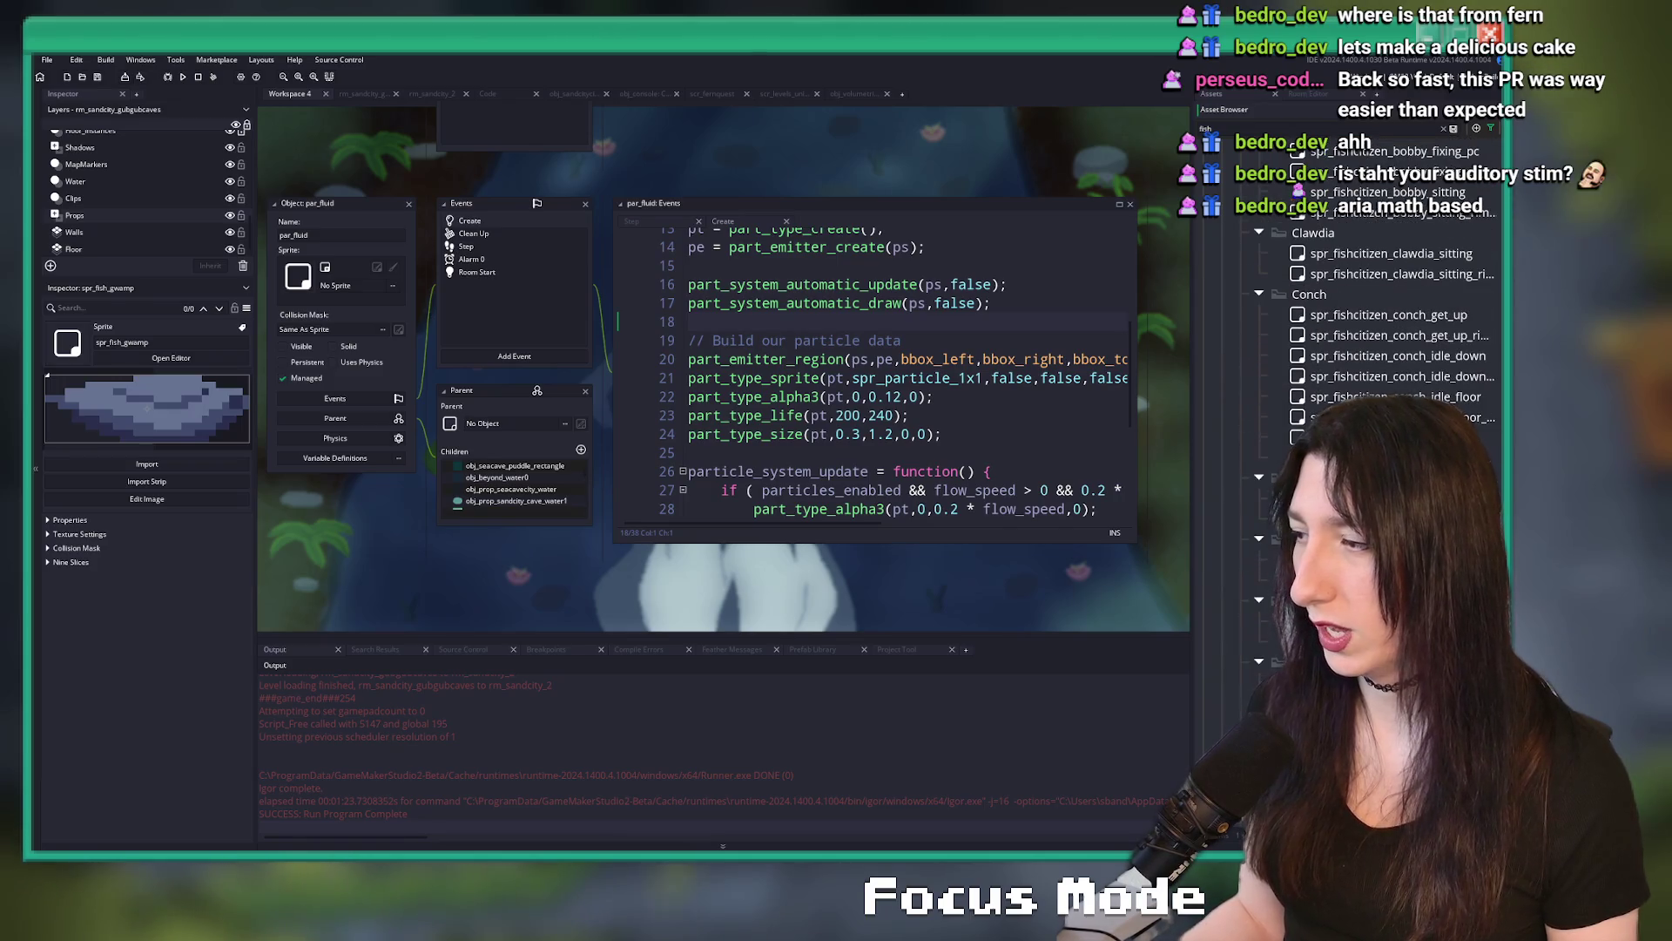
scroll(1501, 328, "down", 10)
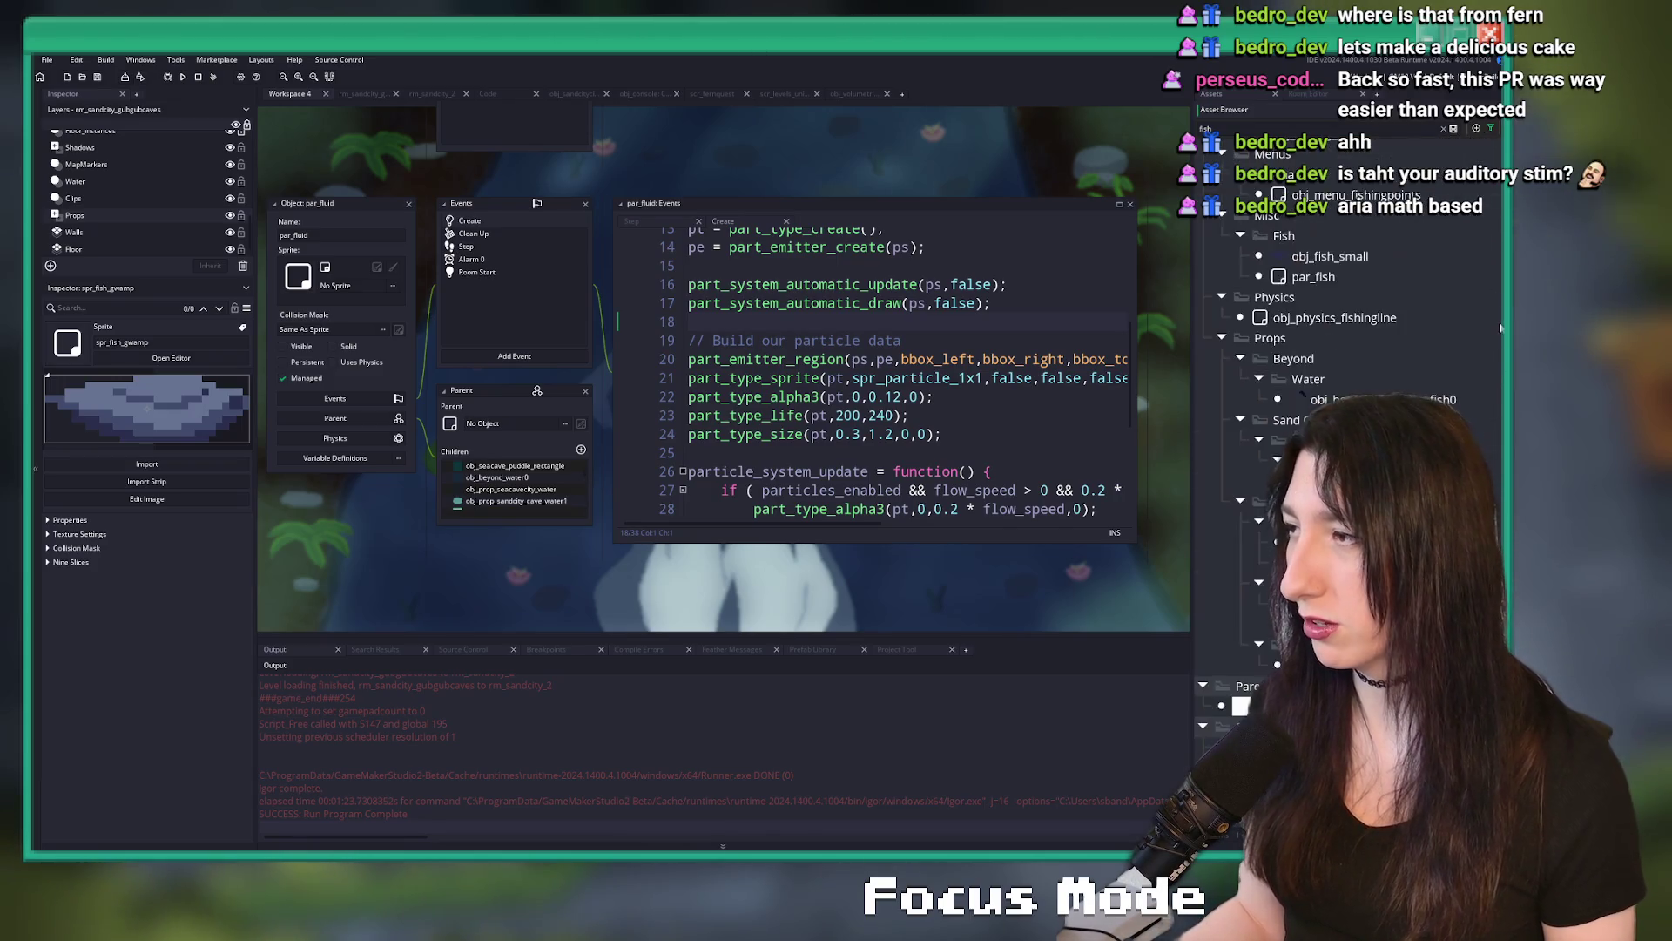
scroll(1500, 328, "up", 1)
- Open obj_fish_small and par_fish, close them, and return to the rm_sandcity_2 room editor
left_click(1330, 313)
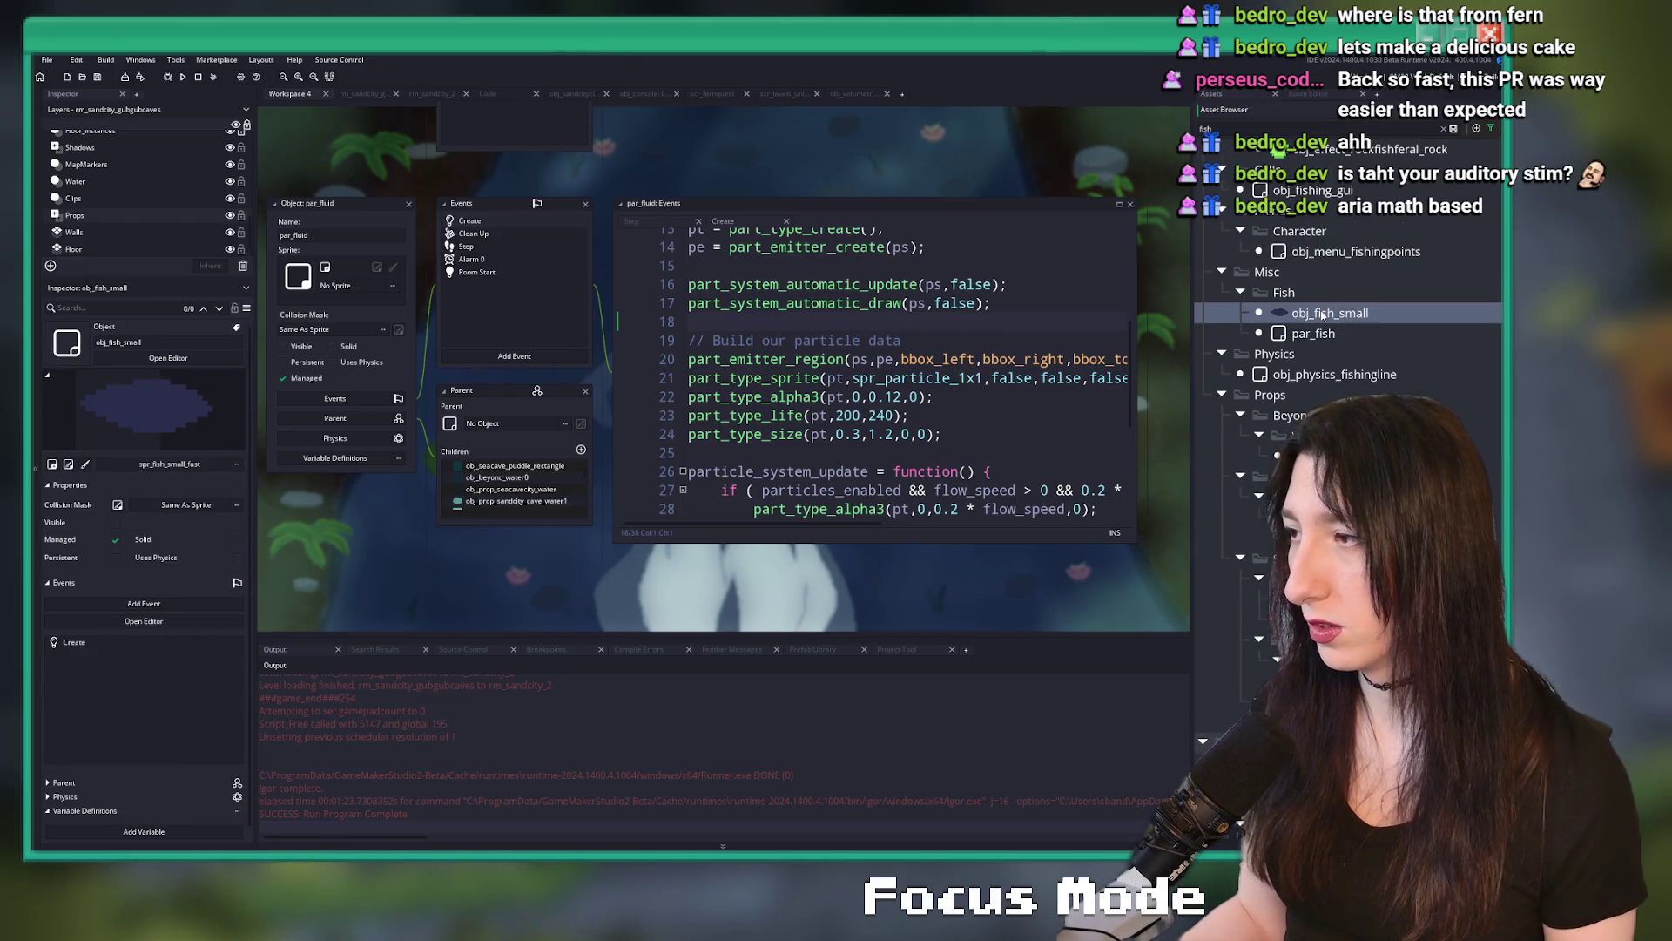
double_click(1323, 314)
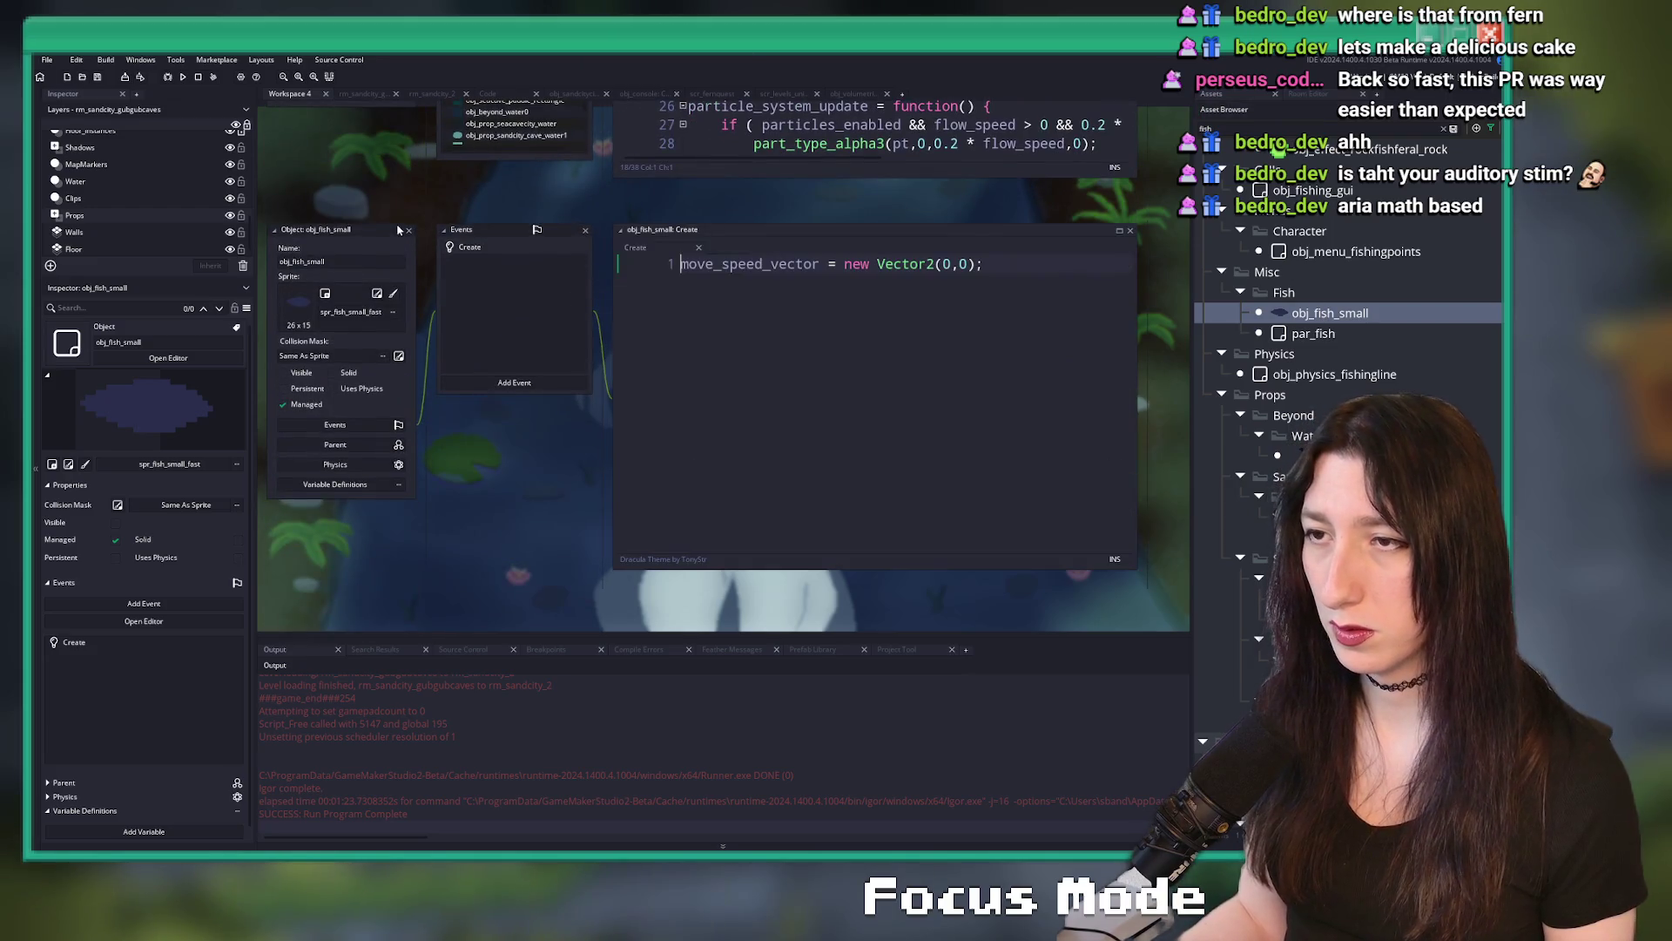
left_click(1130, 230)
double_click(1312, 333)
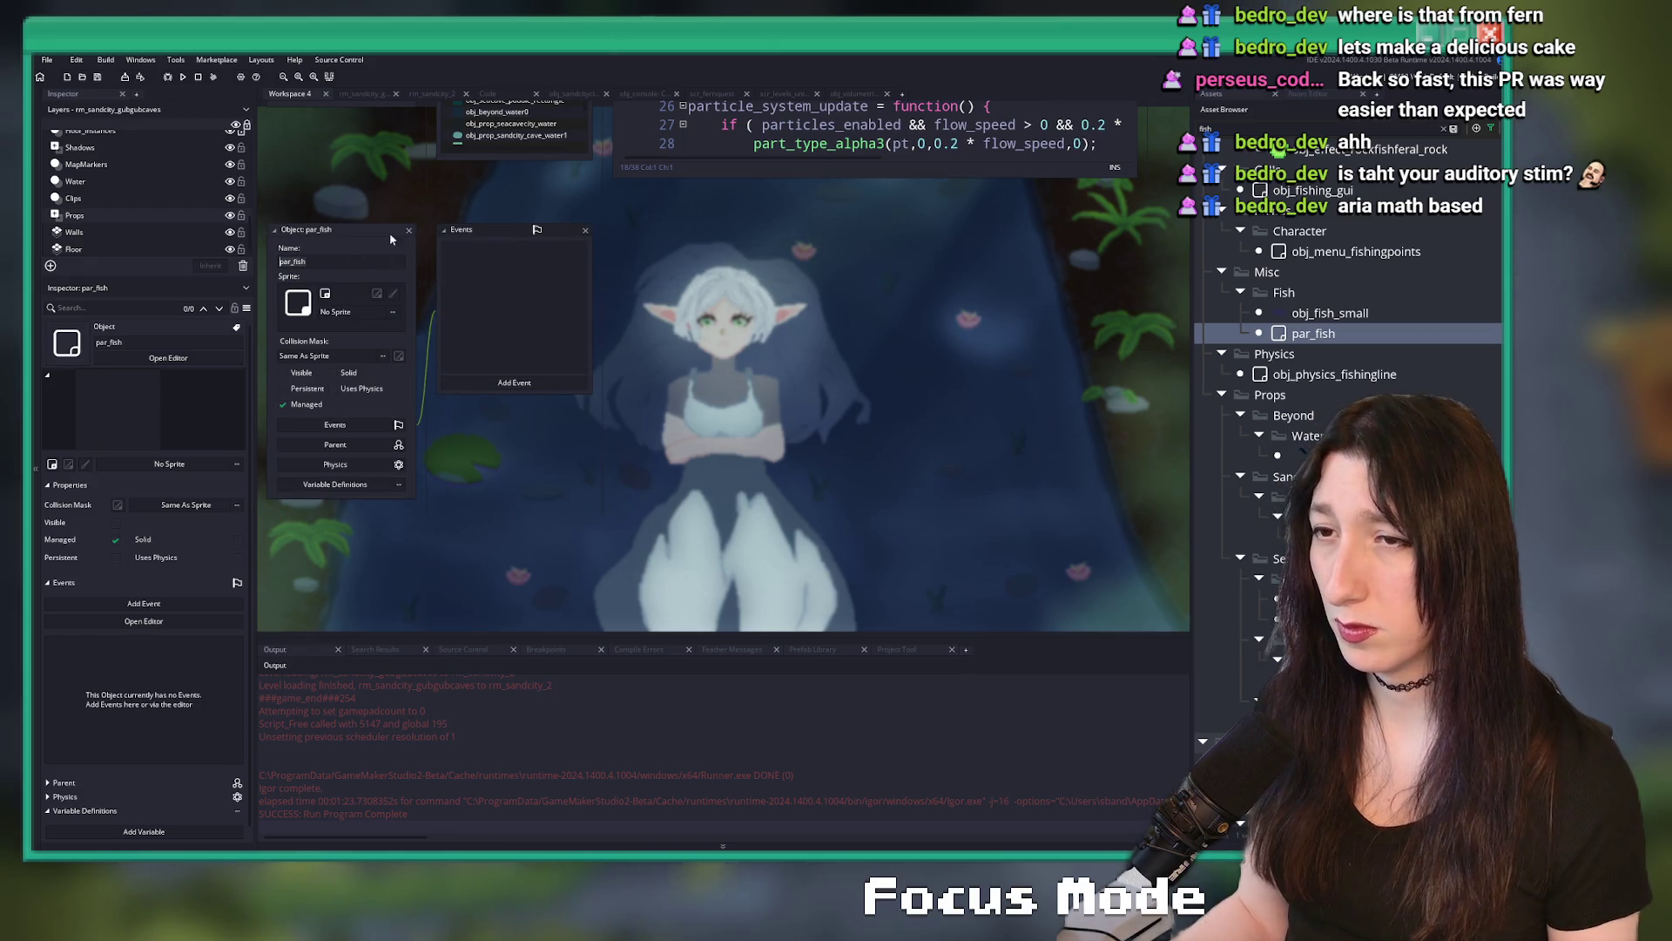
left_click(410, 232)
scroll(1350, 392, "up", 5)
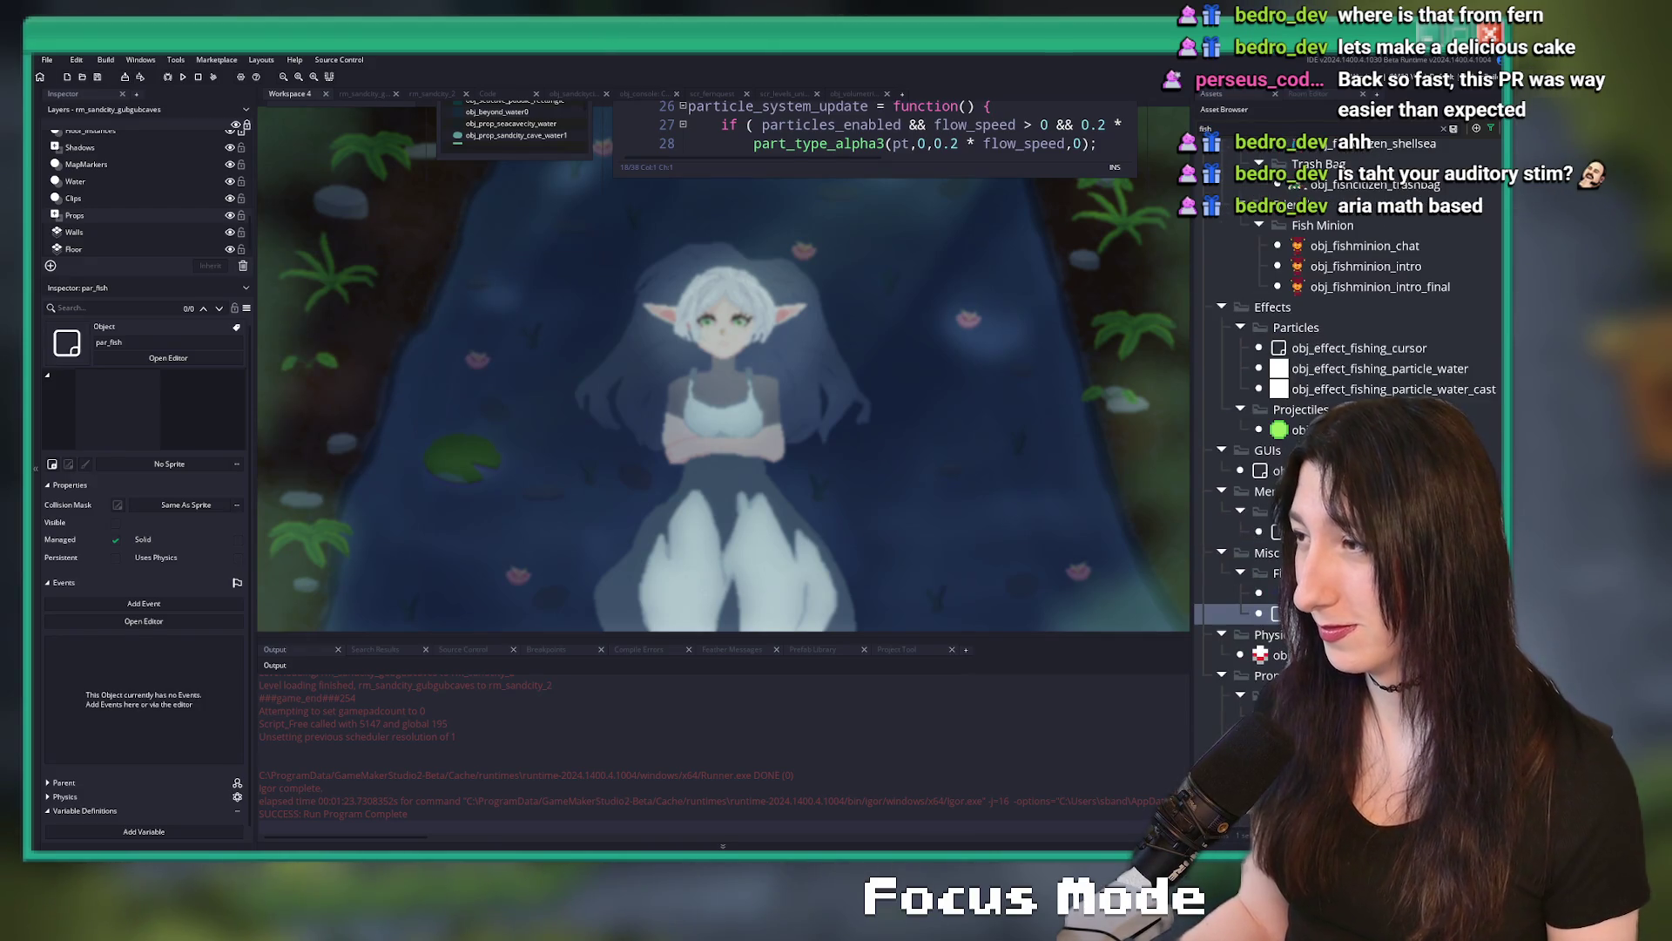
scroll(1424, 358, "up", 2)
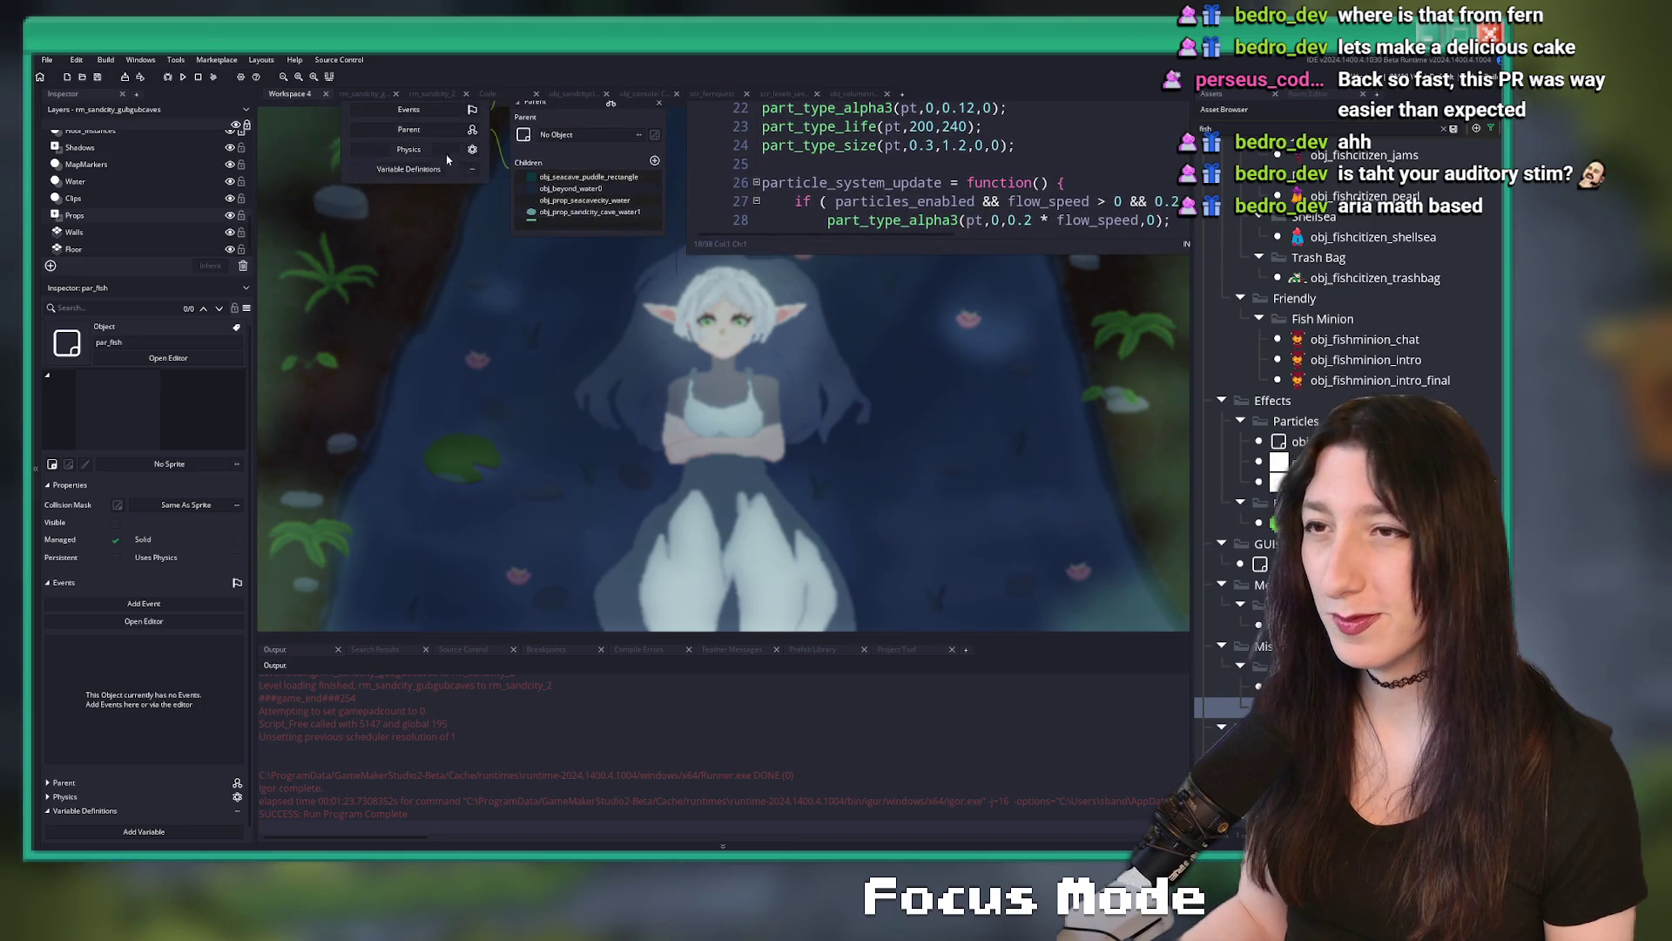
key("ctrl+Tab")
key("ctrl+Tab")
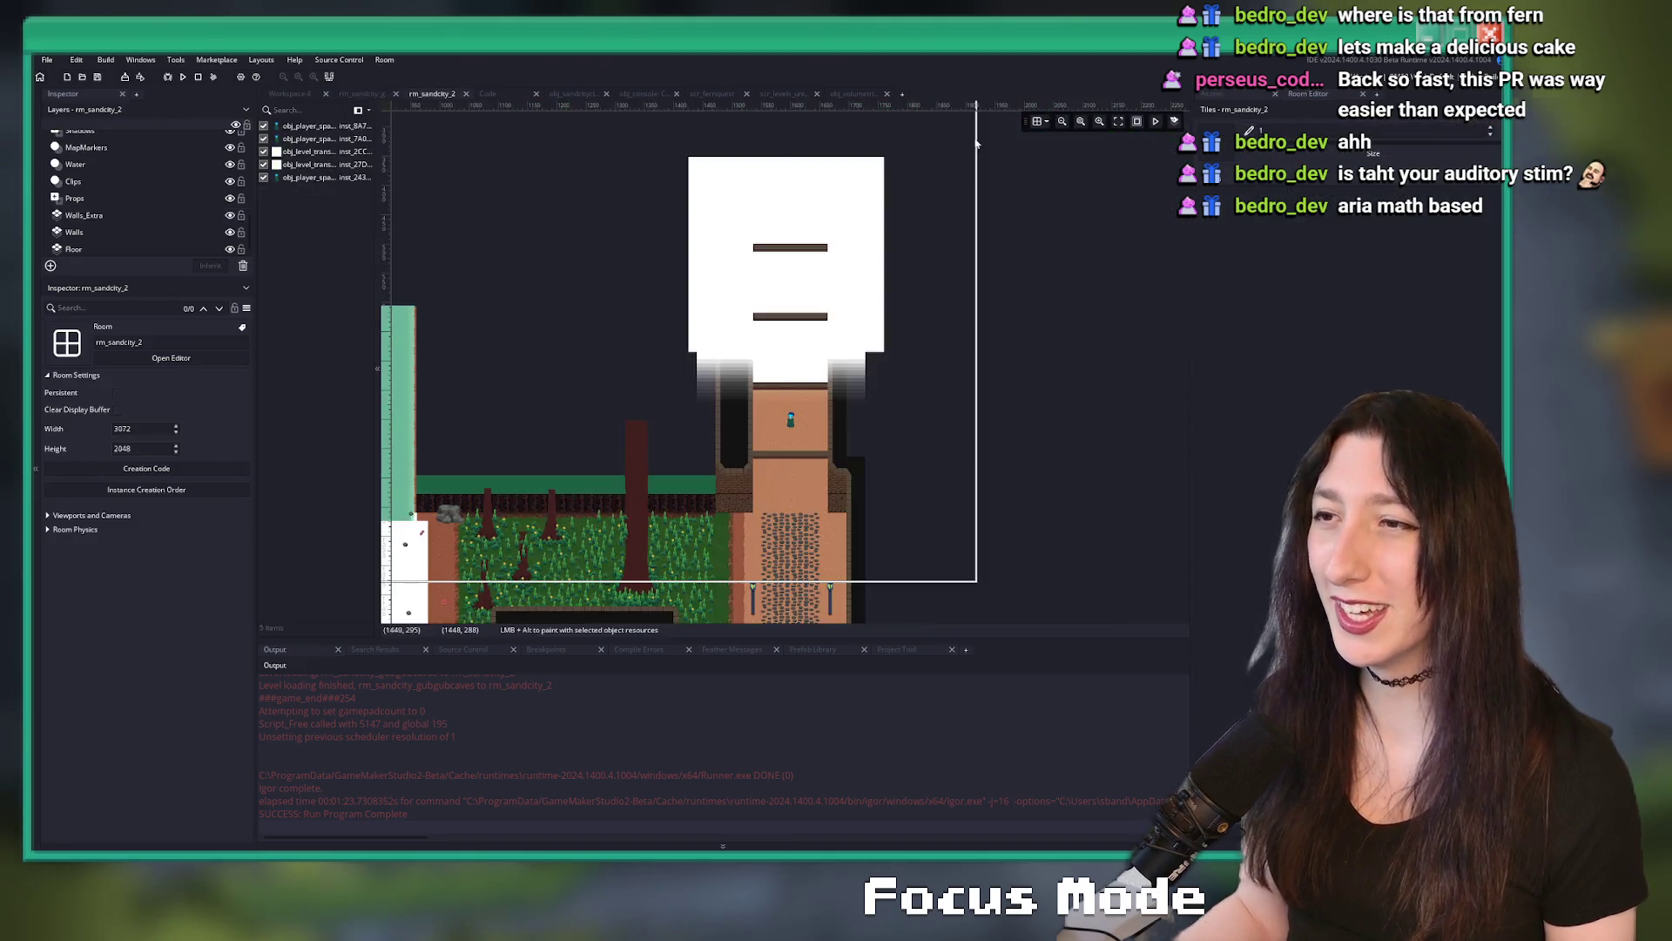
- Select the waterflow instance on the room's Water layer
scroll(77, 253, "up", 2)
left_click(77, 234)
scroll(605, 444, "down", 2)
left_click(655, 216)
key("ctrl+t")
type("waterflor0")
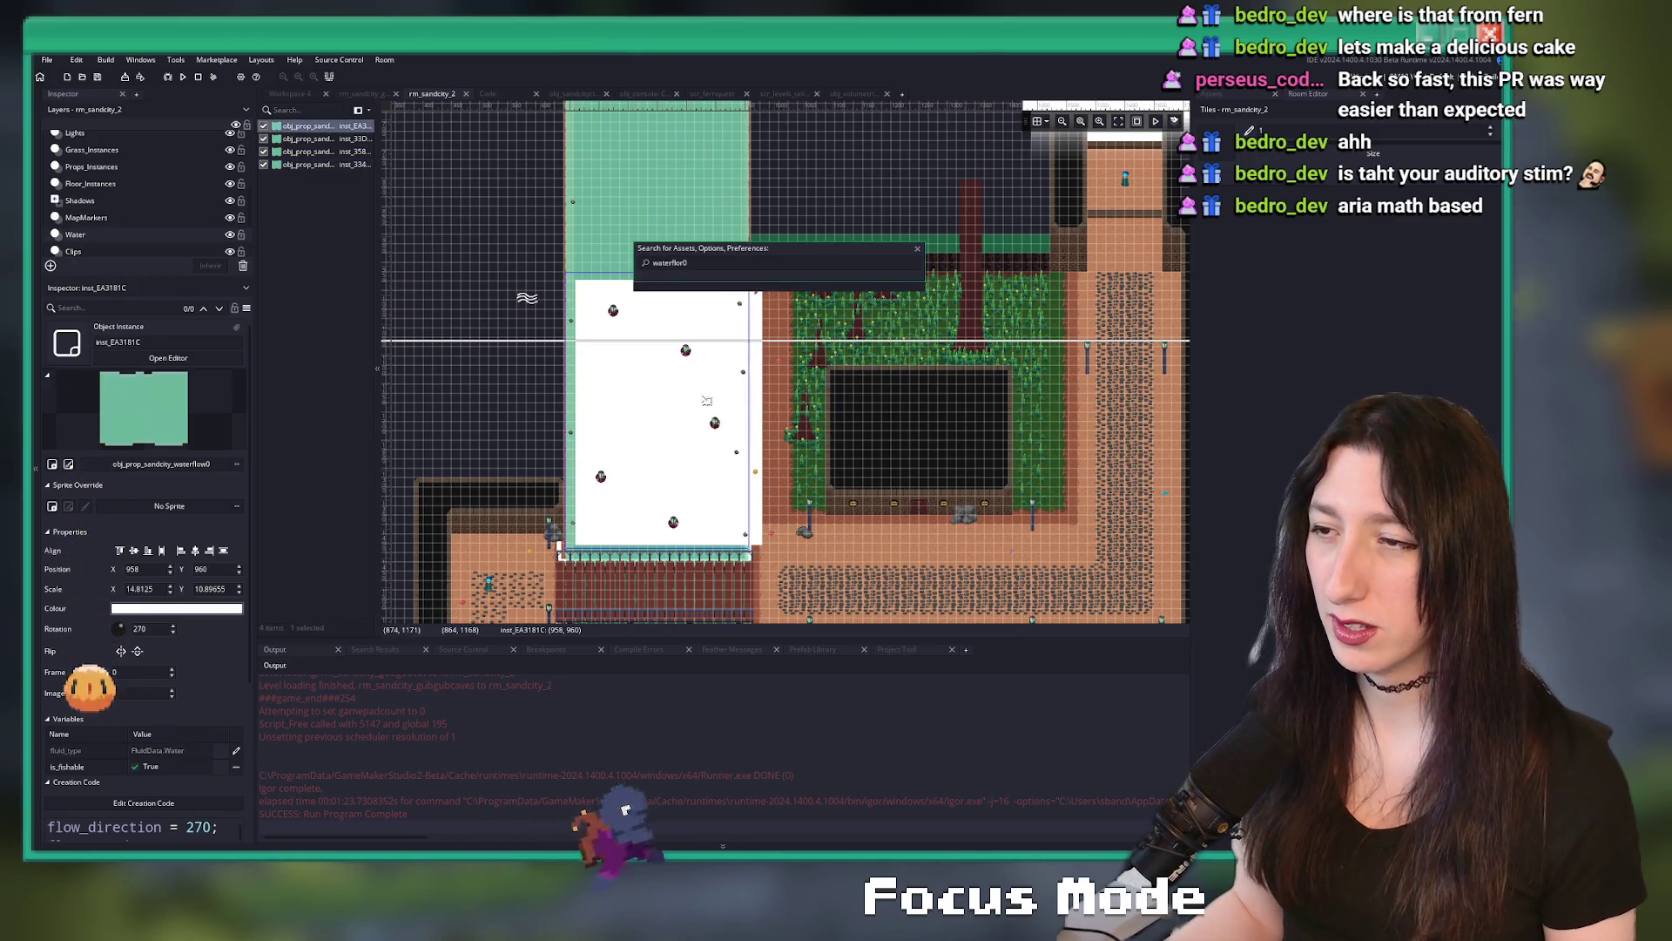
left_click(596, 438)
- Open obj_prop_sandcity_waterflow0 through asset search
key("ctrl+t")
type("w")
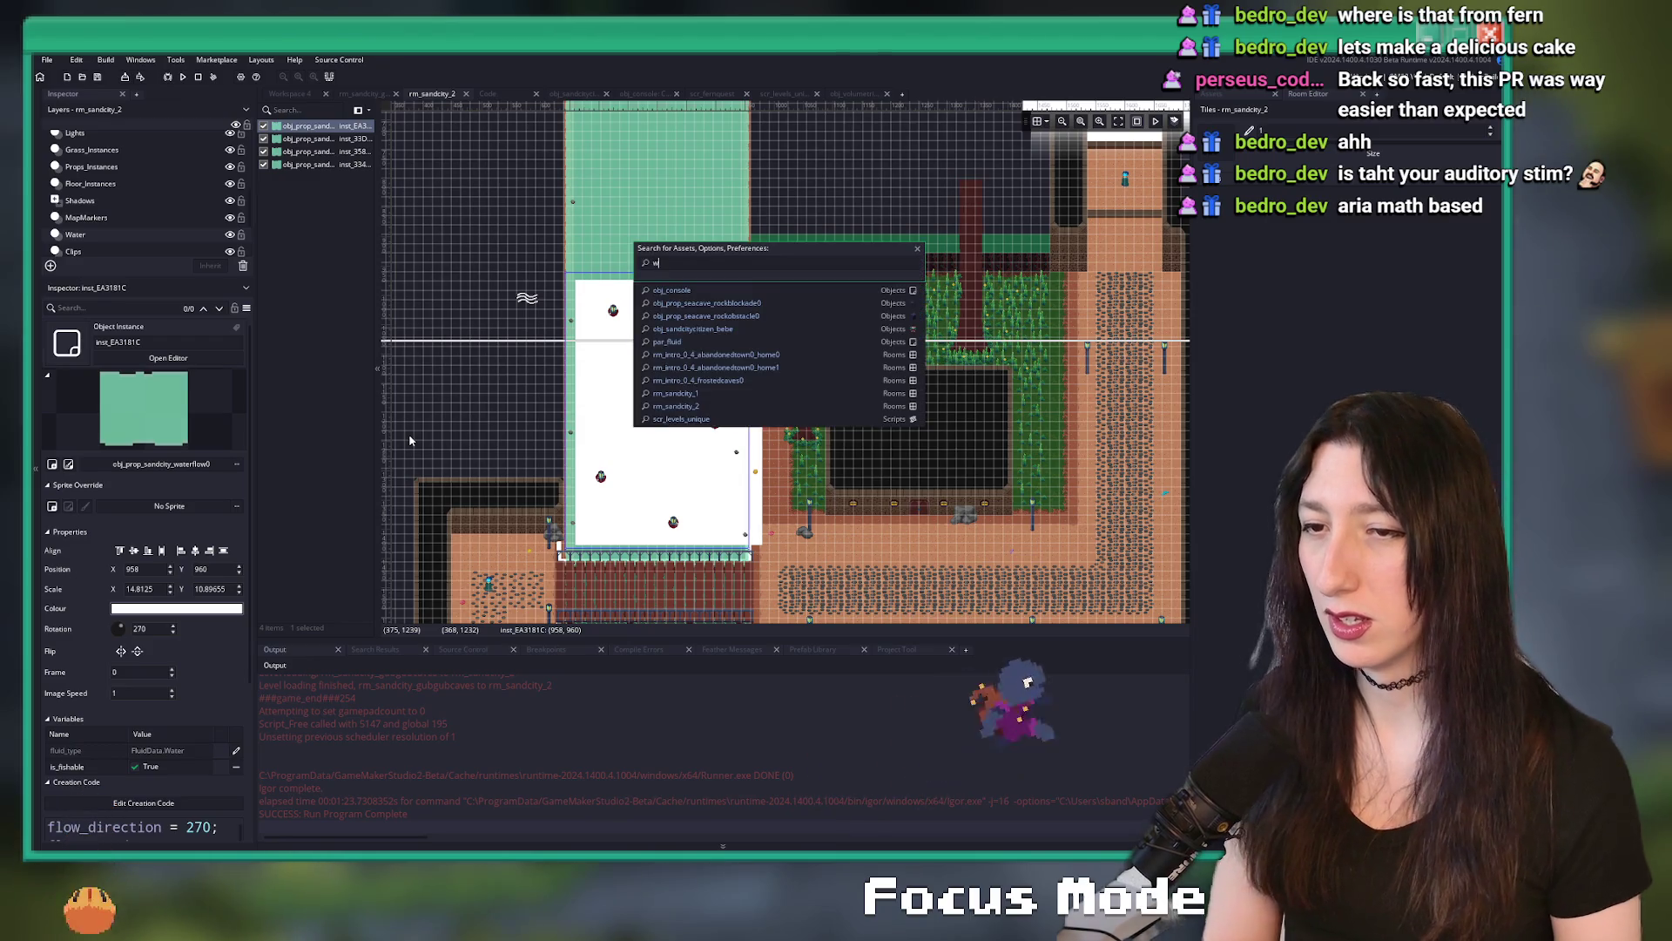
type("aterflow0")
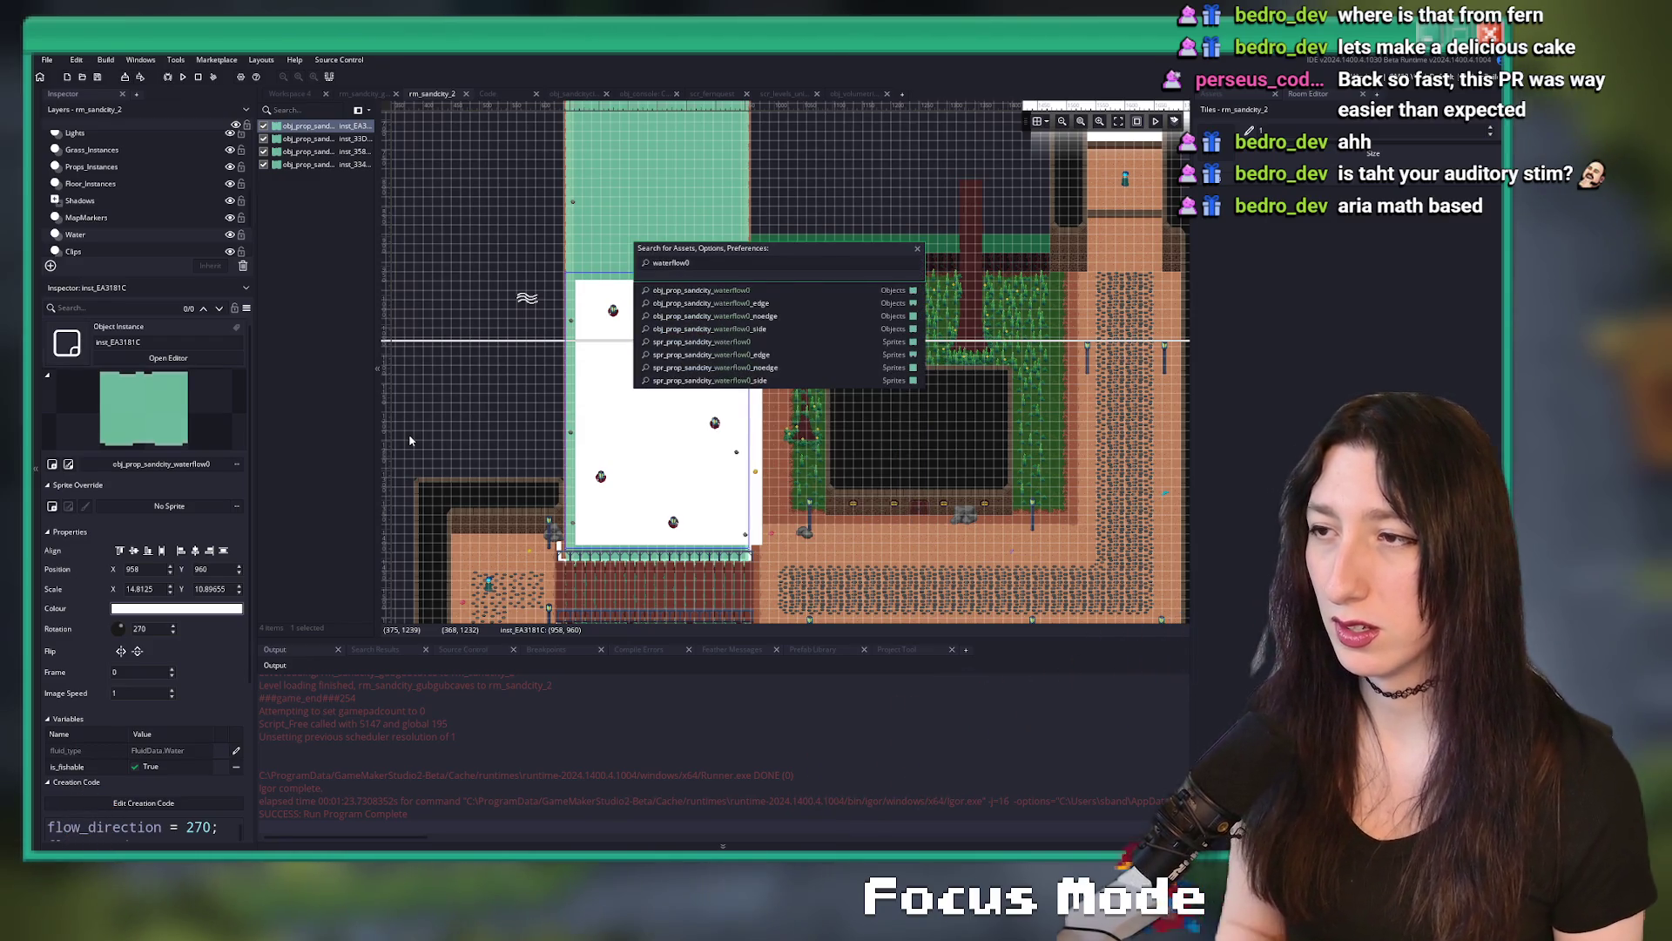
key("Return")
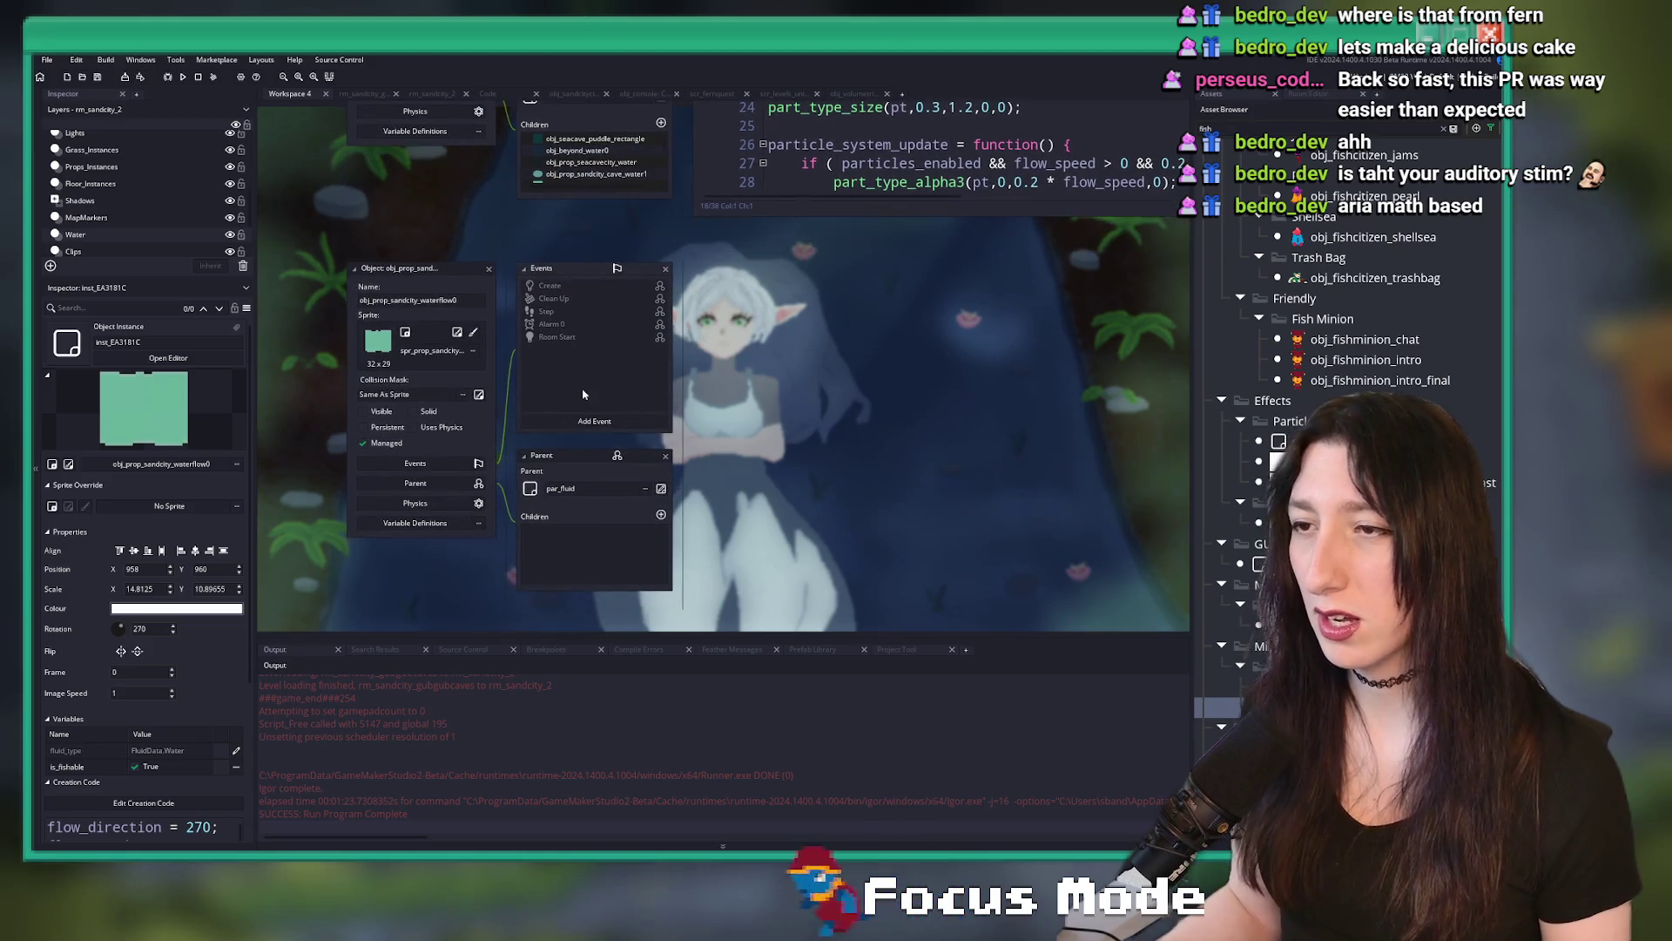
- Open the parent object par_fluid and go to its particle_system_update Create code
key("ctrl+t")
type("par_flui")
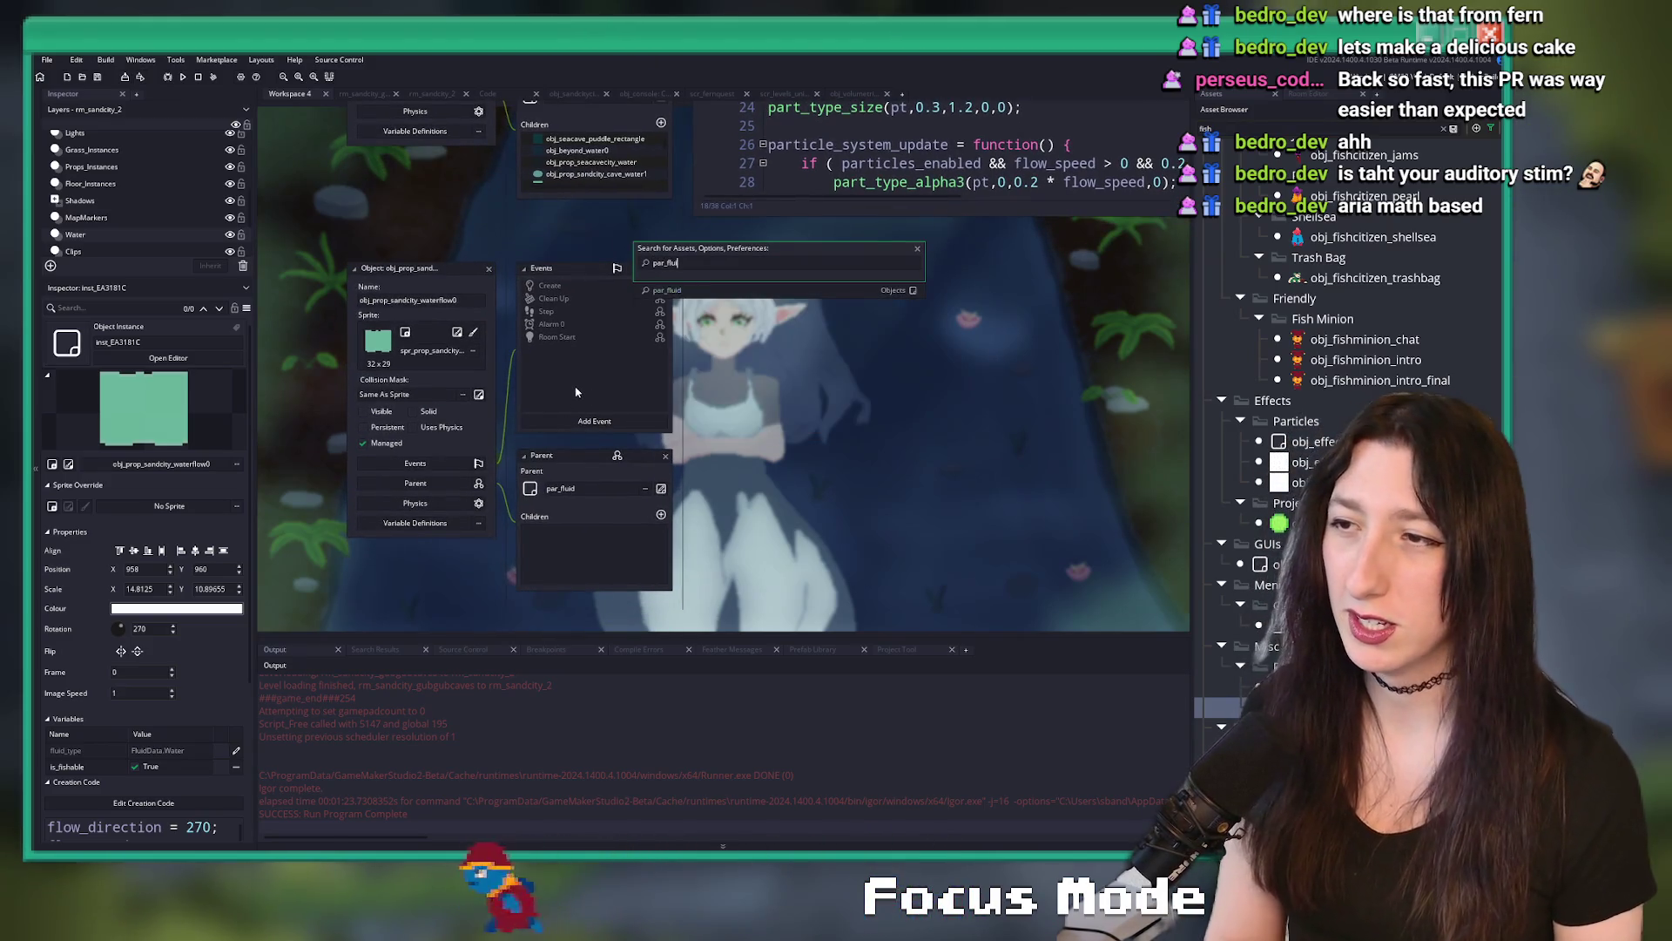
key("Return")
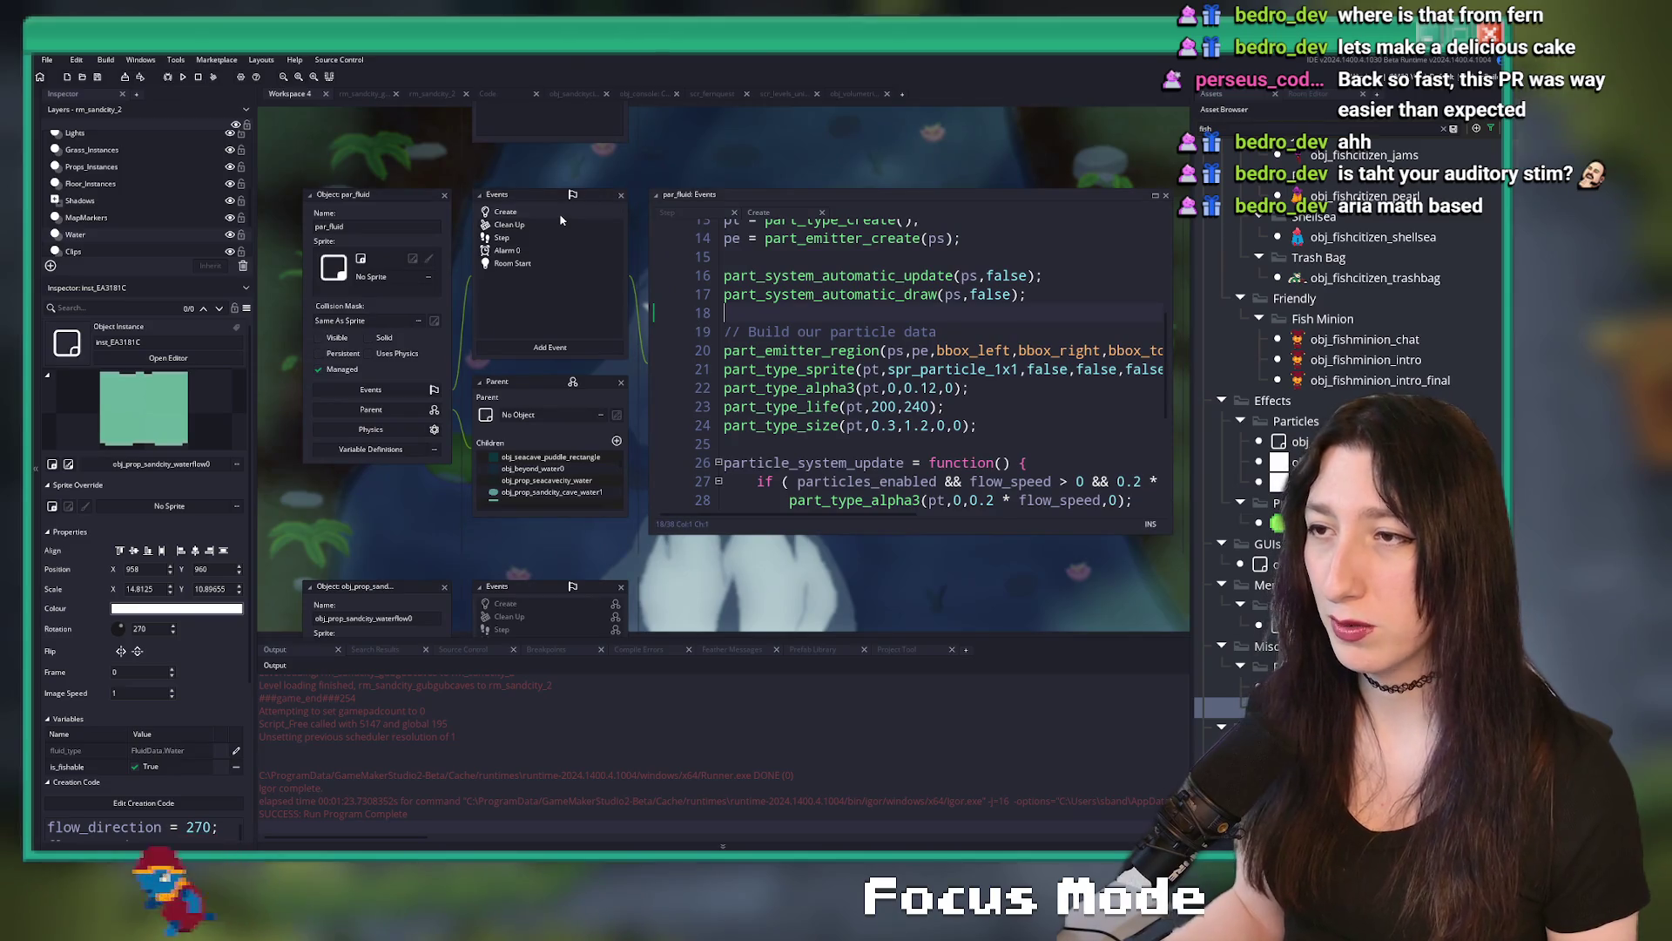
scroll(870, 348, "down", 2)
left_click(903, 327)
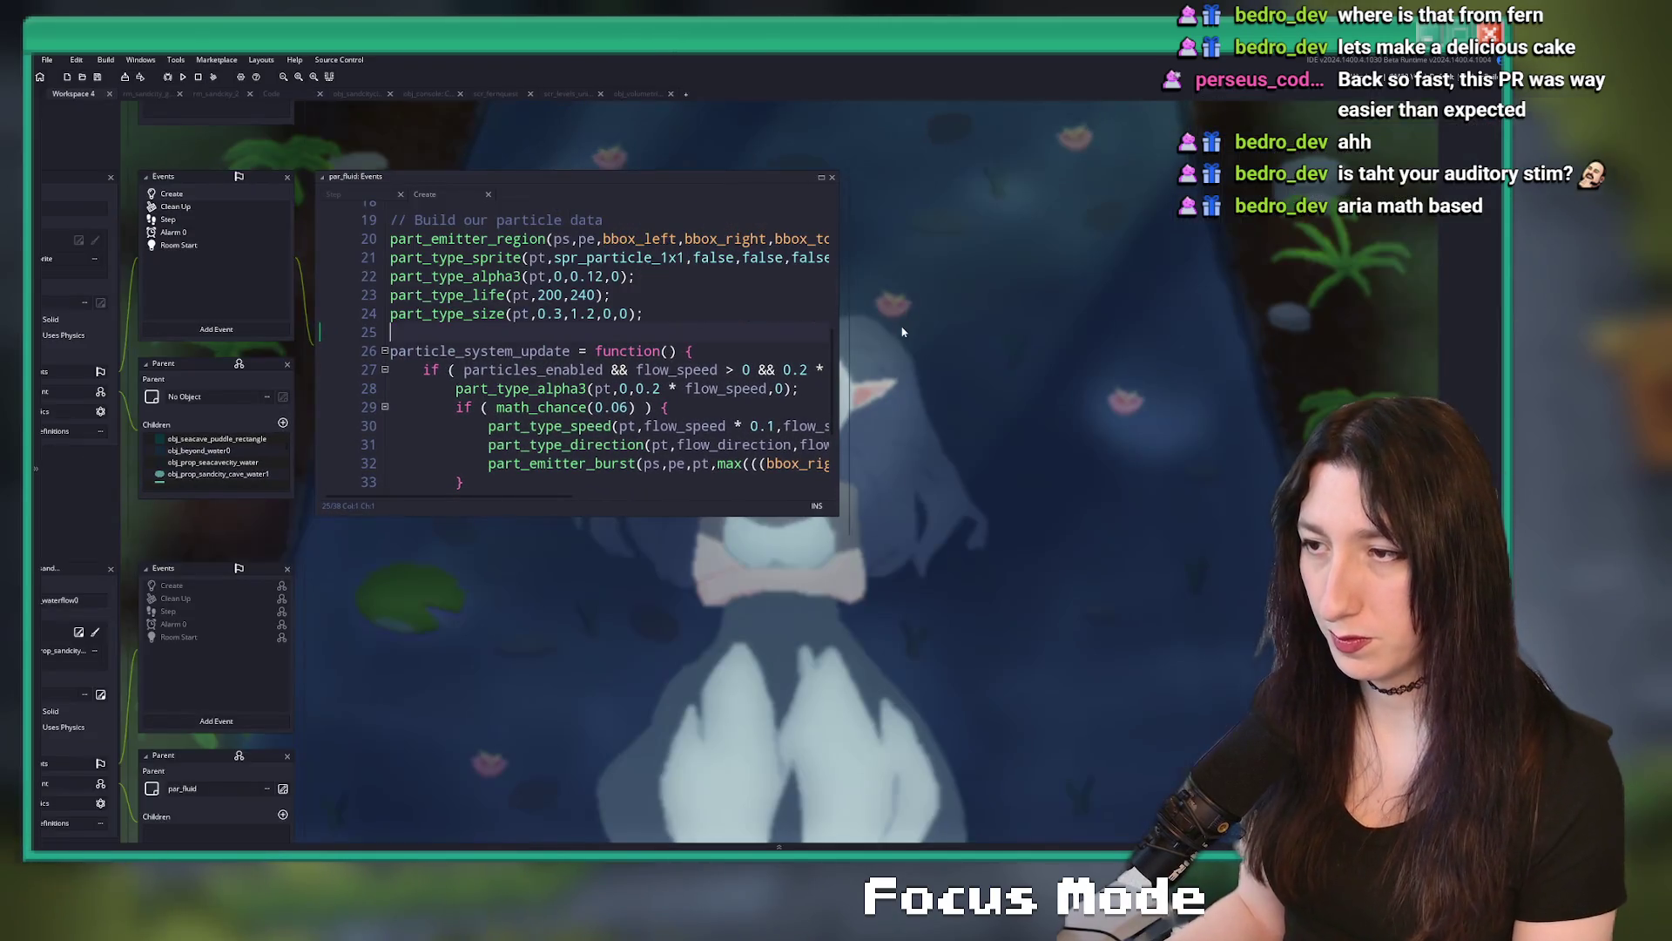
- Browse par_fluid's Create, Alarm 0, Room Start, Clean Up and Step event code
scroll(903, 327, "down", 3)
left_click(946, 405)
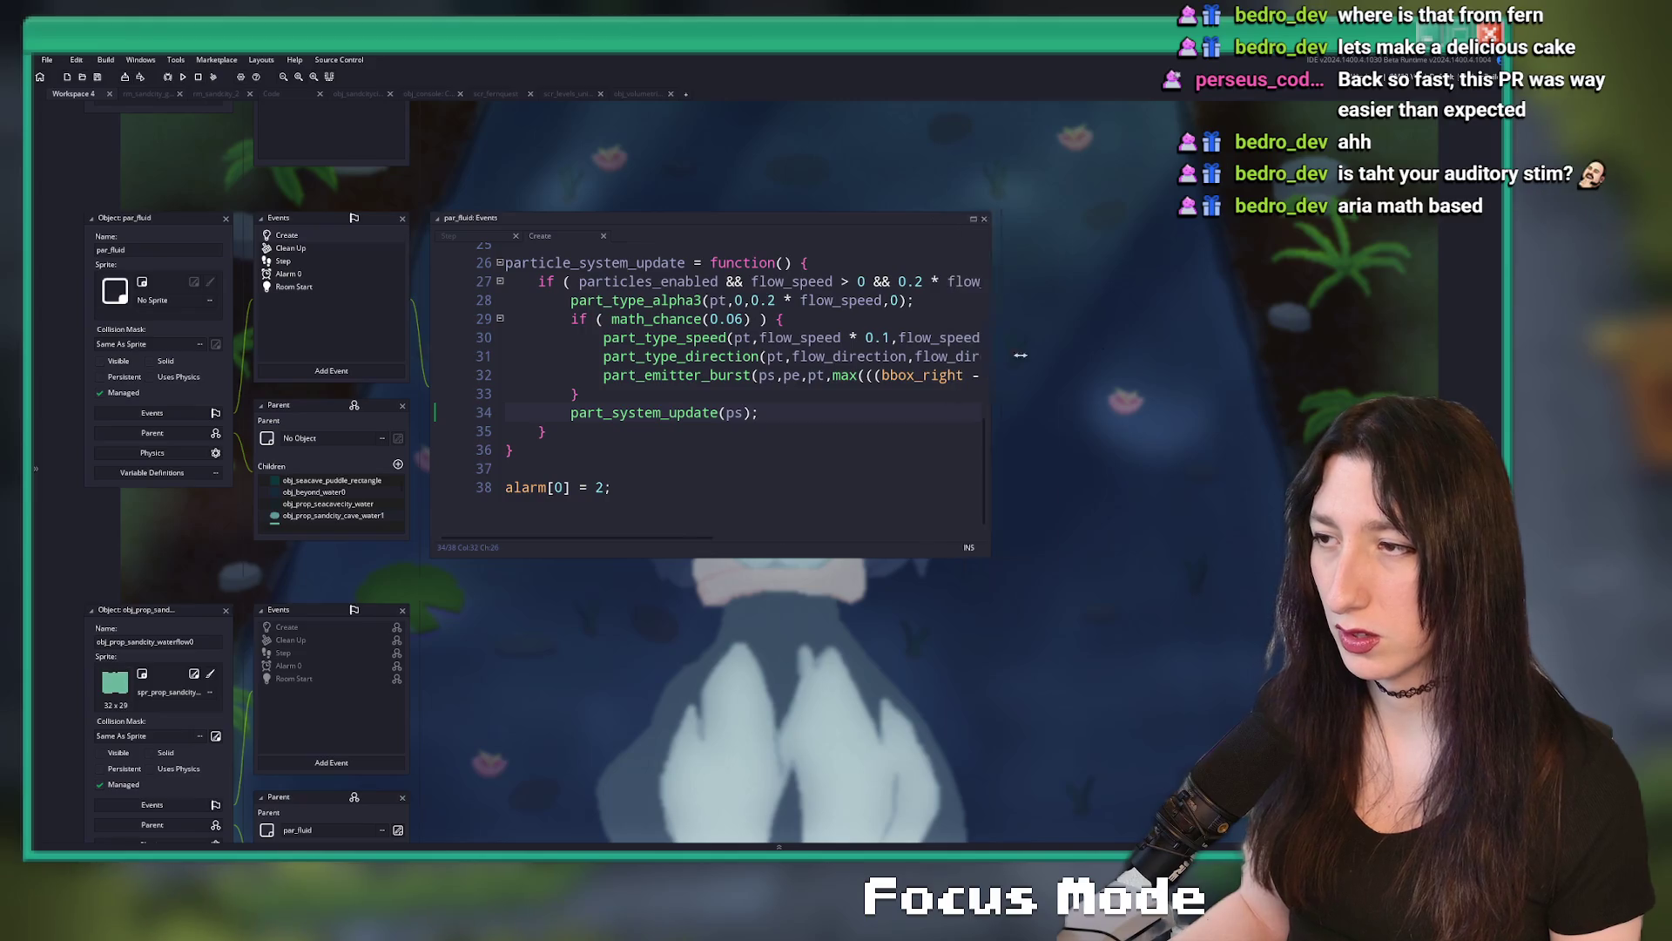
left_click(316, 274)
left_click(320, 287)
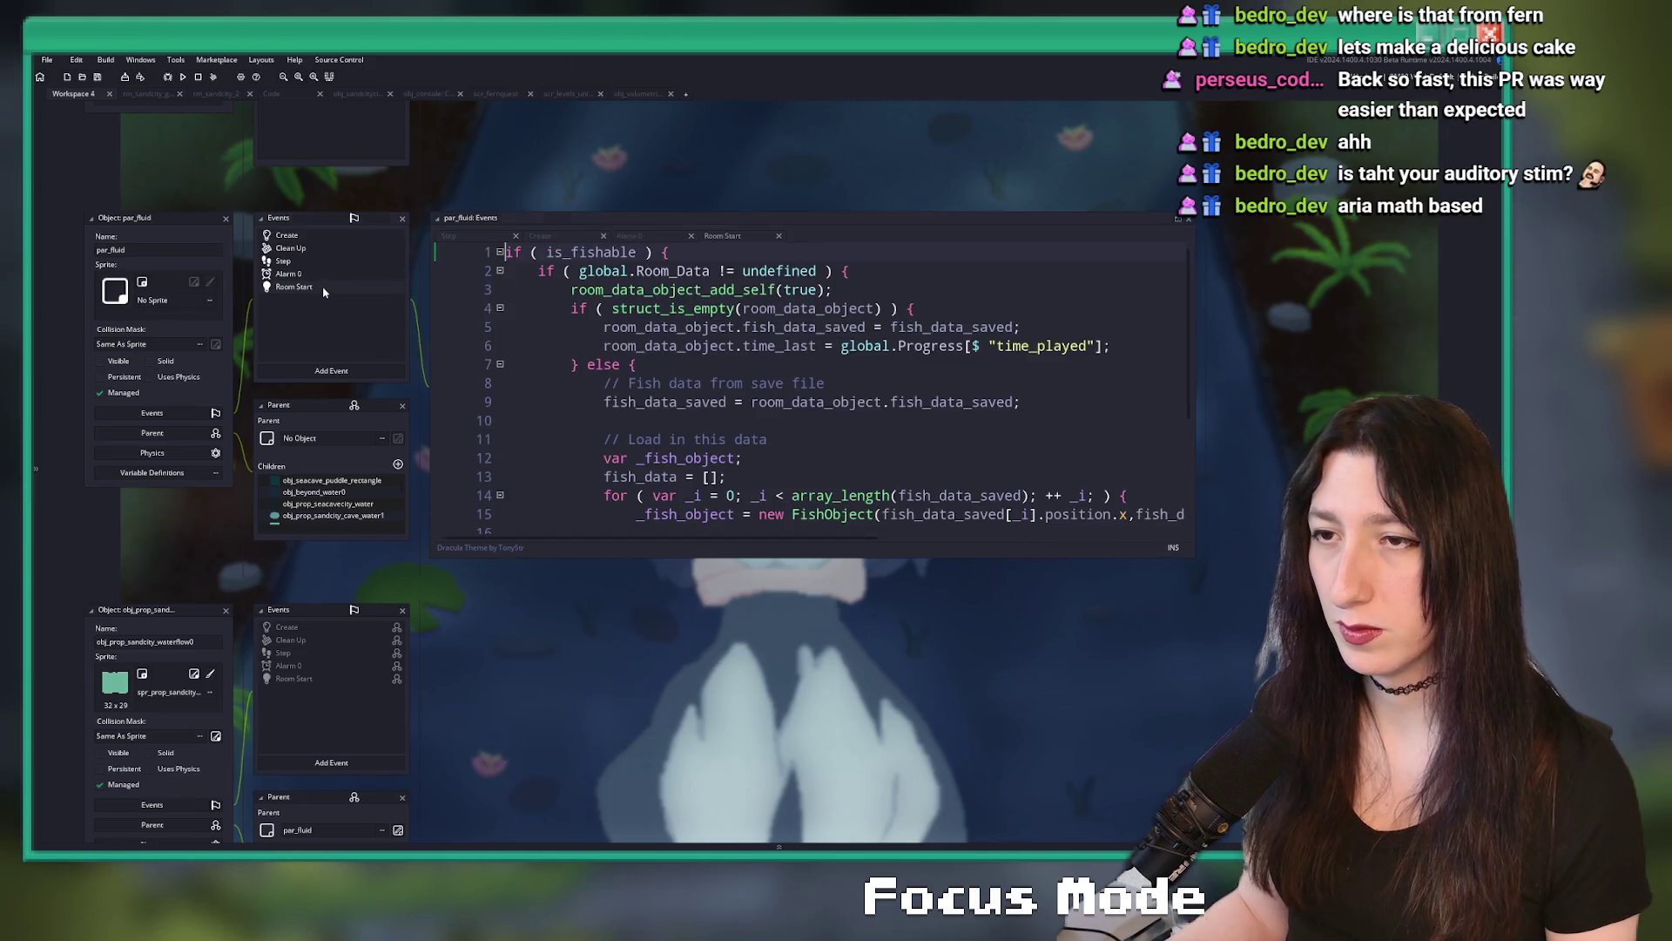
left_click(334, 262)
left_click(314, 287)
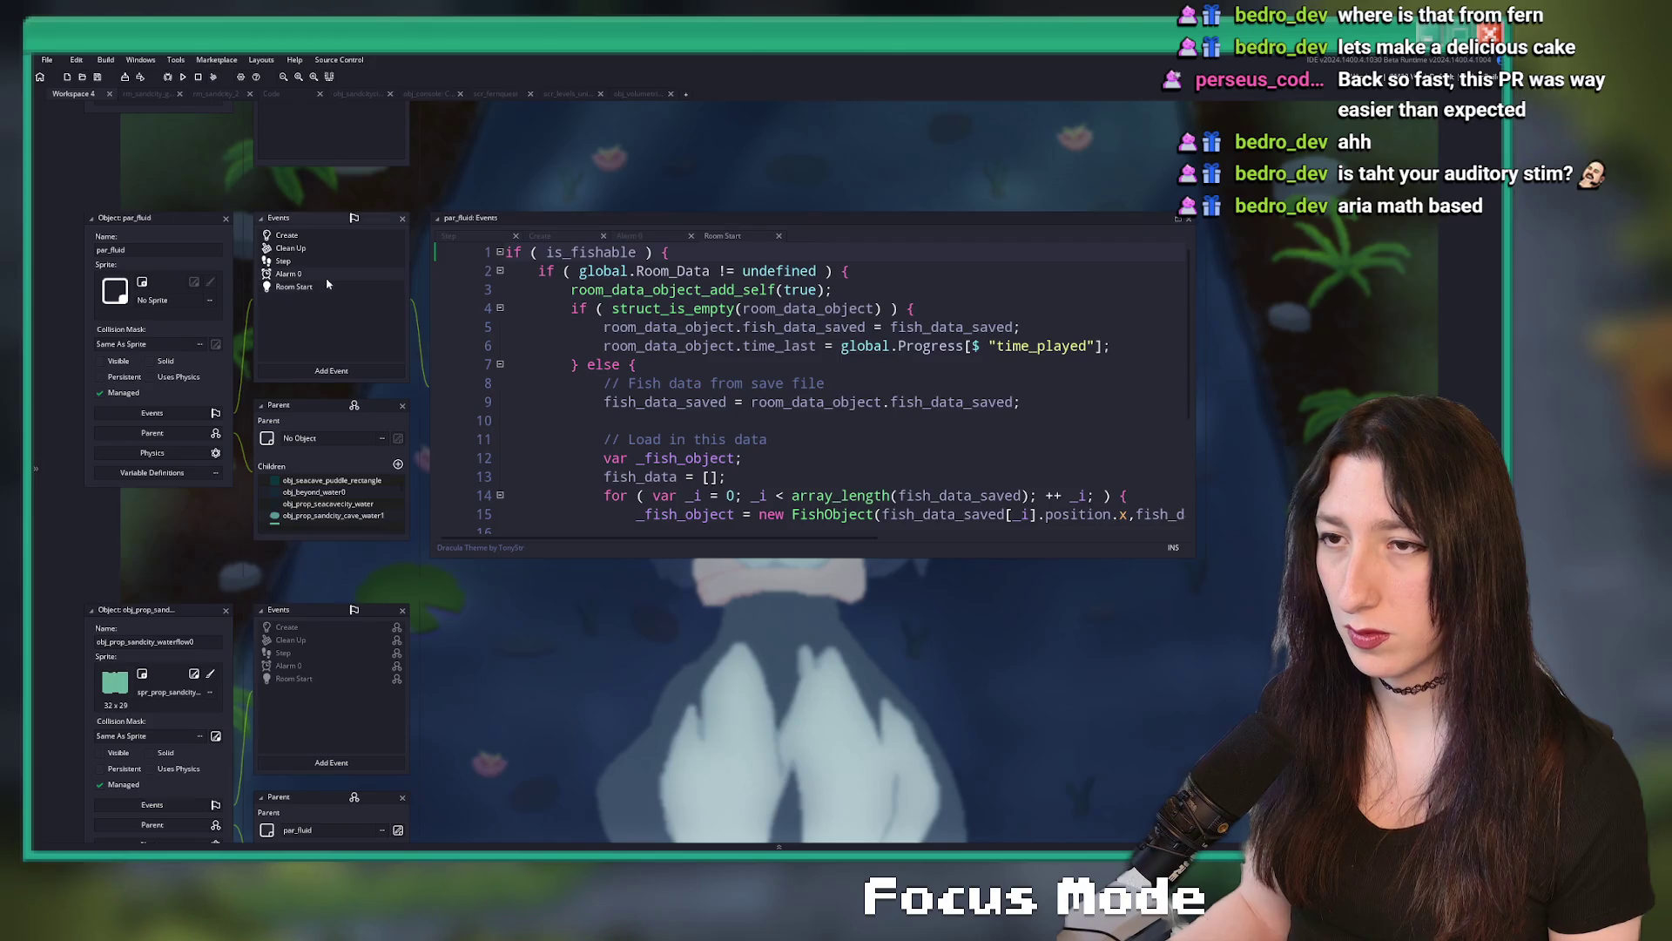
left_click(314, 274)
left_click(339, 261)
left_click(291, 248)
left_click(335, 261)
- Unfold the Step event's else block and put the caret after FrameSkip_Conditional on line 1
scroll(632, 332, "down", 1)
scroll(632, 331, "down", 3)
scroll(609, 322, "up", 6)
left_click(573, 297)
left_click(499, 308)
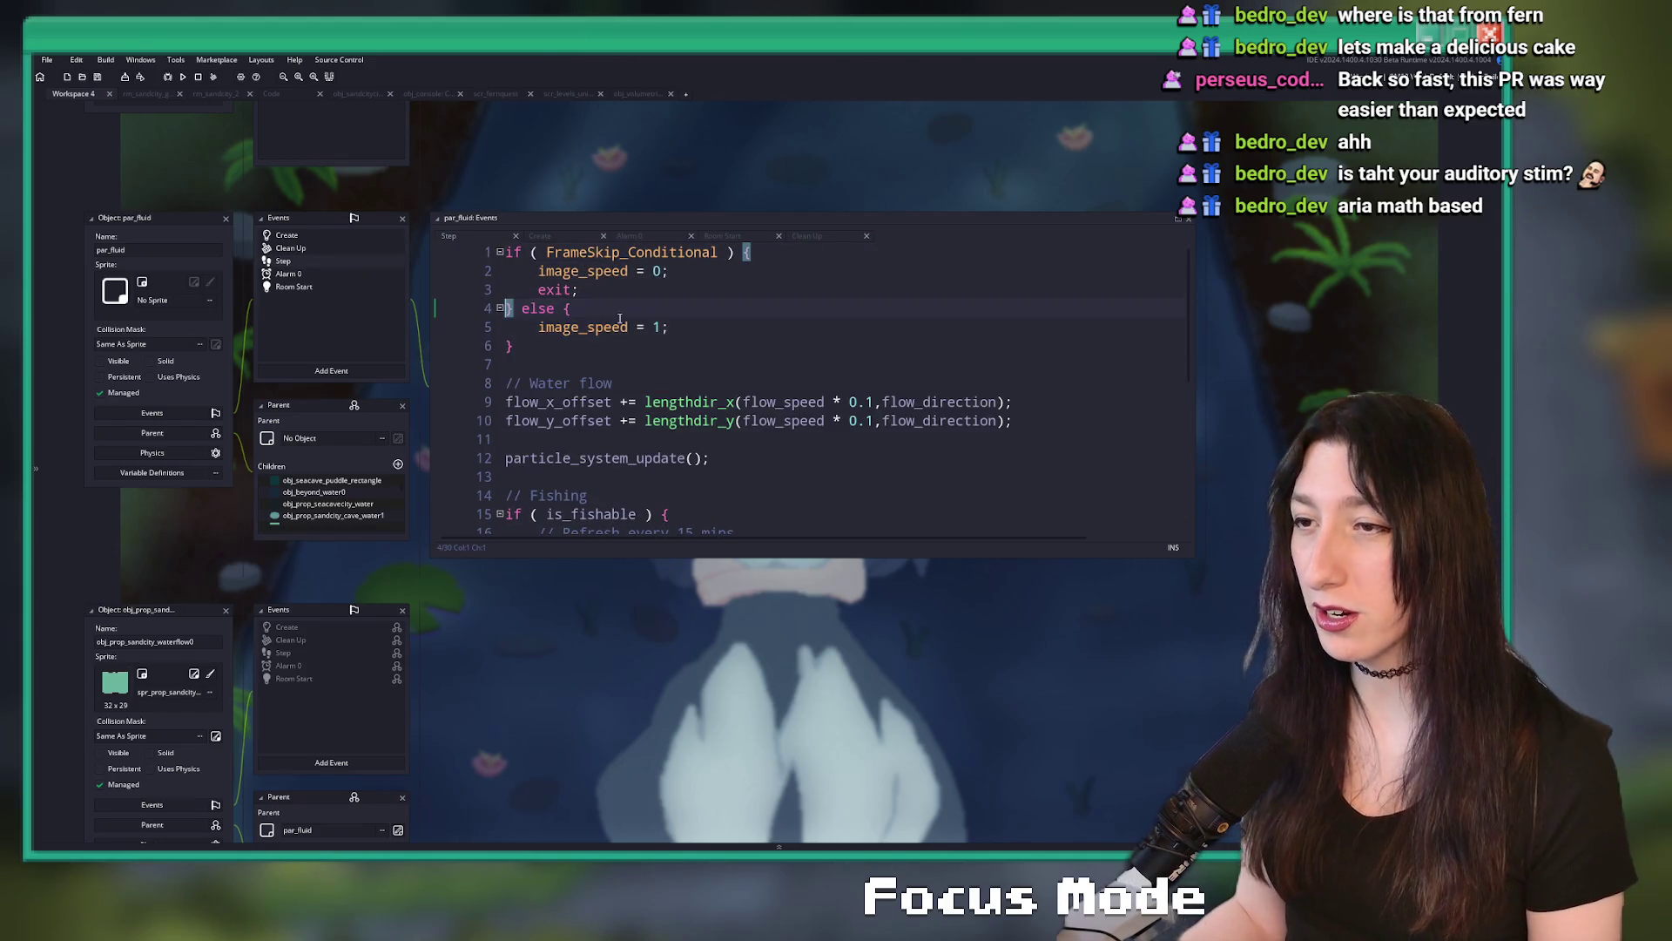
scroll(663, 244, "down", 2)
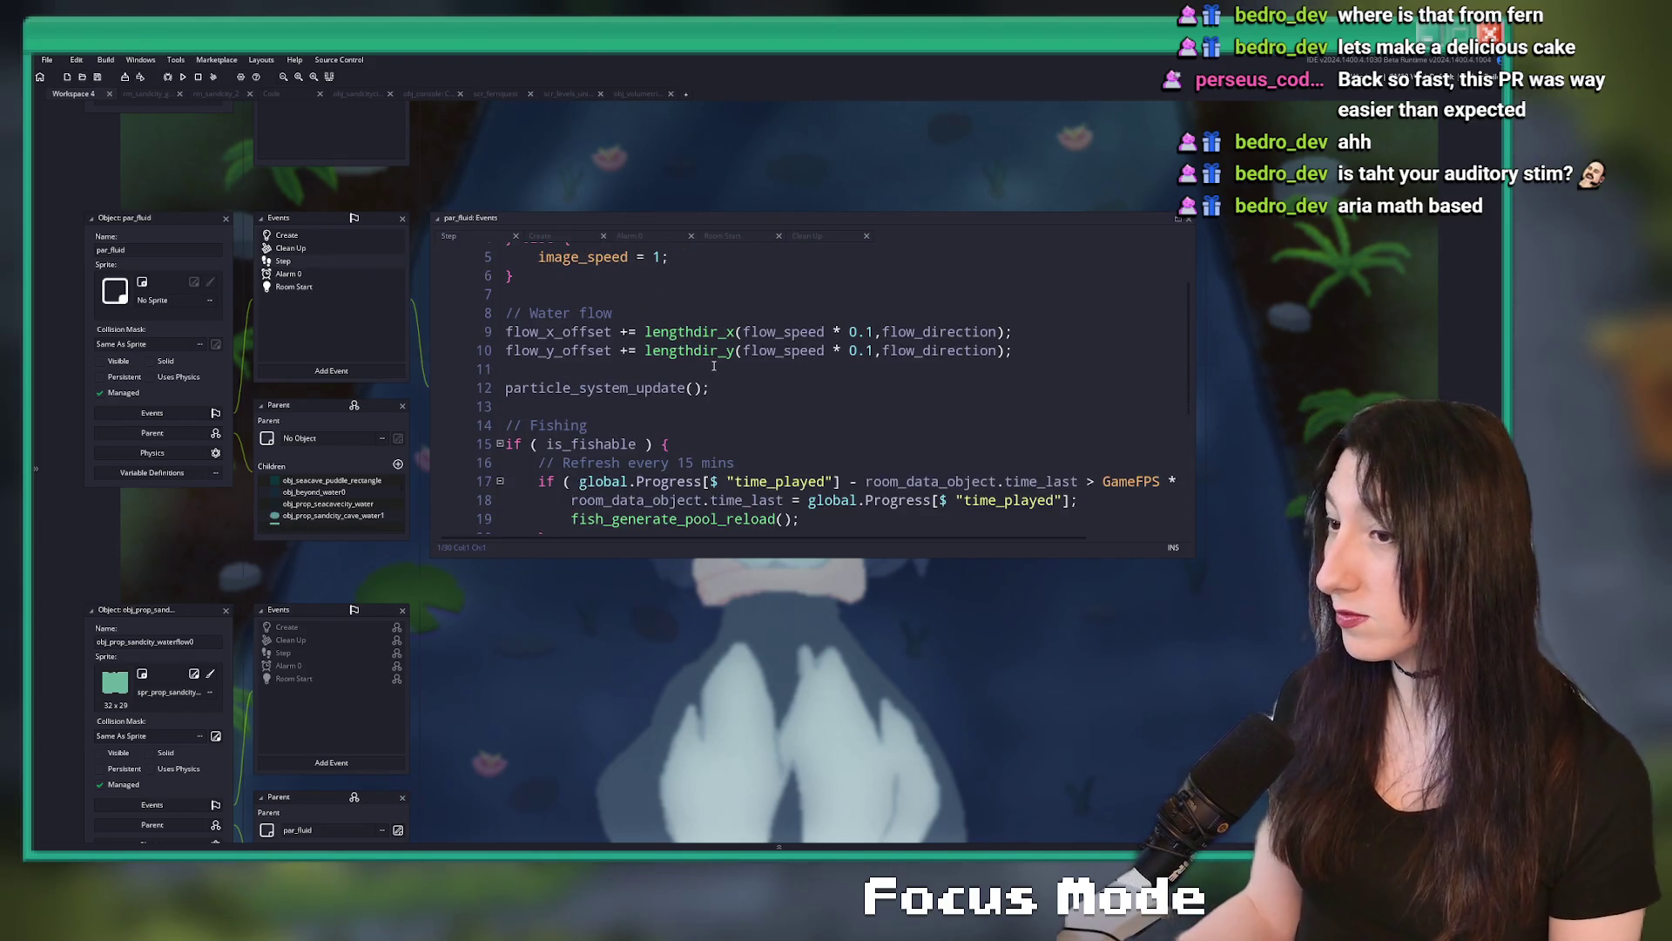
scroll(713, 366, "up", 2)
left_click(714, 253)
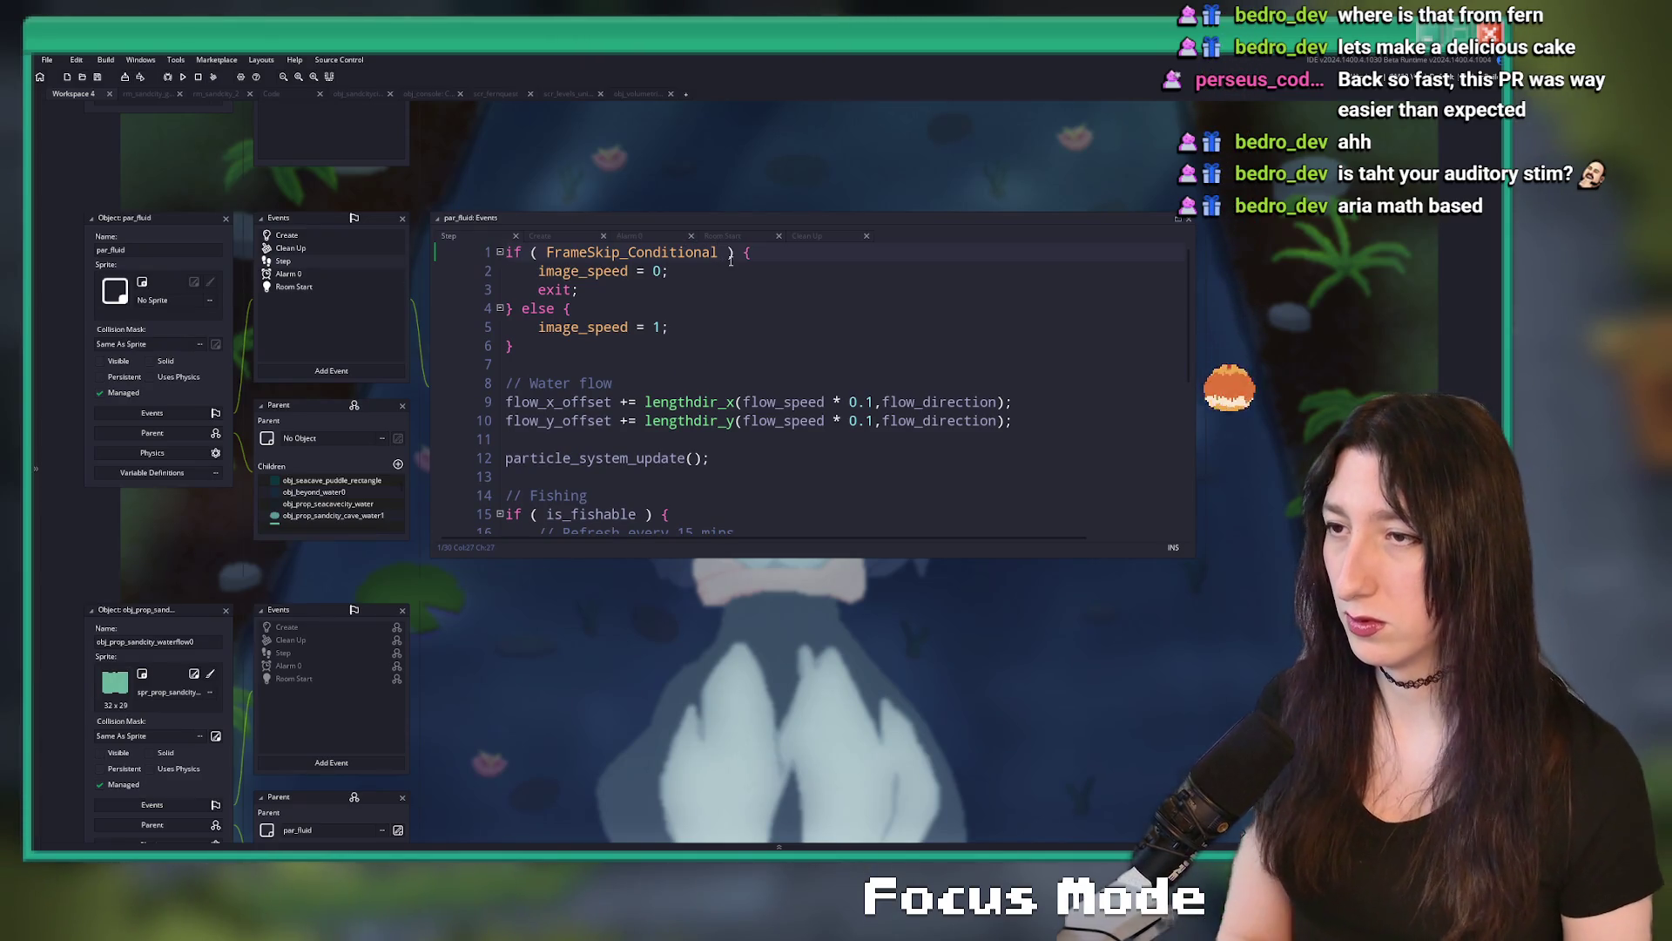
- Append || !camera_can_see(32) to the Step event's line 1 if-condition
type("|| visible")
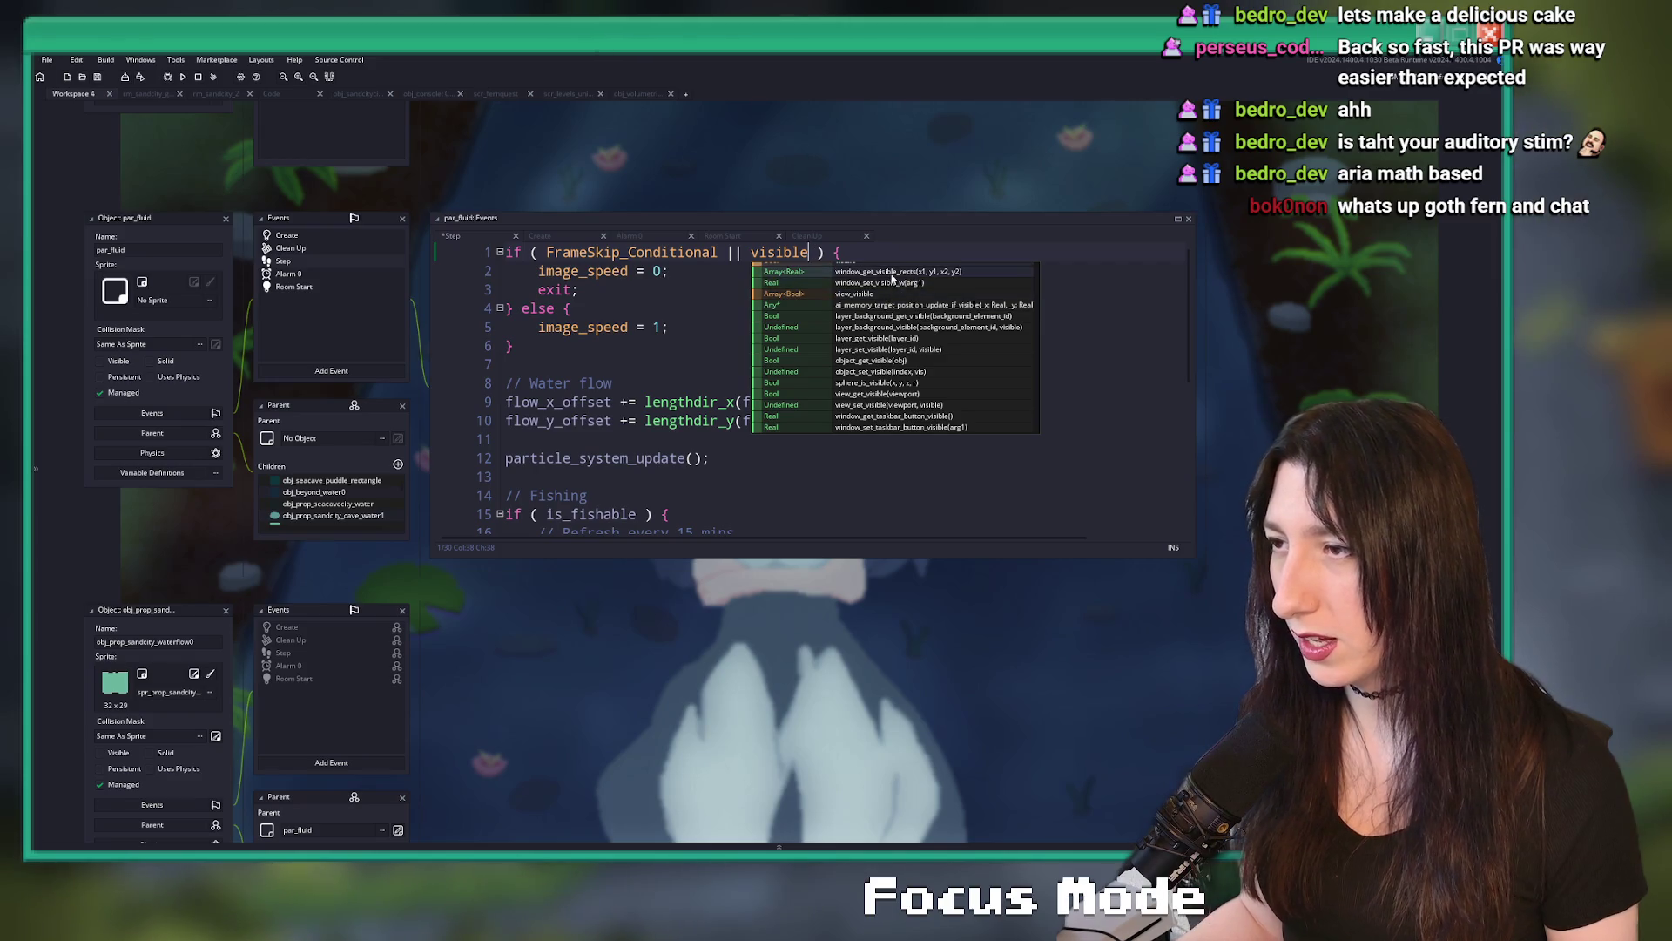
scroll(901, 300, "up", 1)
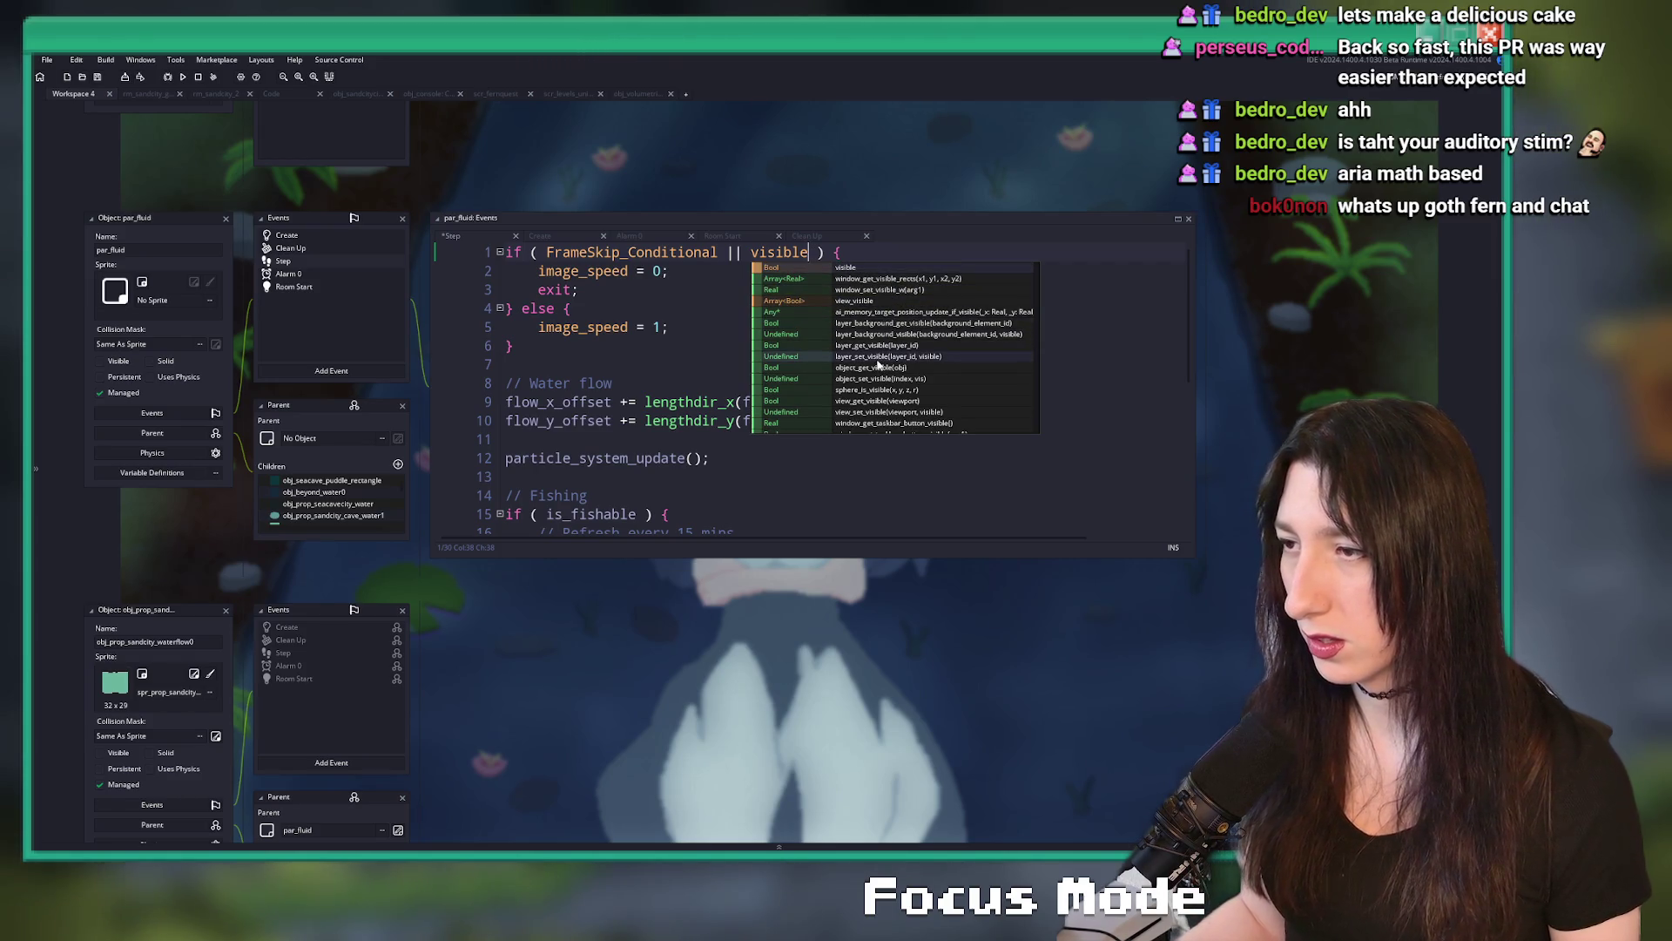
key("BackSpace")
key("BackSpace")
key("BackSpace")
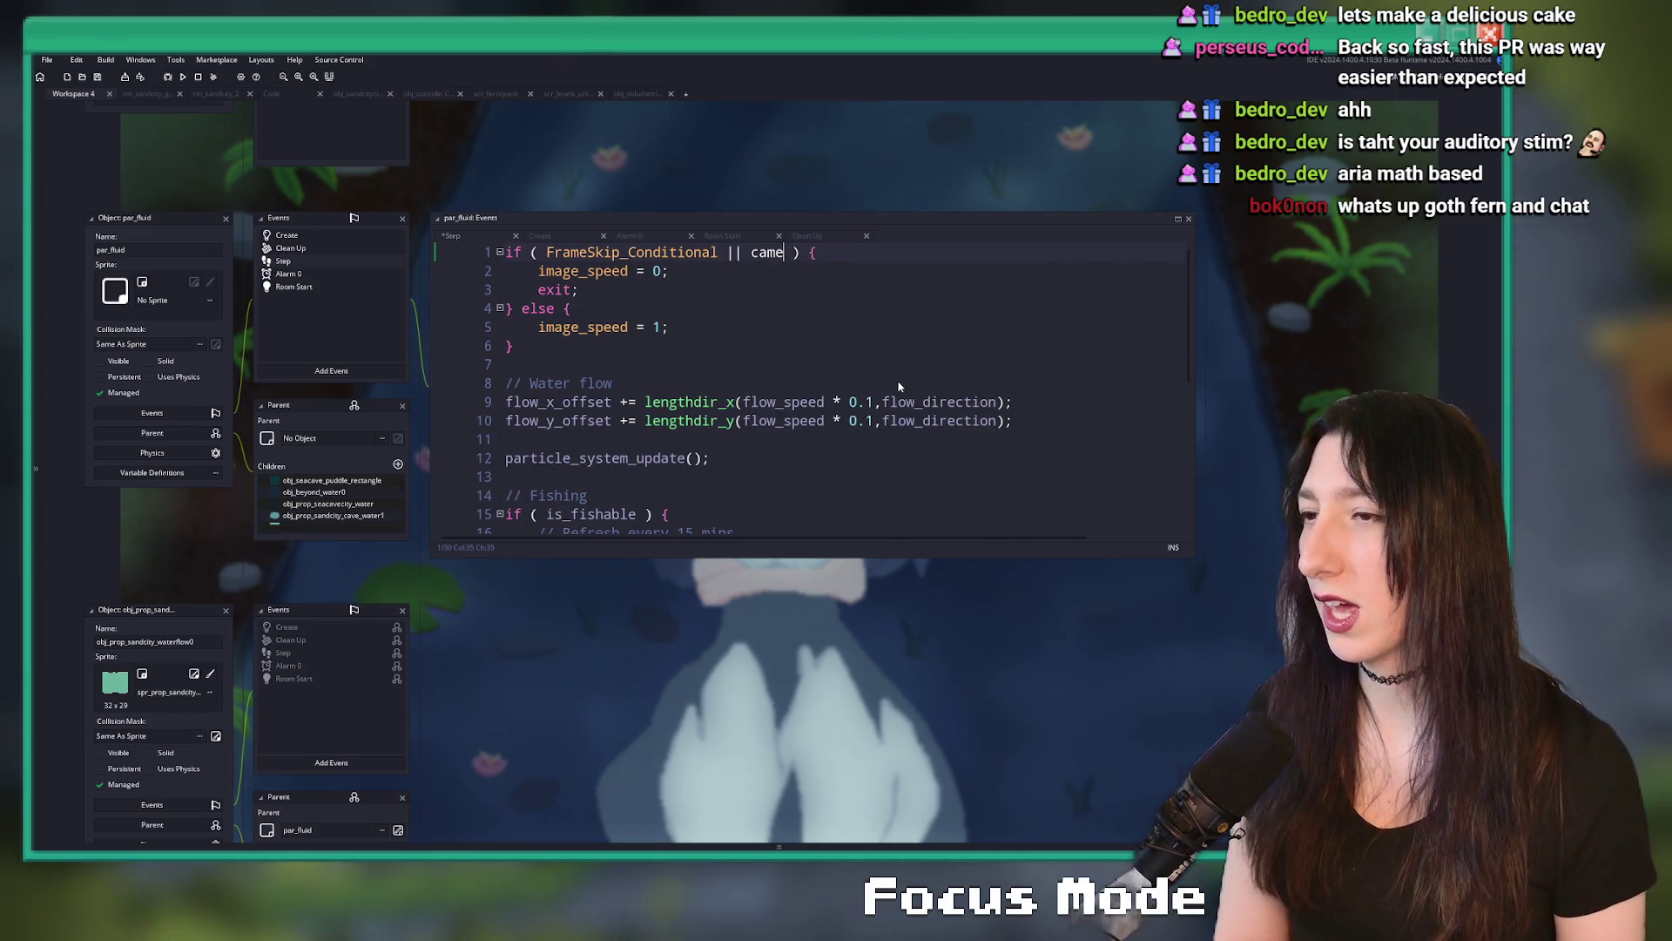
type("ra_c")
key("Return")
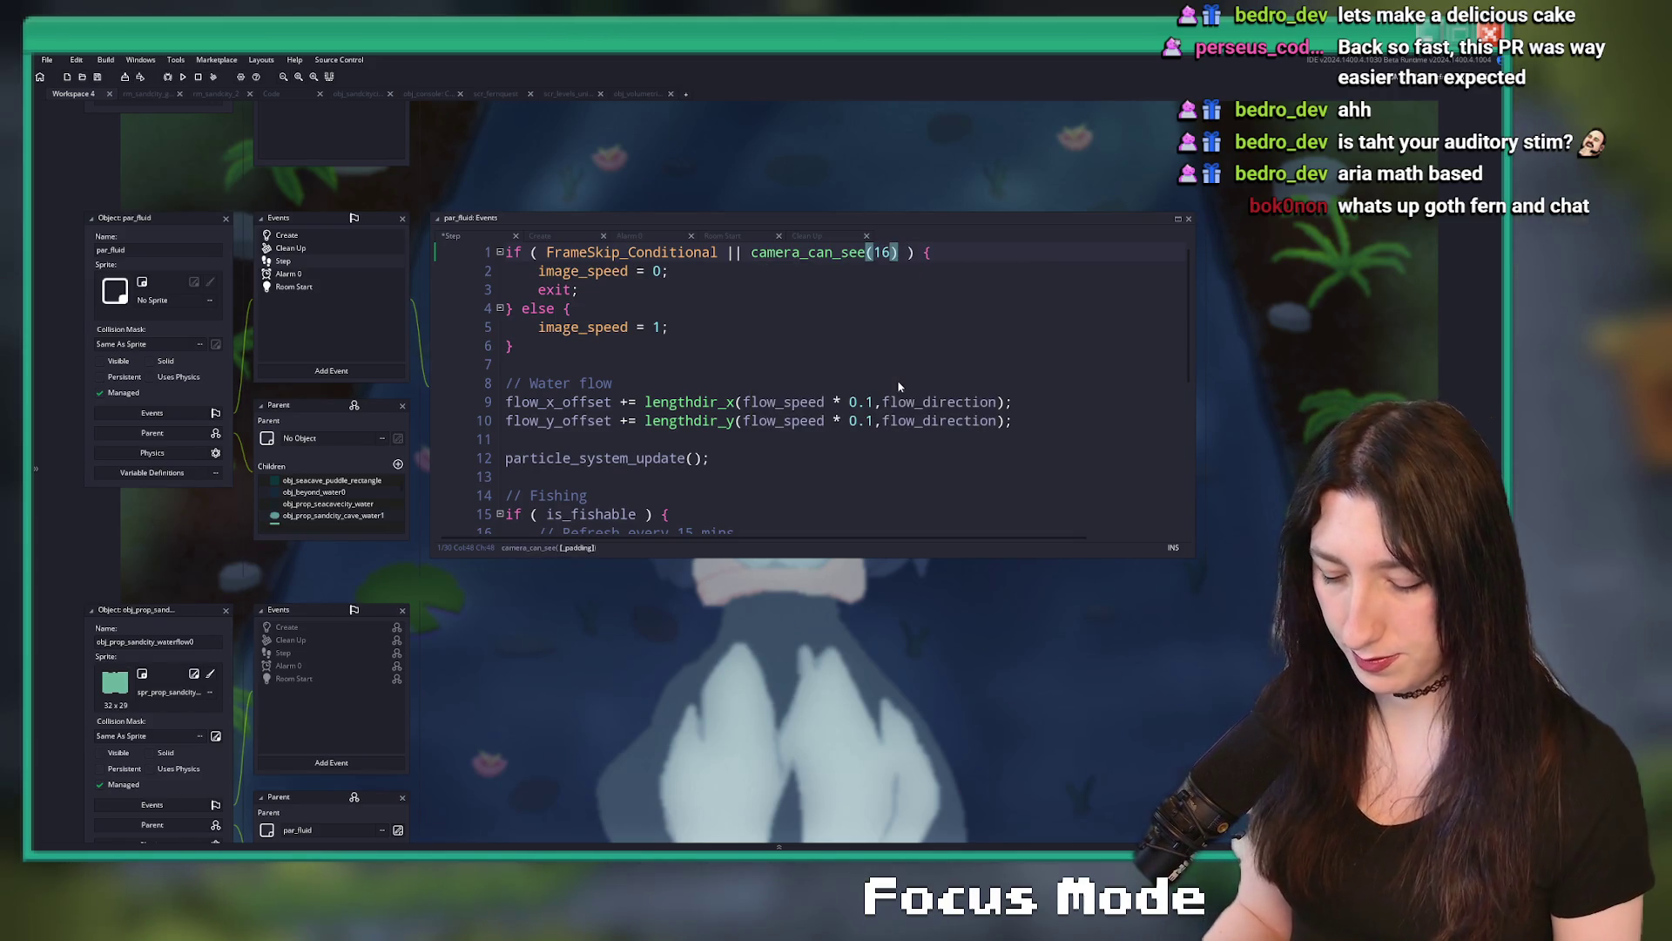
key("BackSpace")
type("32")
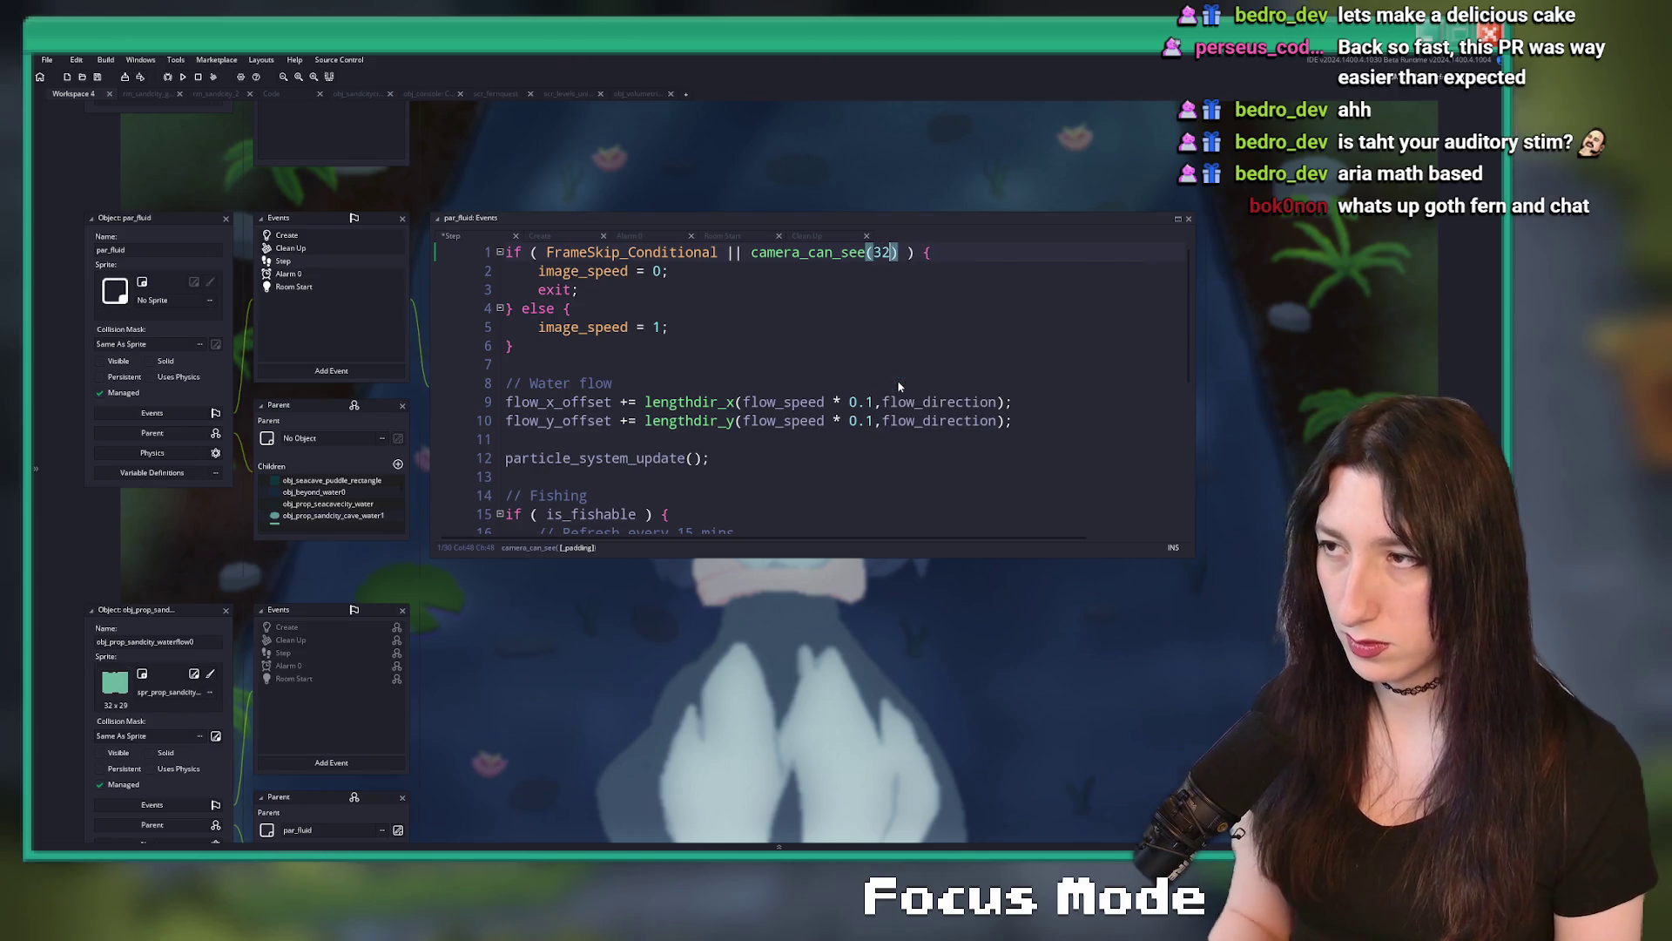
type("!")
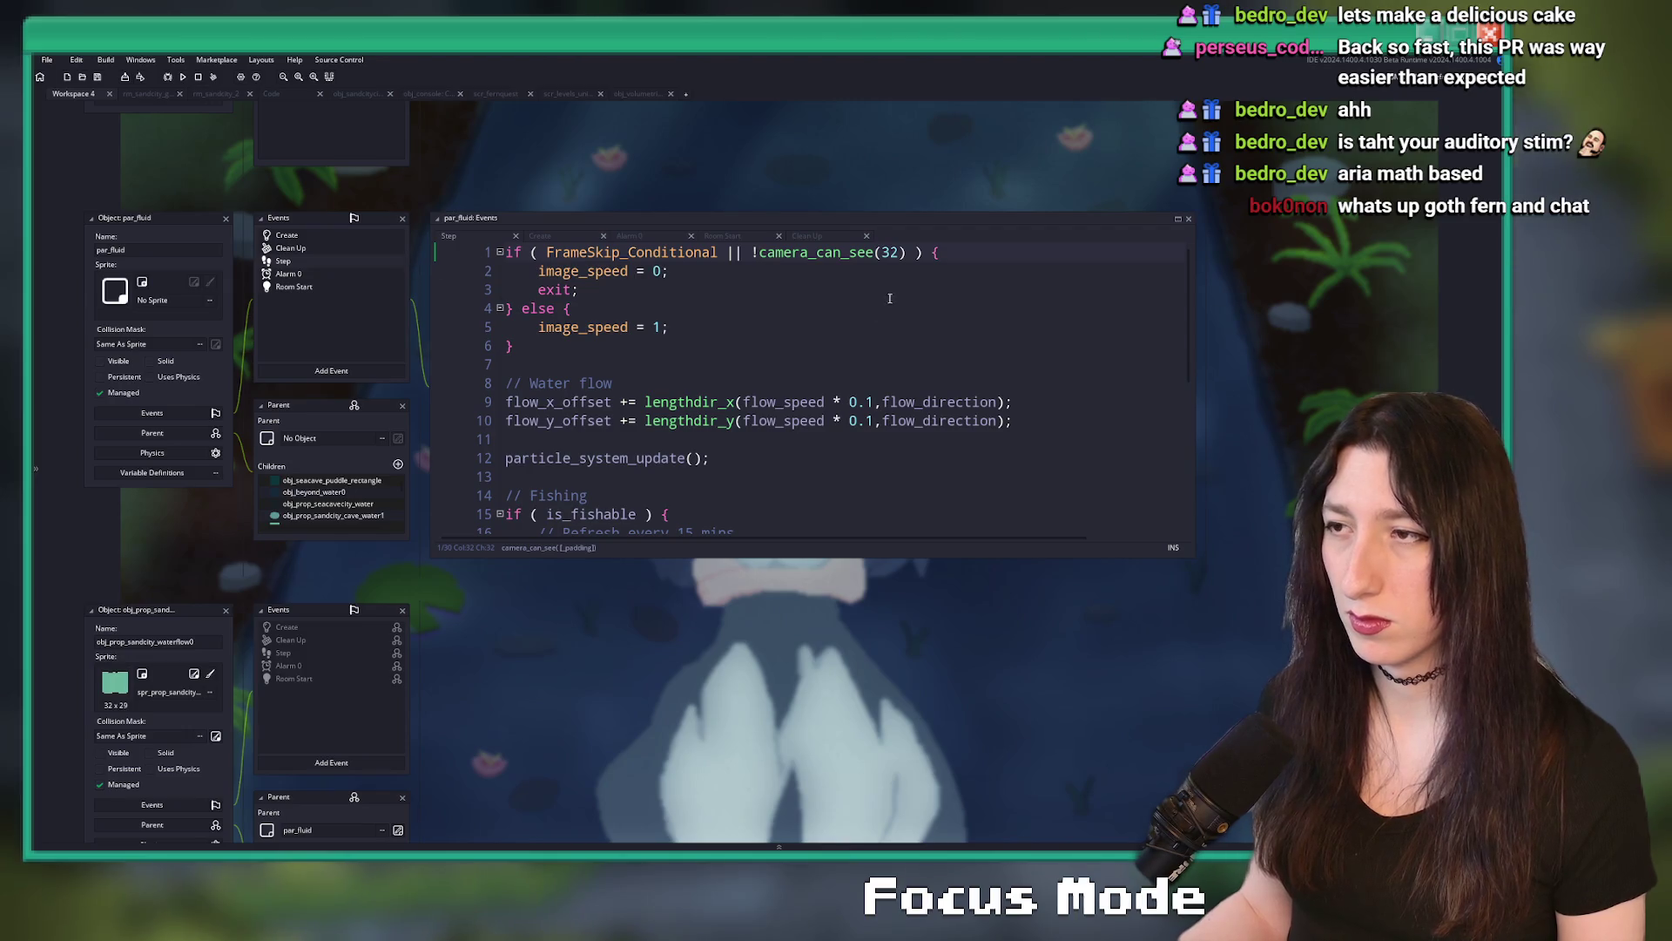
left_click(709, 282)
- Review par_fluid's Create, Room Start, Alarm 0 and Clean Up event code
scroll(685, 345, "down", 6)
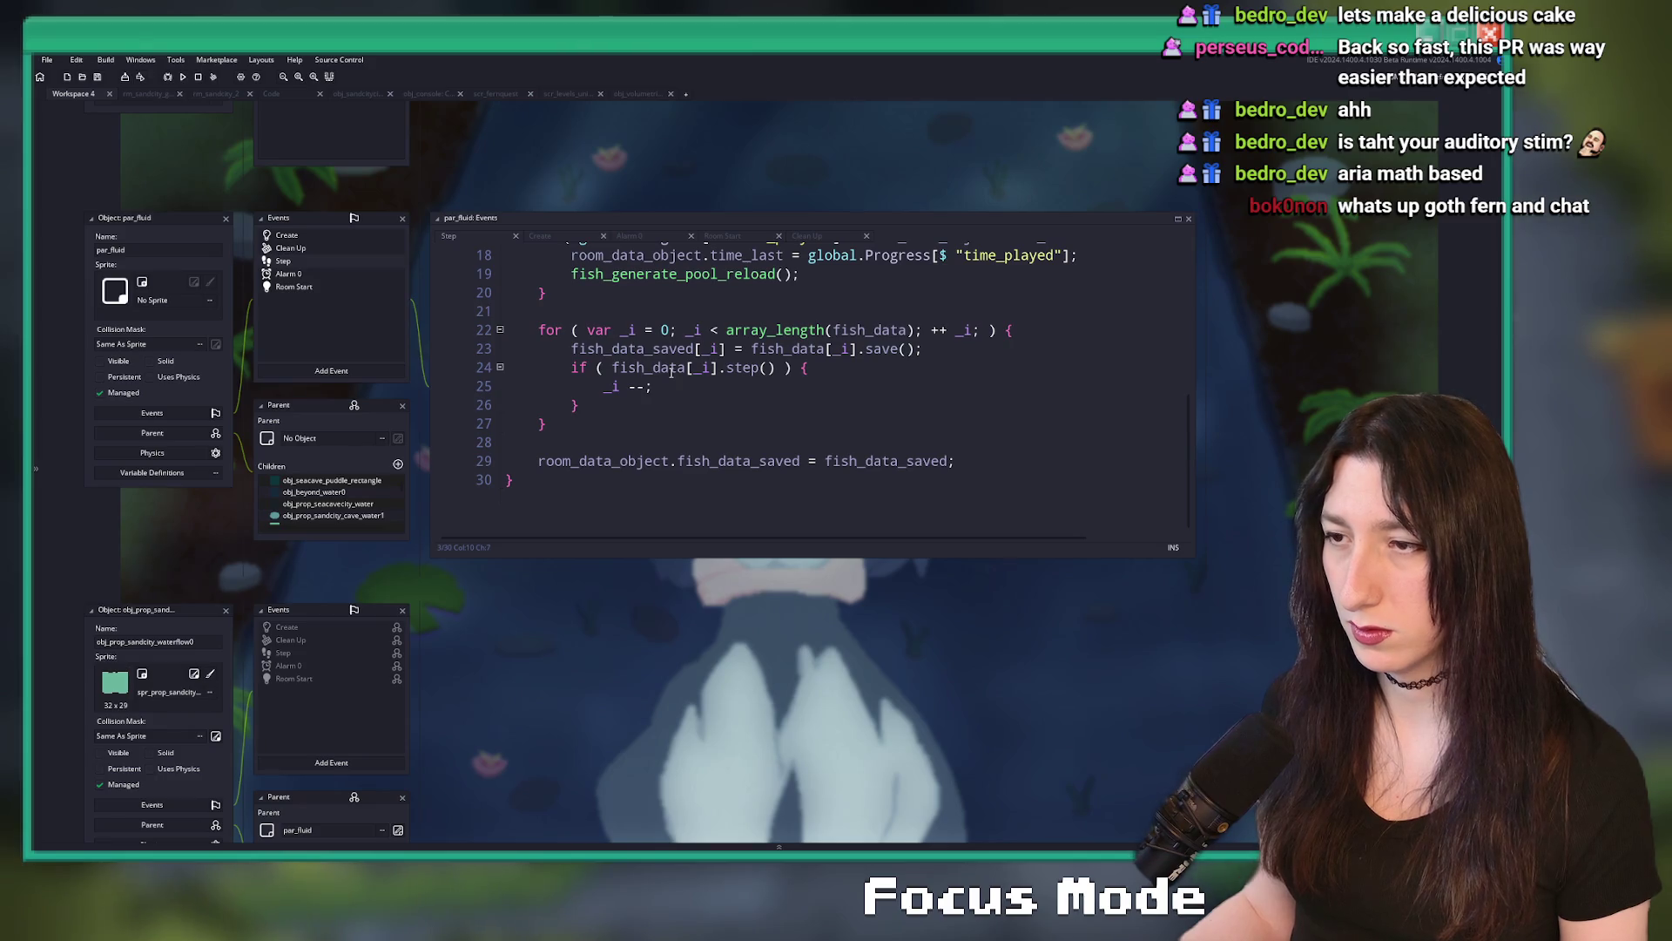
left_click(296, 261)
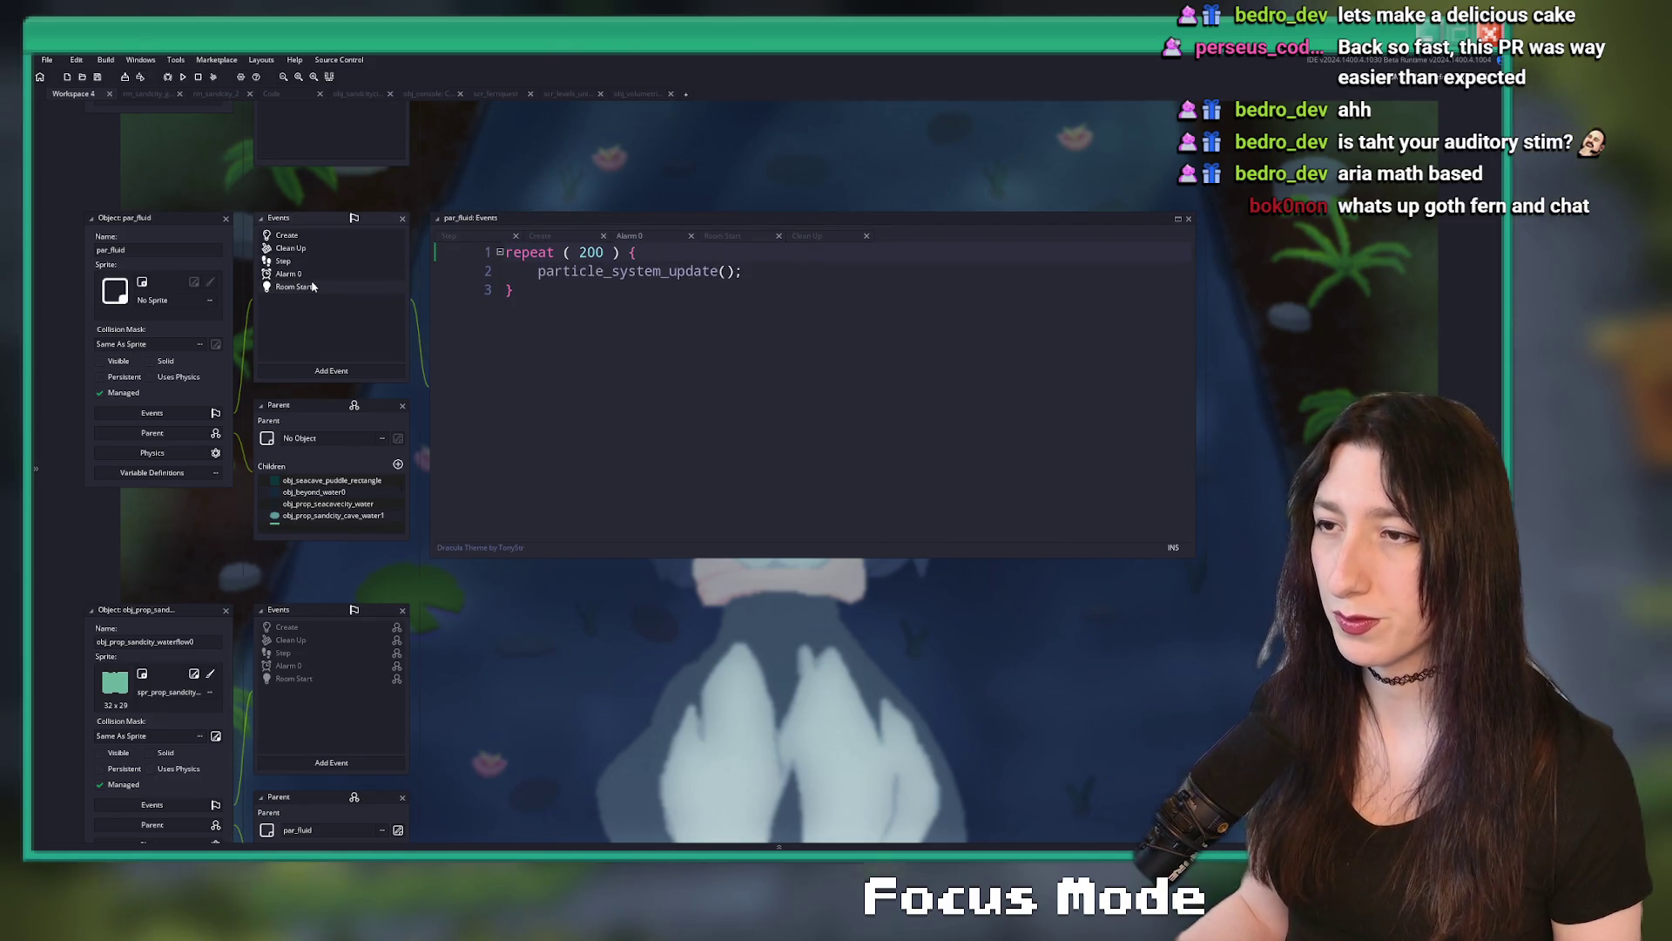
left_click(296, 287)
left_click(317, 274)
scroll(530, 296, "up", 3)
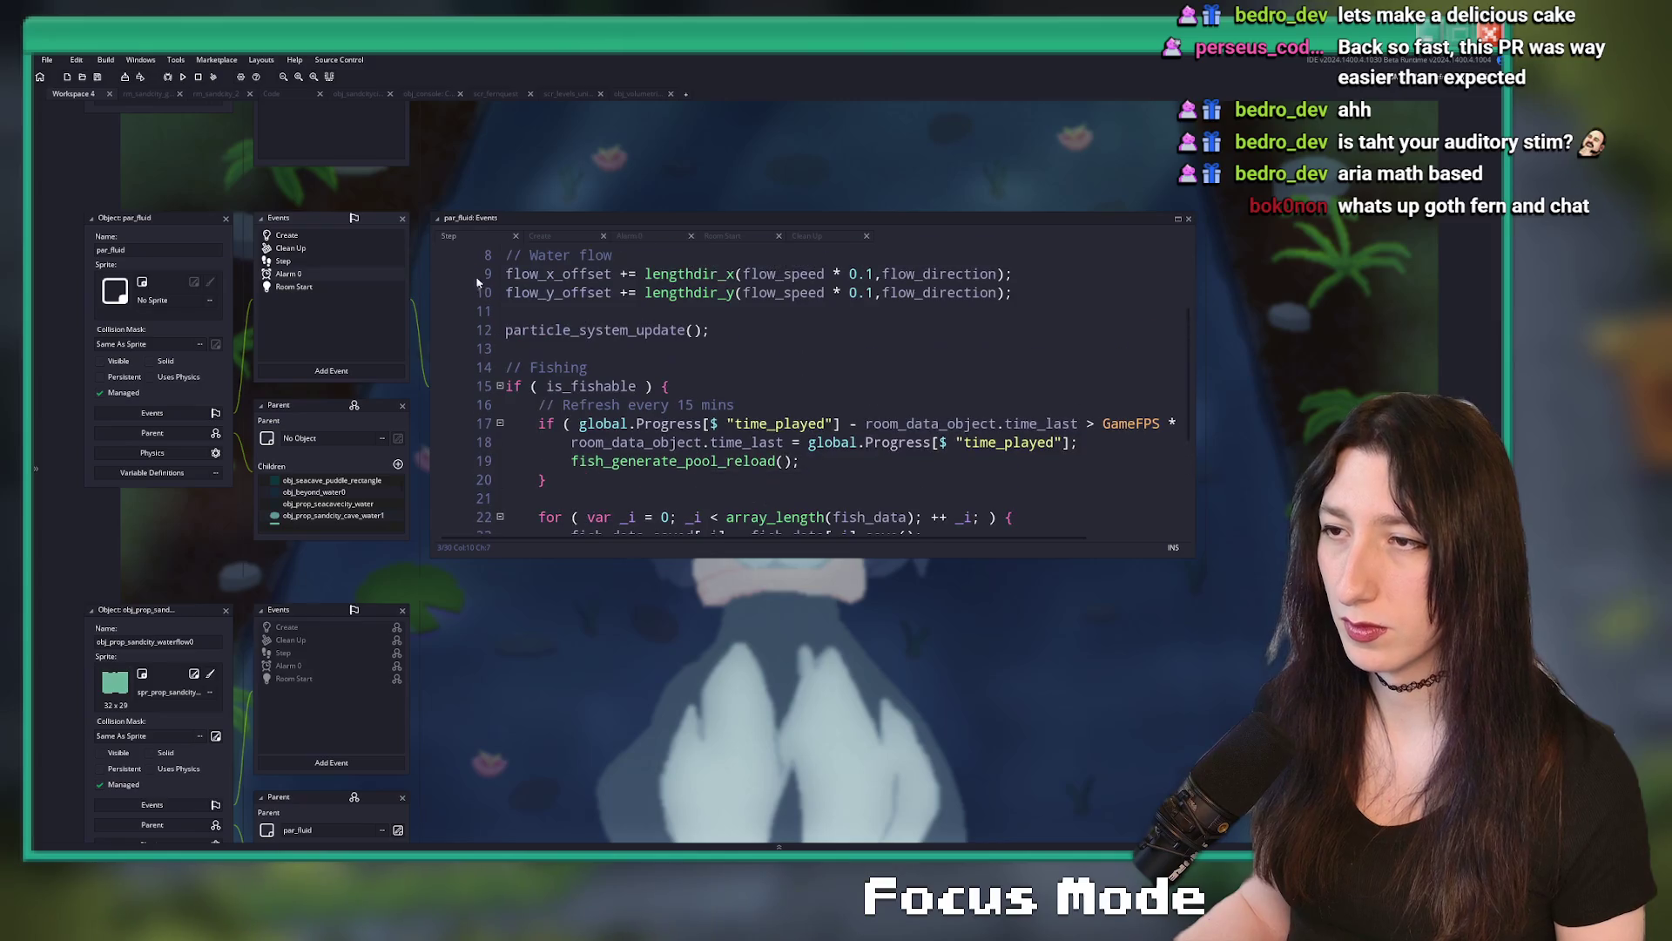
left_click(287, 287)
left_click(290, 248)
left_click(286, 235)
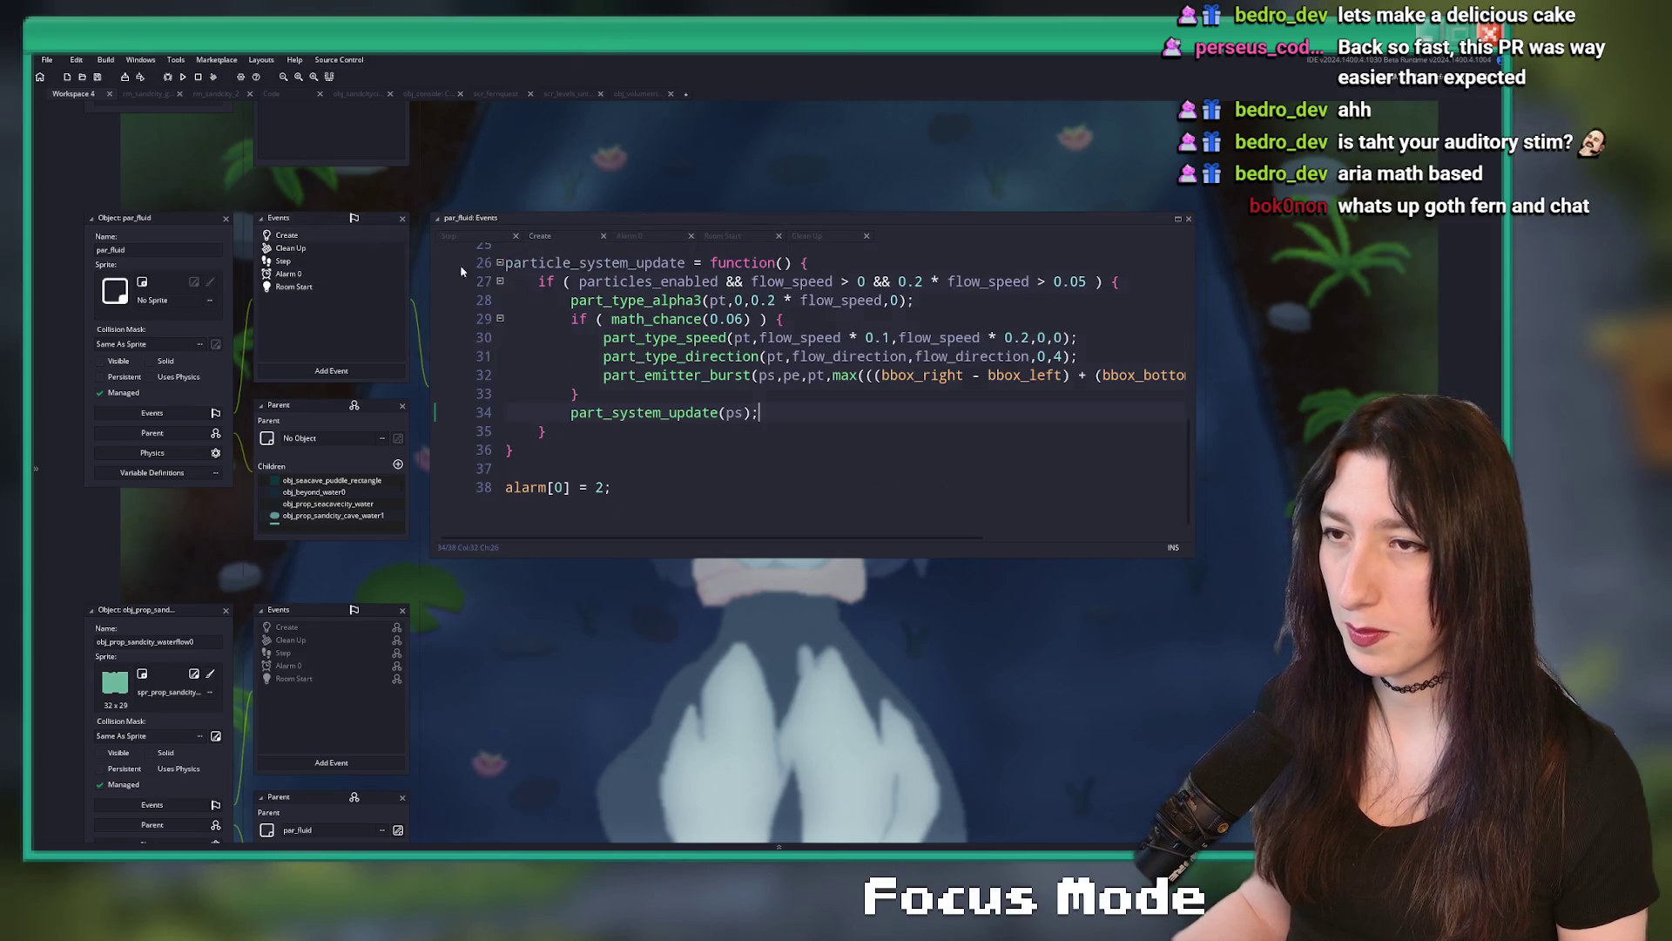
- Read through the Create event code and select text near its top
left_click(607, 299)
scroll(607, 300, "up", 2)
scroll(971, 526, "down", 1)
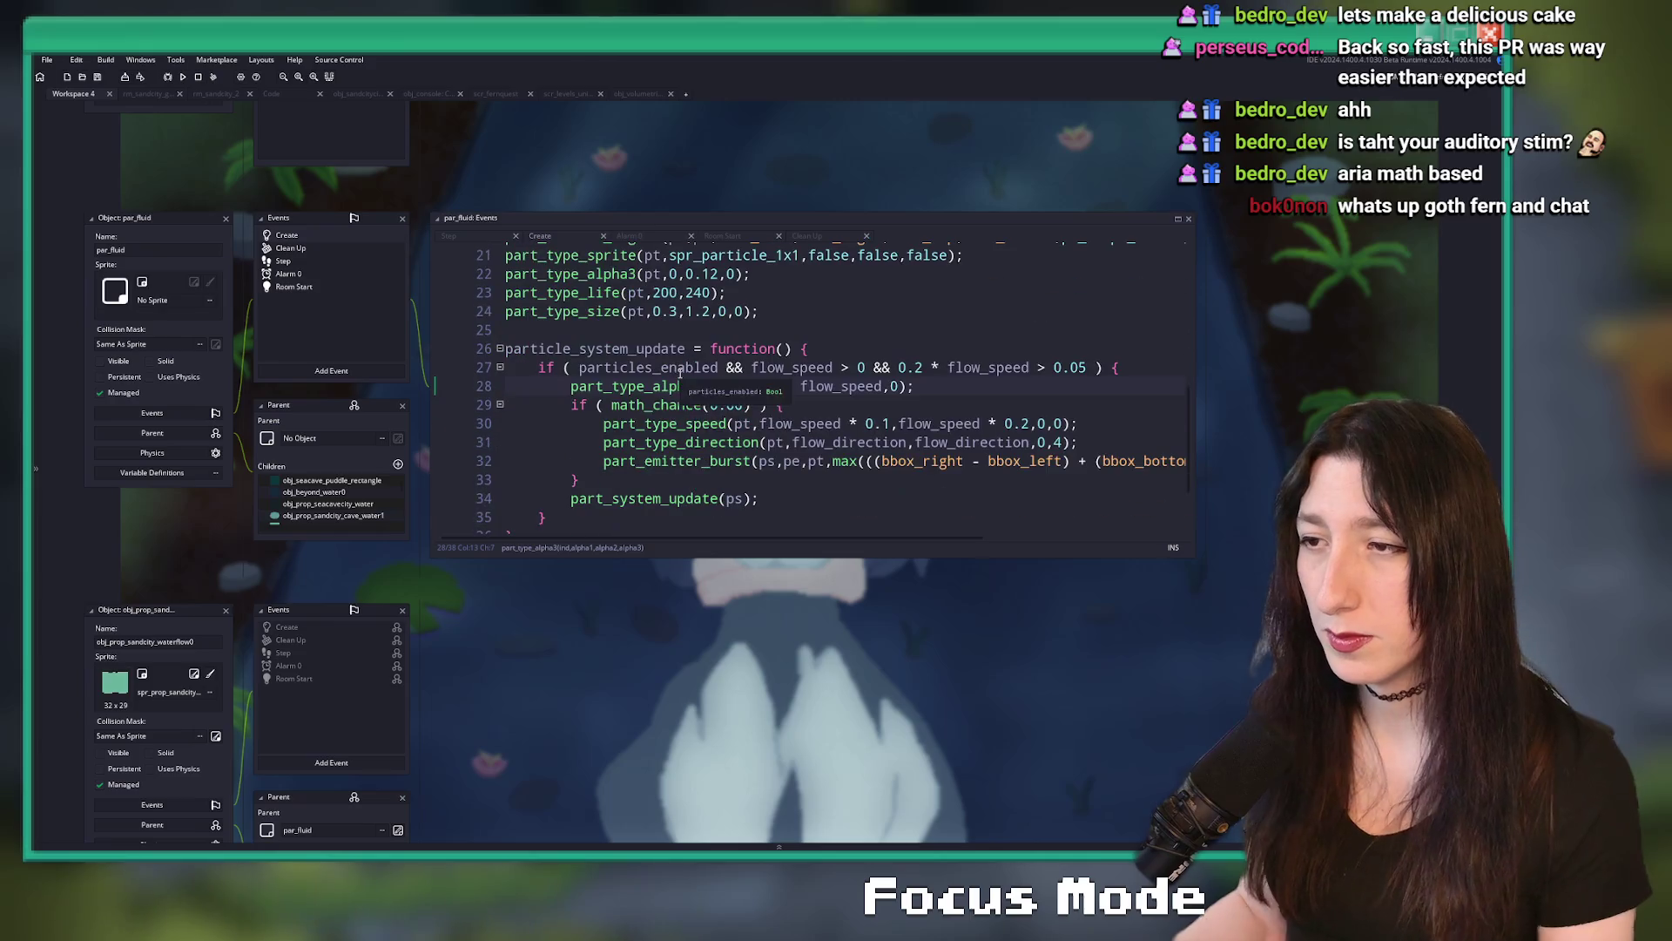
scroll(857, 426, "up", 8)
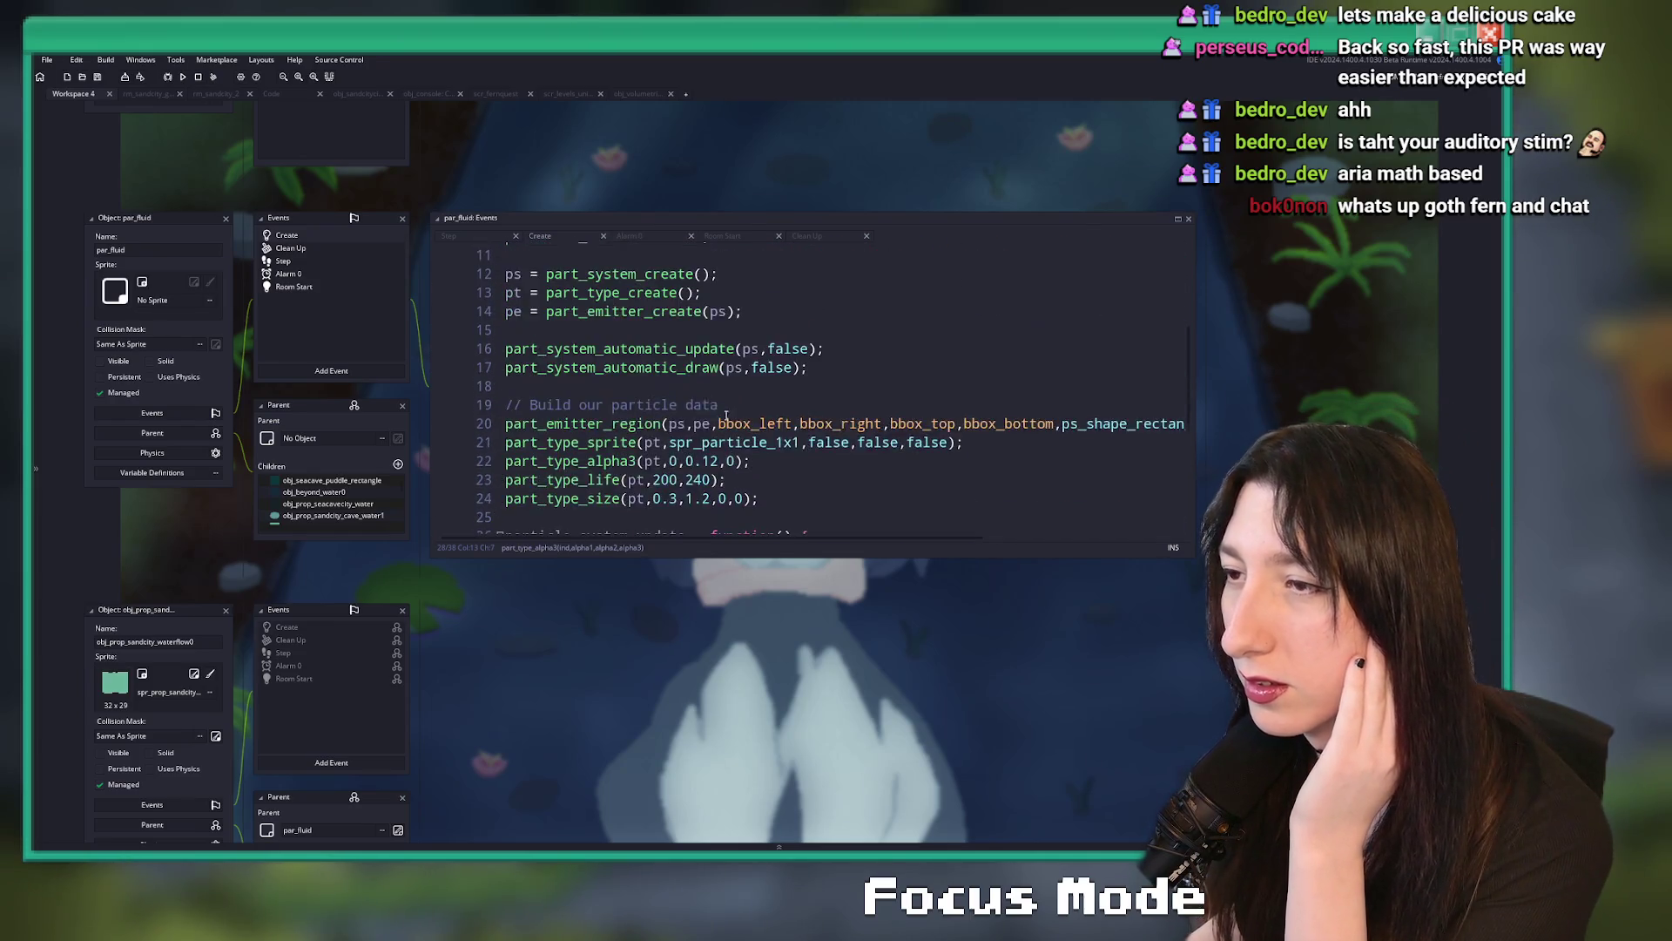
left_click(507, 310)
left_click_drag(498, 252, 668, 223)
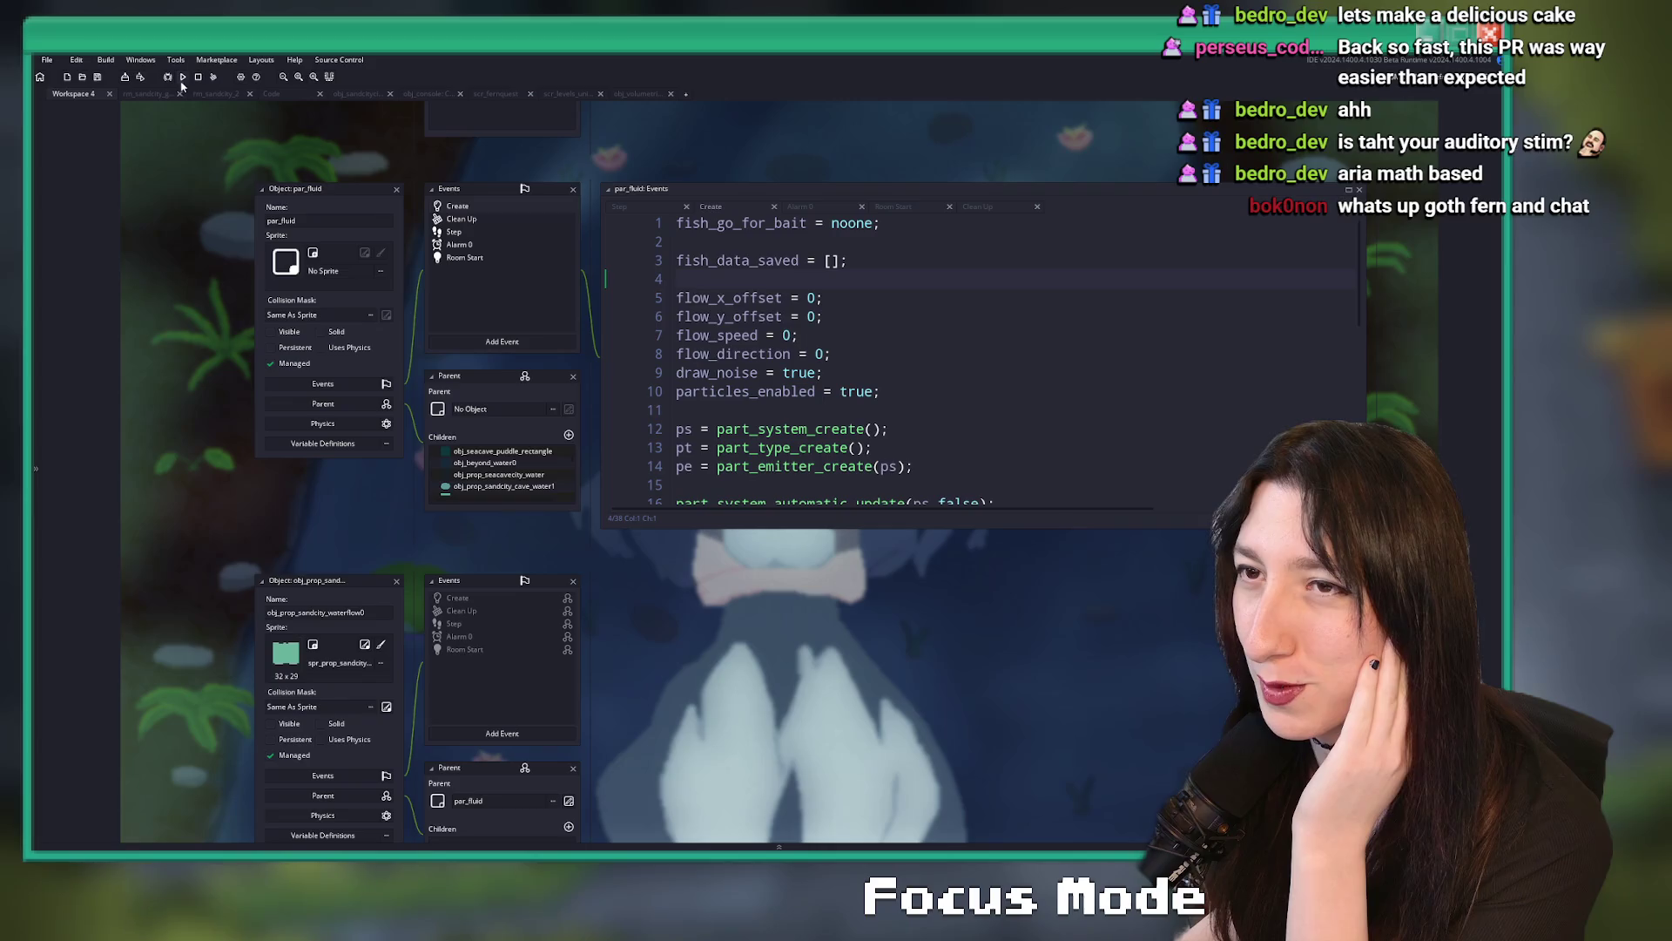
- Run the game with F5 and read through par_fluid's Step code to line 24
key("F5")
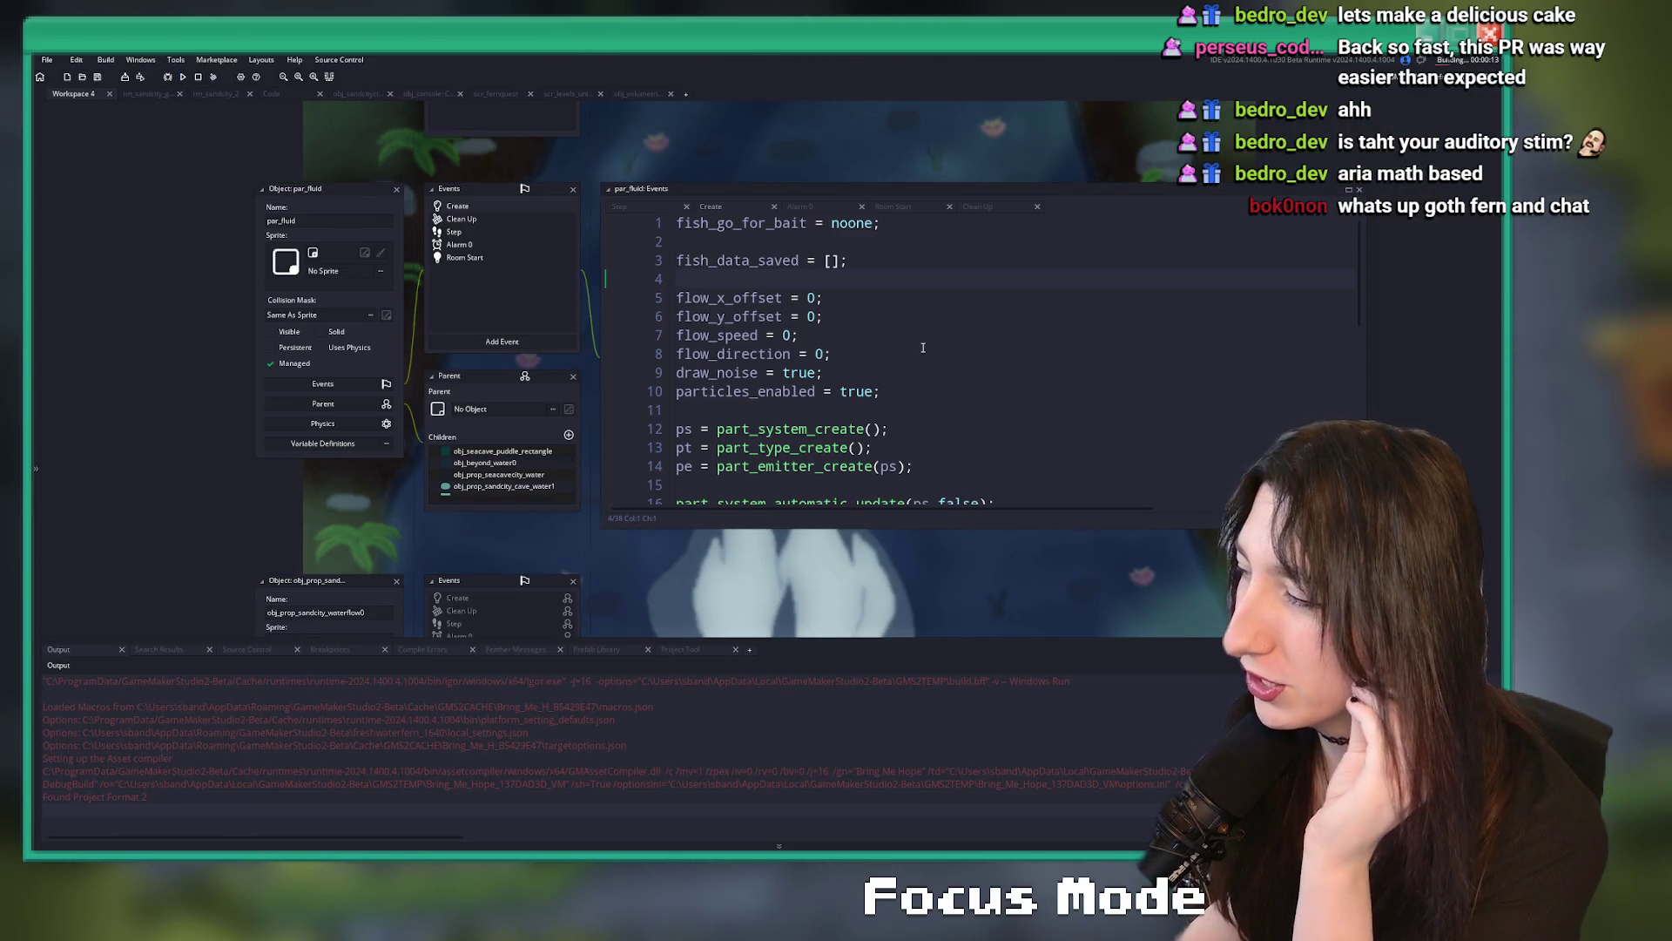
left_click(487, 231)
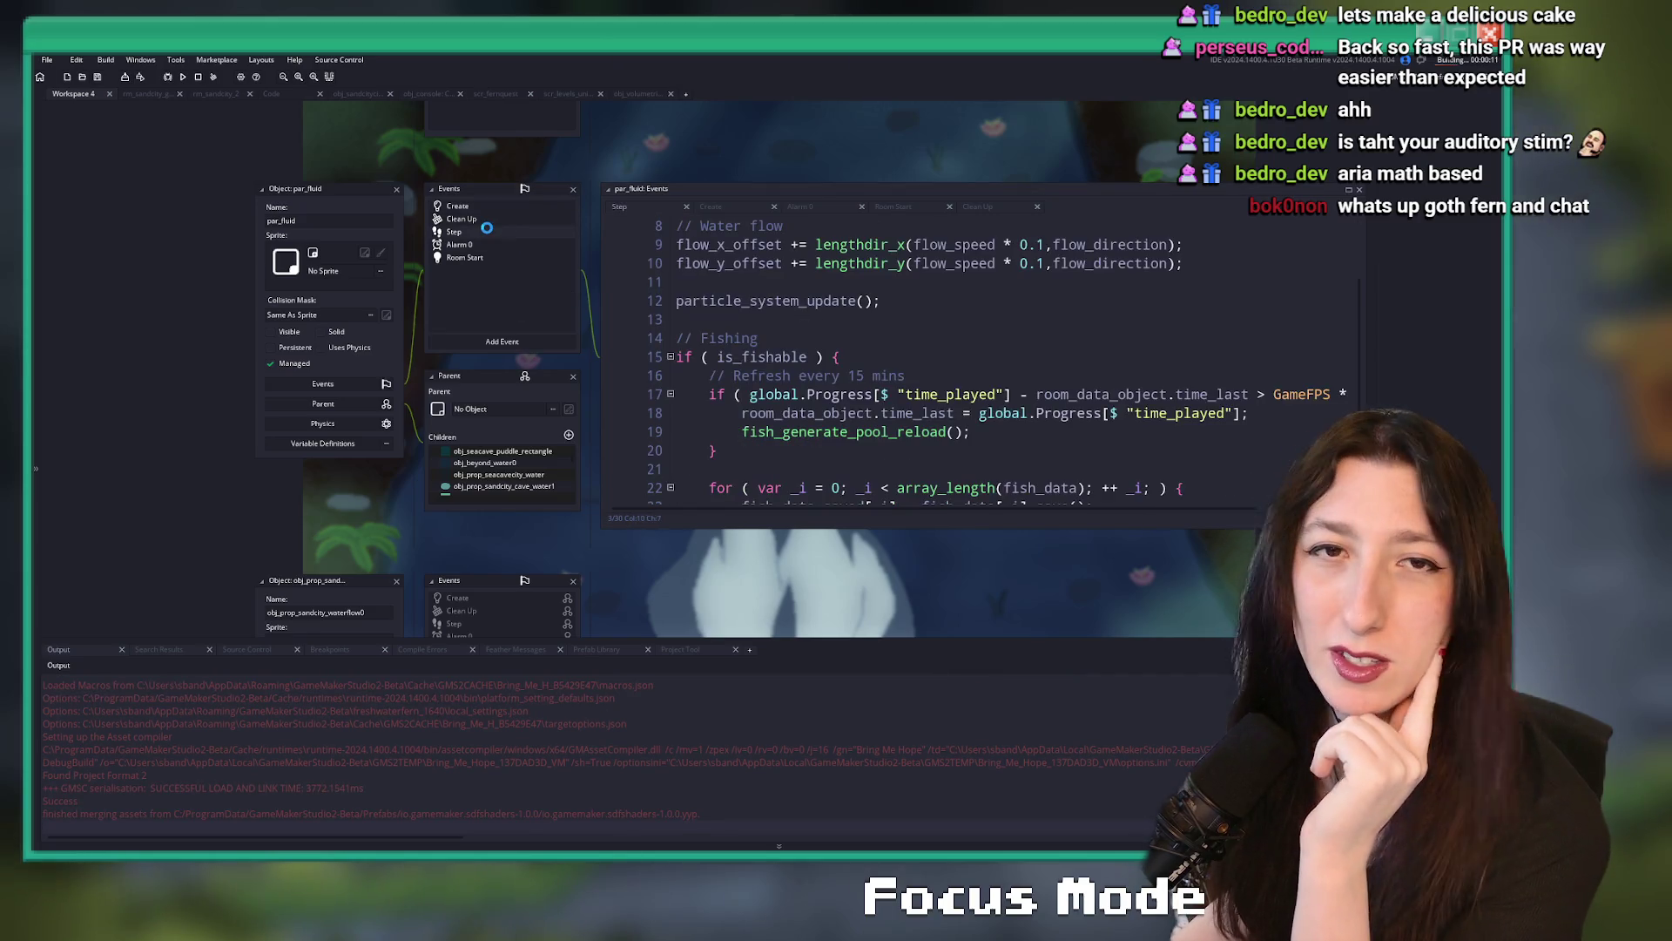
scroll(939, 290, "down", 2)
scroll(871, 348, "up", 4)
scroll(871, 366, "down", 5)
scroll(958, 366, "up", 1)
scroll(988, 366, "down", 1)
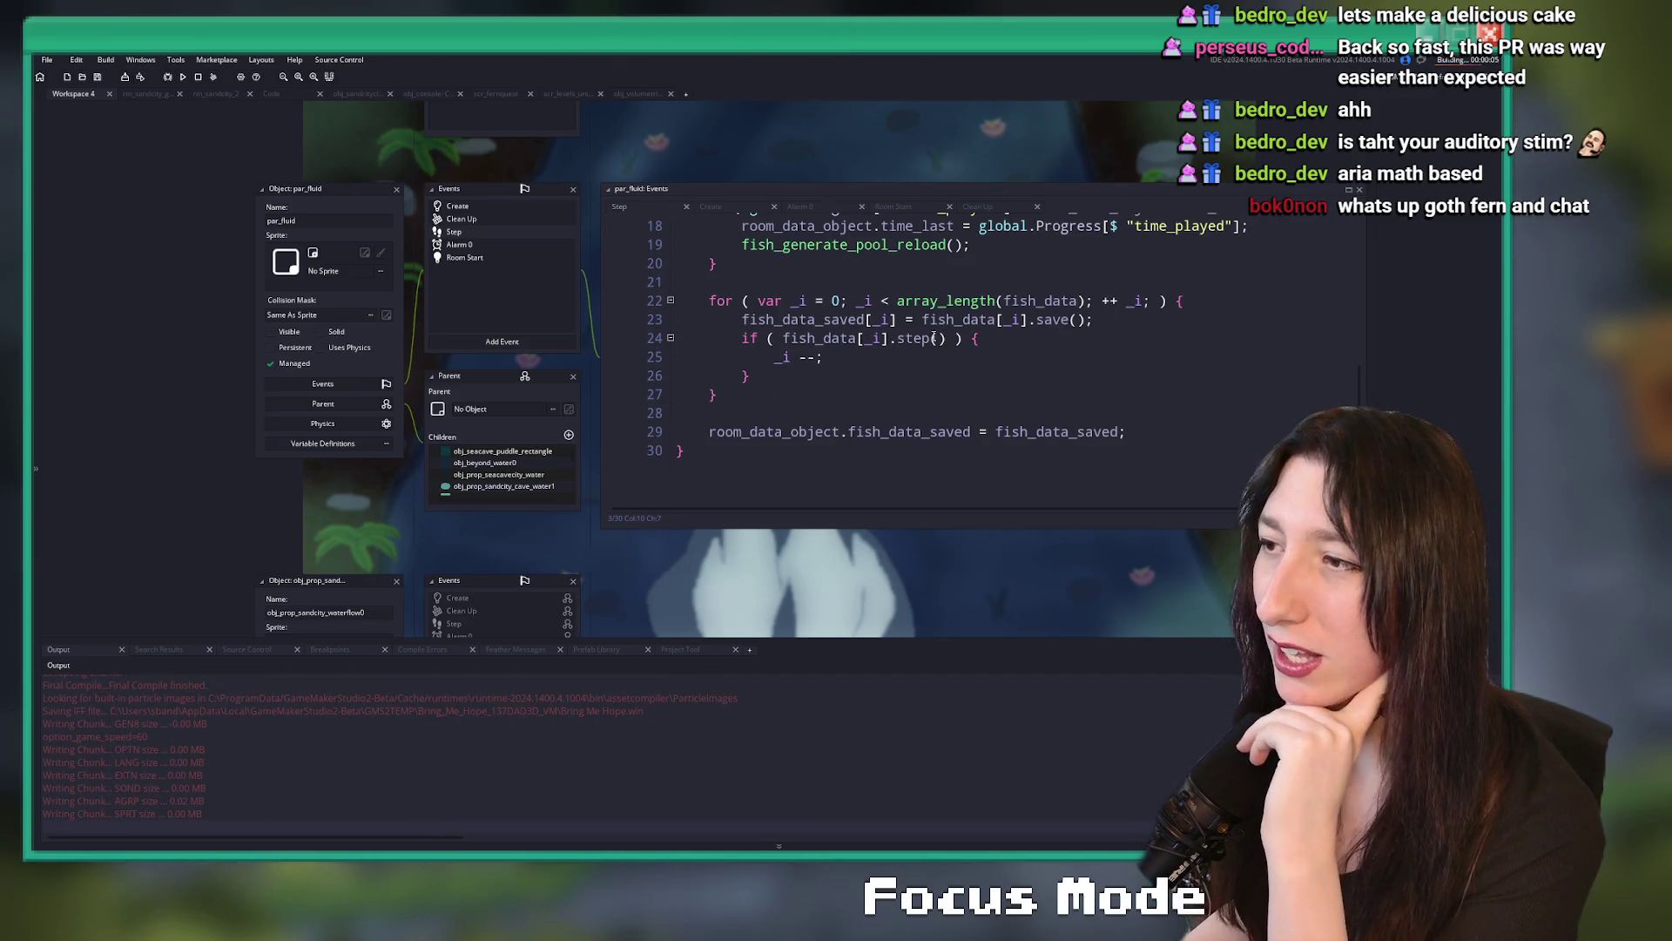
left_click(791, 345)
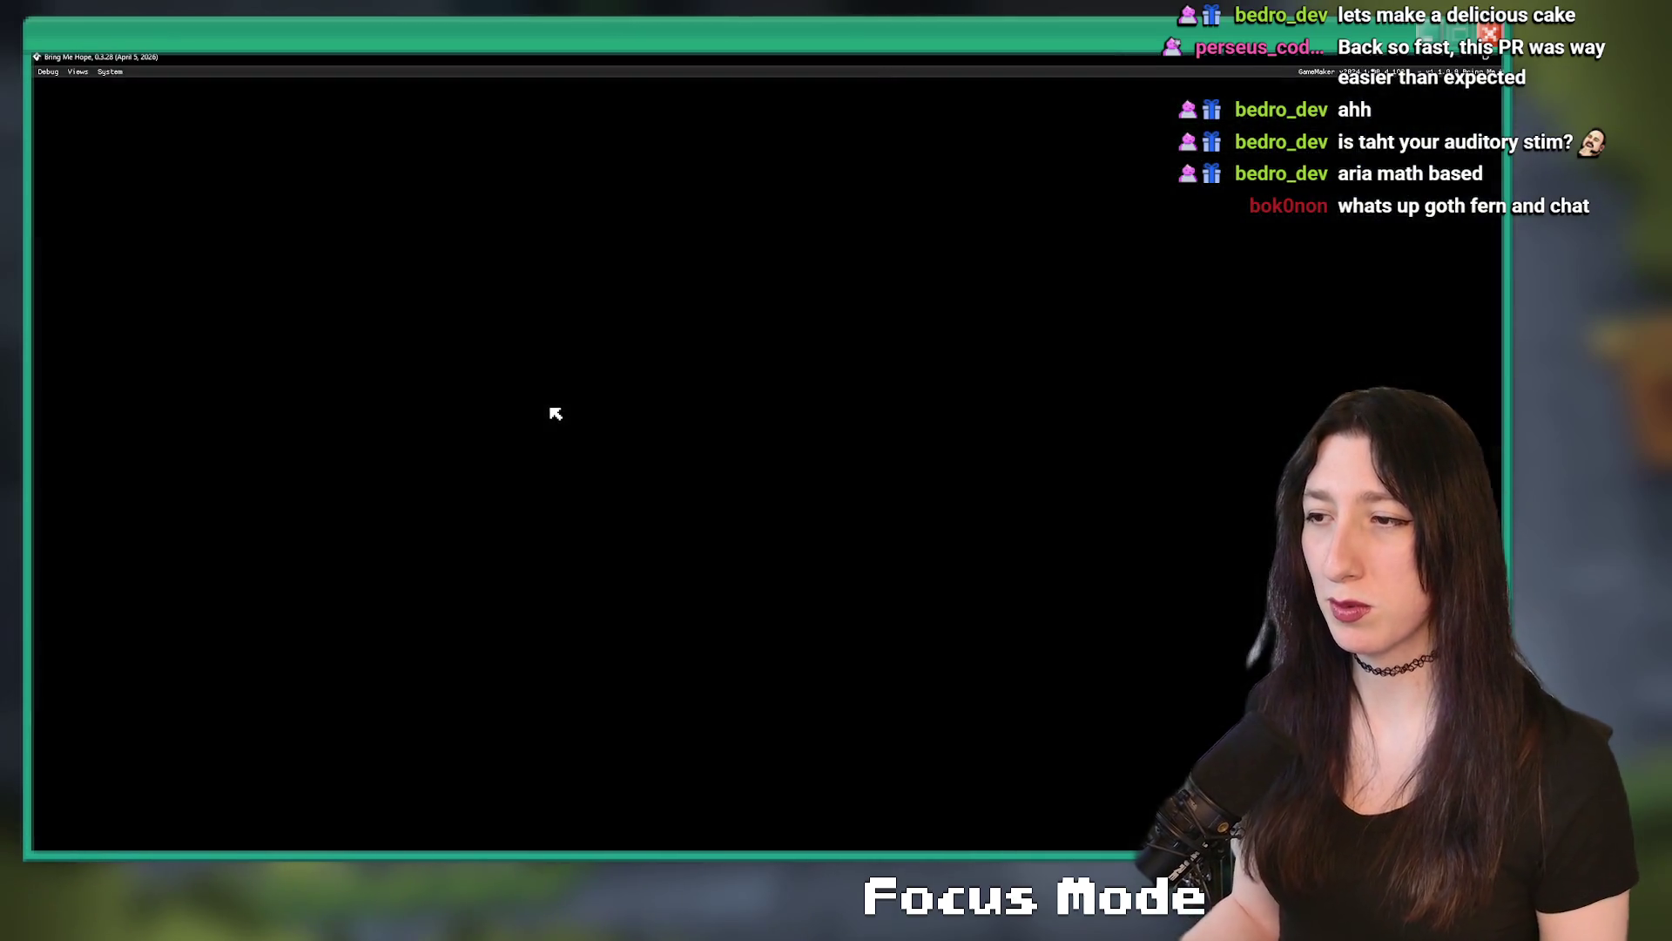
- Enable and apply the GM Debug Overlay in Performance options, then enlarge the overlay scale
key("Return")
key("Down")
key("Down")
key("Down")
key("Down")
key("Return")
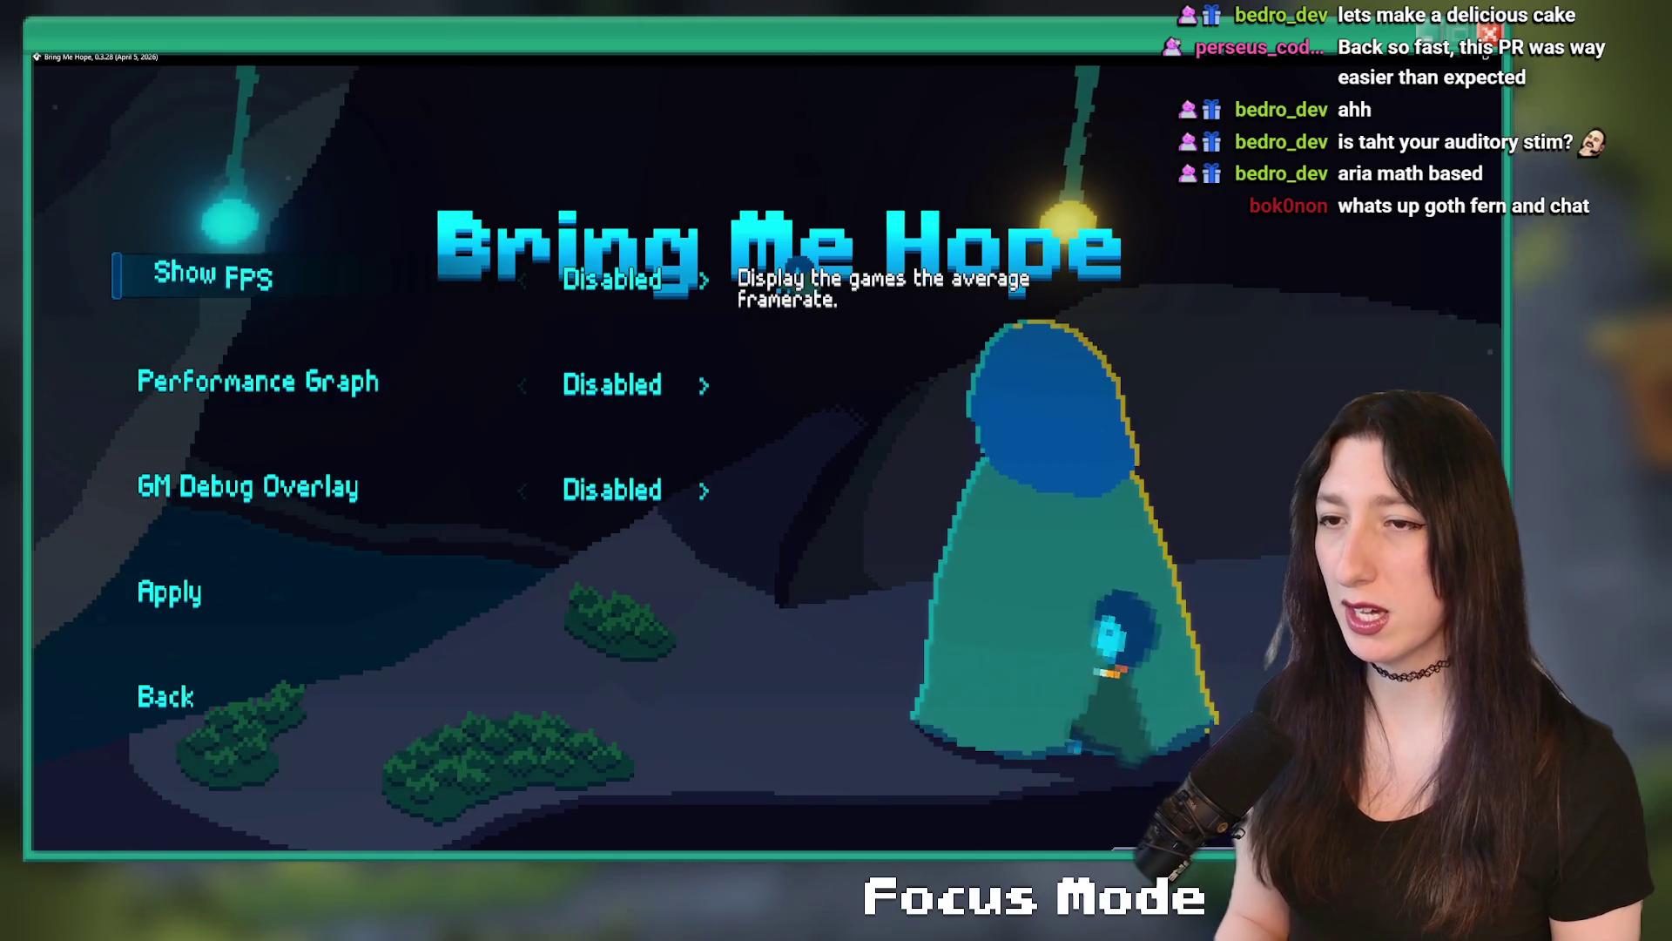
key("Down")
key("Down")
key("Right")
key("Down")
key("Return")
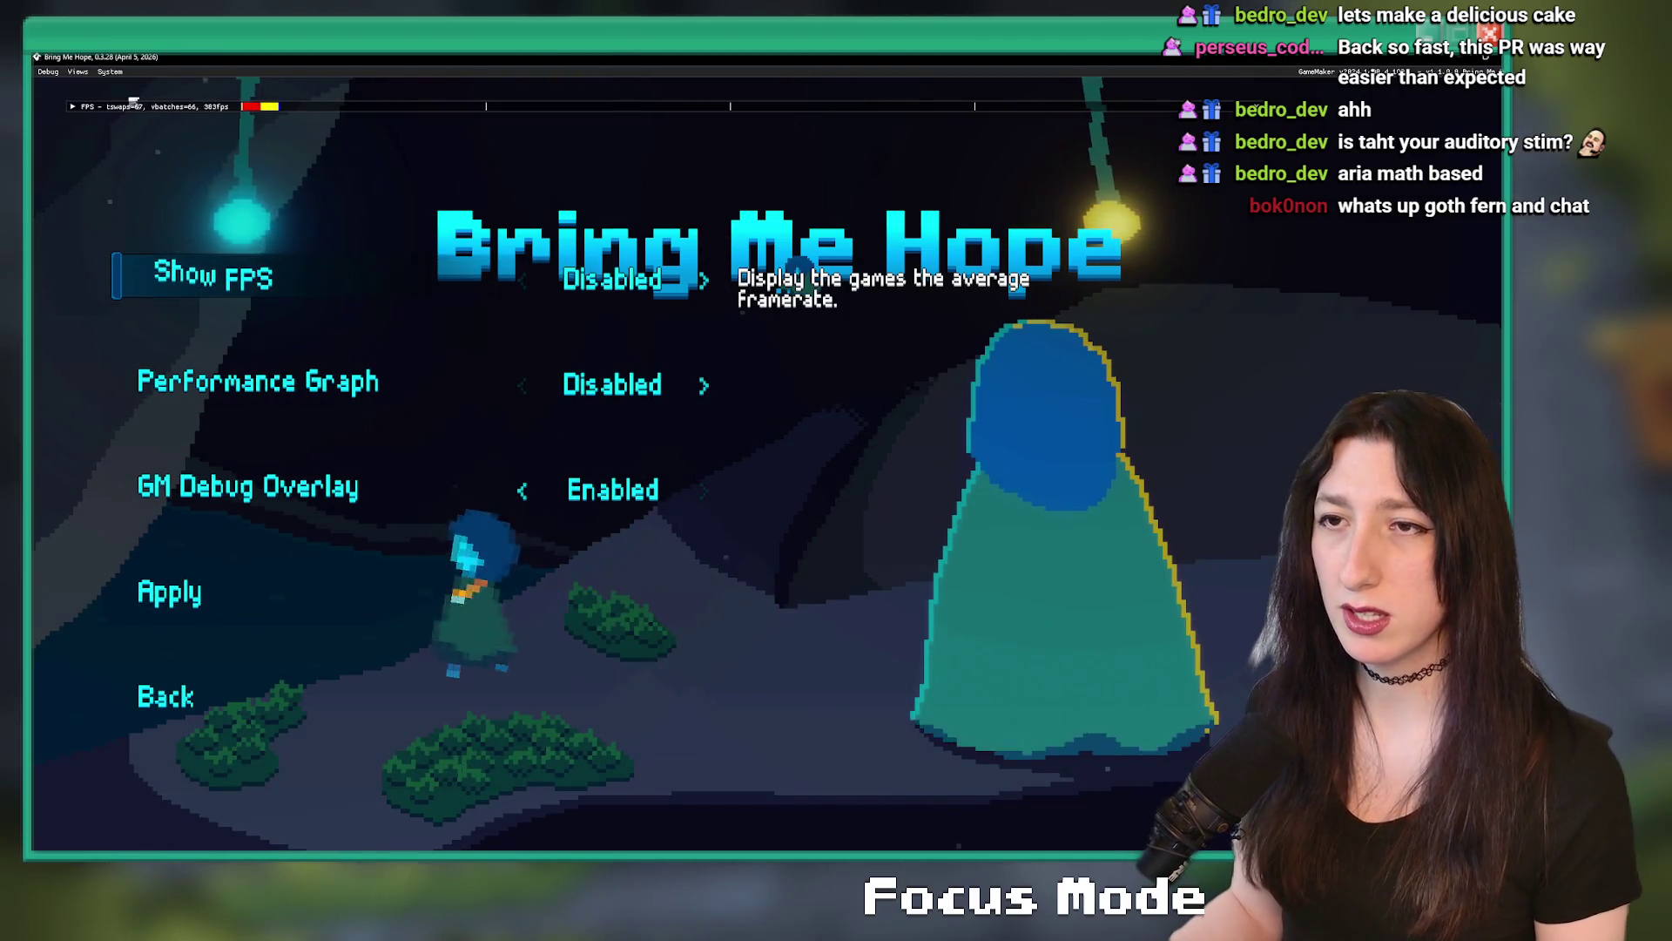
left_click(48, 71)
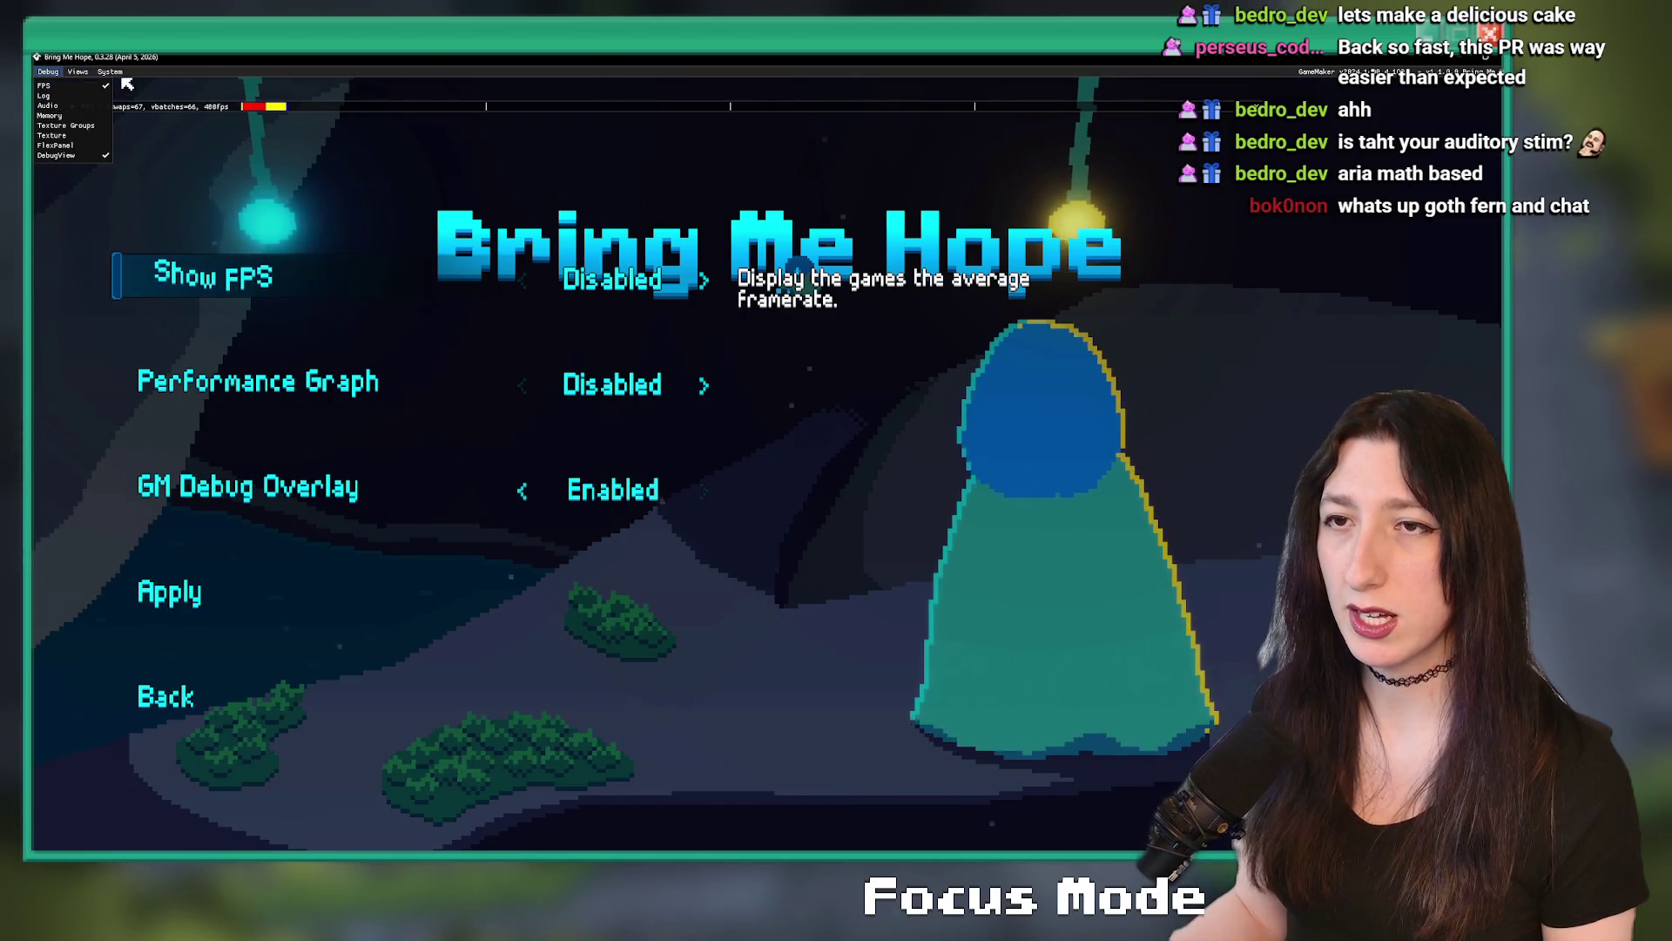
left_click(142, 105)
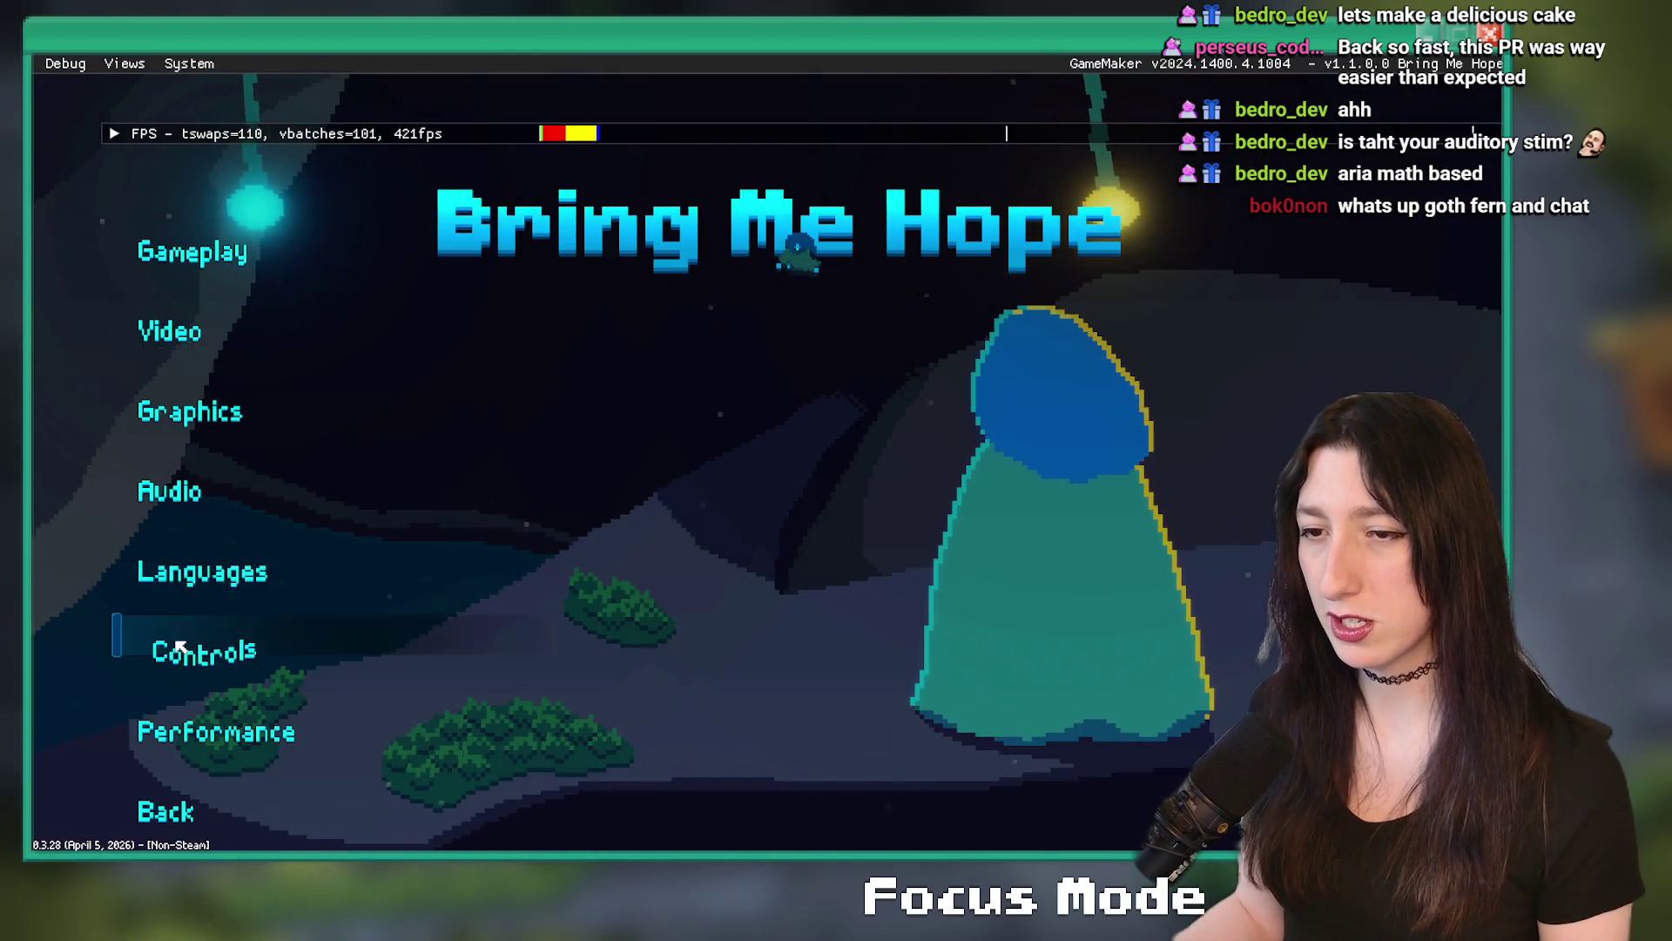
- Start the story and walk from Sand City over the bridge to the forest path, then pause
left_click(183, 291)
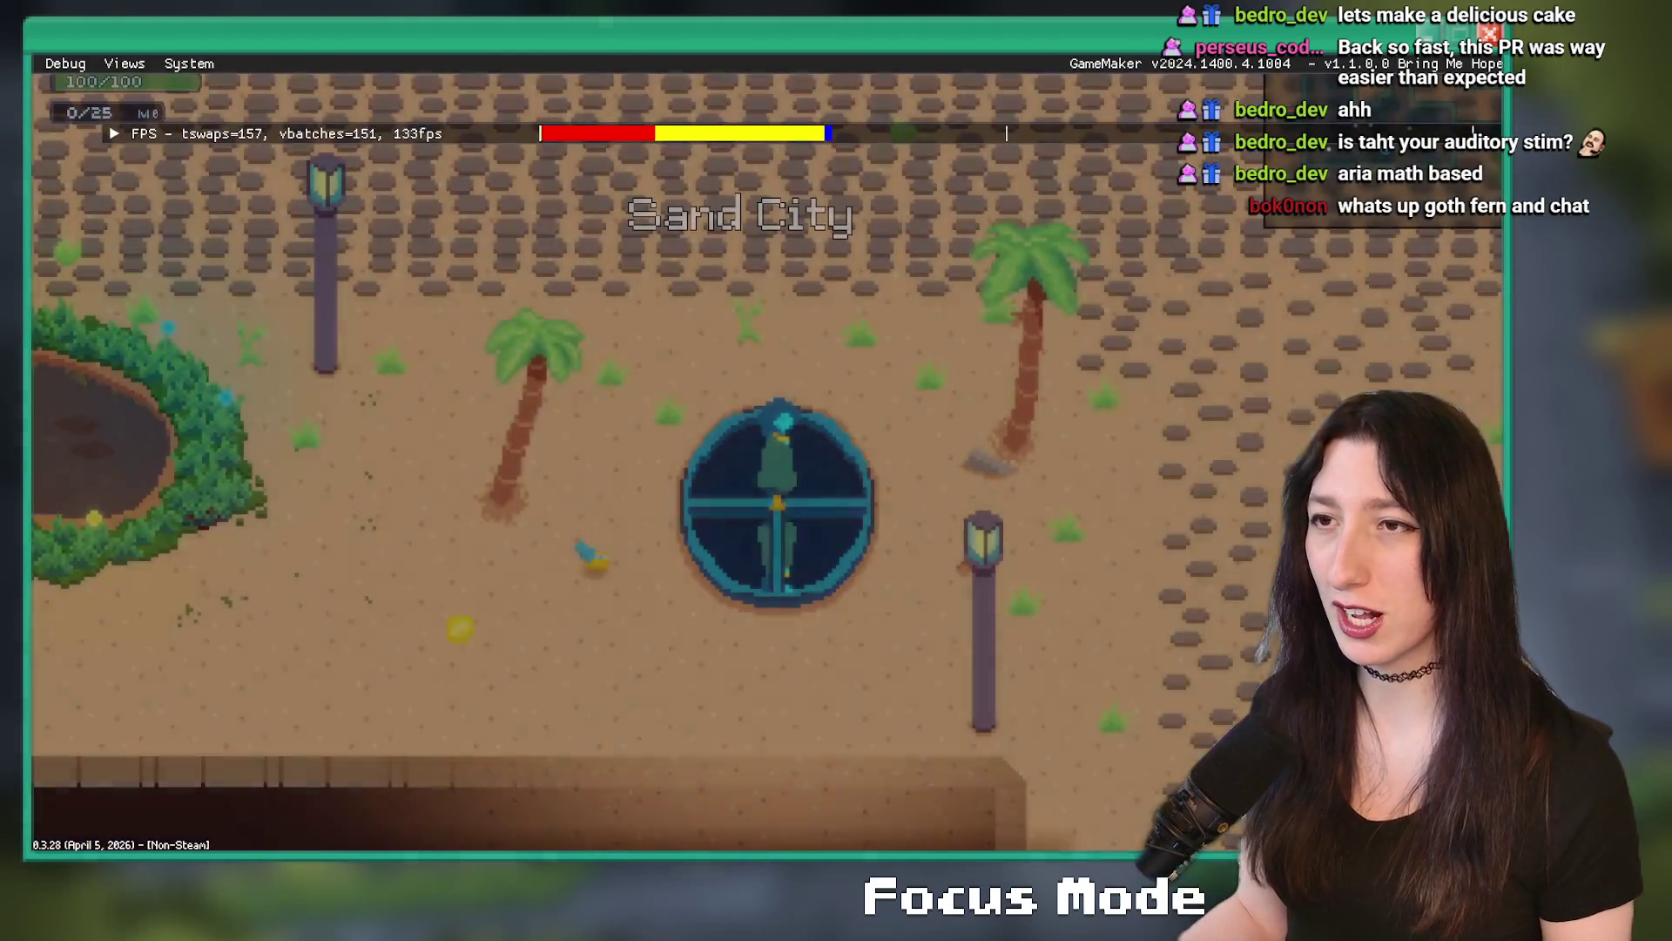
key("w")
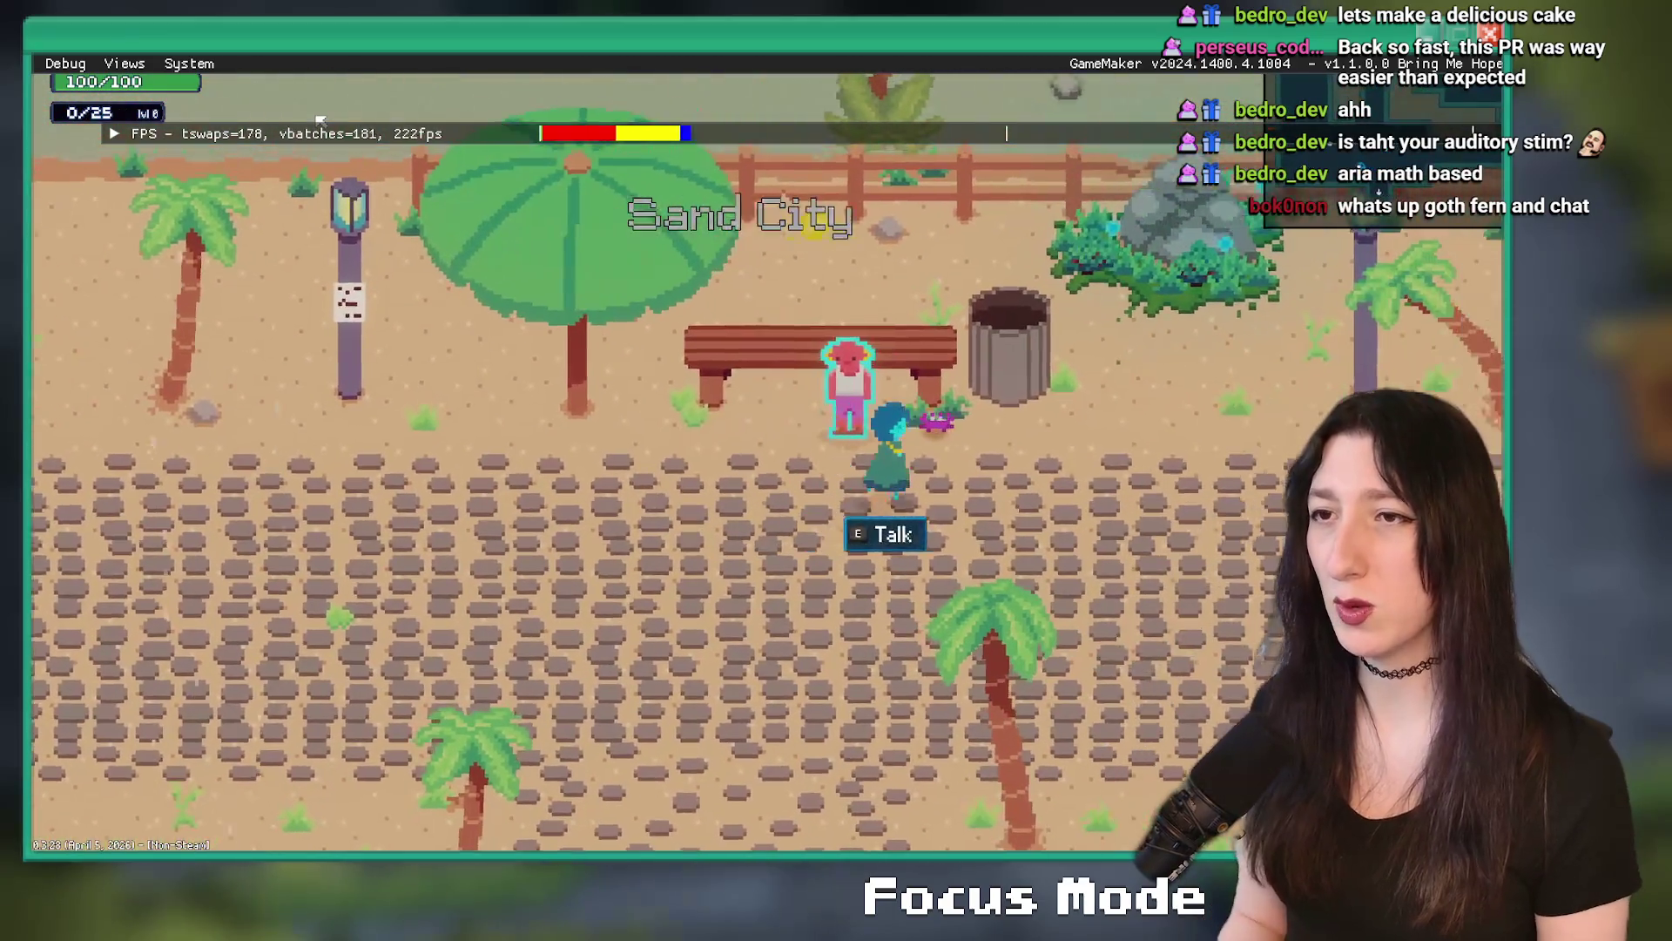
key("d")
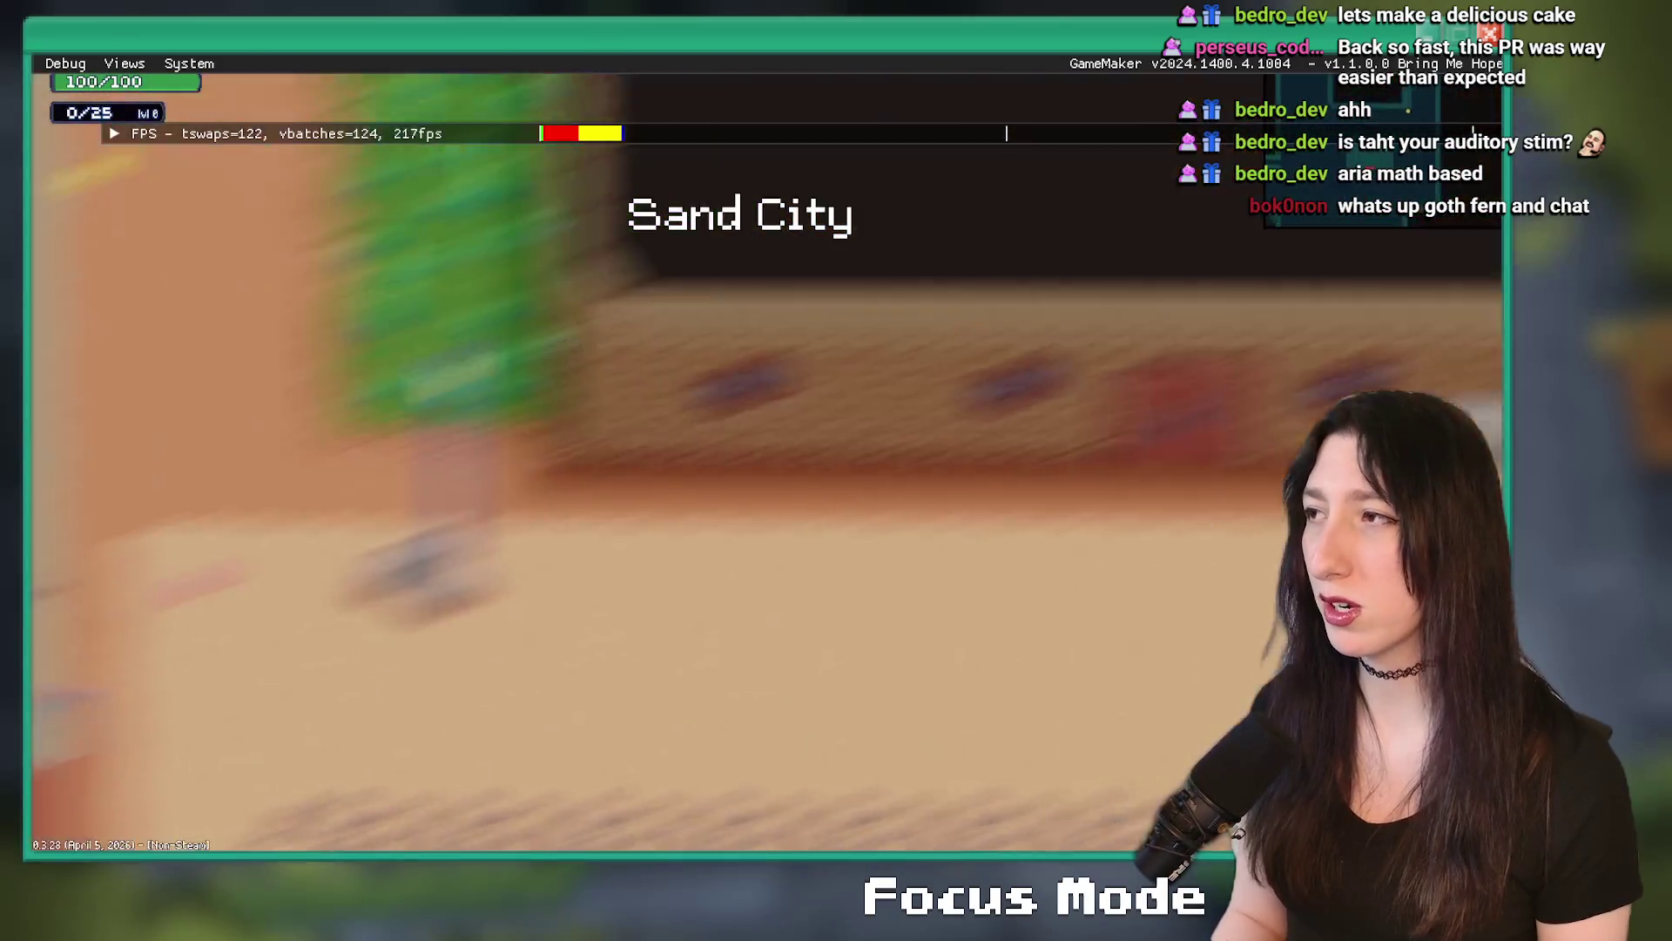
key("d")
key("w")
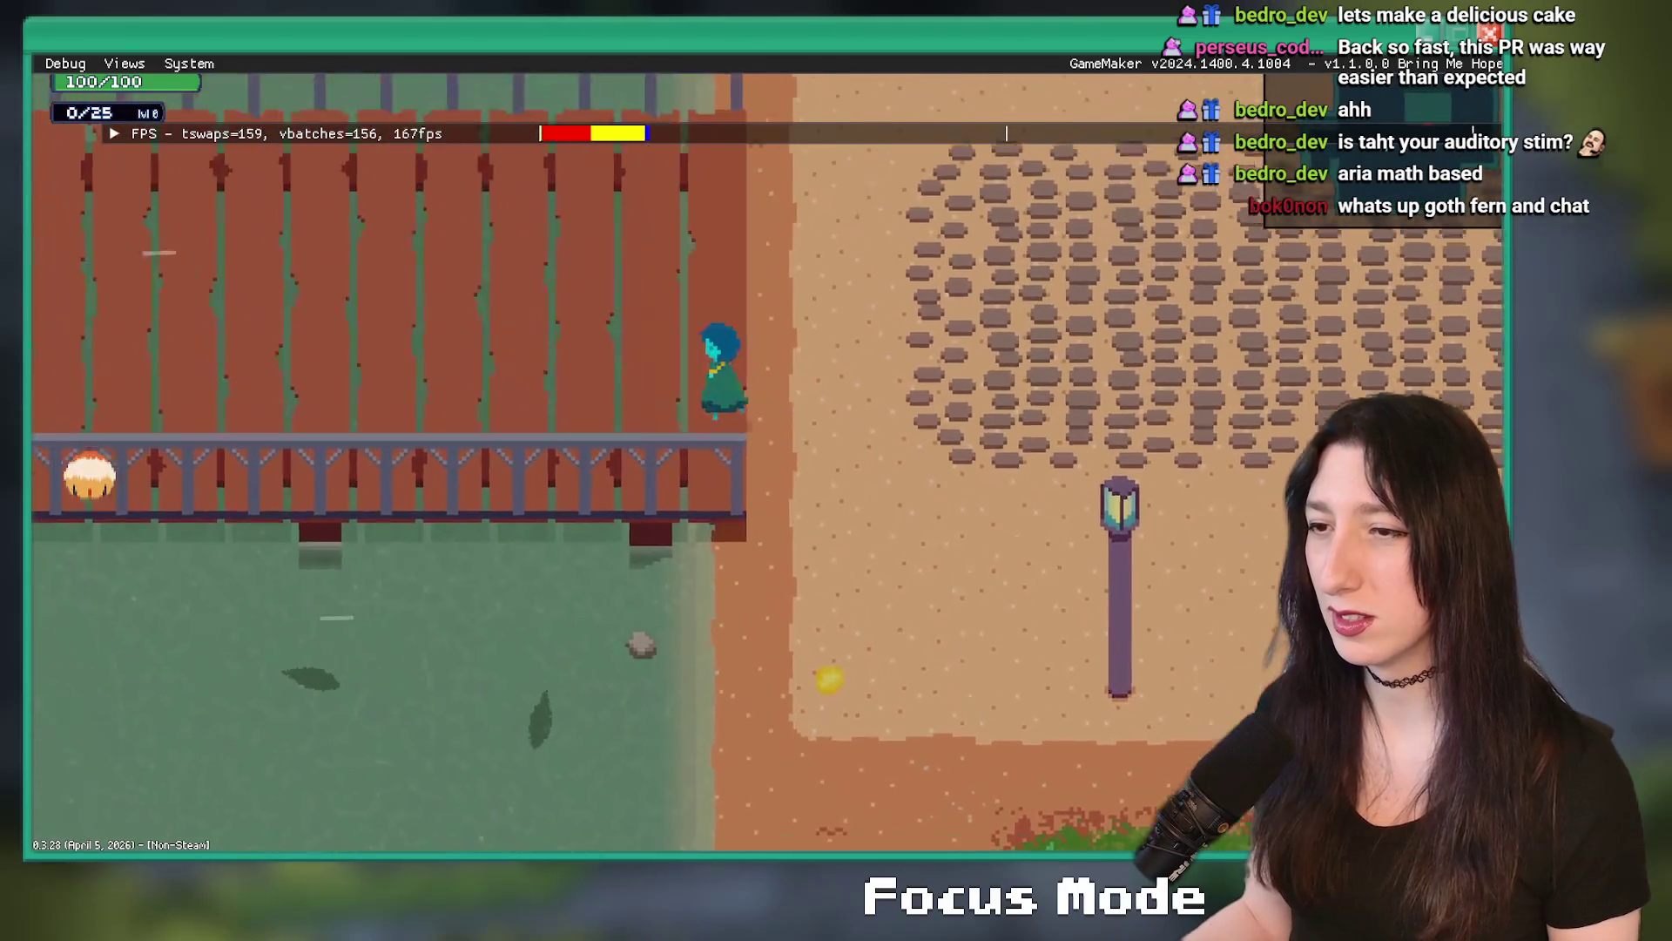
key("d")
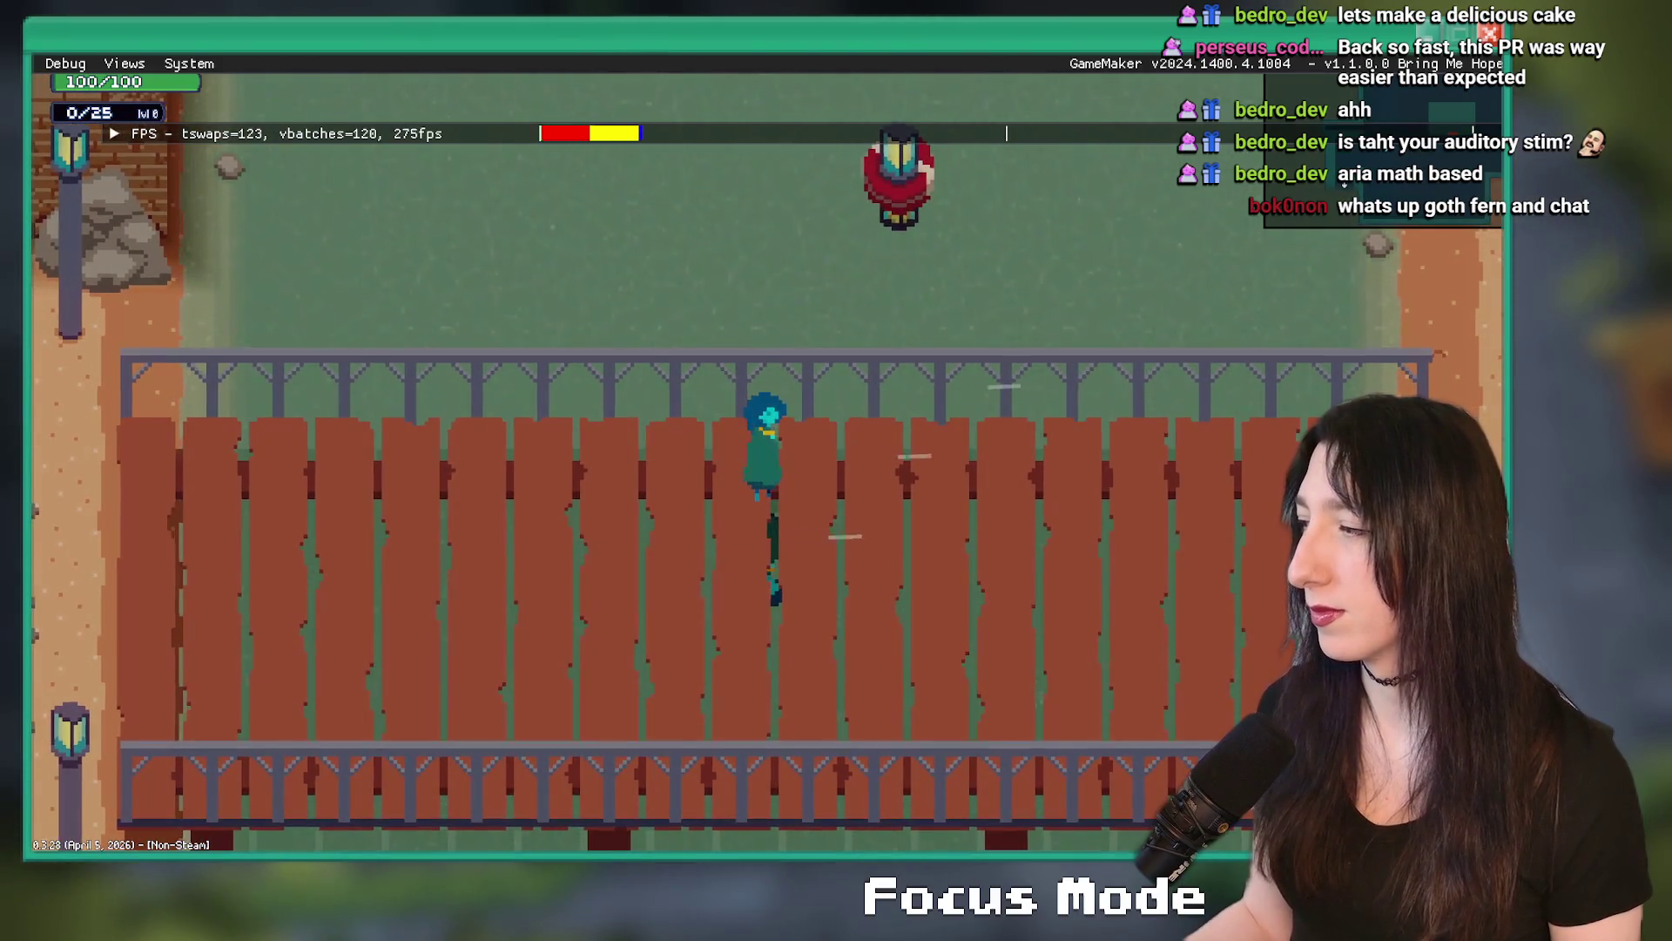
key("d")
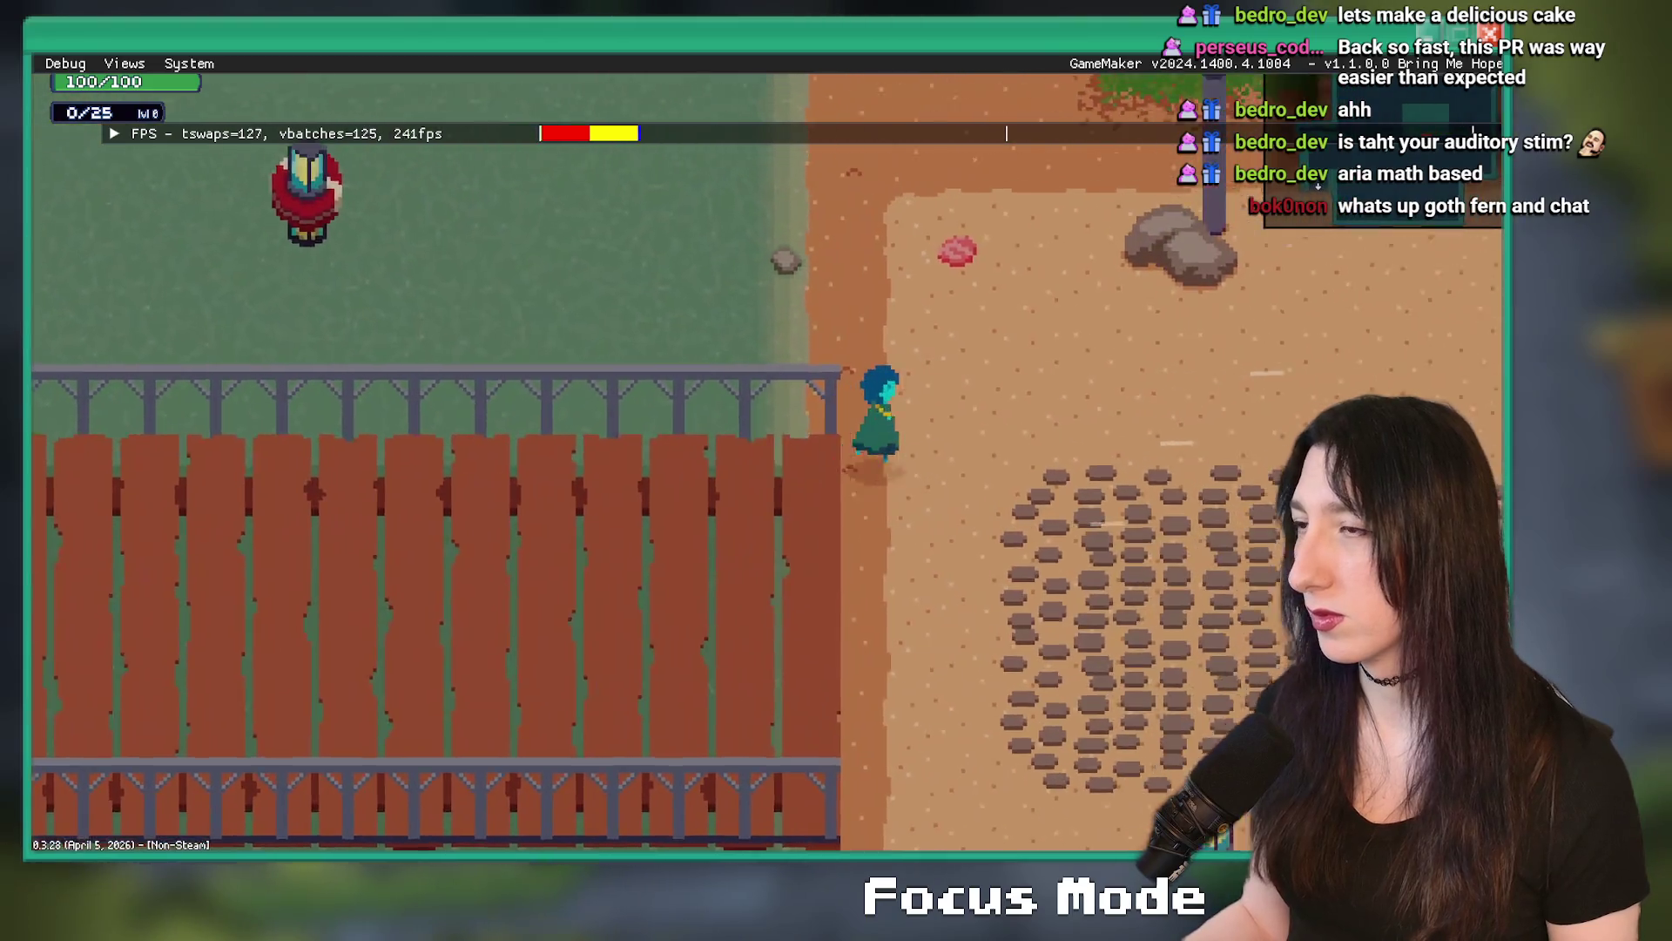
key("w")
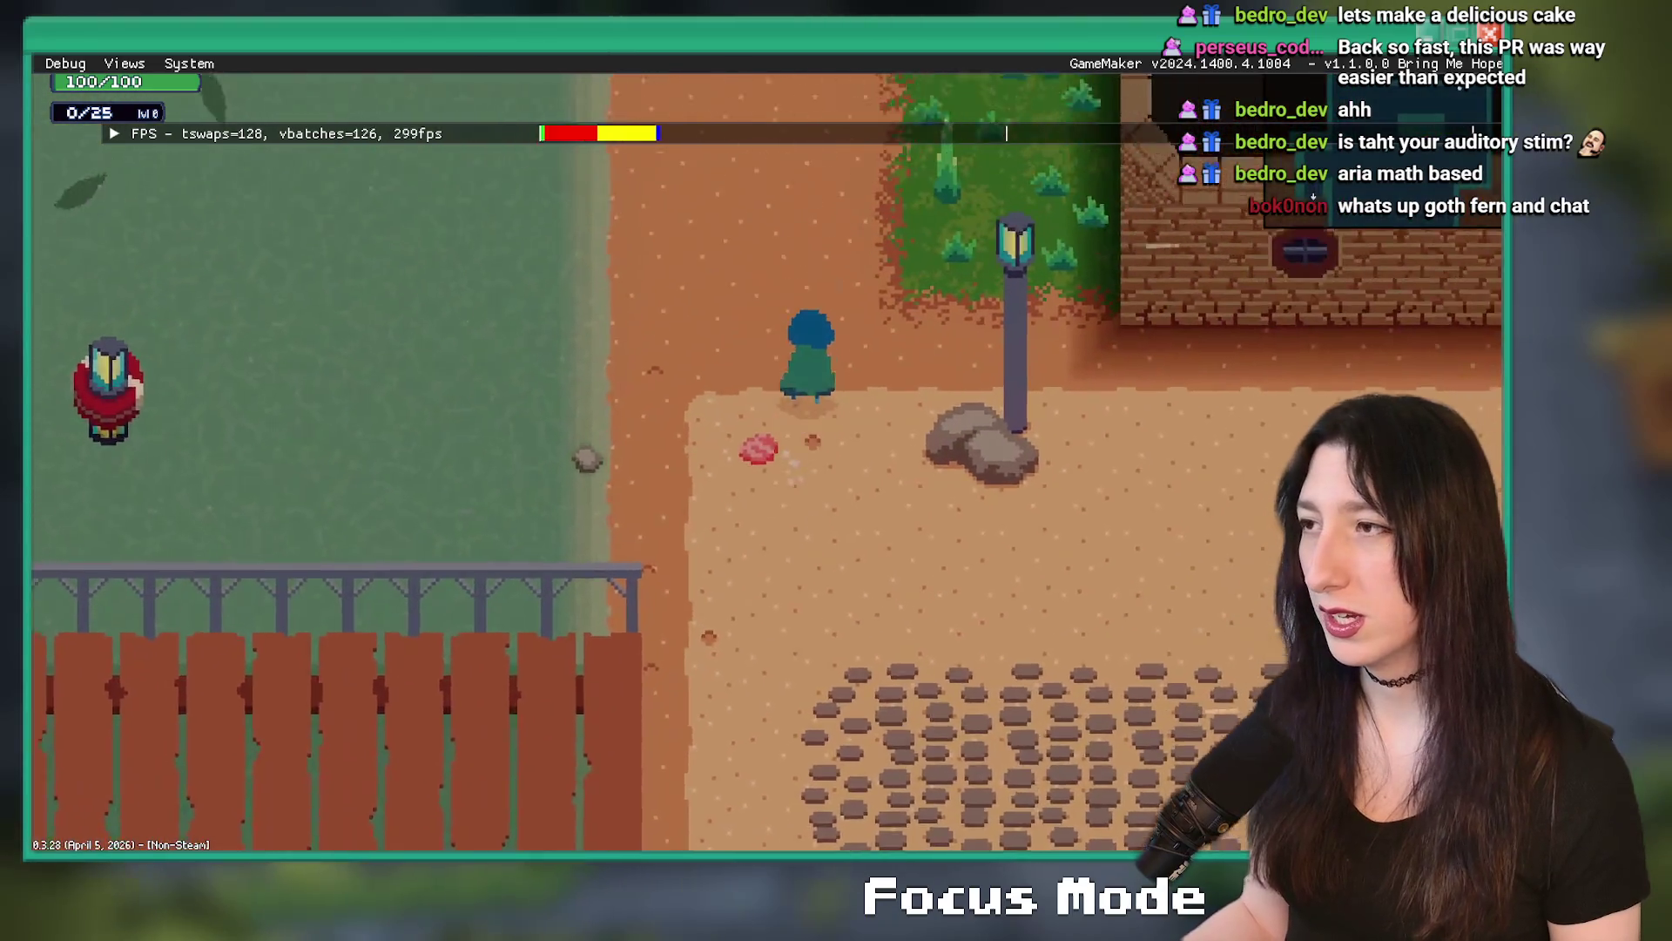
key("w")
key("a")
key("Escape")
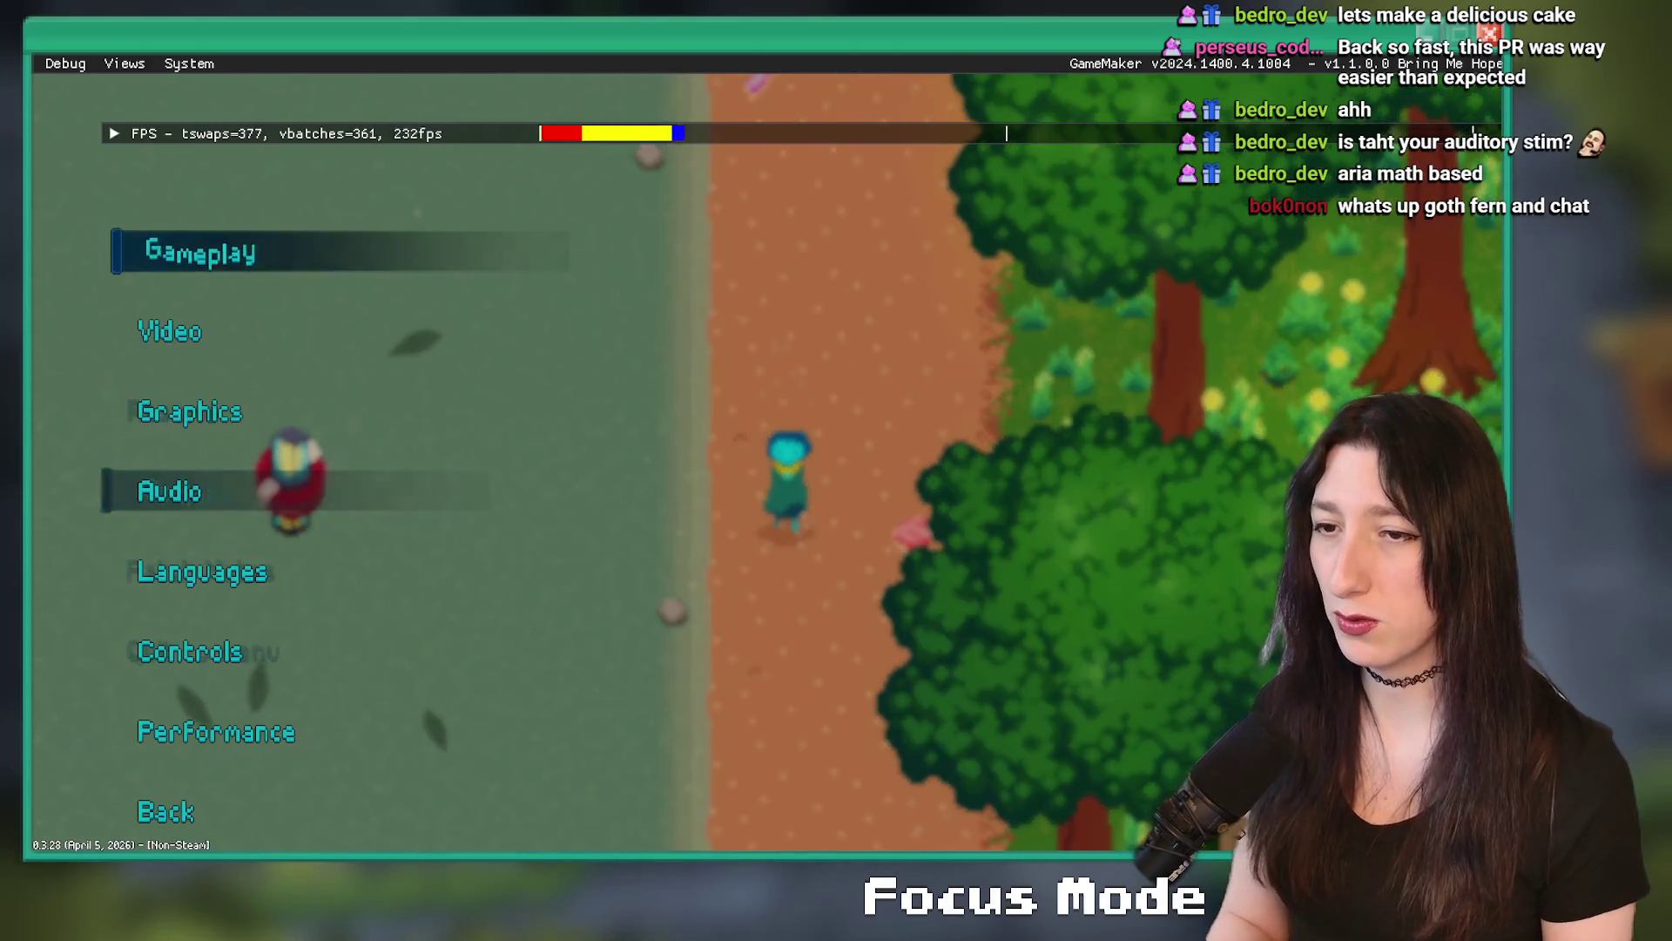
- Disable Reflections in the Graphics options, apply, walk up the path and pause again
key("Up")
key("Return")
key("Up")
key("Up")
key("Up")
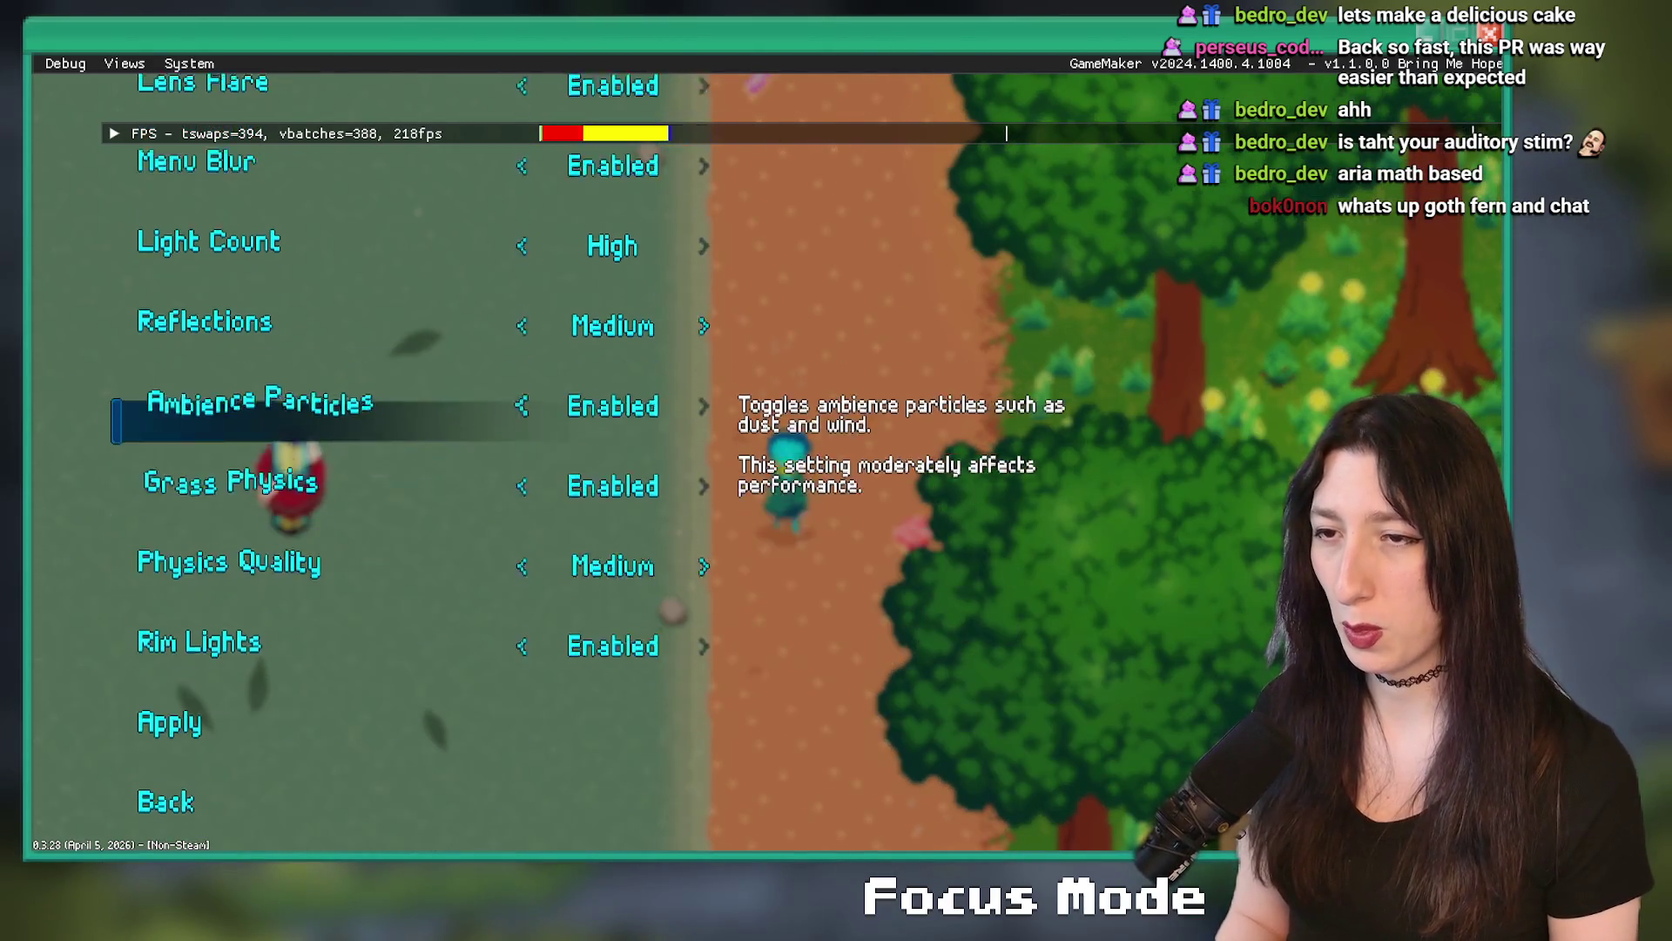
key("Down")
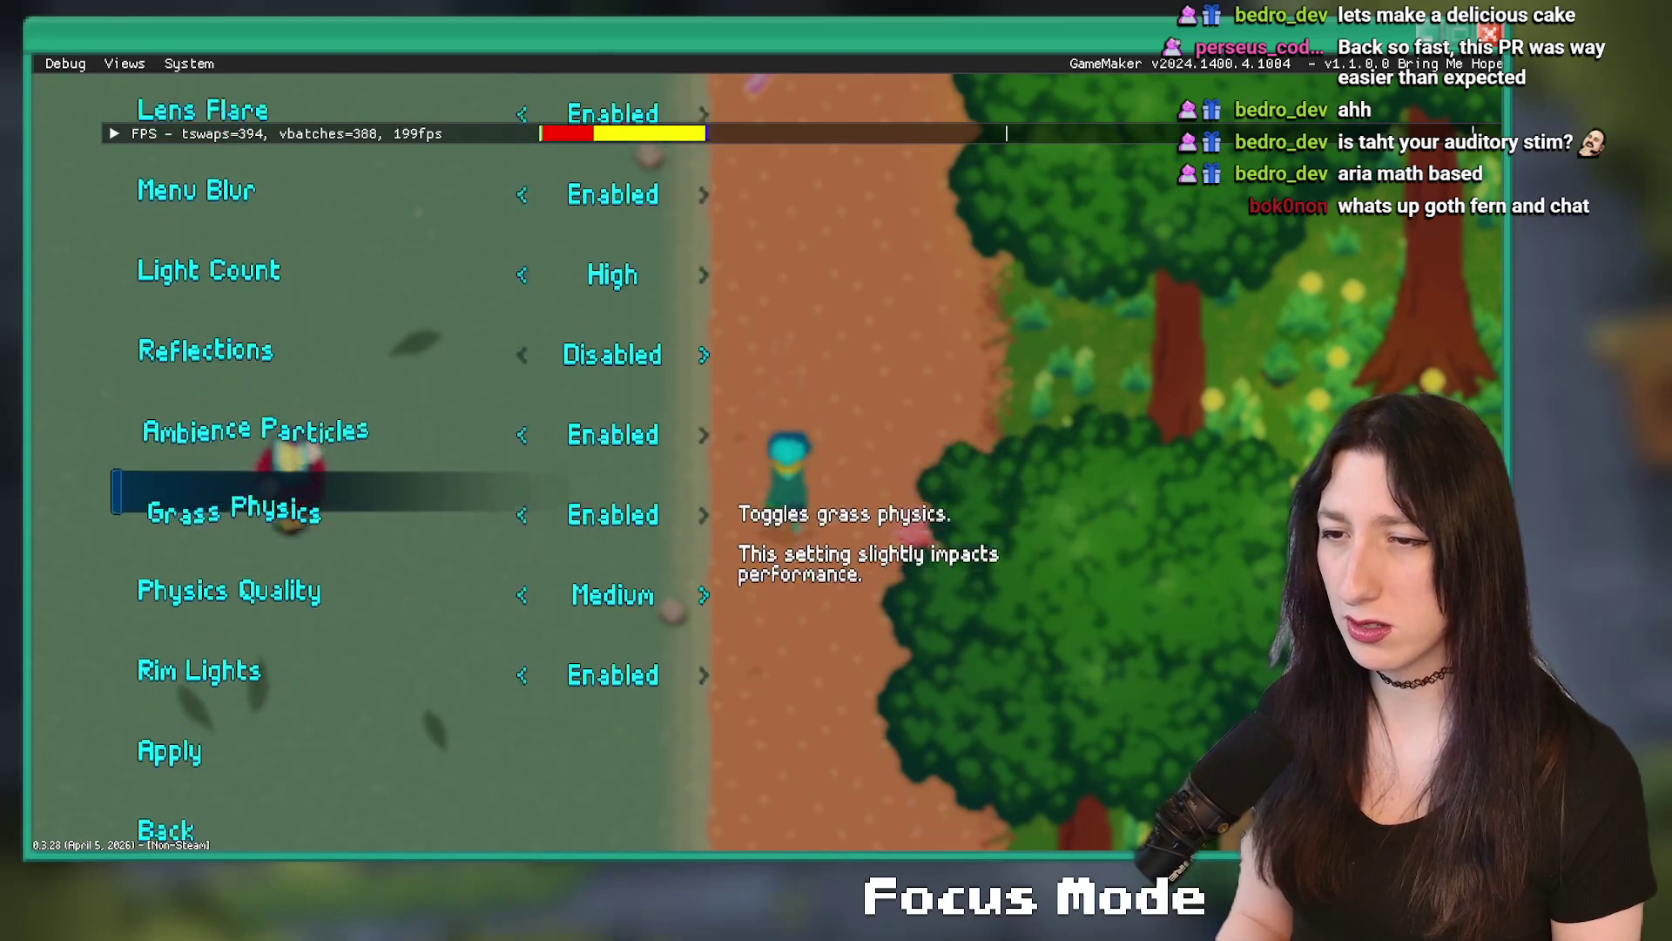
key("Down")
key("Down")
key("Down")
key("Return")
key("w")
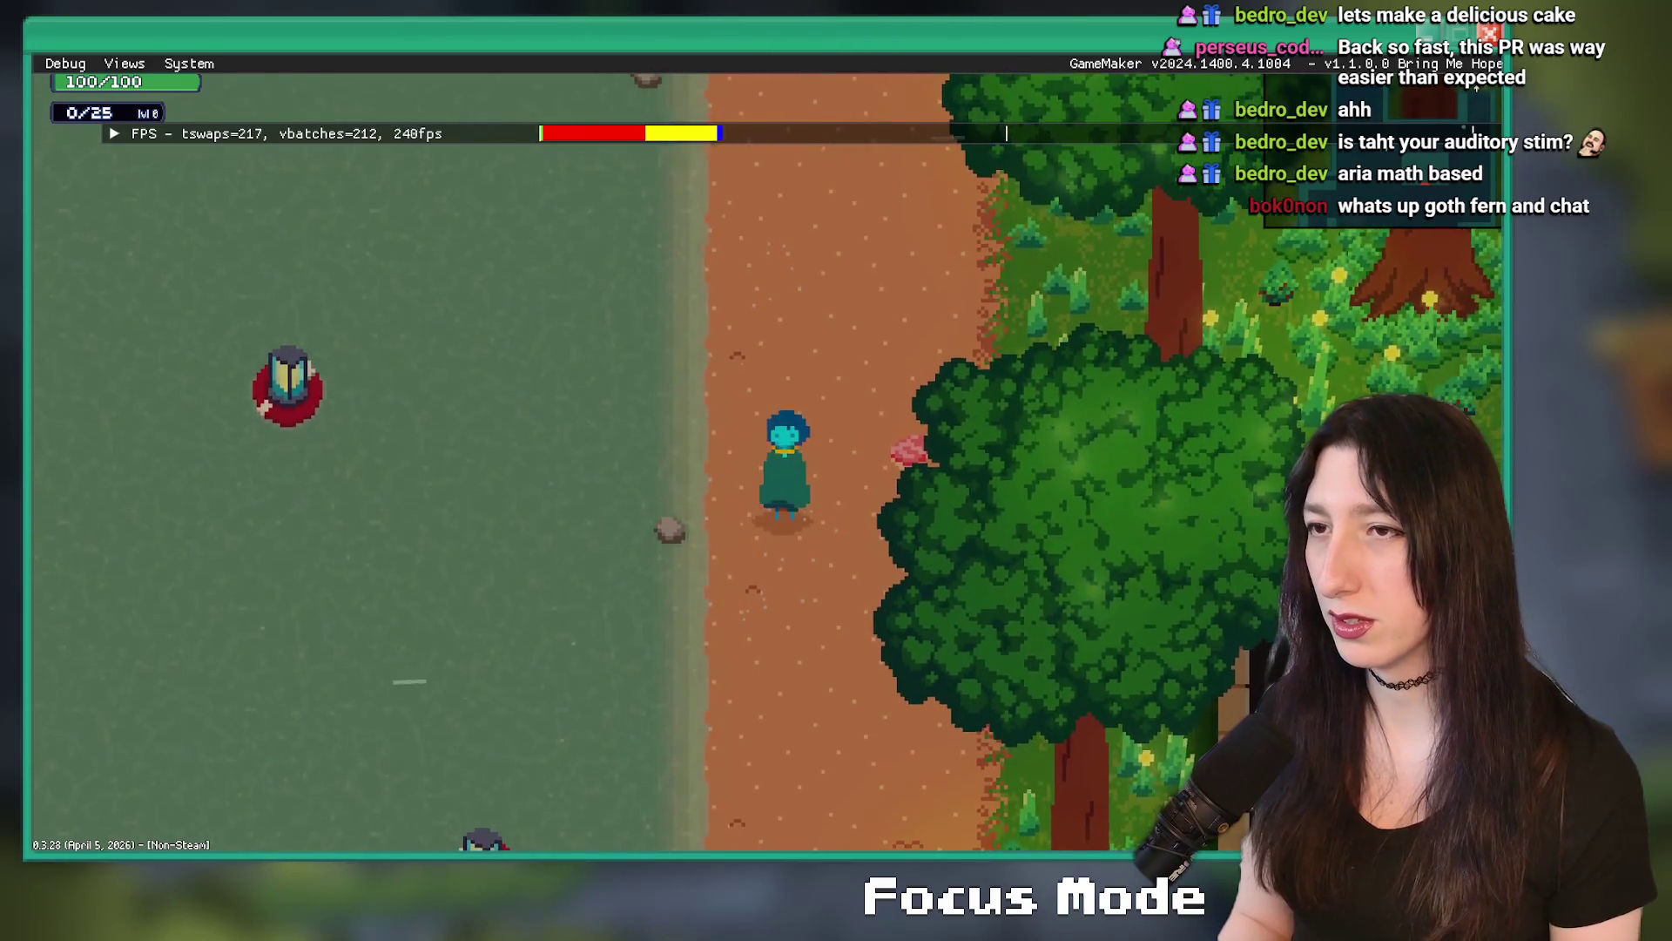
key("Escape")
- Raise Reflections to High in the Graphics options and apply
key("Down")
key("Return")
key("Down")
key("Down")
key("Return")
key("Up")
key("Up")
key("Up")
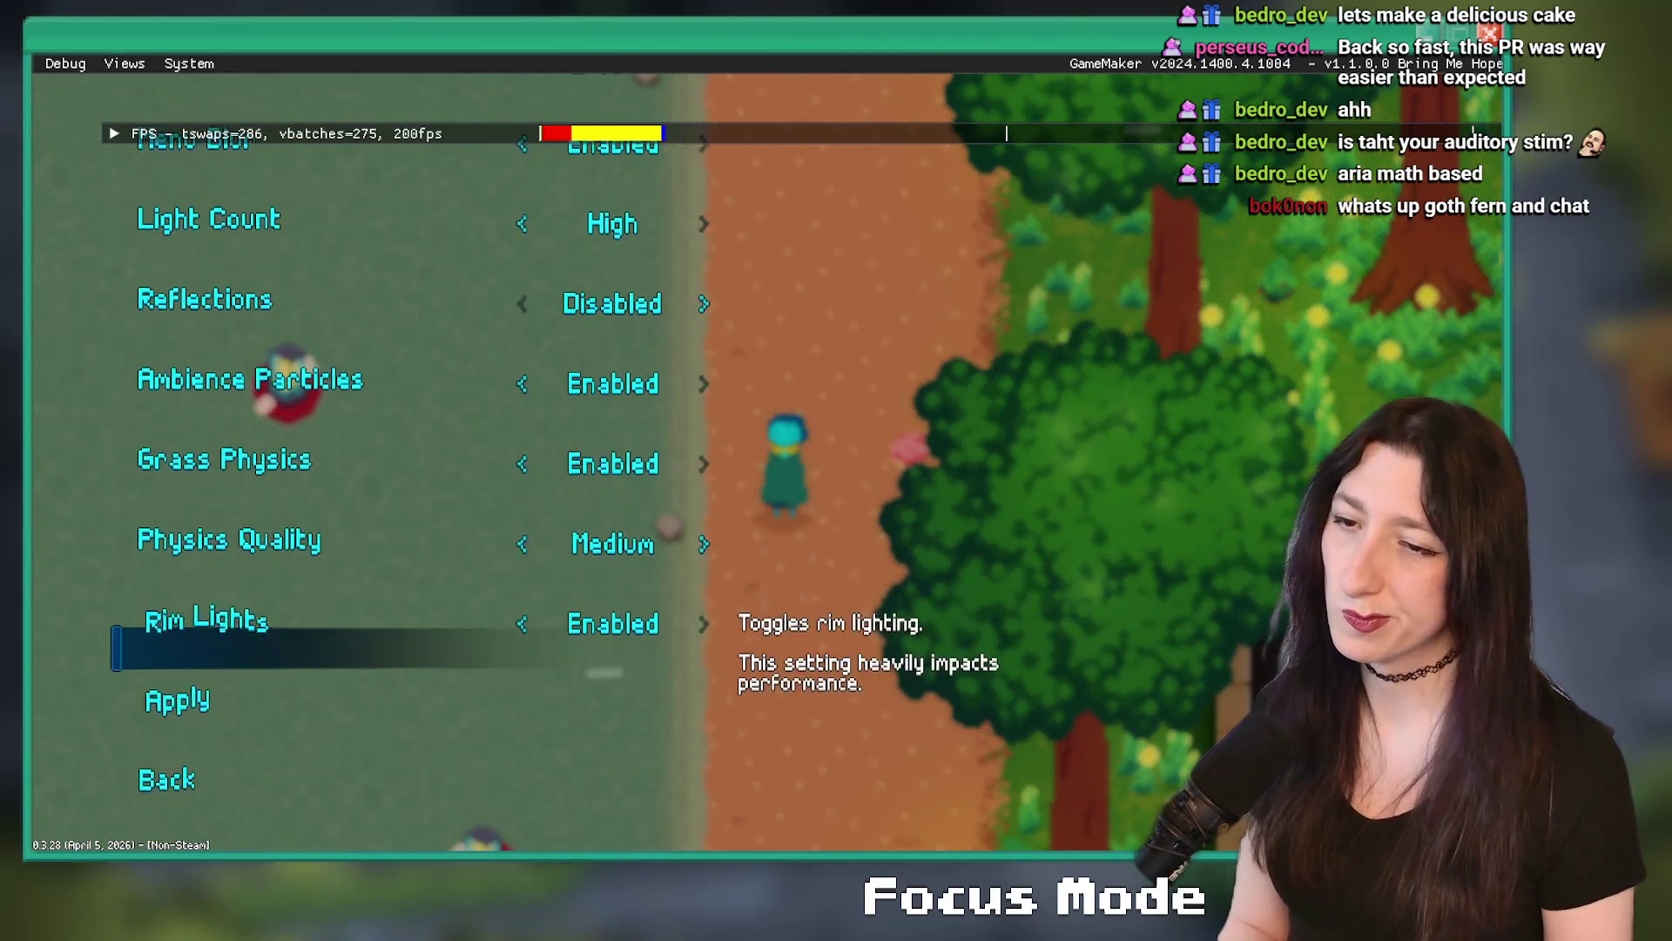
key("Down")
key("Up")
key("Right")
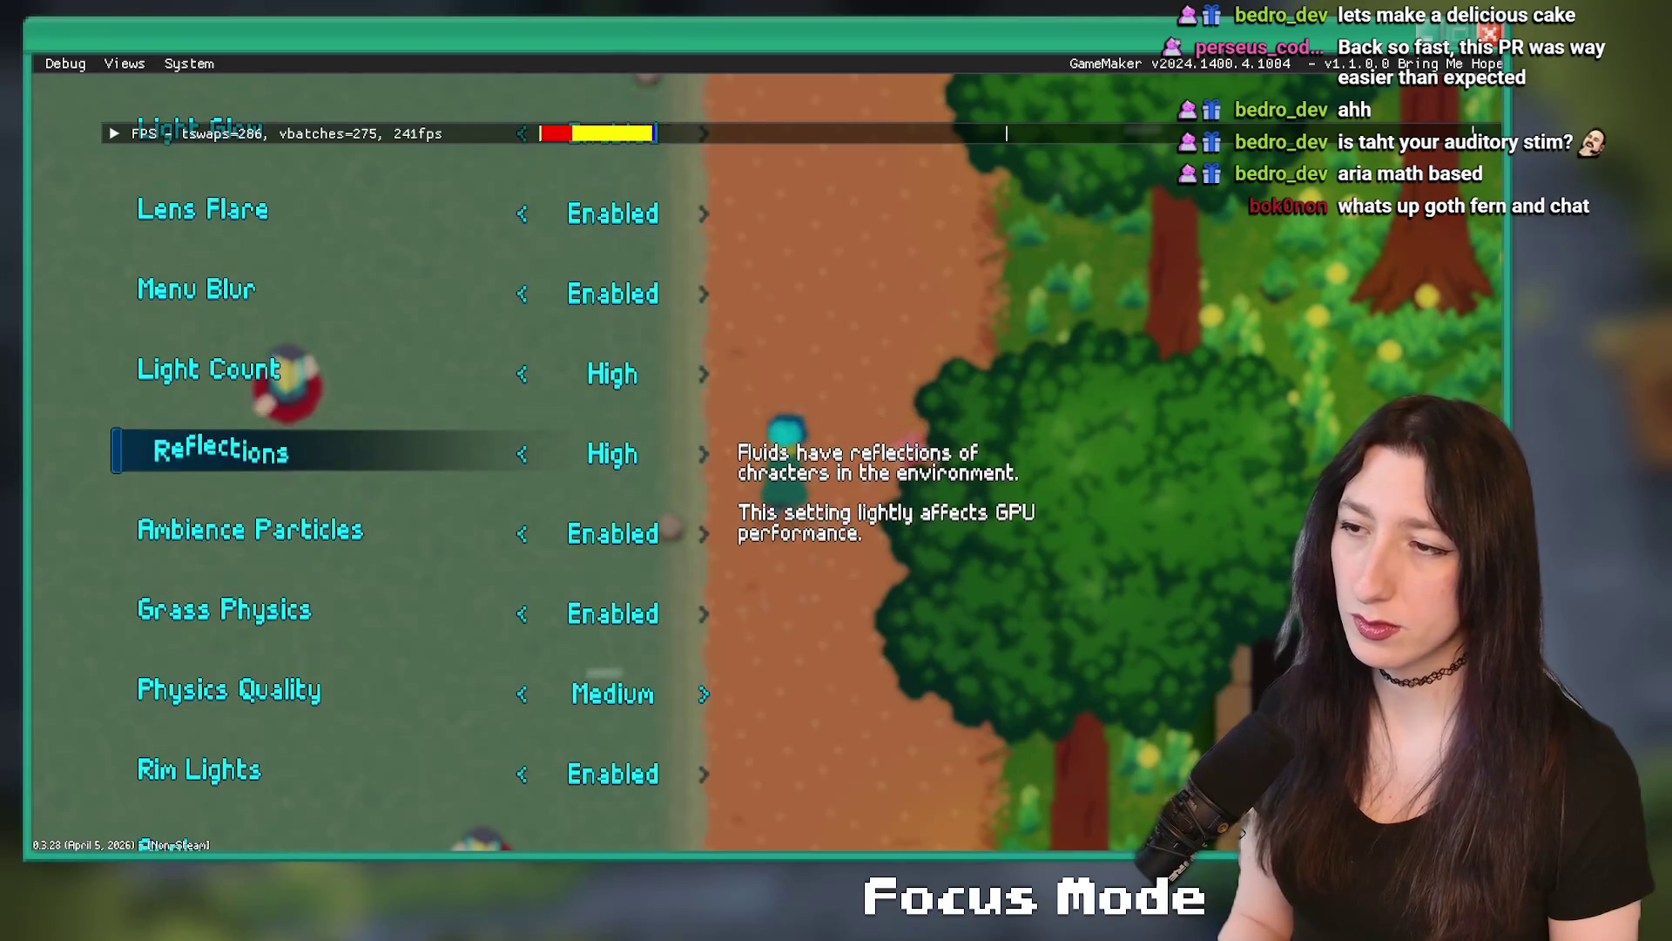
key("Down")
key("Down")
key("Down")
key("Down")
key("Down")
key("Return")
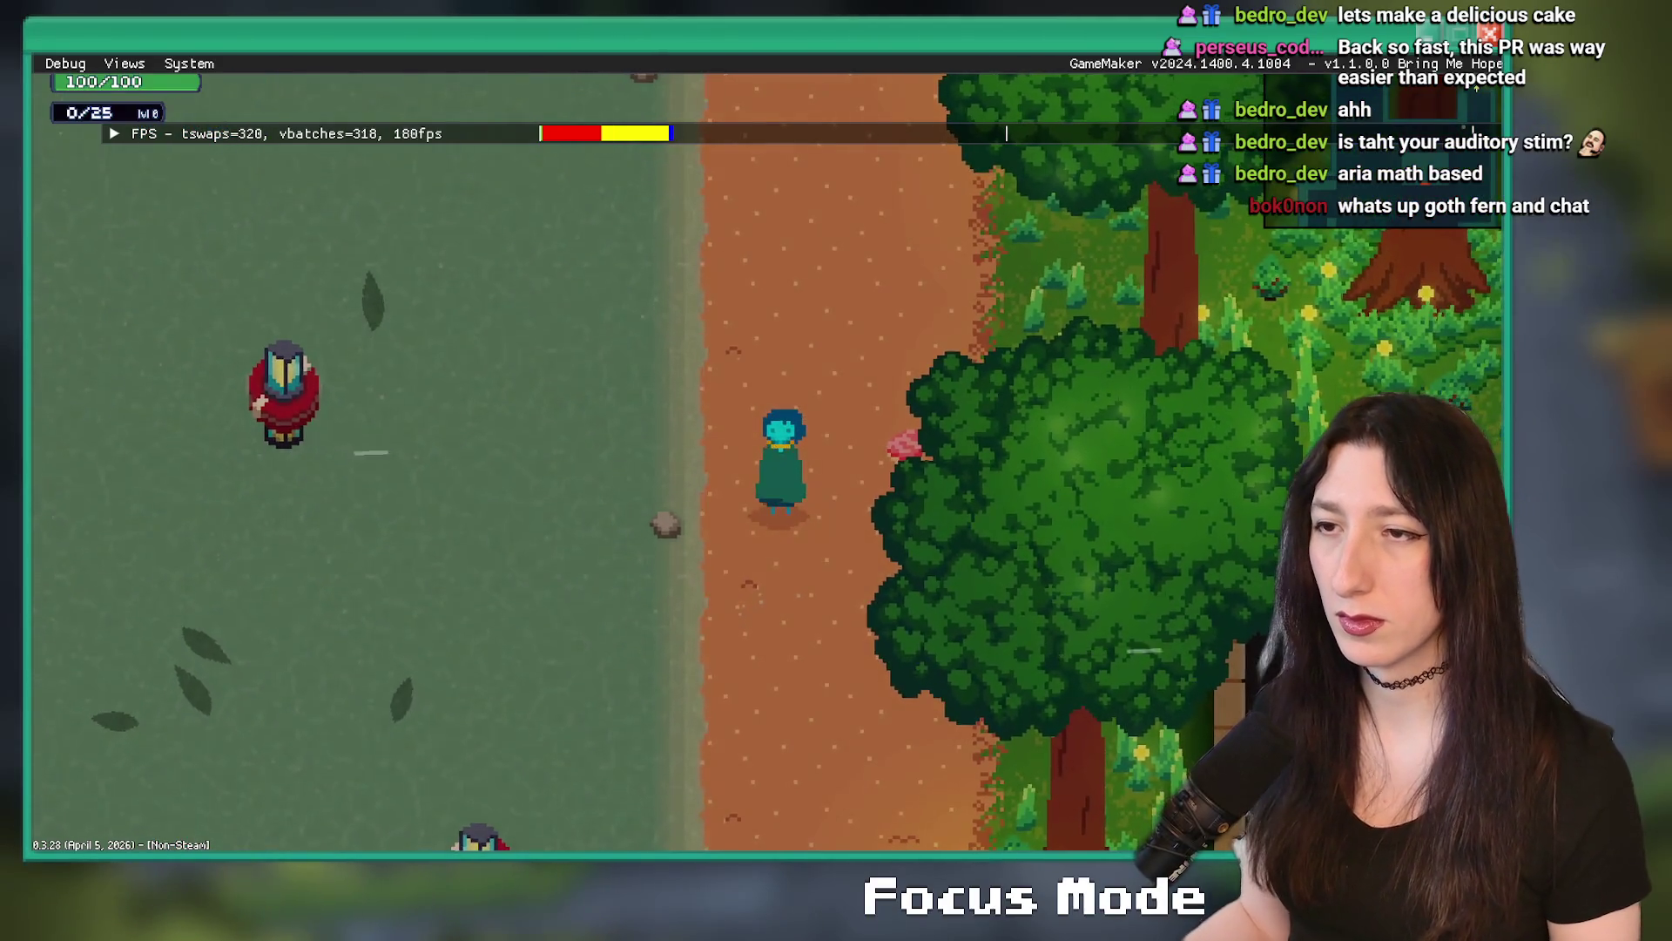
- Return to the Graphics options and leave Reflections Disabled before resuming play
key("Escape")
key("Return")
key("Return")
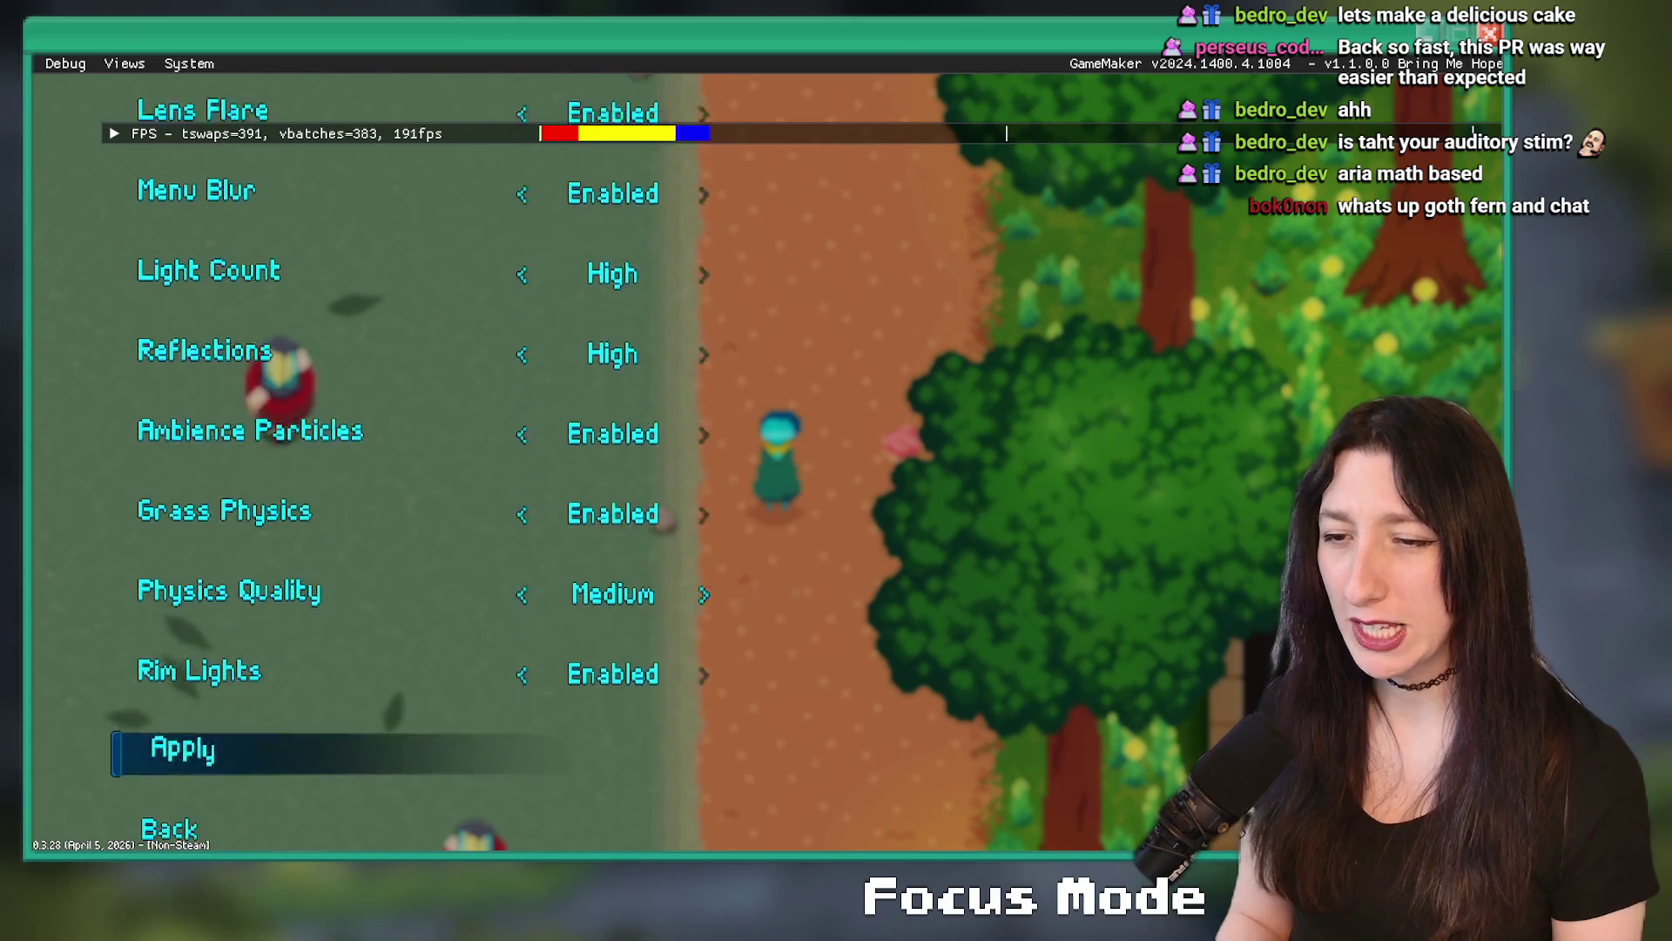
key("Up")
key("Up")
key("Up")
key("Up")
key("Up")
key("Down")
key("Up")
key("Up")
key("Up")
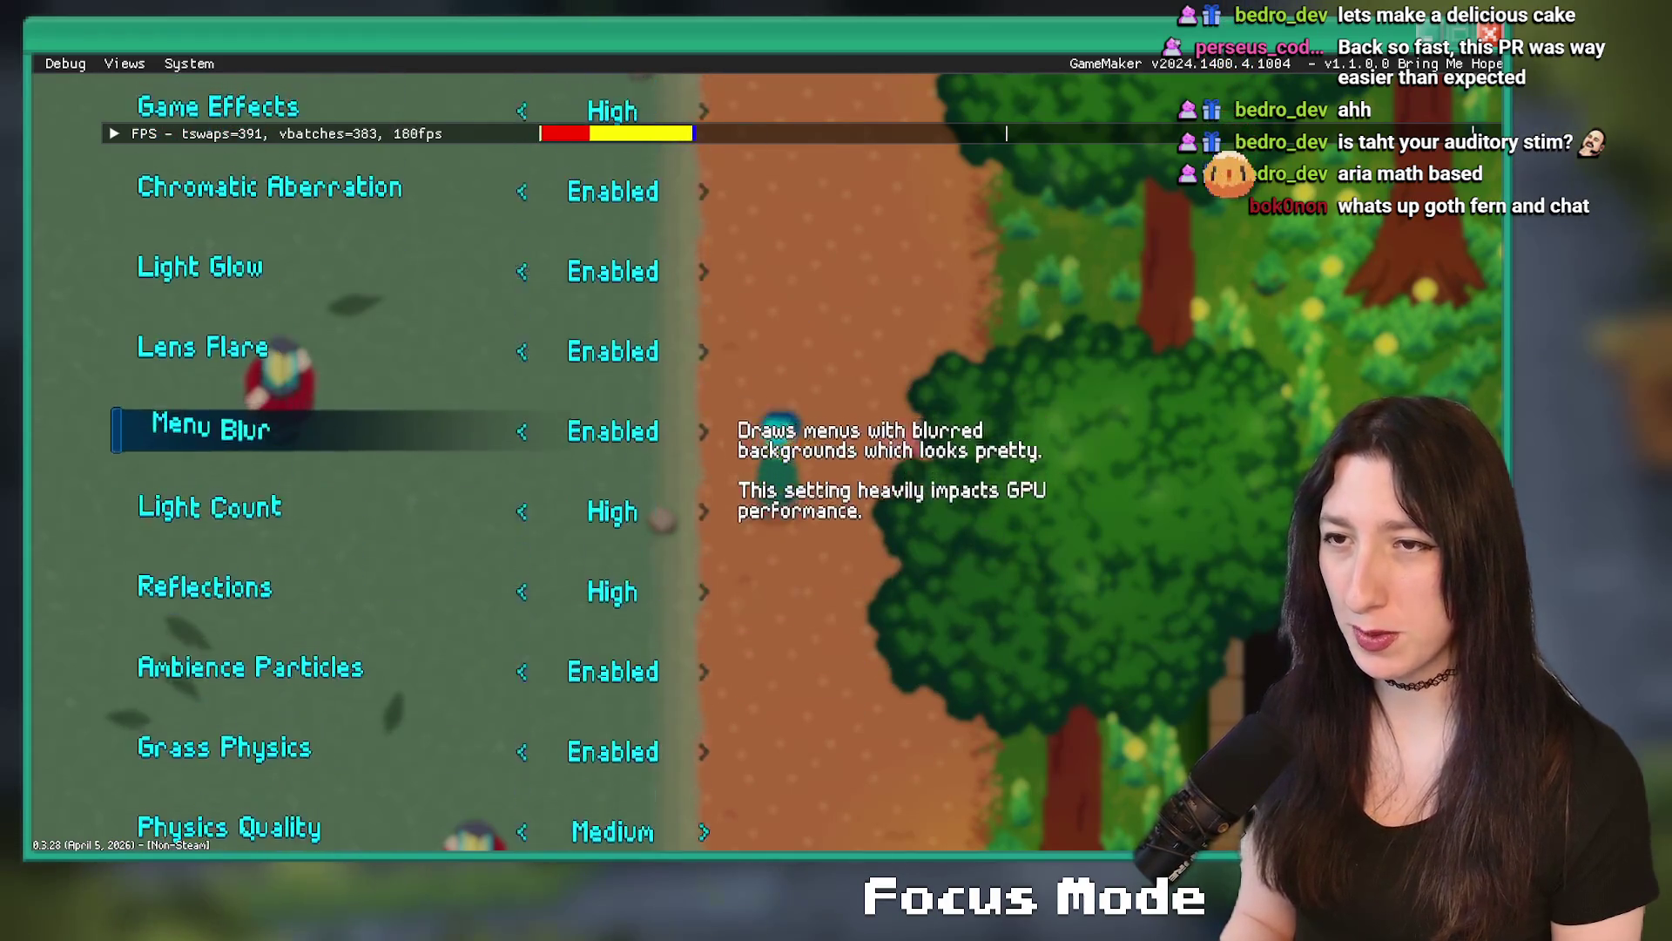
key("Down")
key("Down")
key("Down")
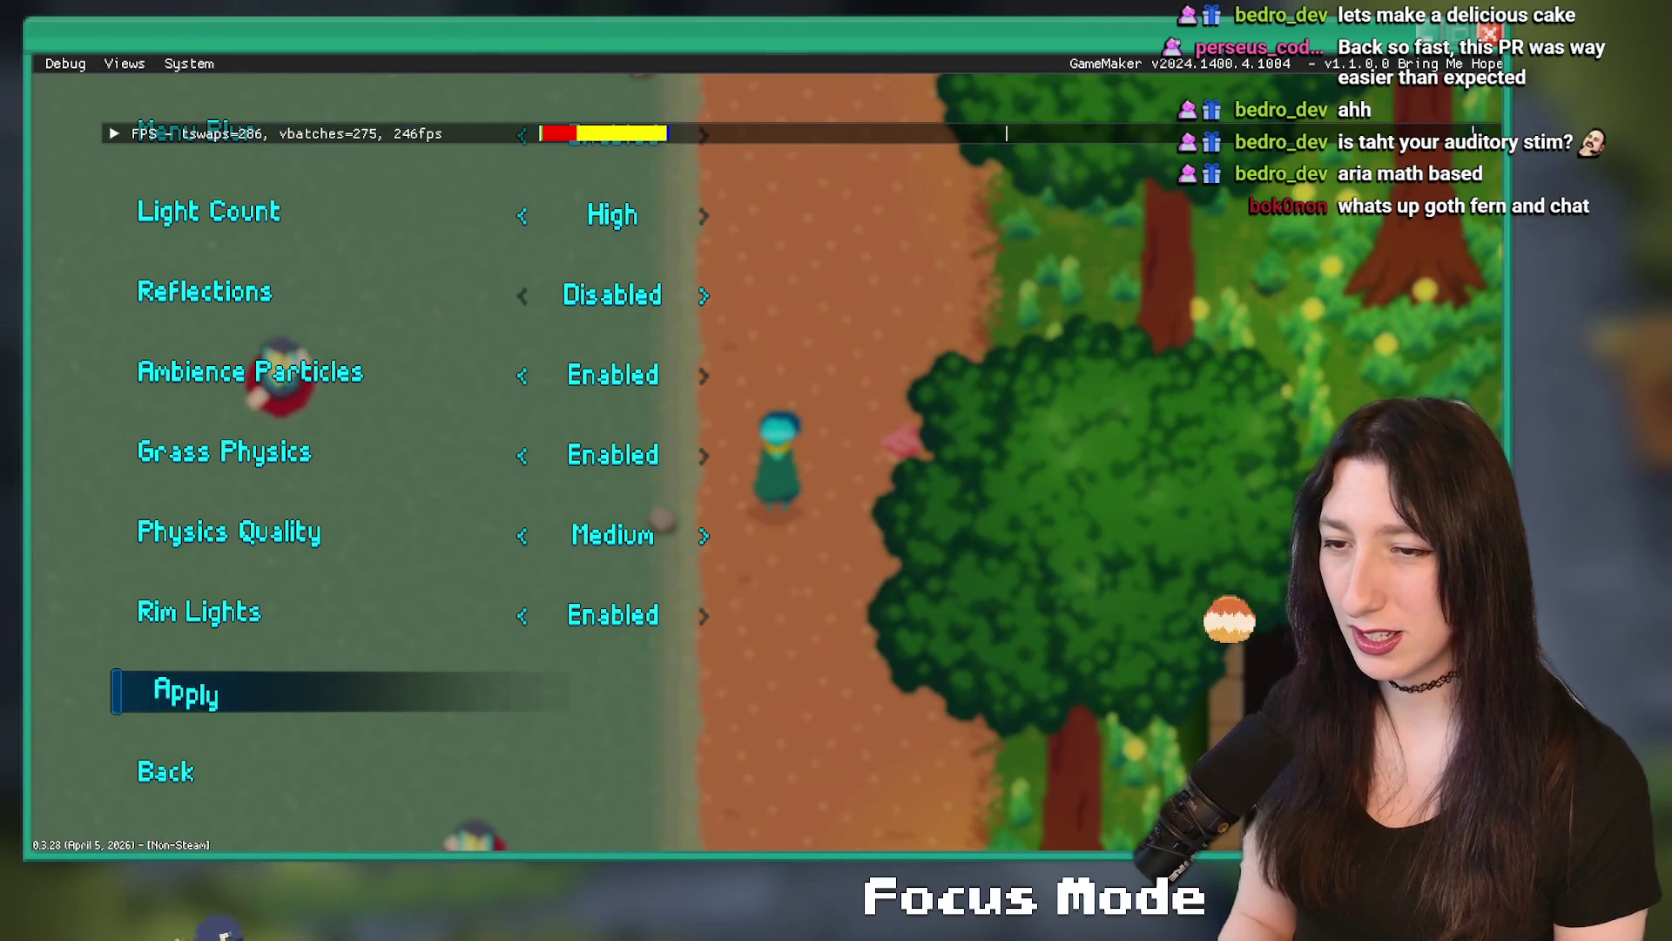
key("Escape")
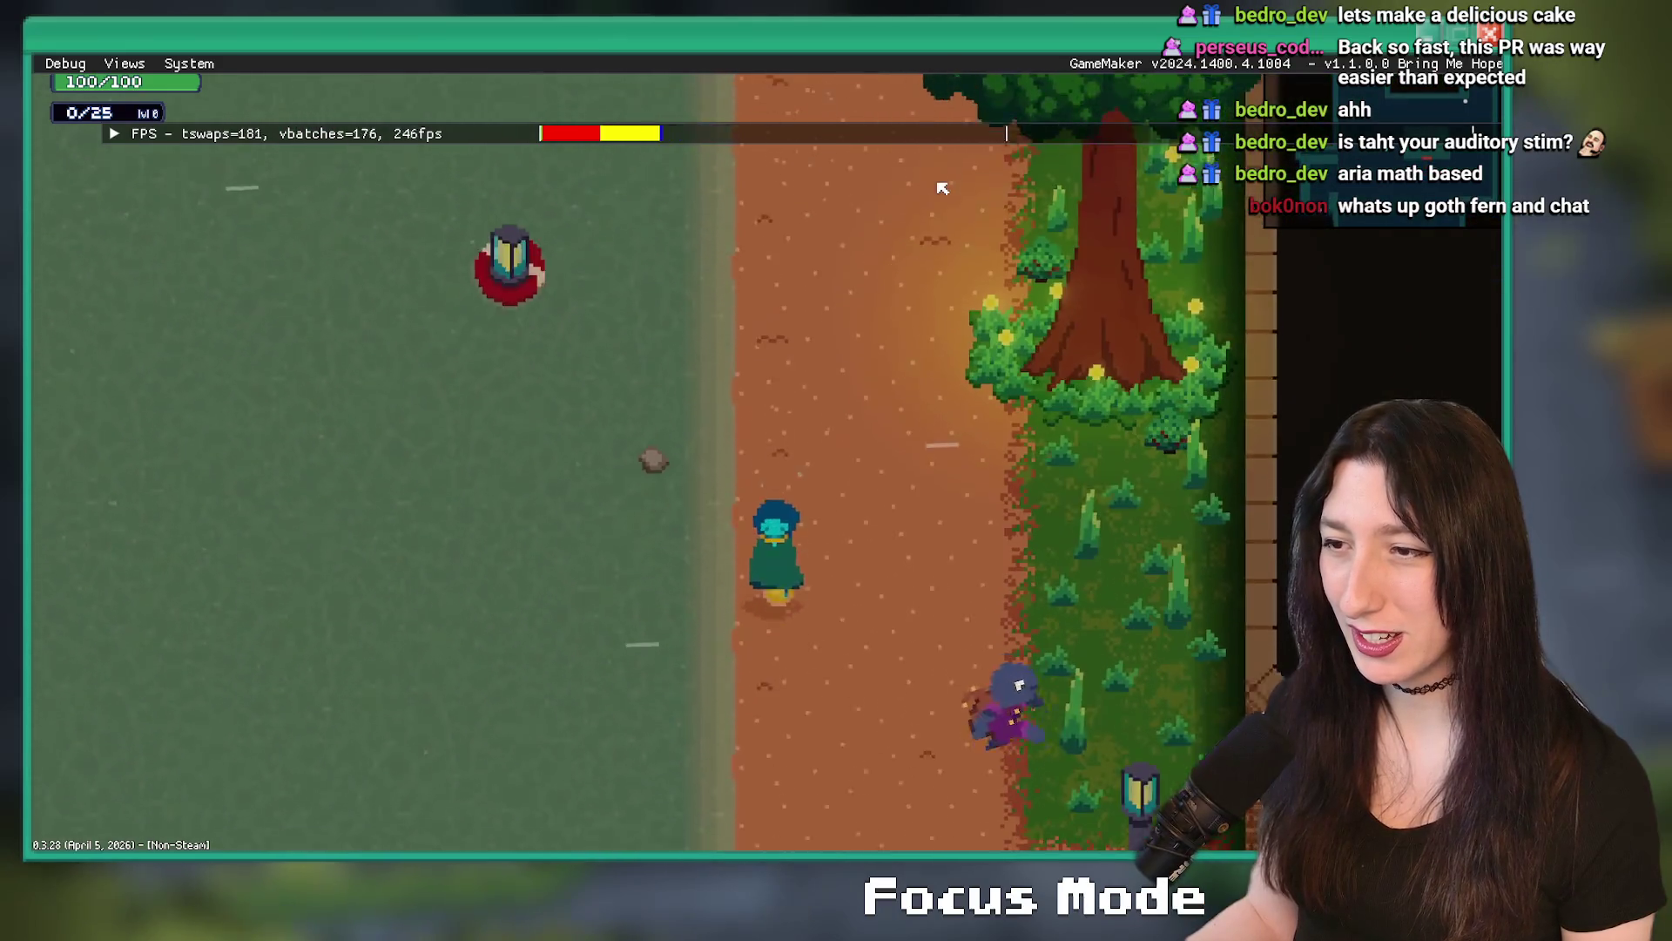
- Walk back across the wooden bridge to the warp circle in Sand City
key("s")
key("a")
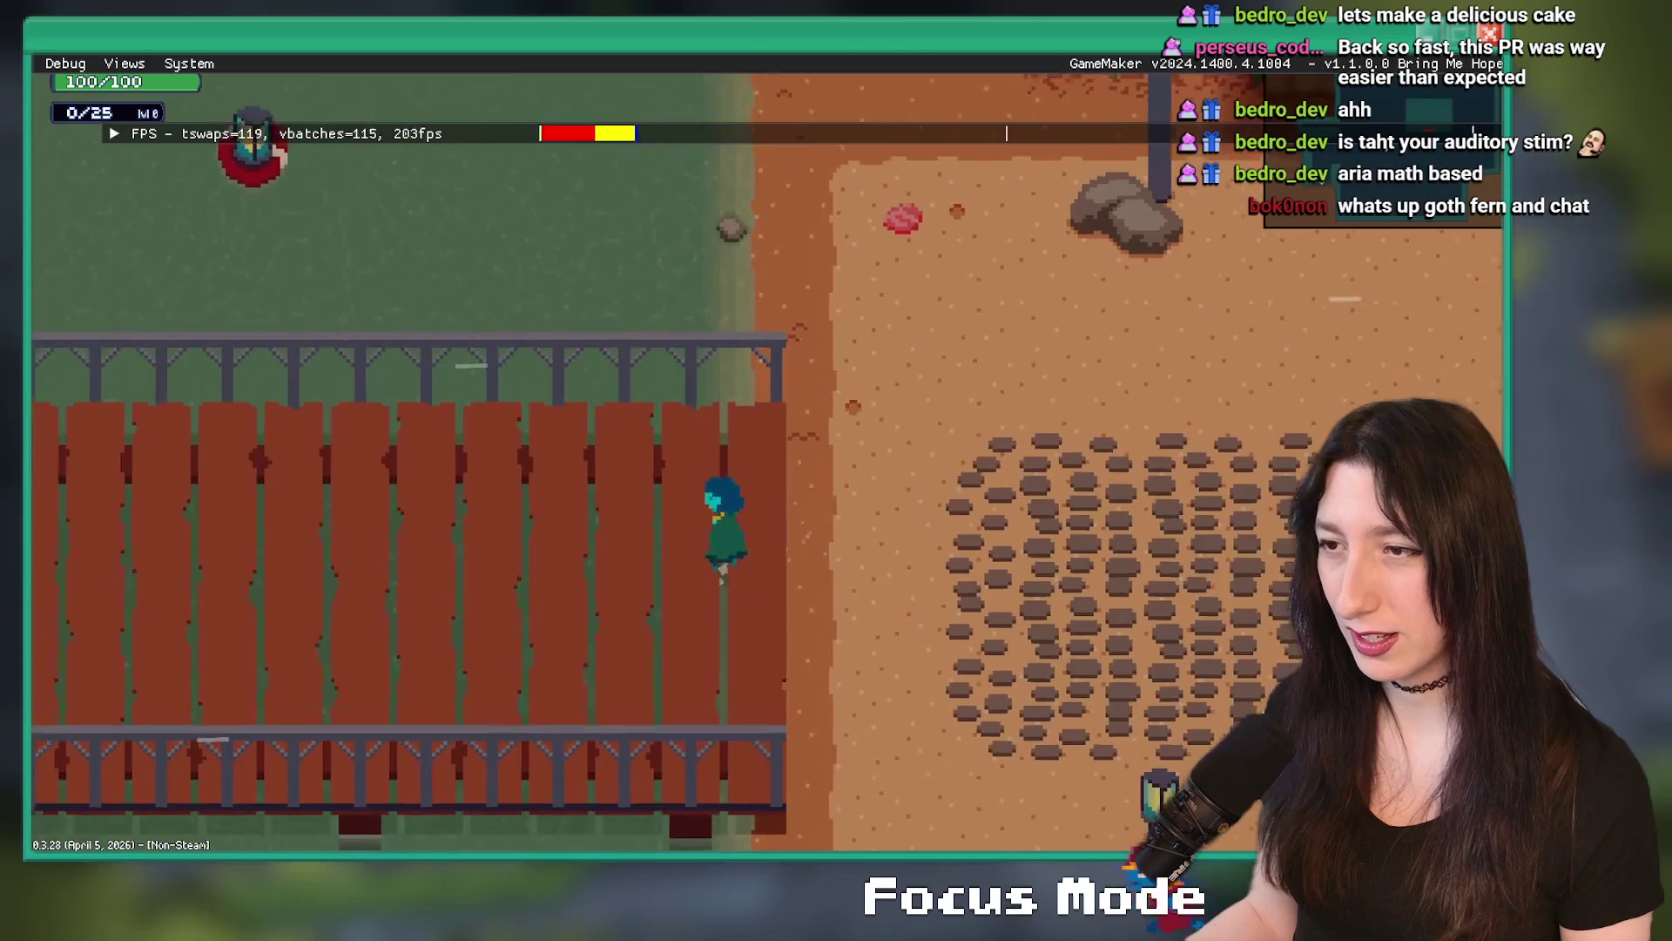
key("a")
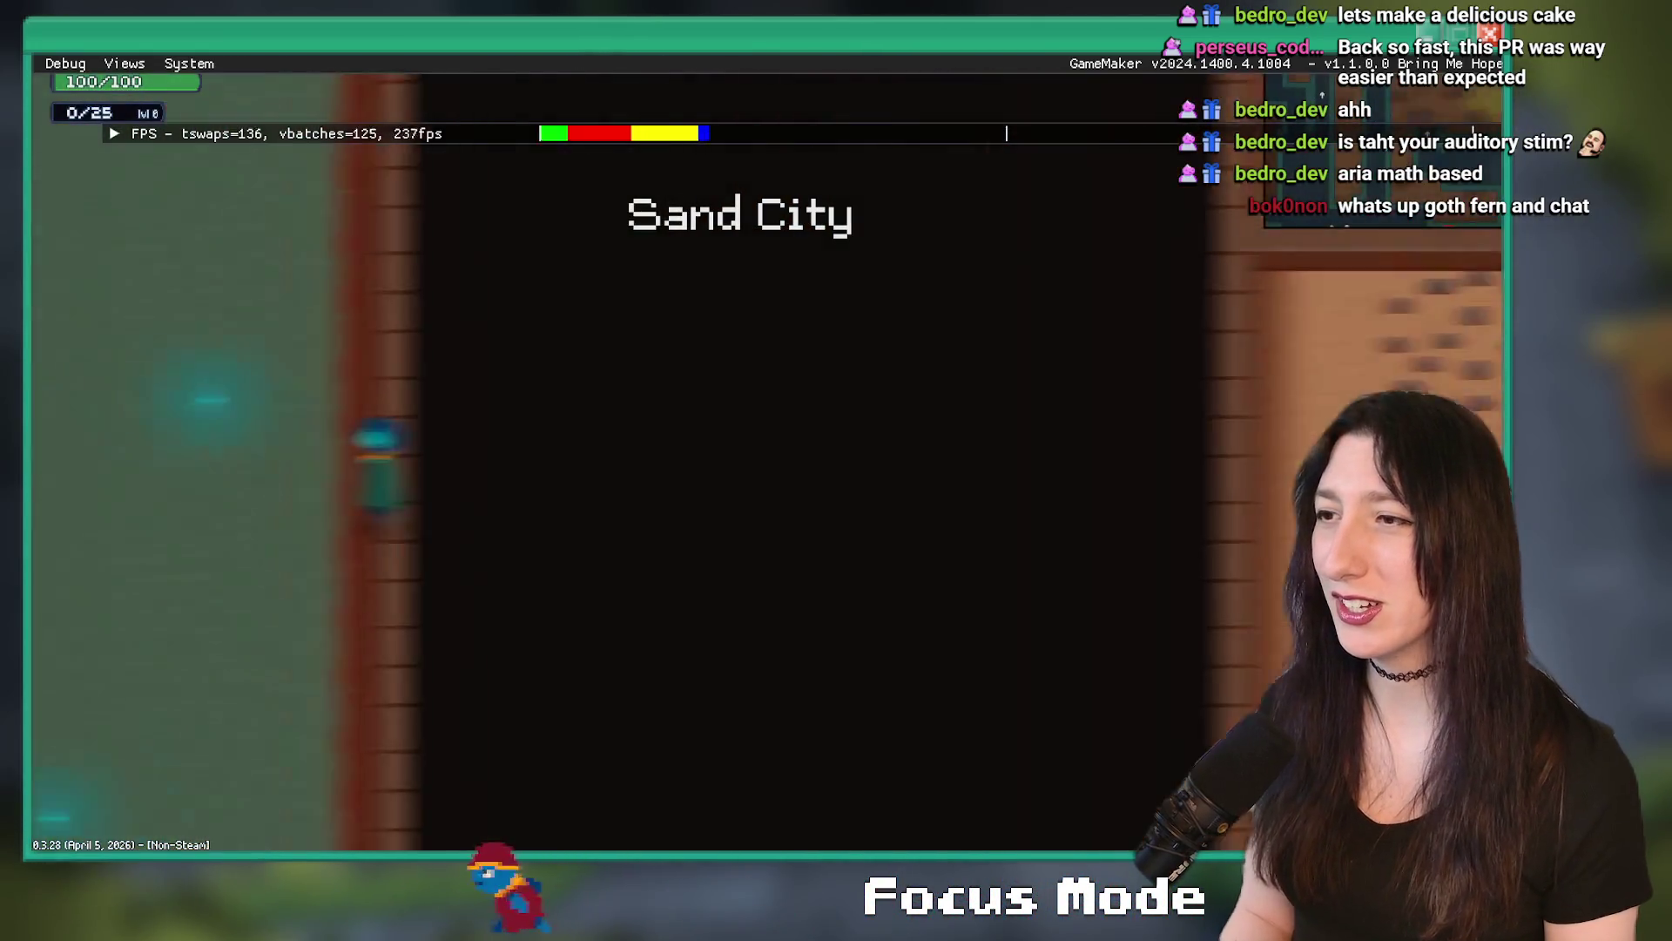
key("s")
key("w")
key("a")
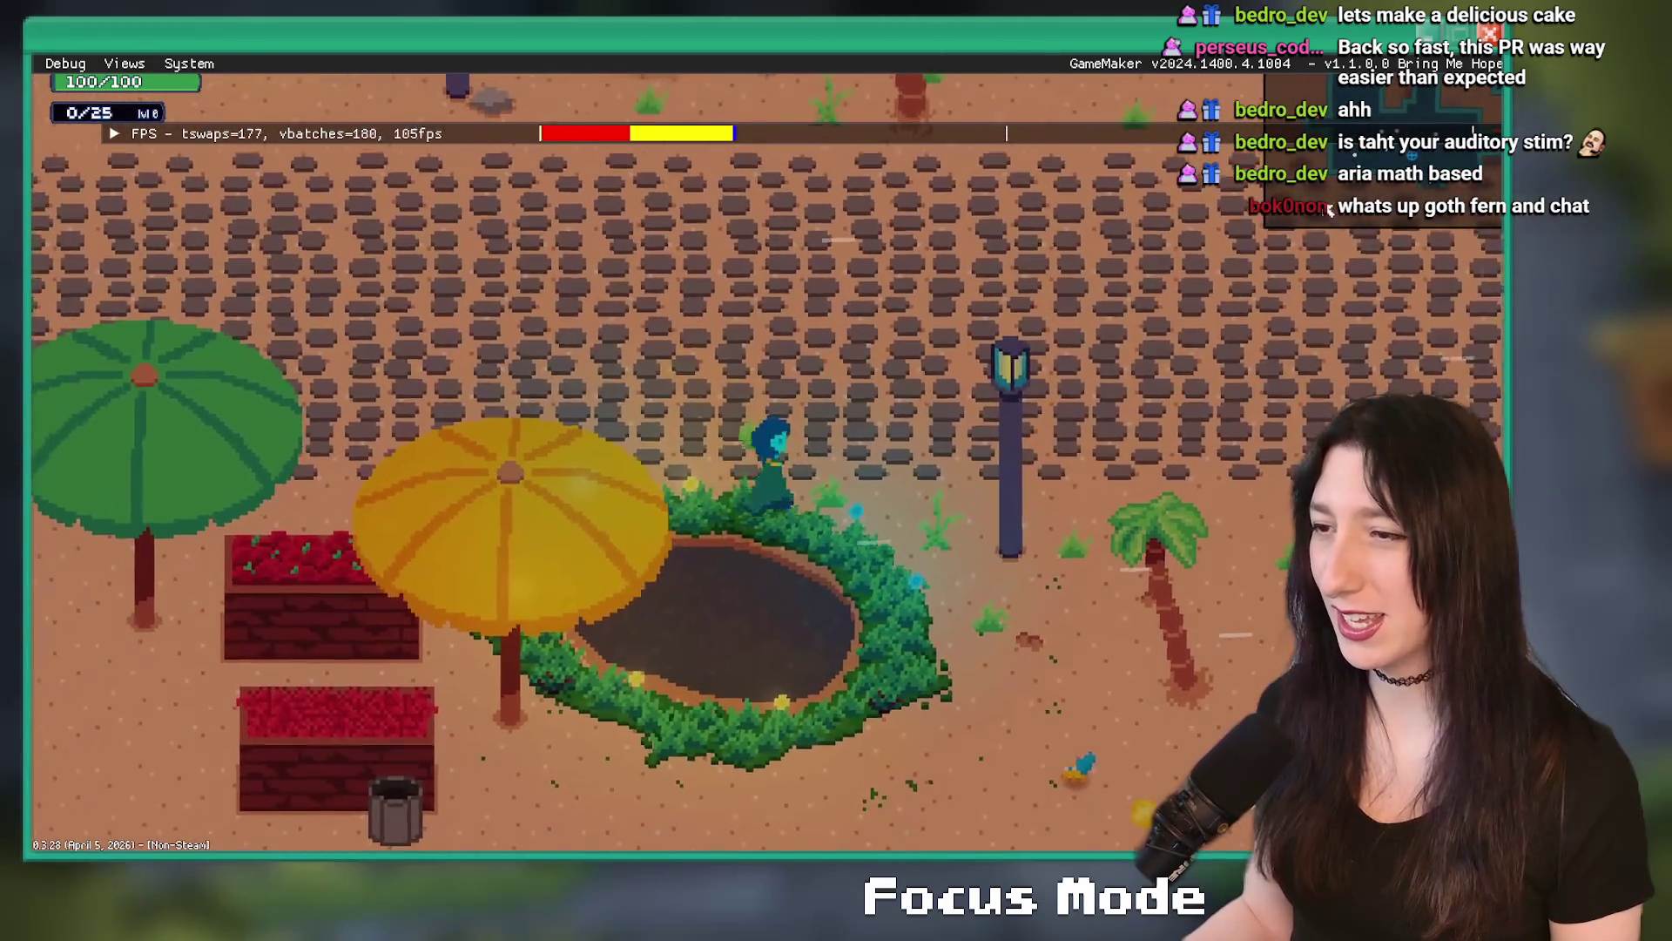
key("d")
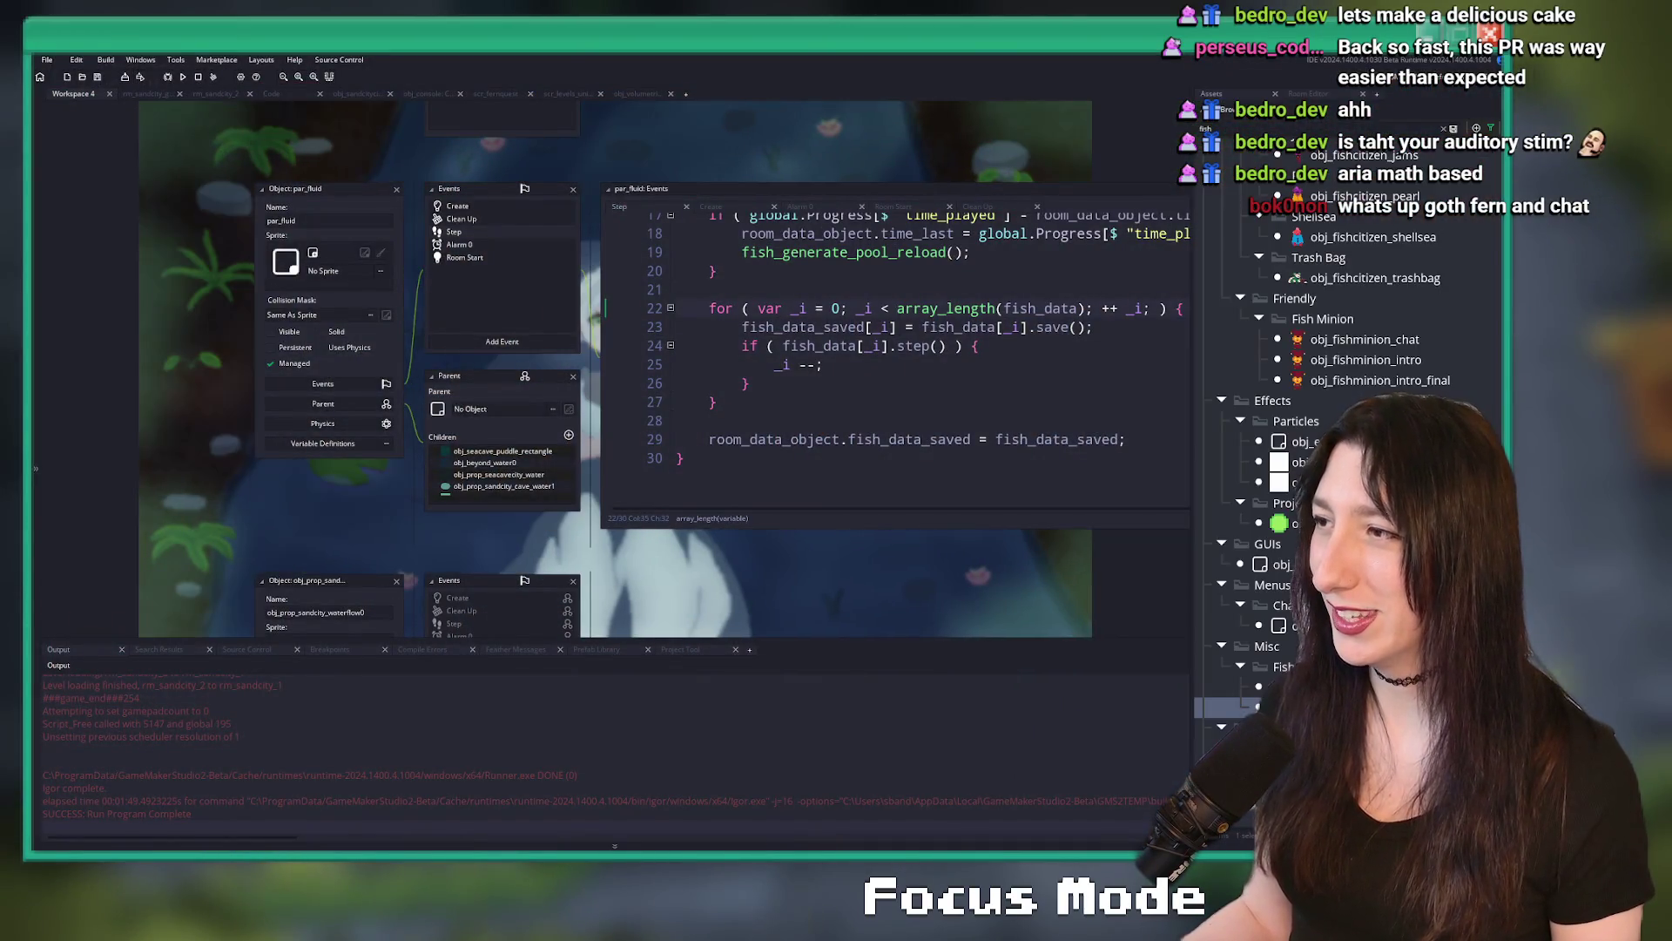
- Jump to the fish_generate_pool_reload definition and search the project for fish_data references
middle_click(928, 254)
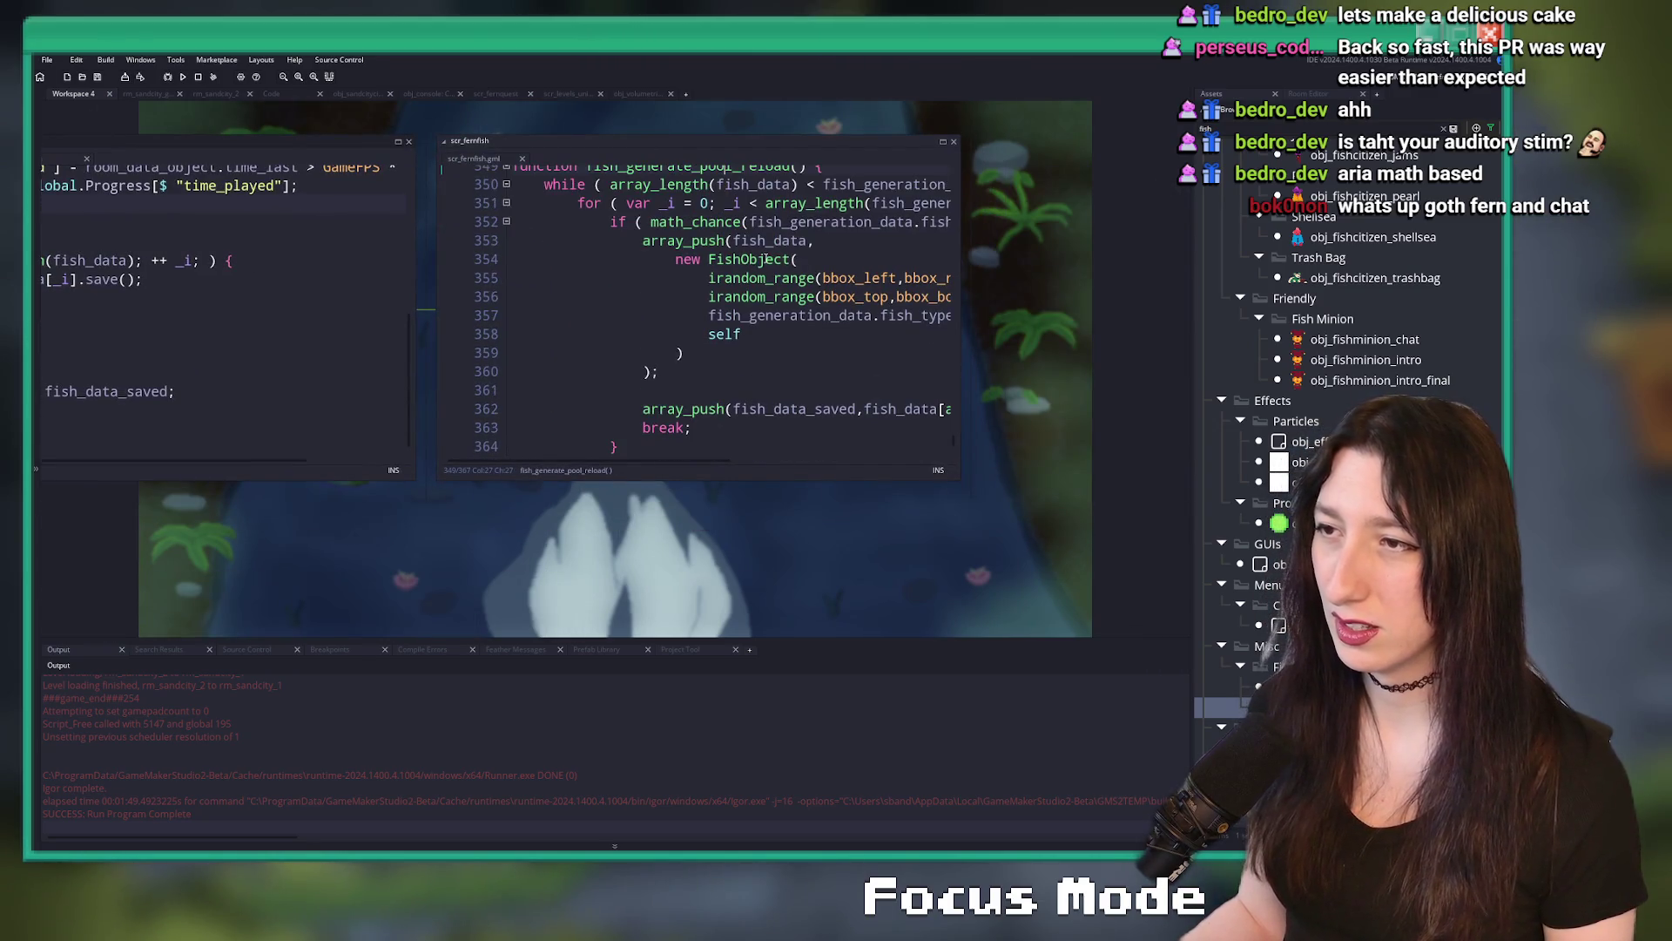
double_click(789, 242)
key("ctrl+shift+f")
key("Return")
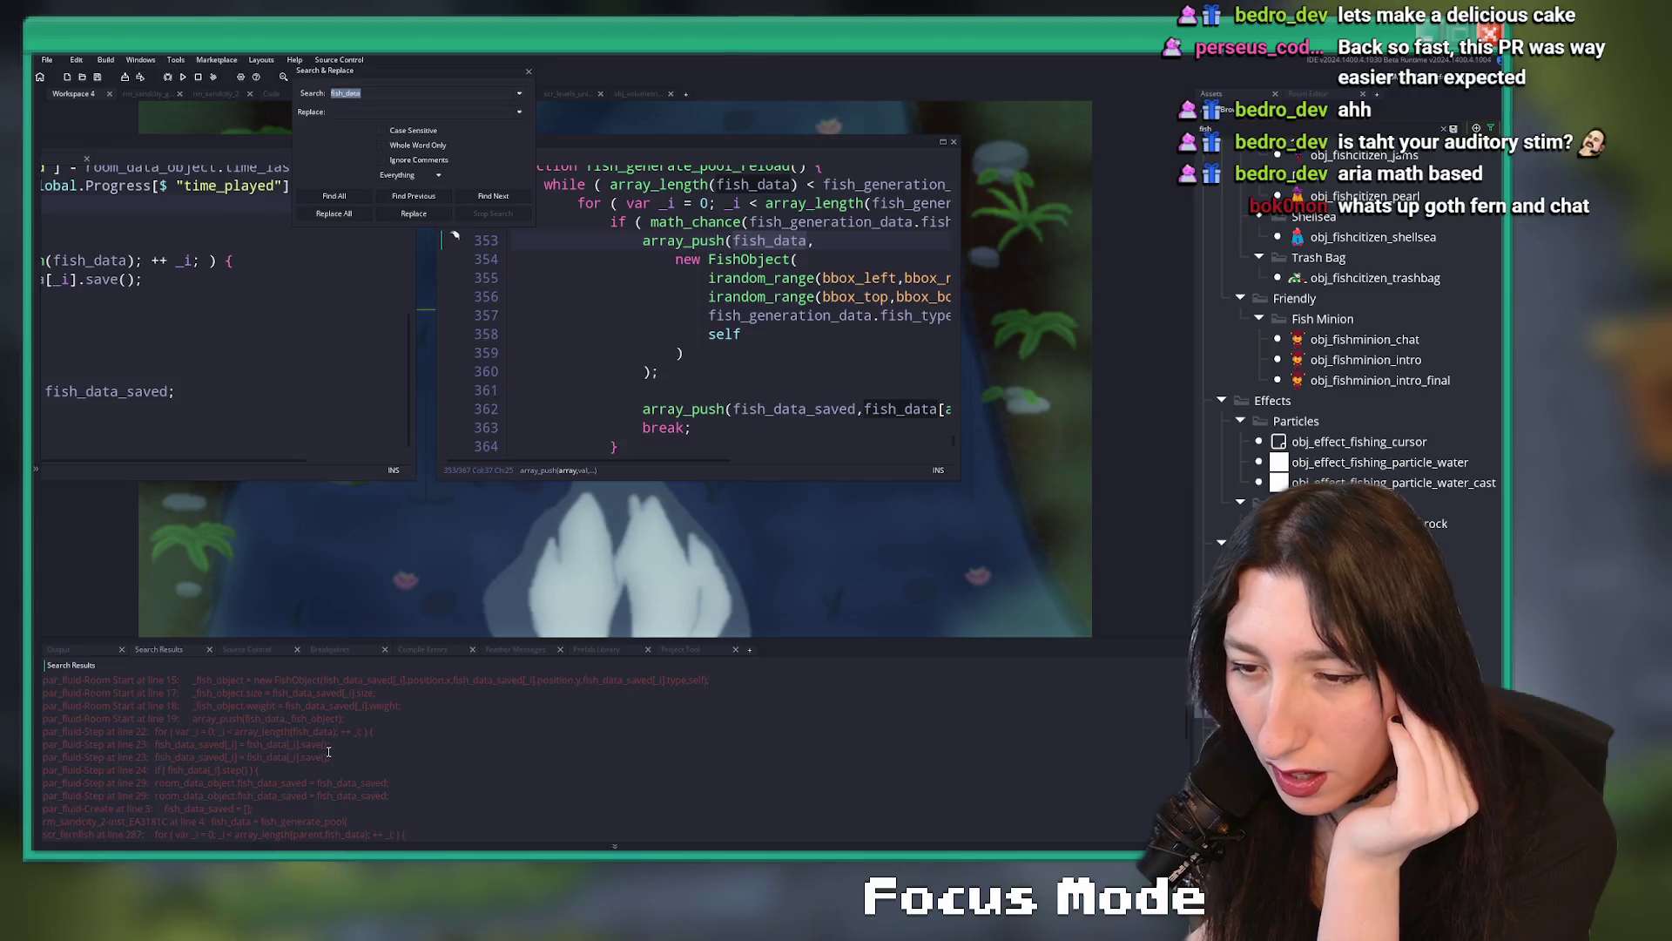
scroll(373, 791, "down", 5)
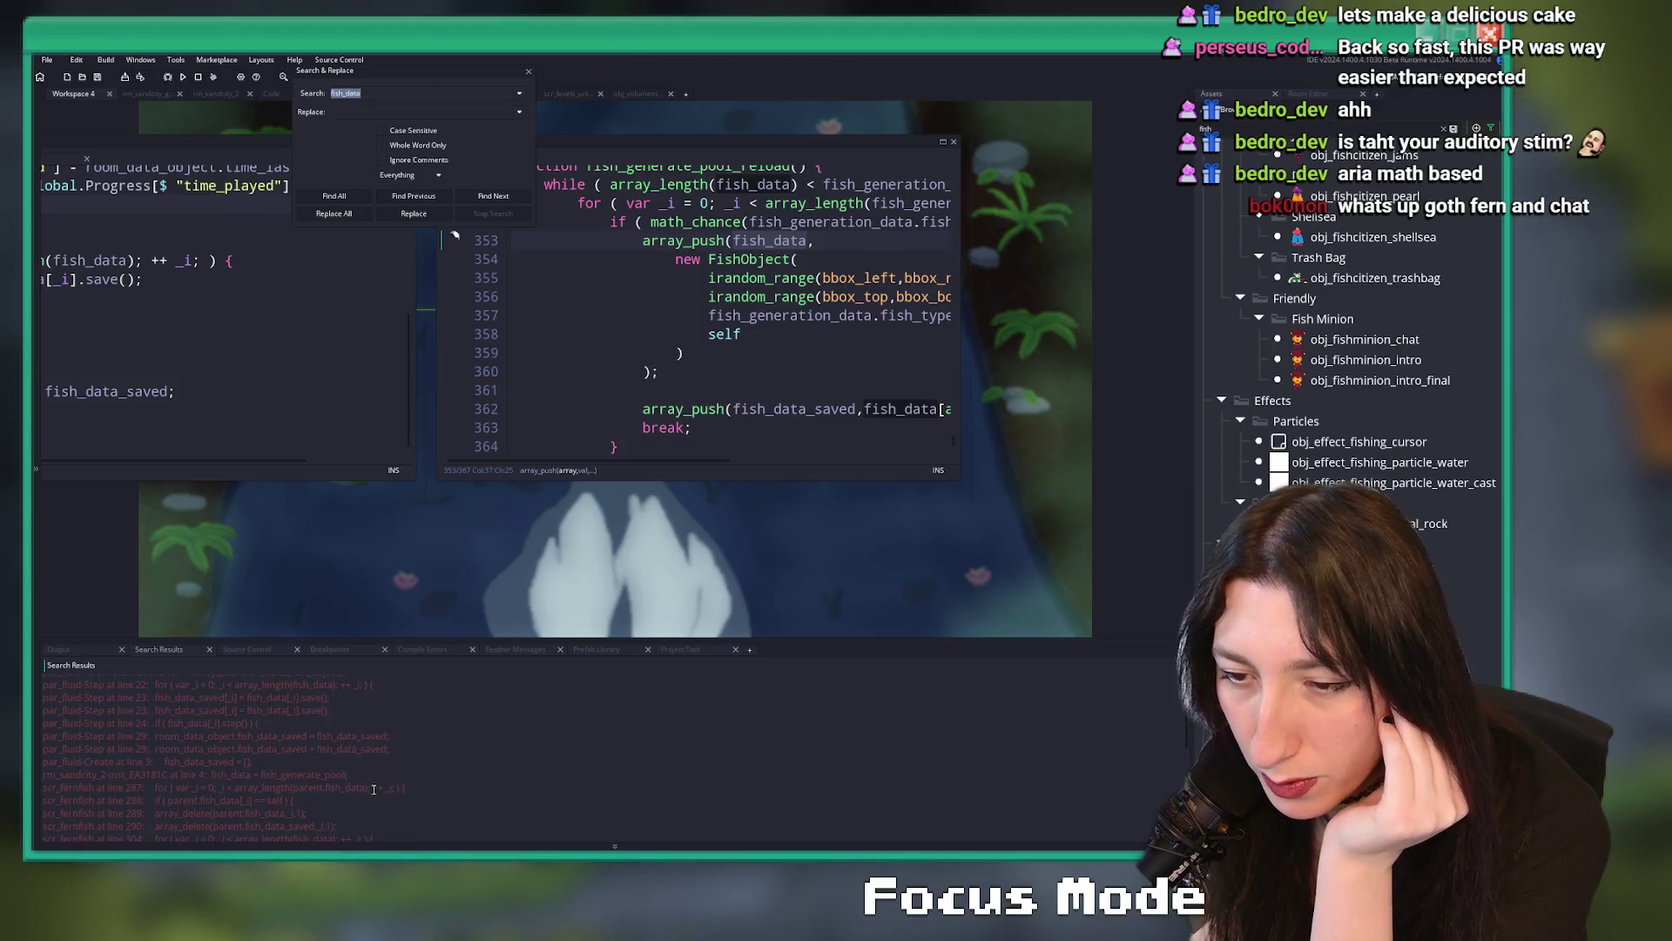
mouse_move(907, 319)
left_mouse_down()
mouse_move(769, 359)
mouse_move(999, 349)
left_mouse_up()
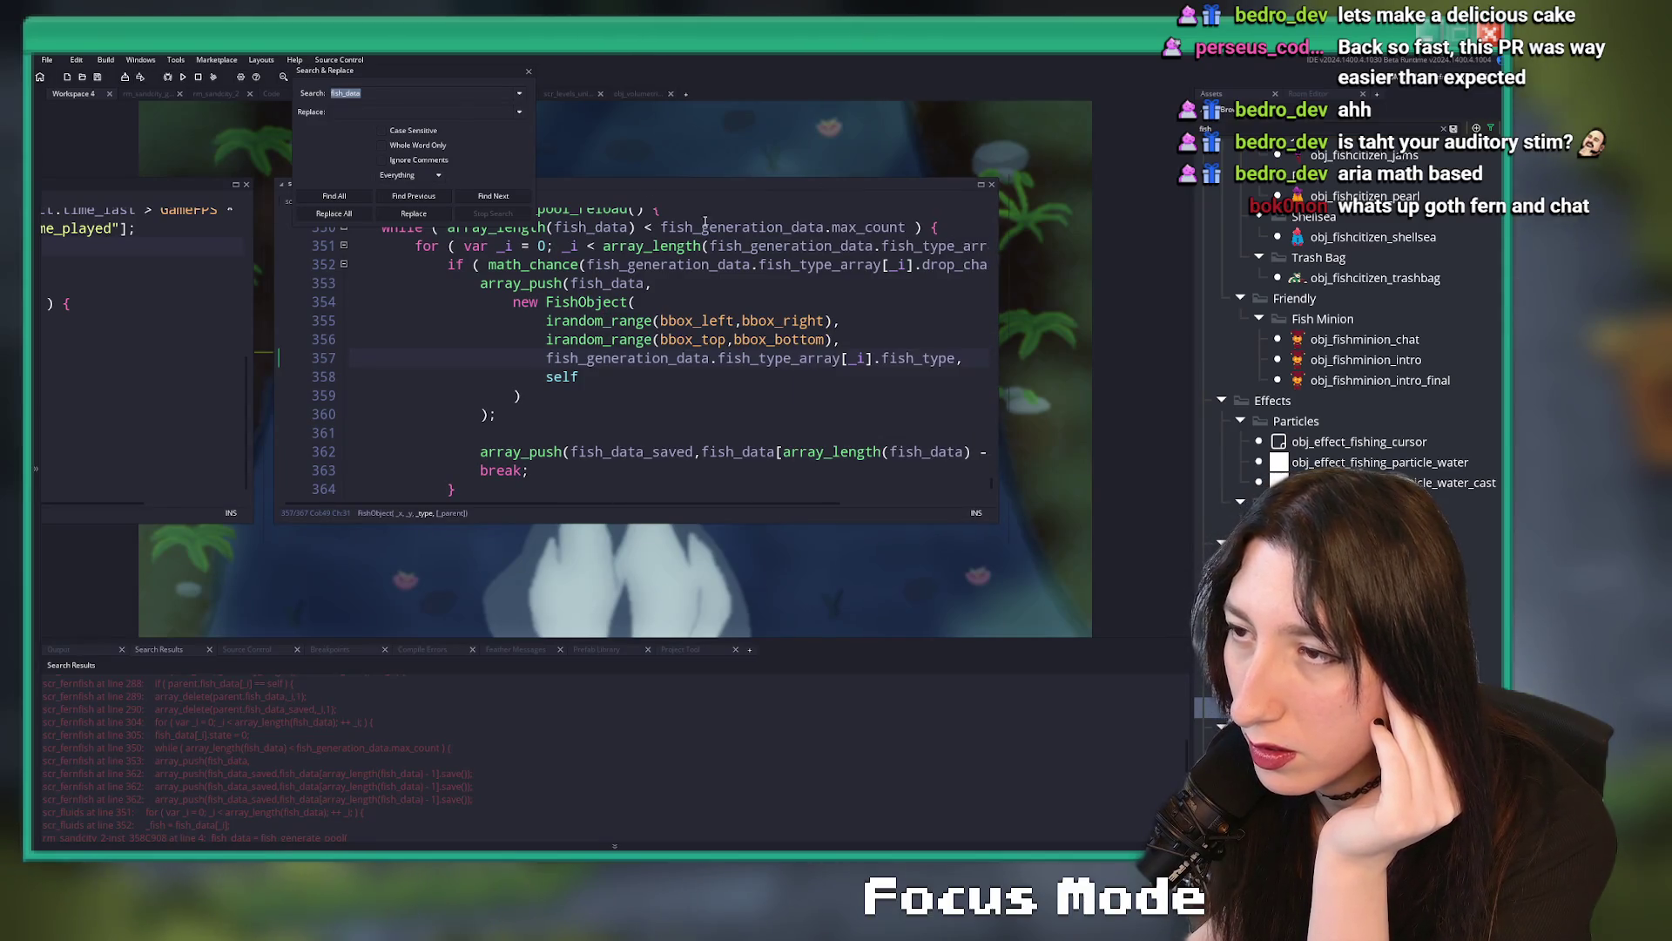
- Close the search, review par_fluid's Create event code, and open par_fish
left_click(528, 72)
left_click_drag(71, 319, 862, 319)
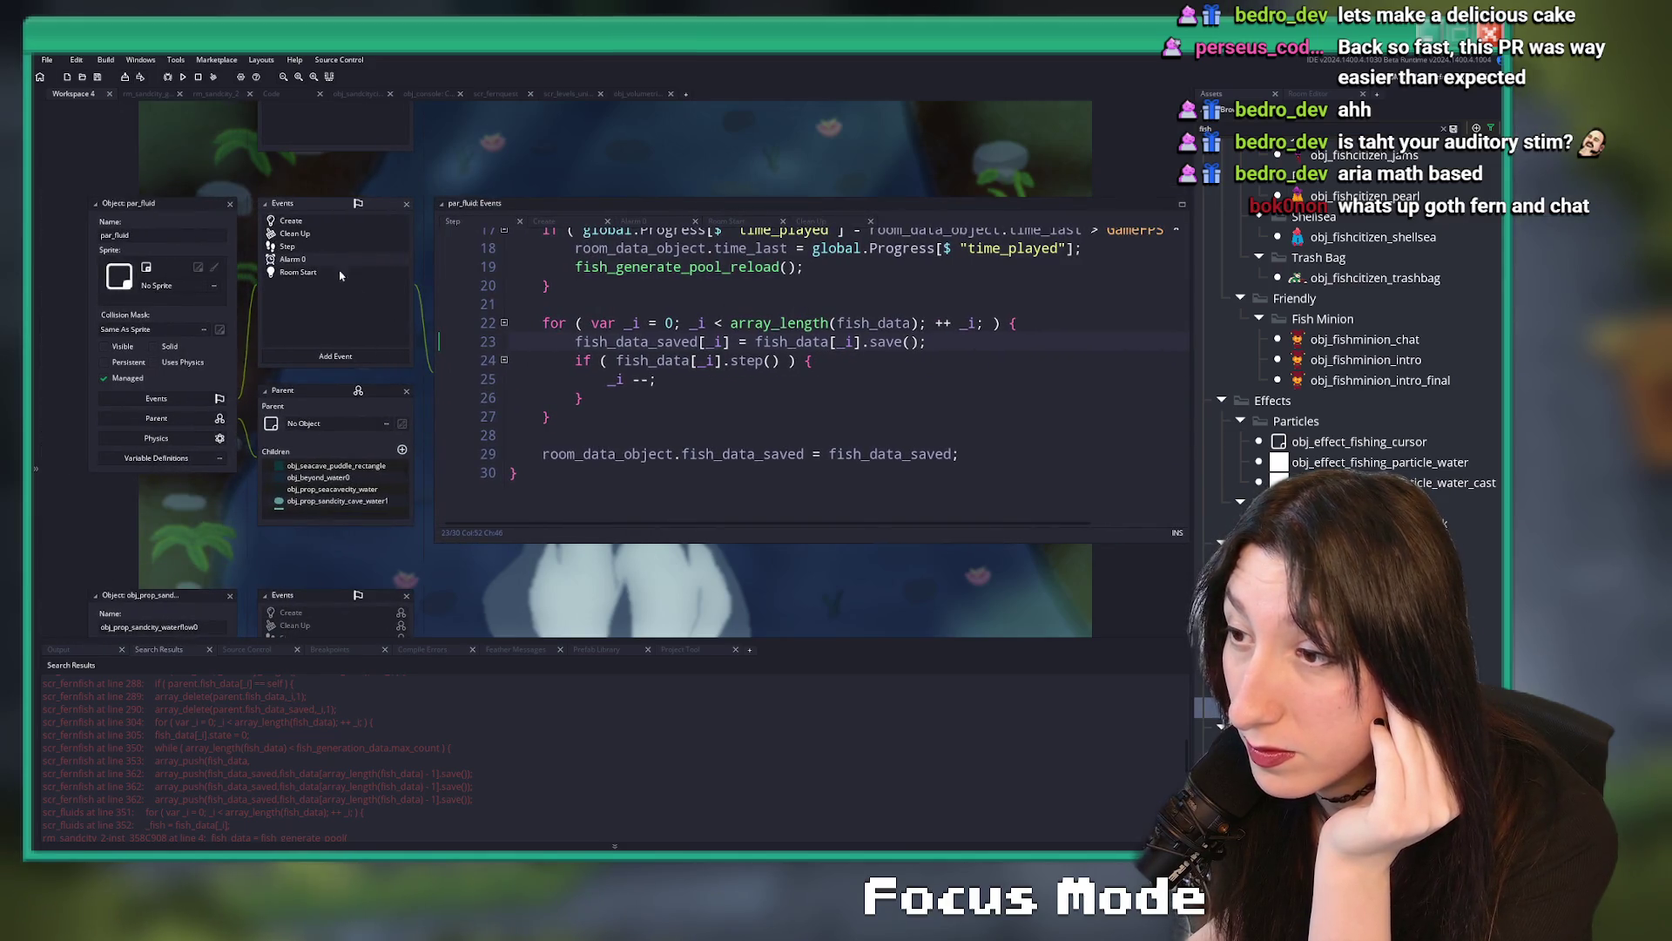
left_click(318, 225)
scroll(699, 312, "down", 5)
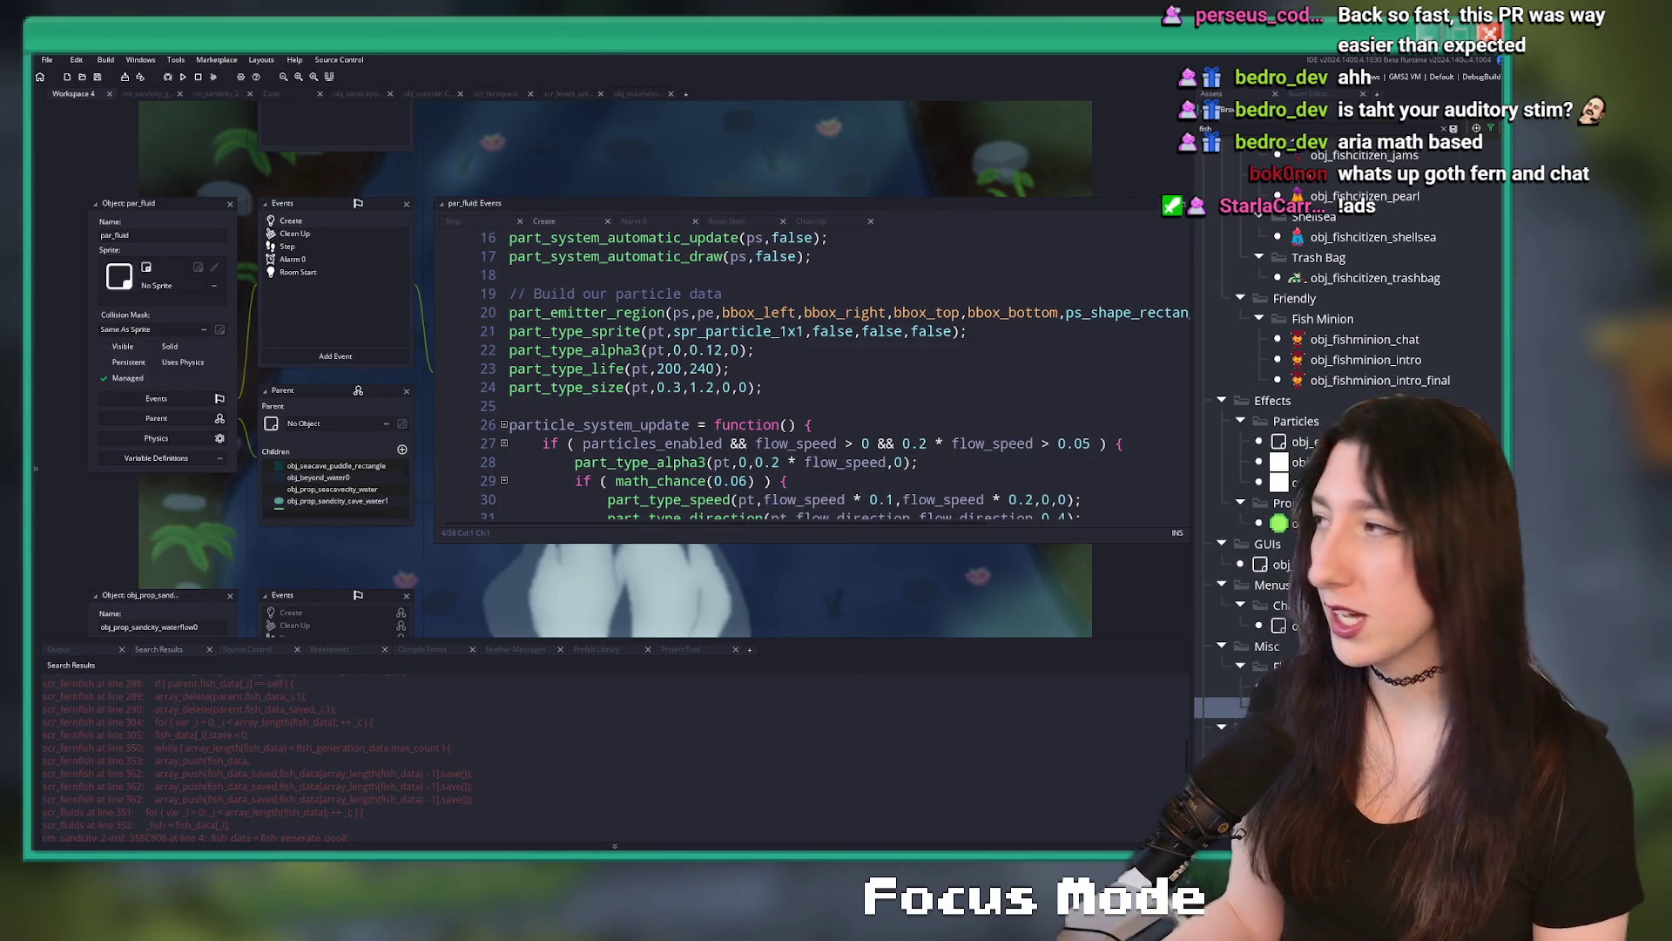
scroll(1359, 392, "up", 2)
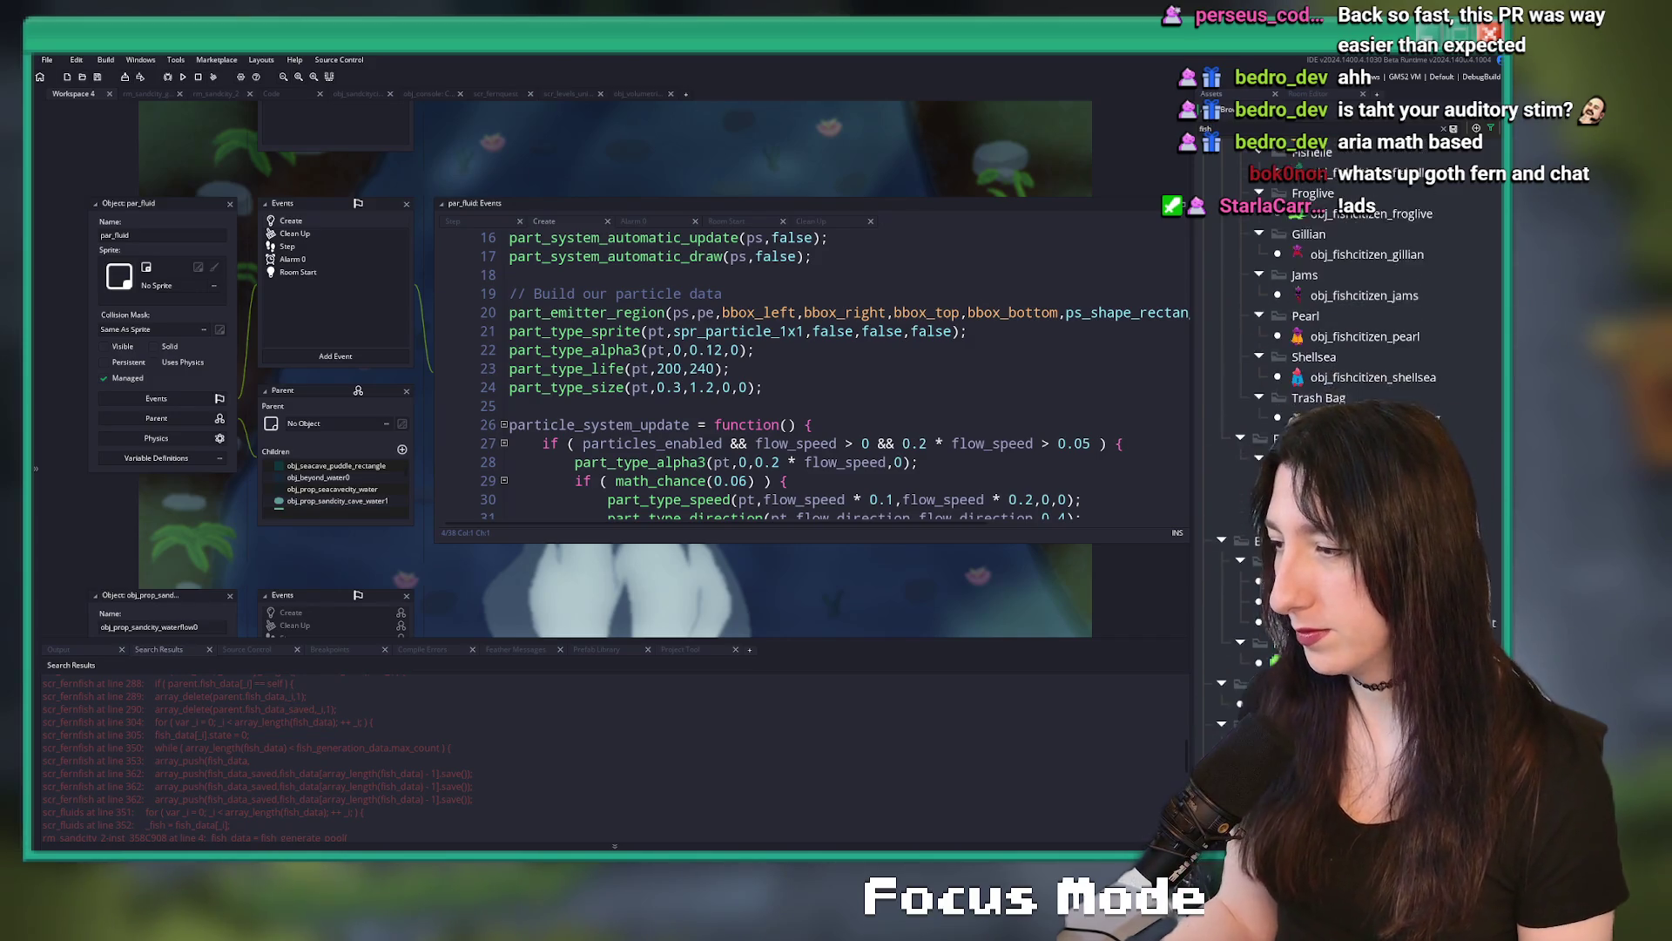
double_click(1213, 596)
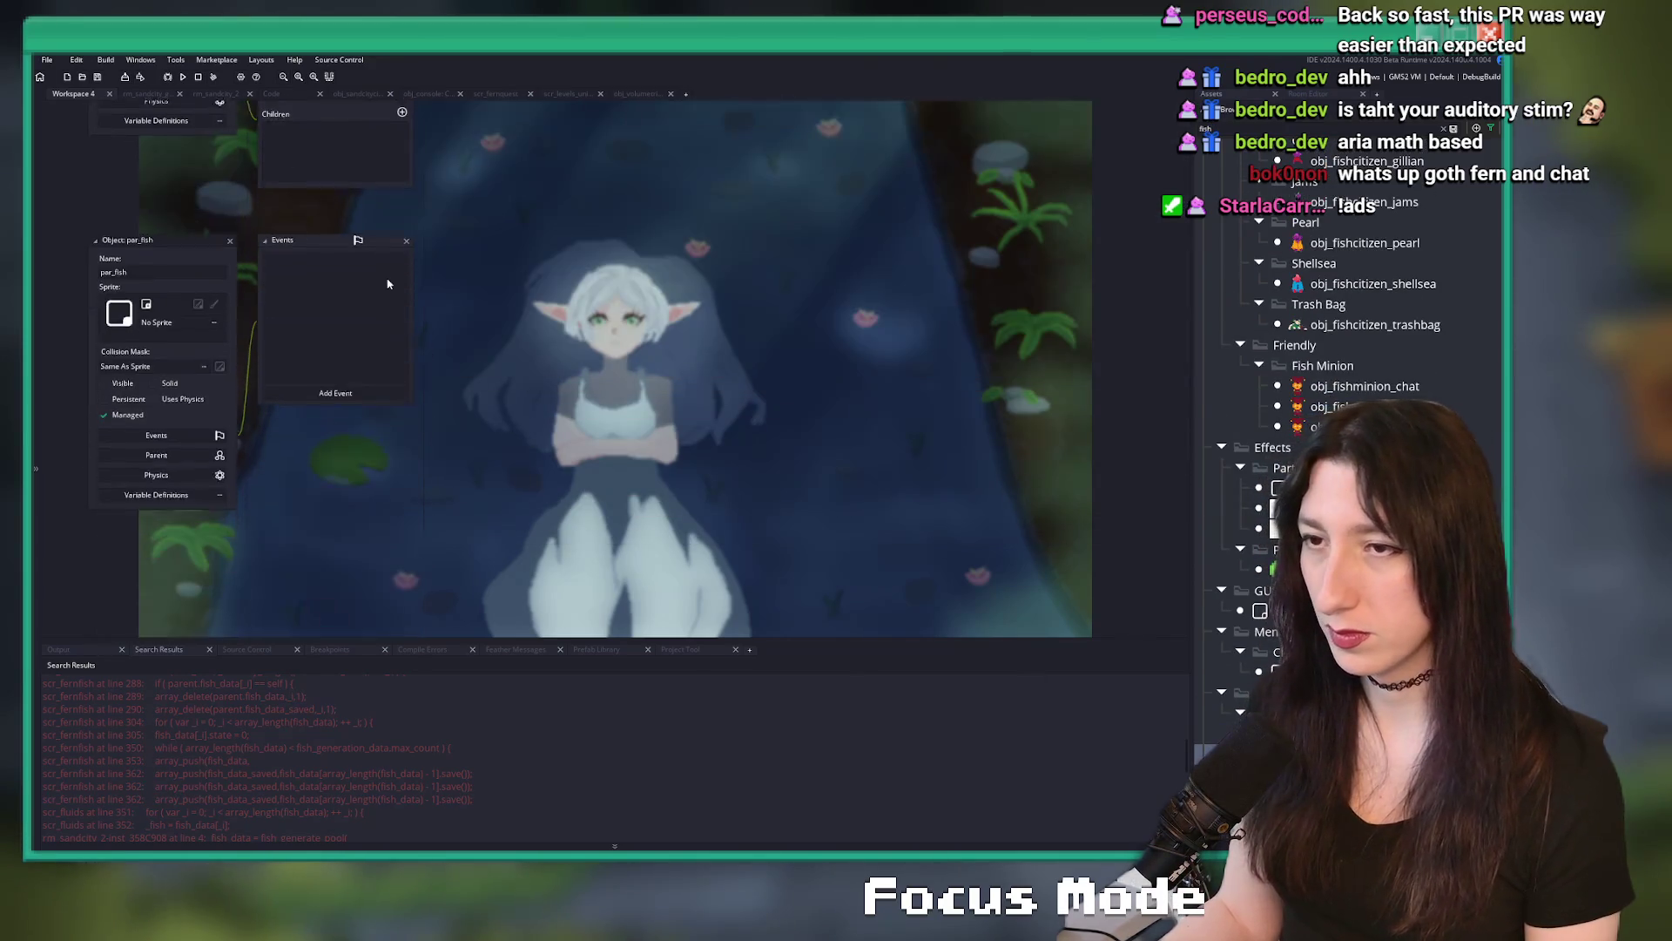
- Open obj_fish_small and search the project for par_fish references
double_click(1204, 707)
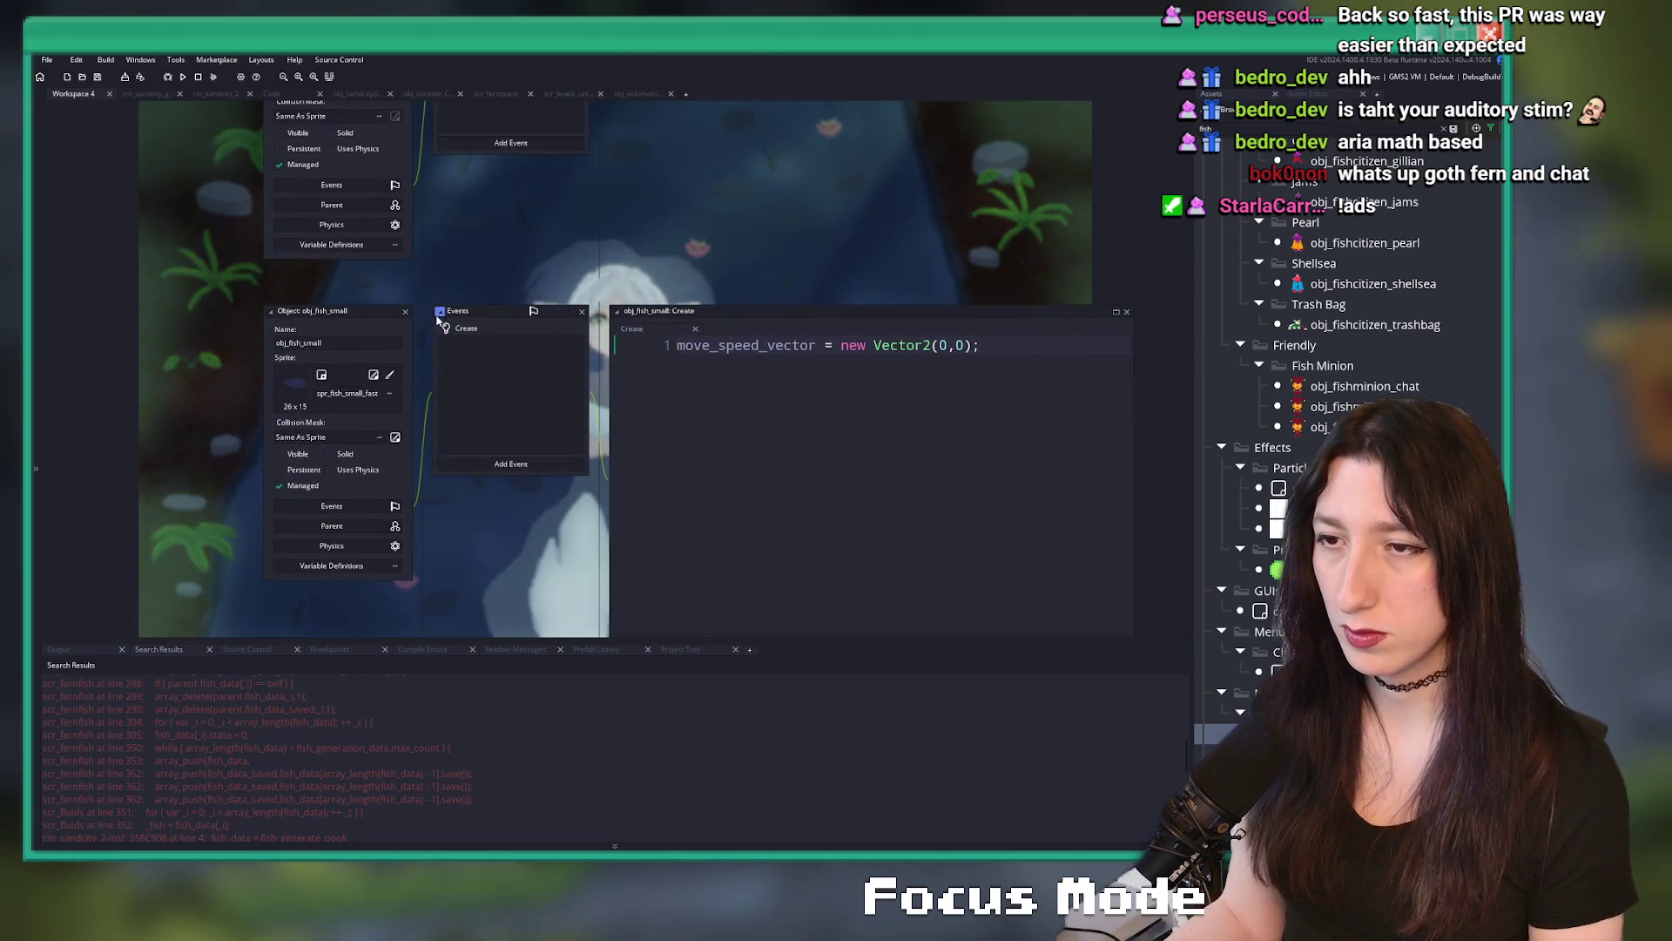
key("ctrl+shift+f")
key("Return")
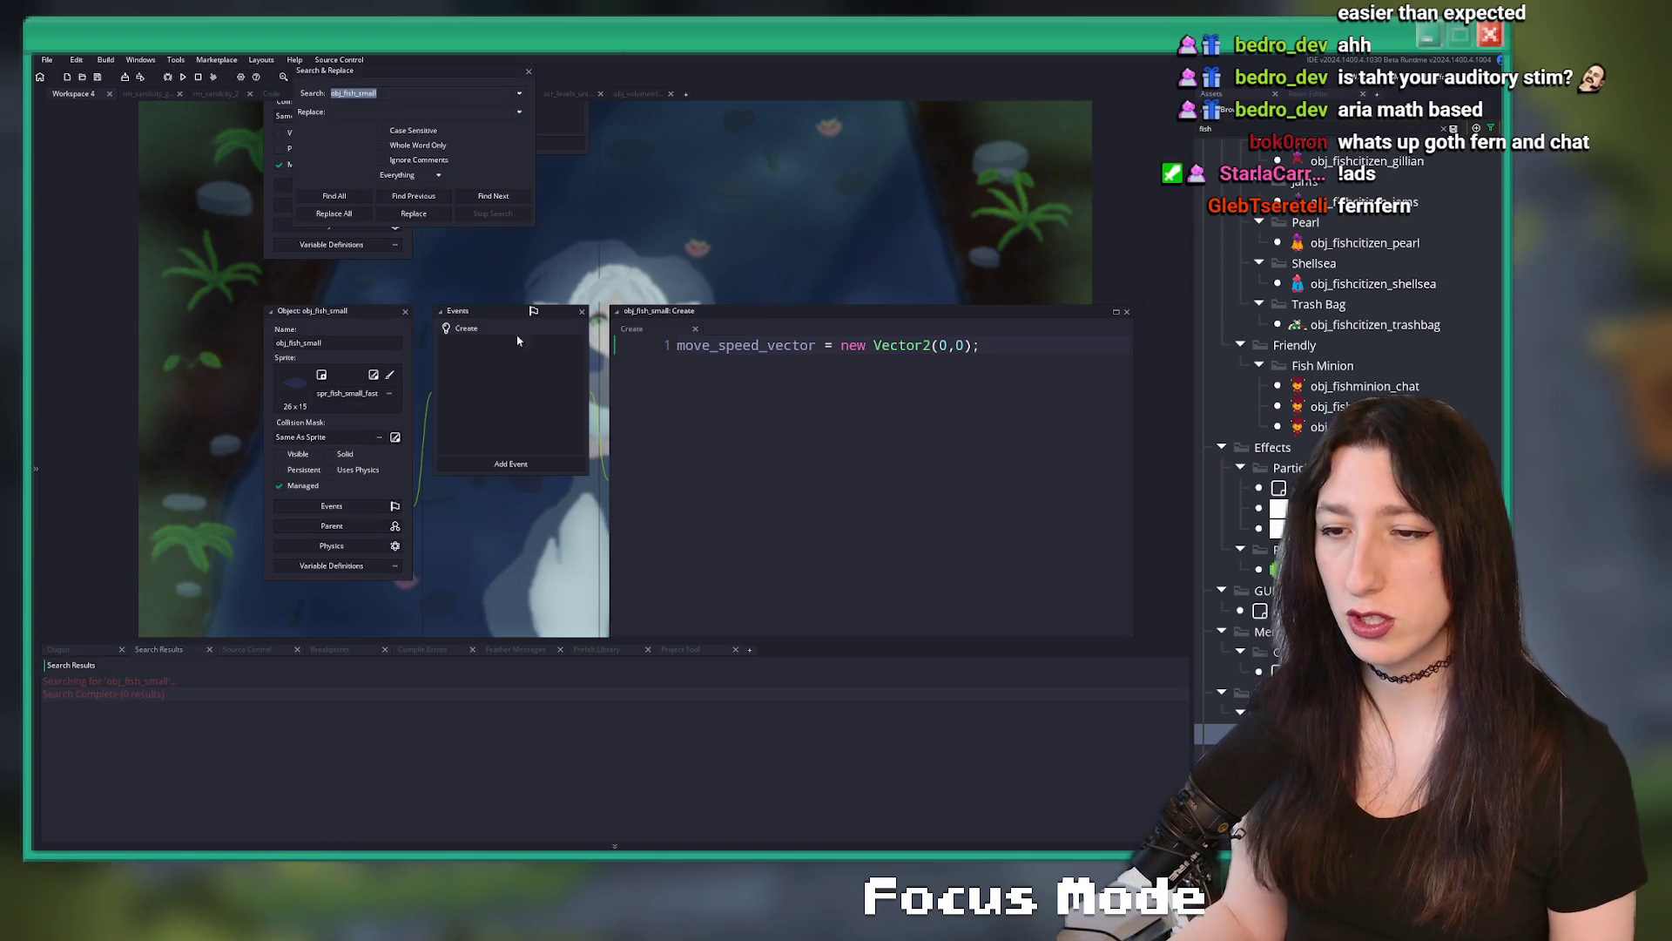
type("par_fish")
key("Return")
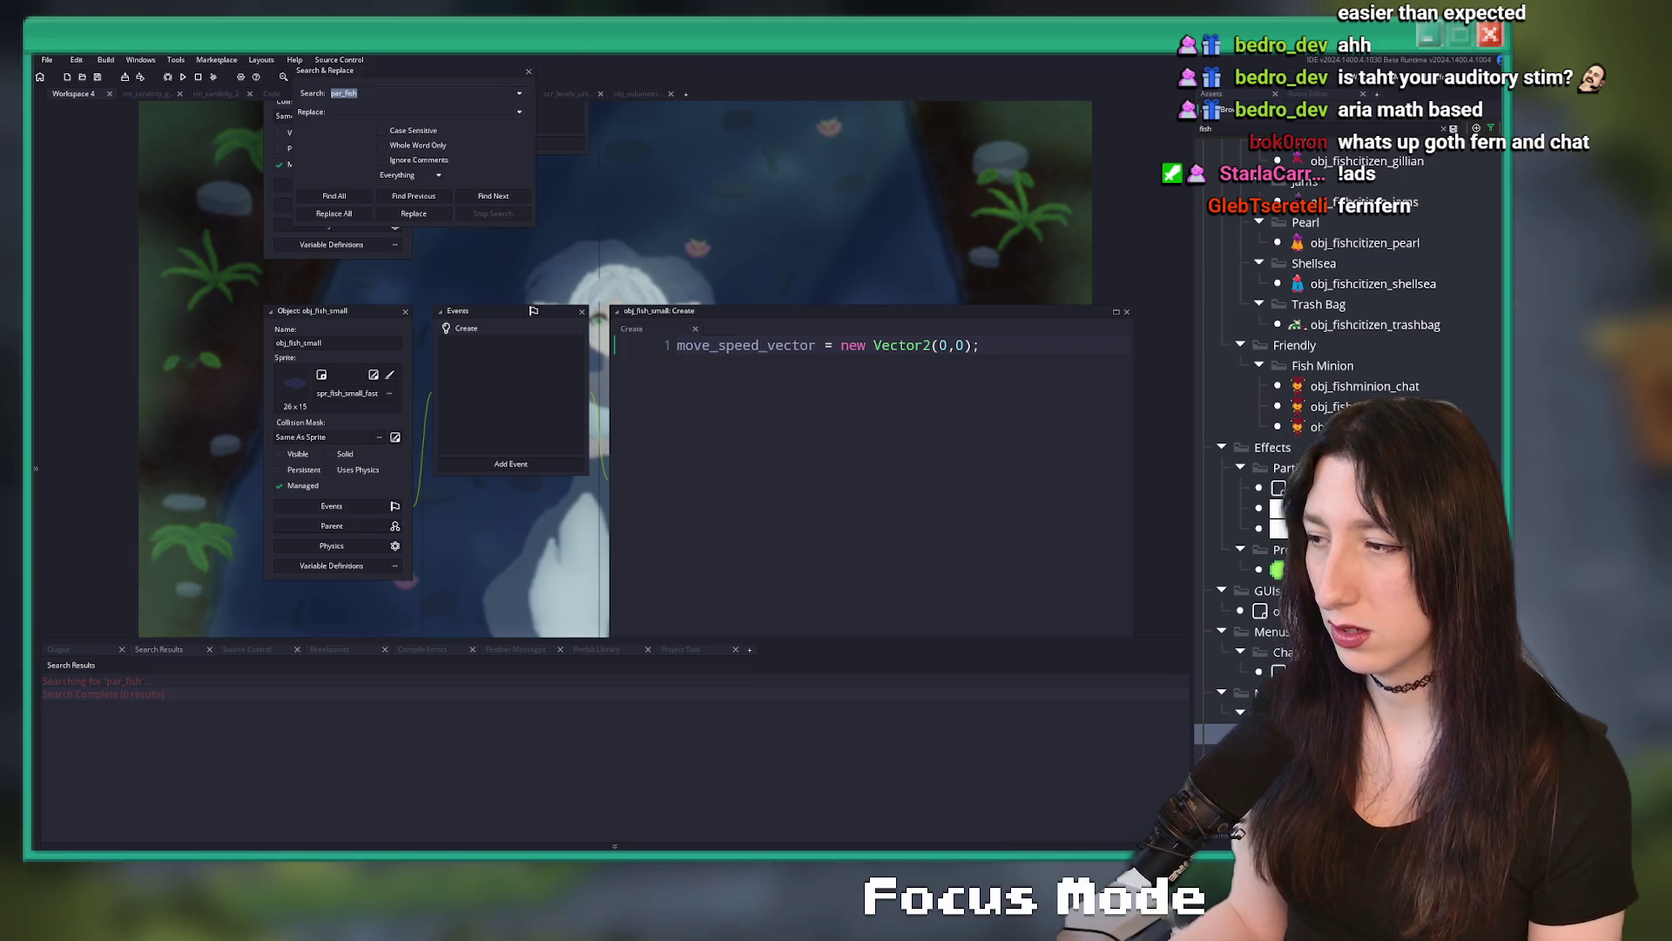
- Clear the Asset Browser filter and delete the Fish folder with its three assets
left_click(1448, 128)
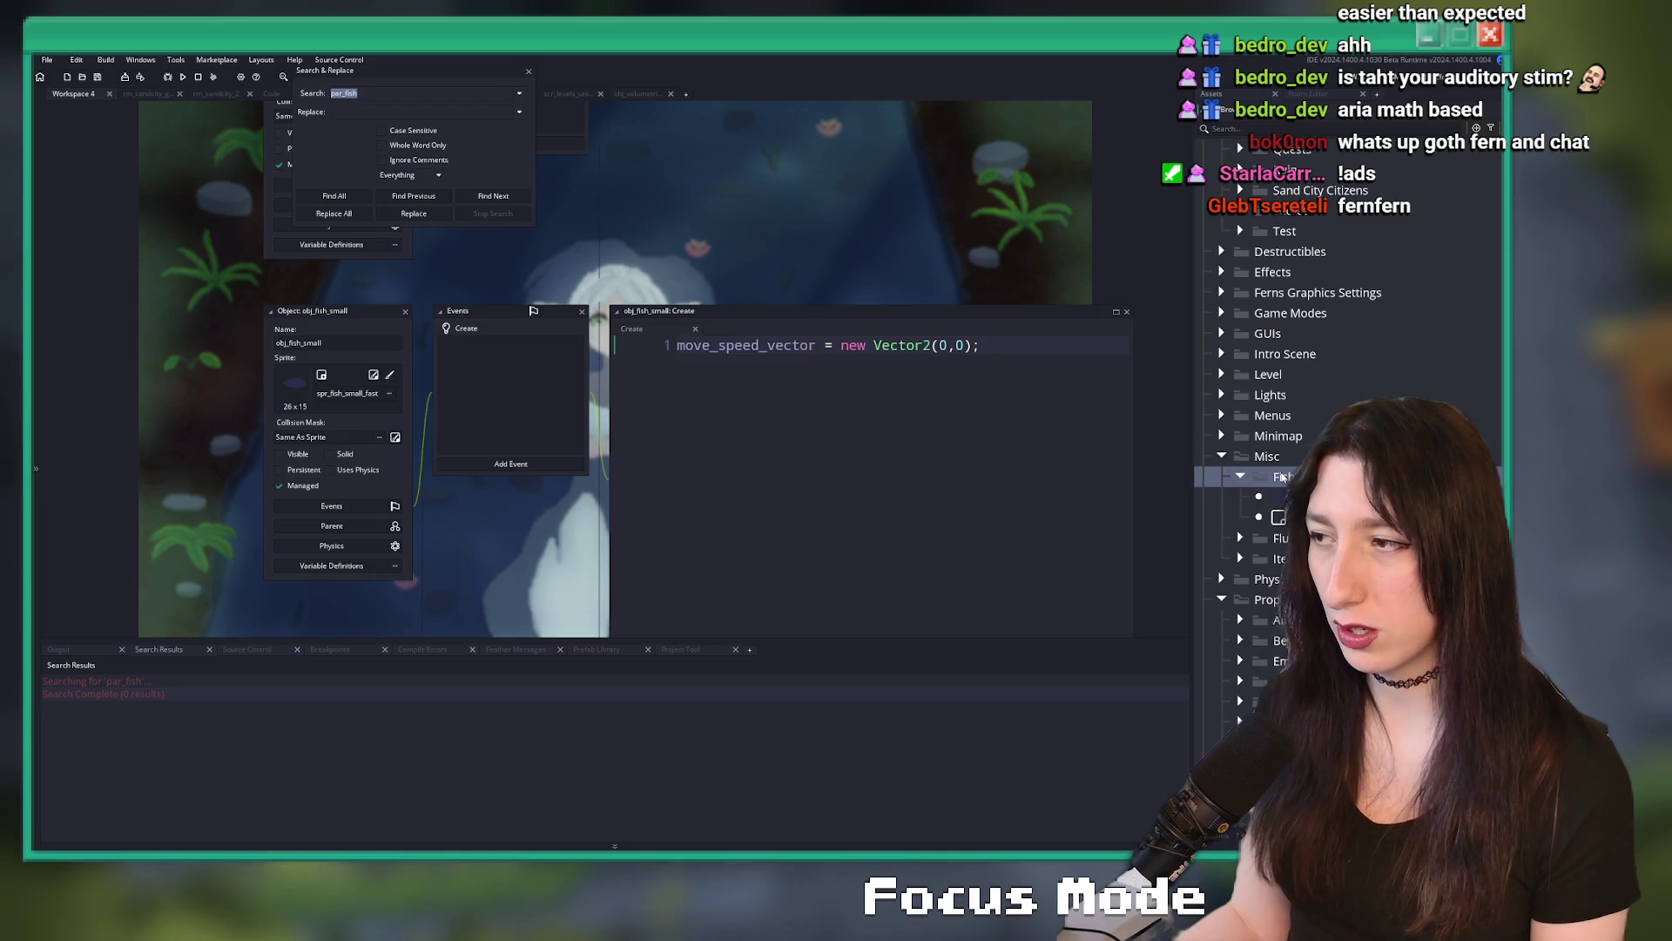
key("Delete")
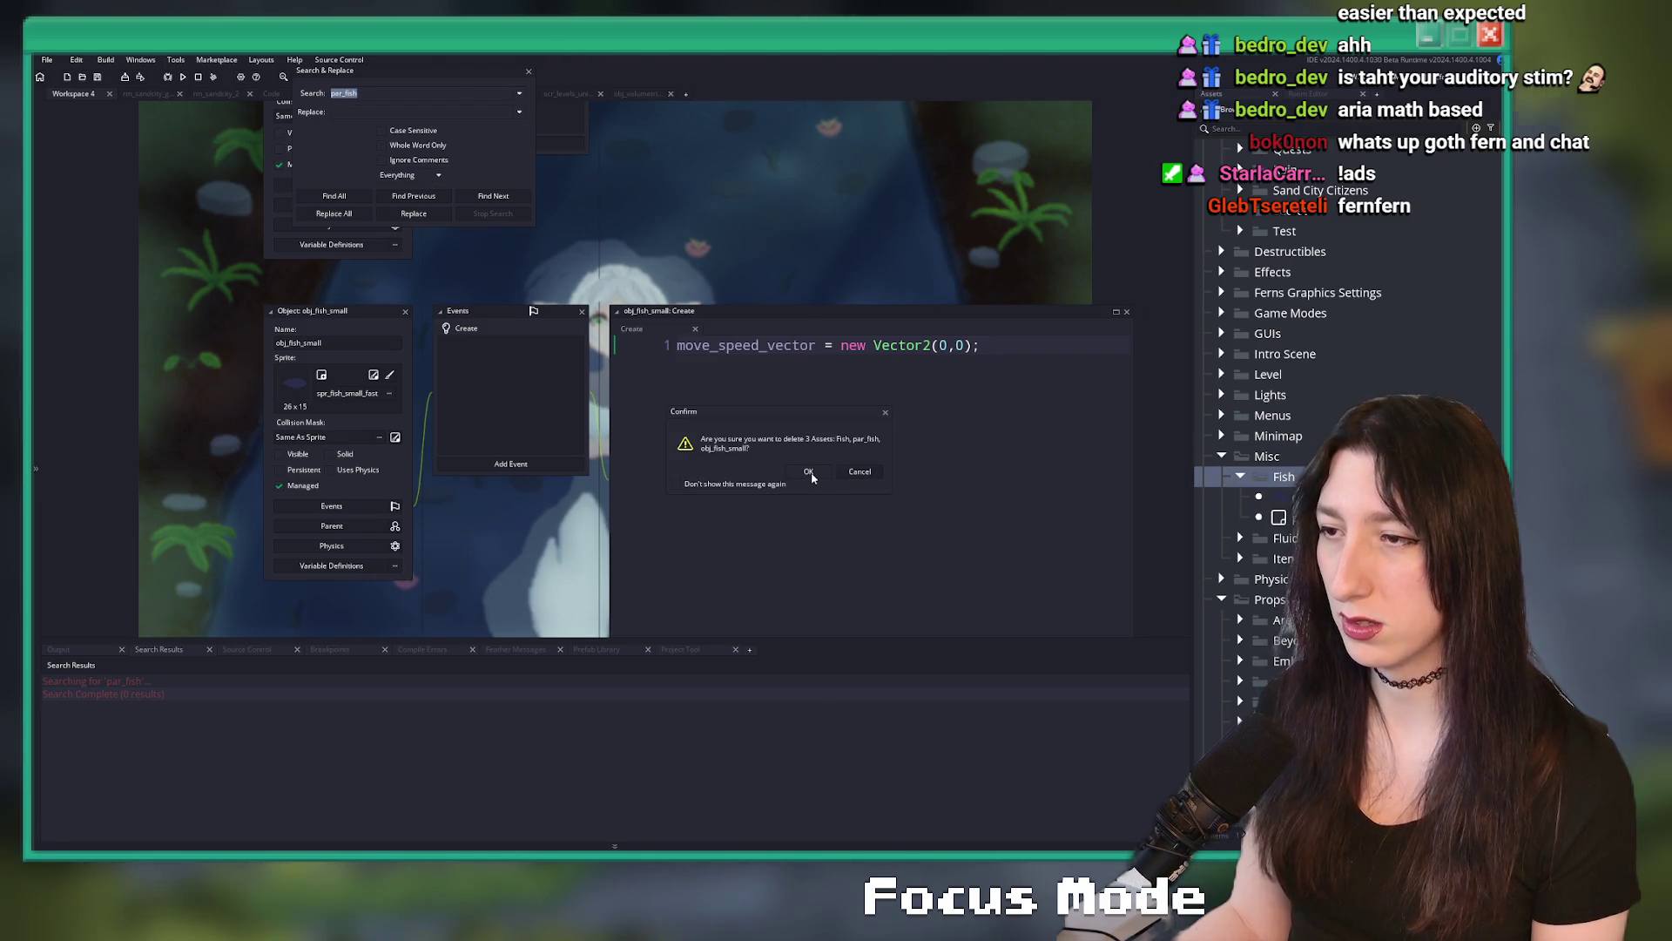
left_click(810, 472)
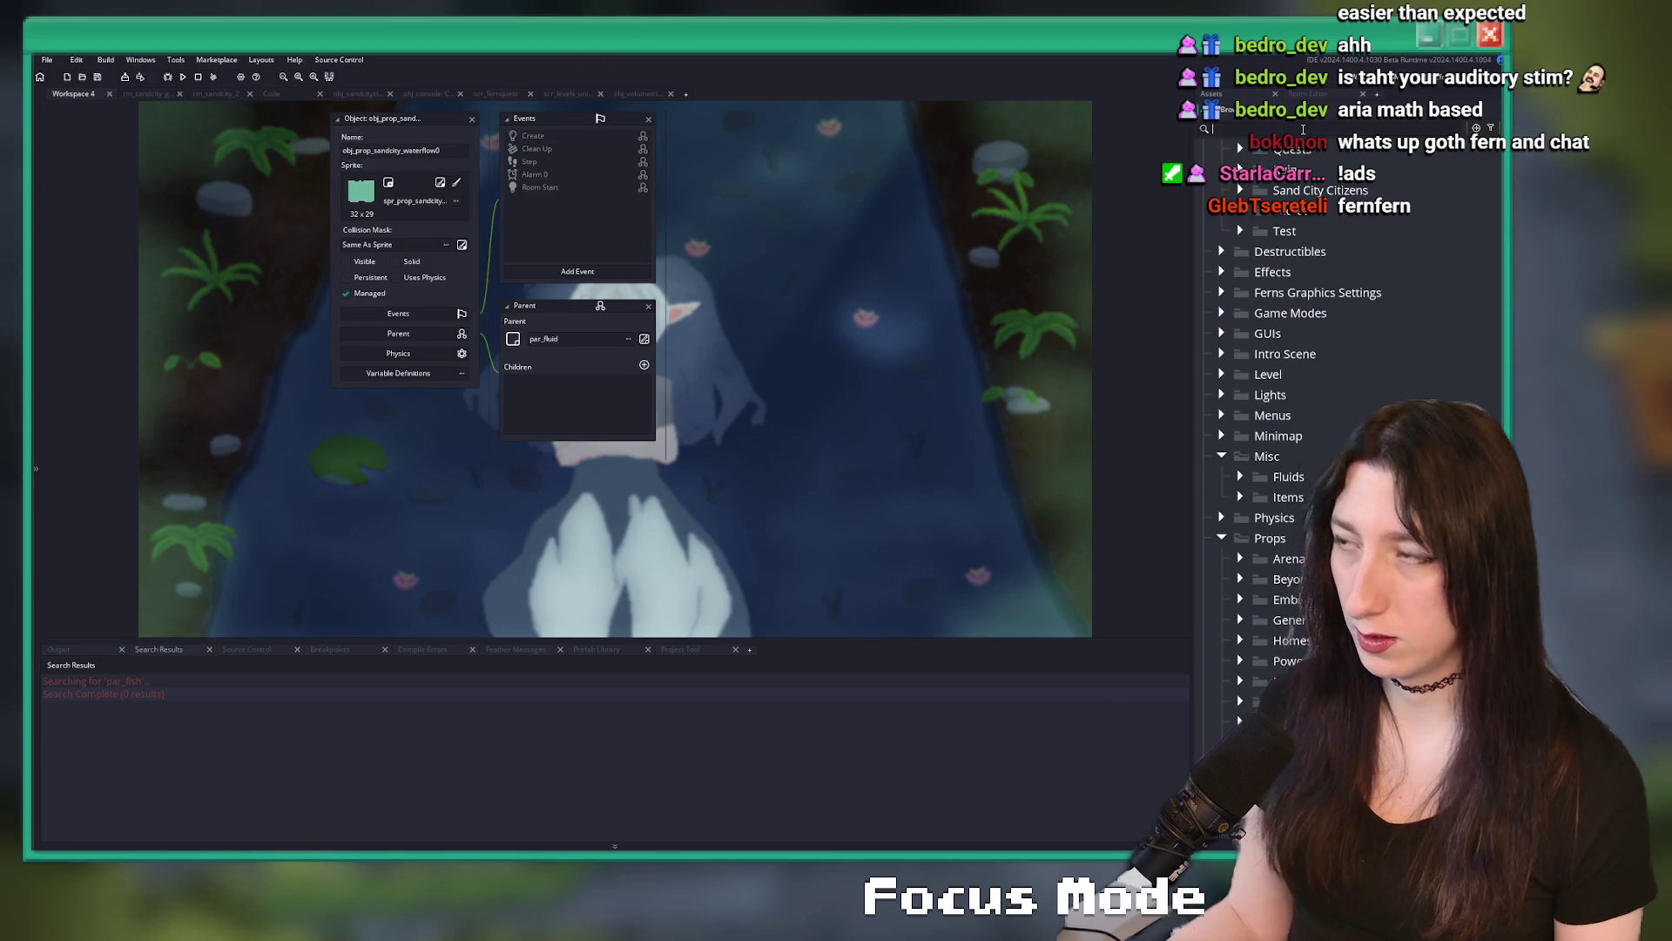
- Filter the Asset Browser by 'fish' and scroll to Fish > Water sprites like spr_fish_medium_fast
left_click(1304, 129)
type("fish")
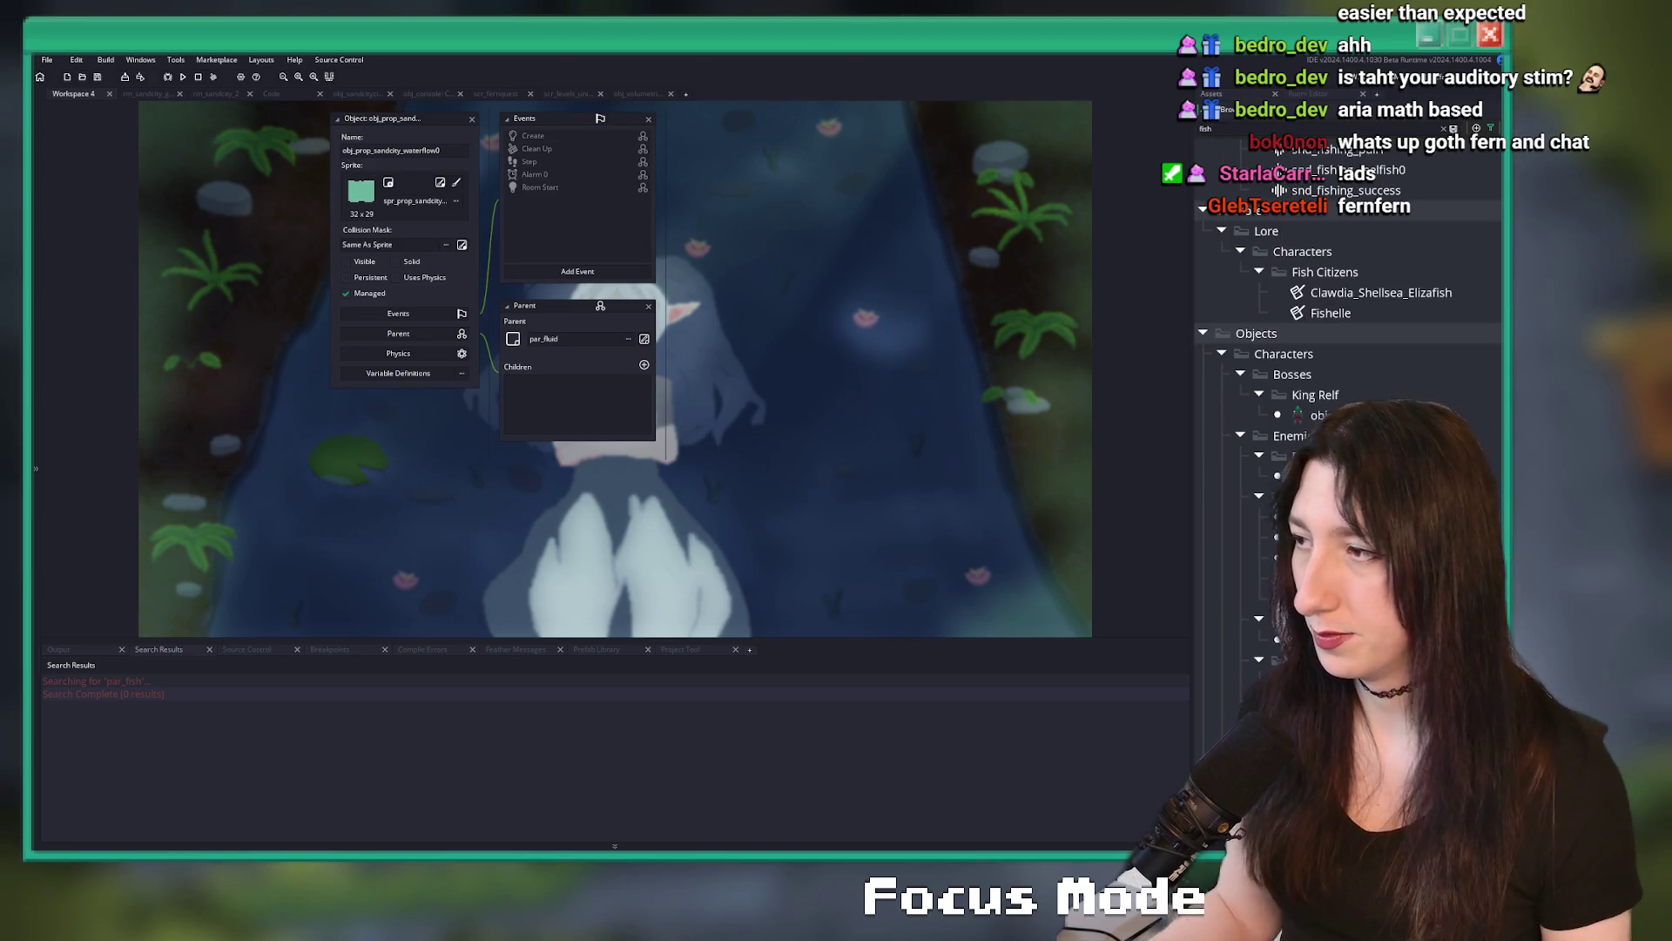
scroll(1261, 675, "down", 5)
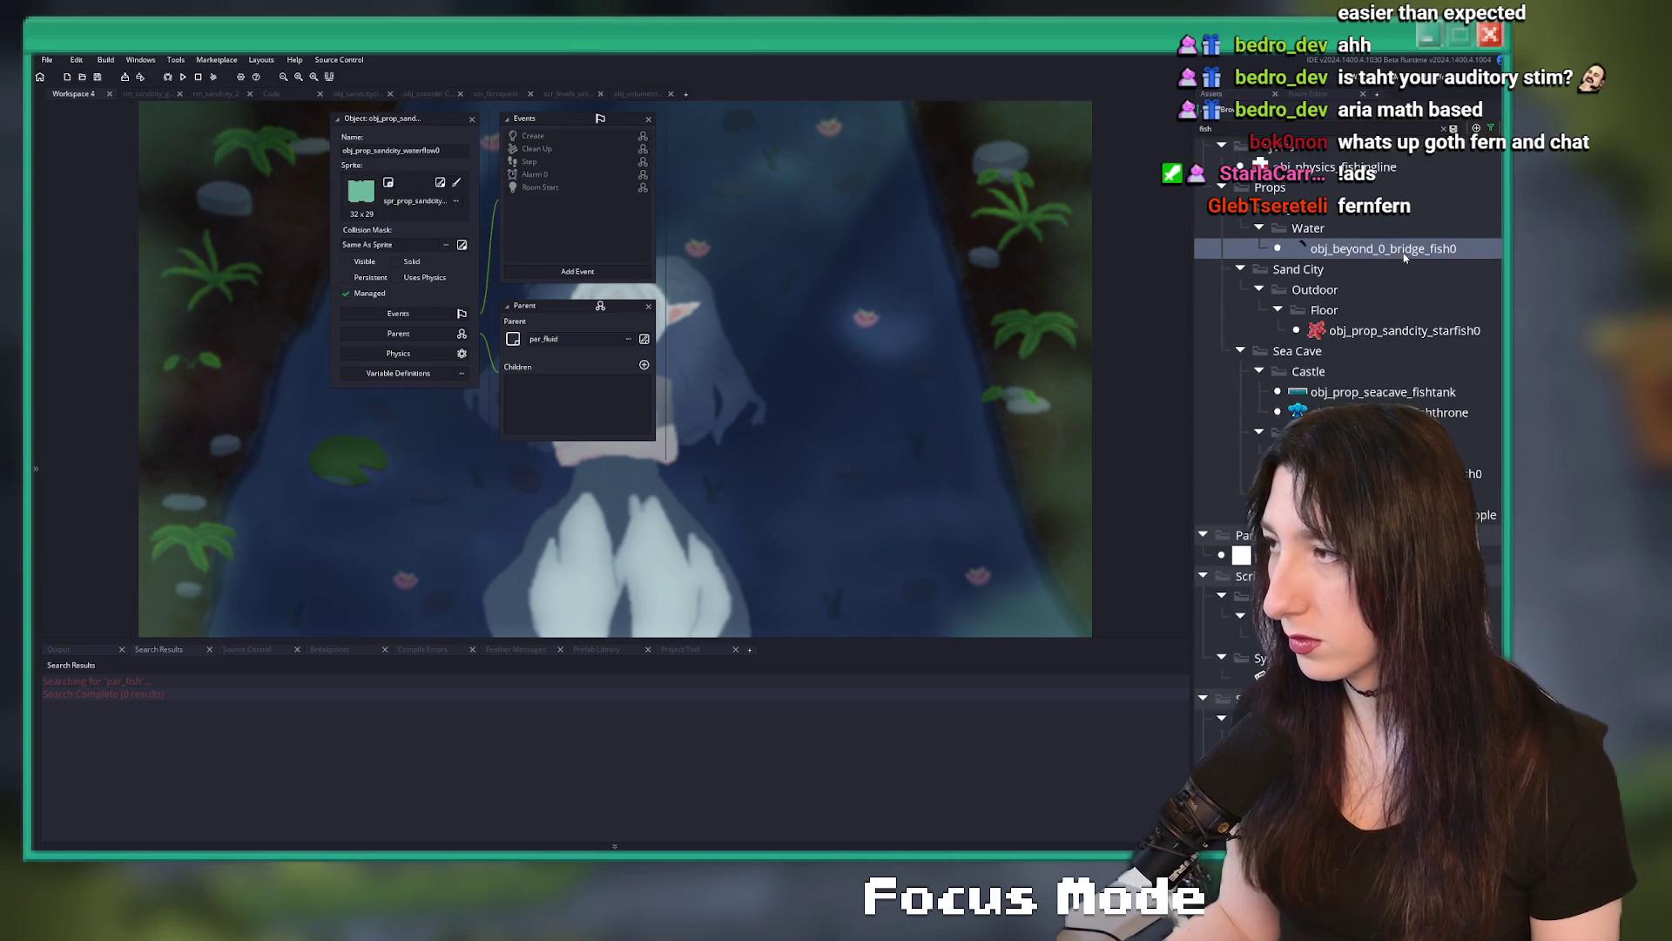
scroll(1391, 270, "down", 10)
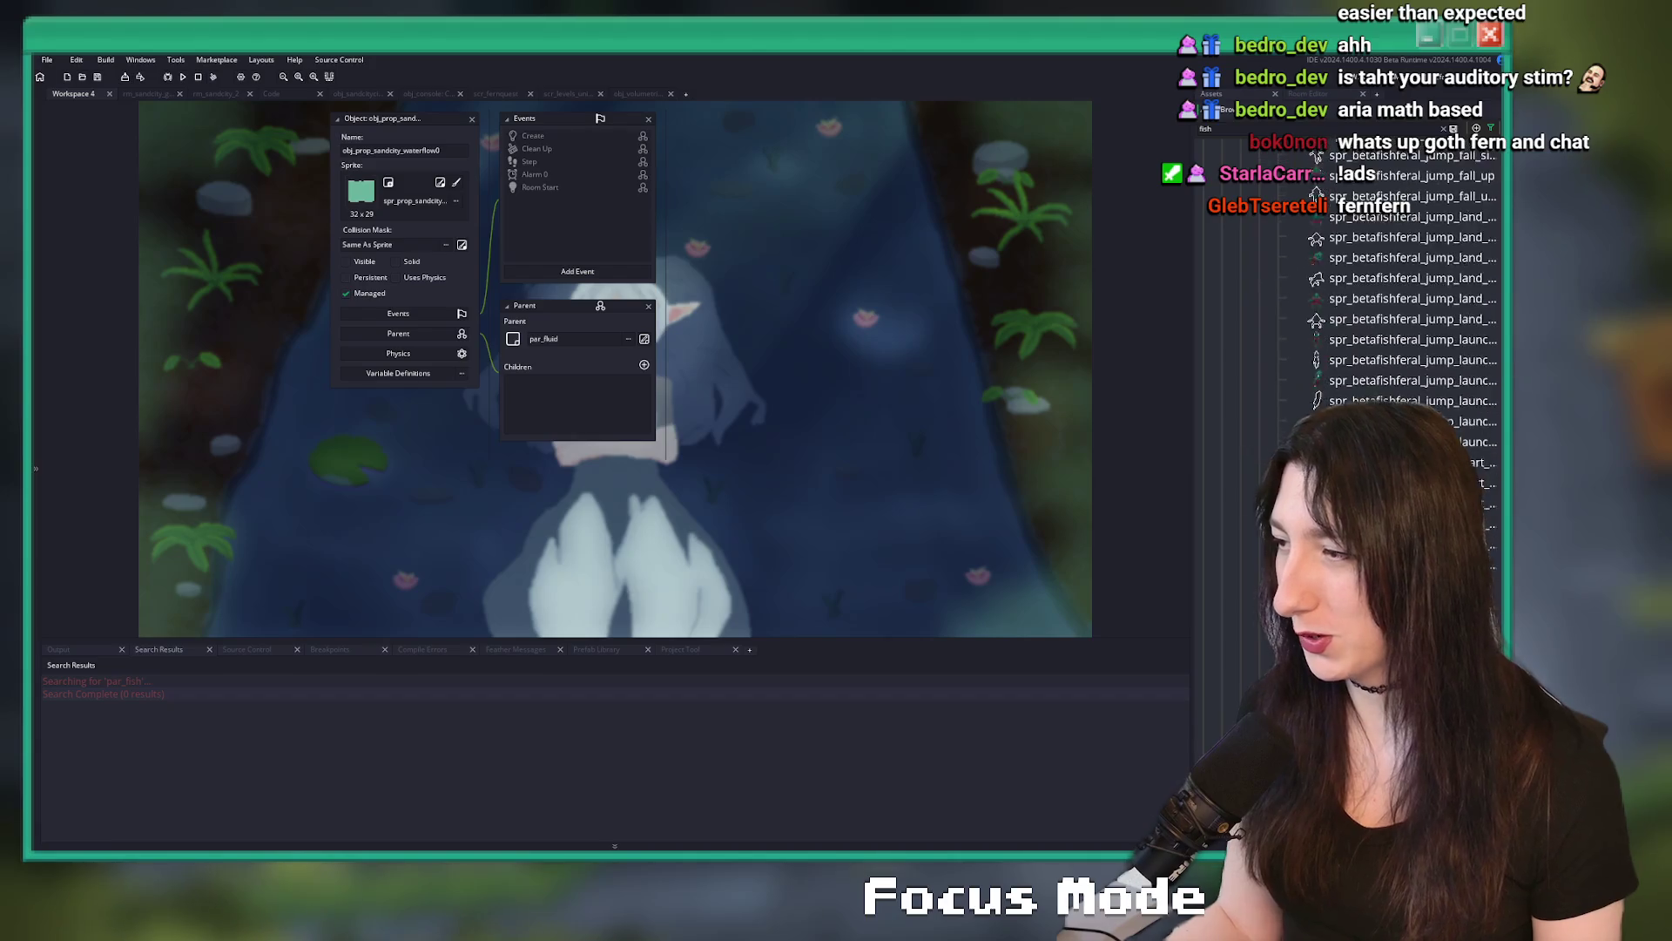
scroll(1393, 287, "down", 10)
scroll(1393, 287, "down", 10)
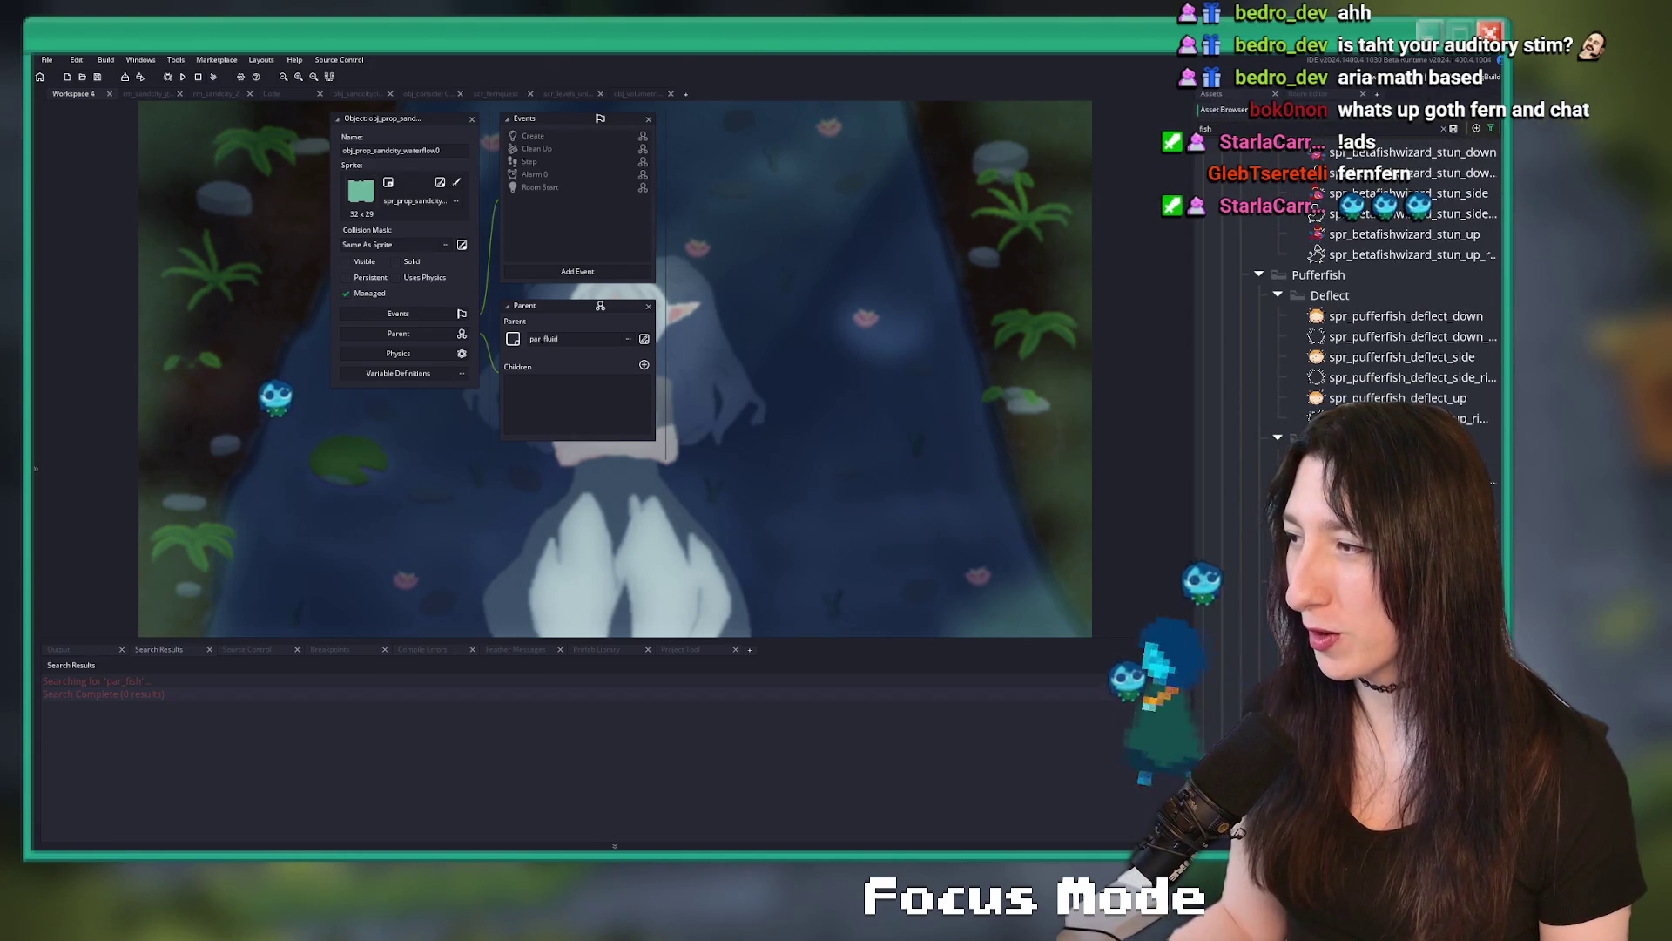
scroll(1394, 288, "down", 10)
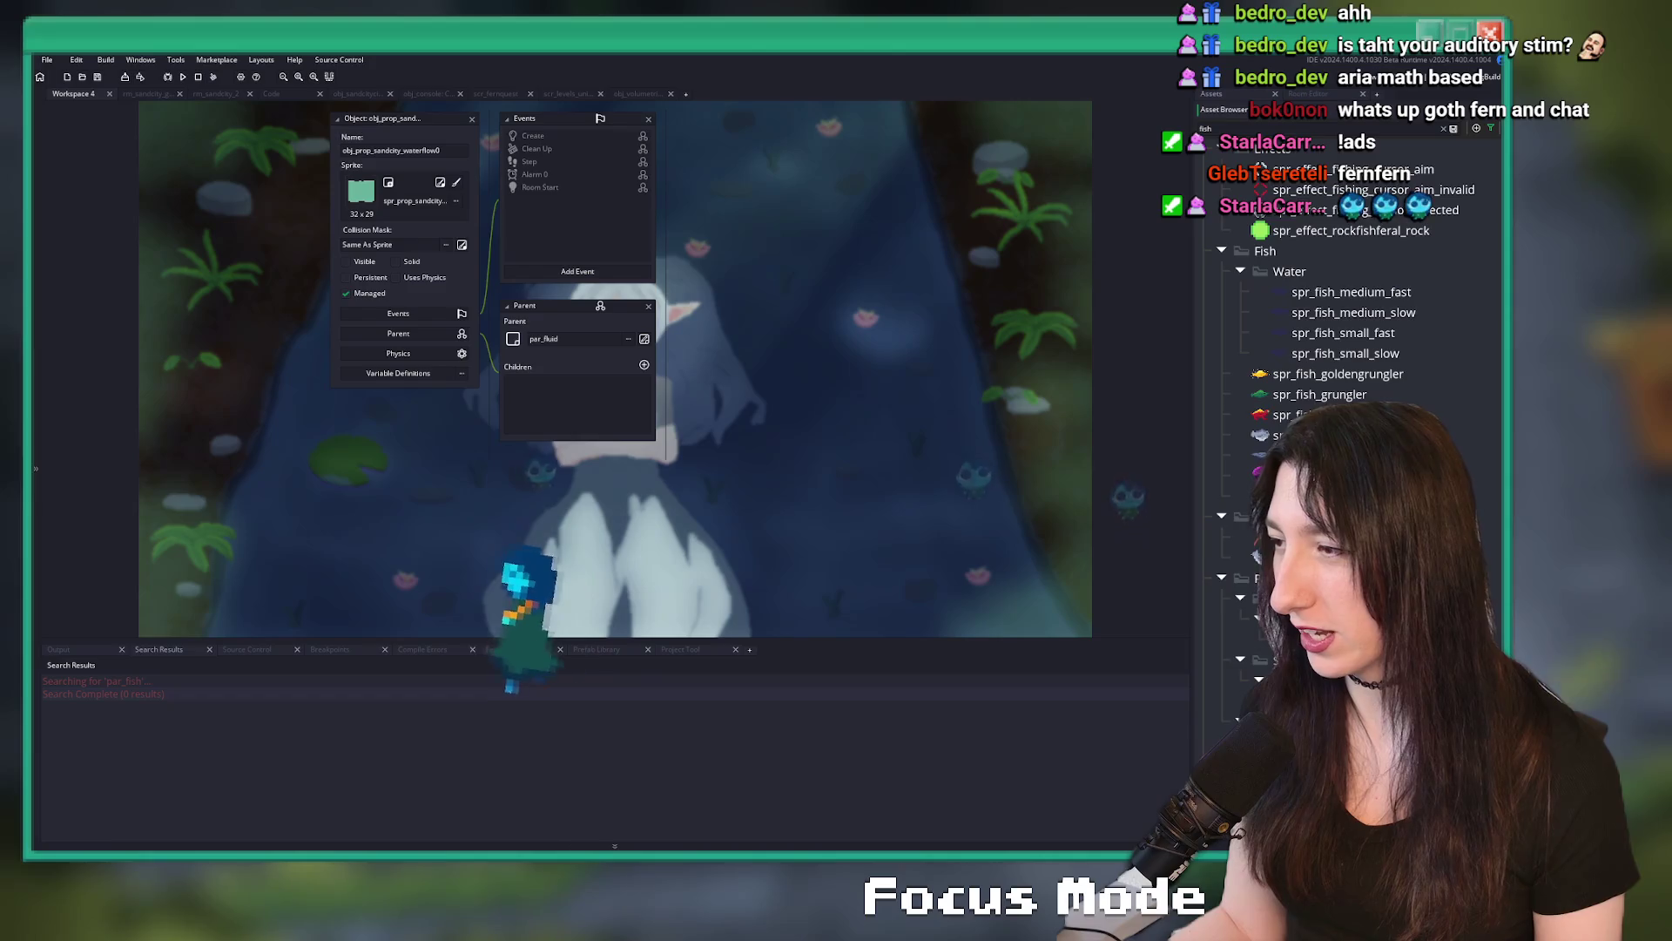
scroll(1350, 348, "up", 3)
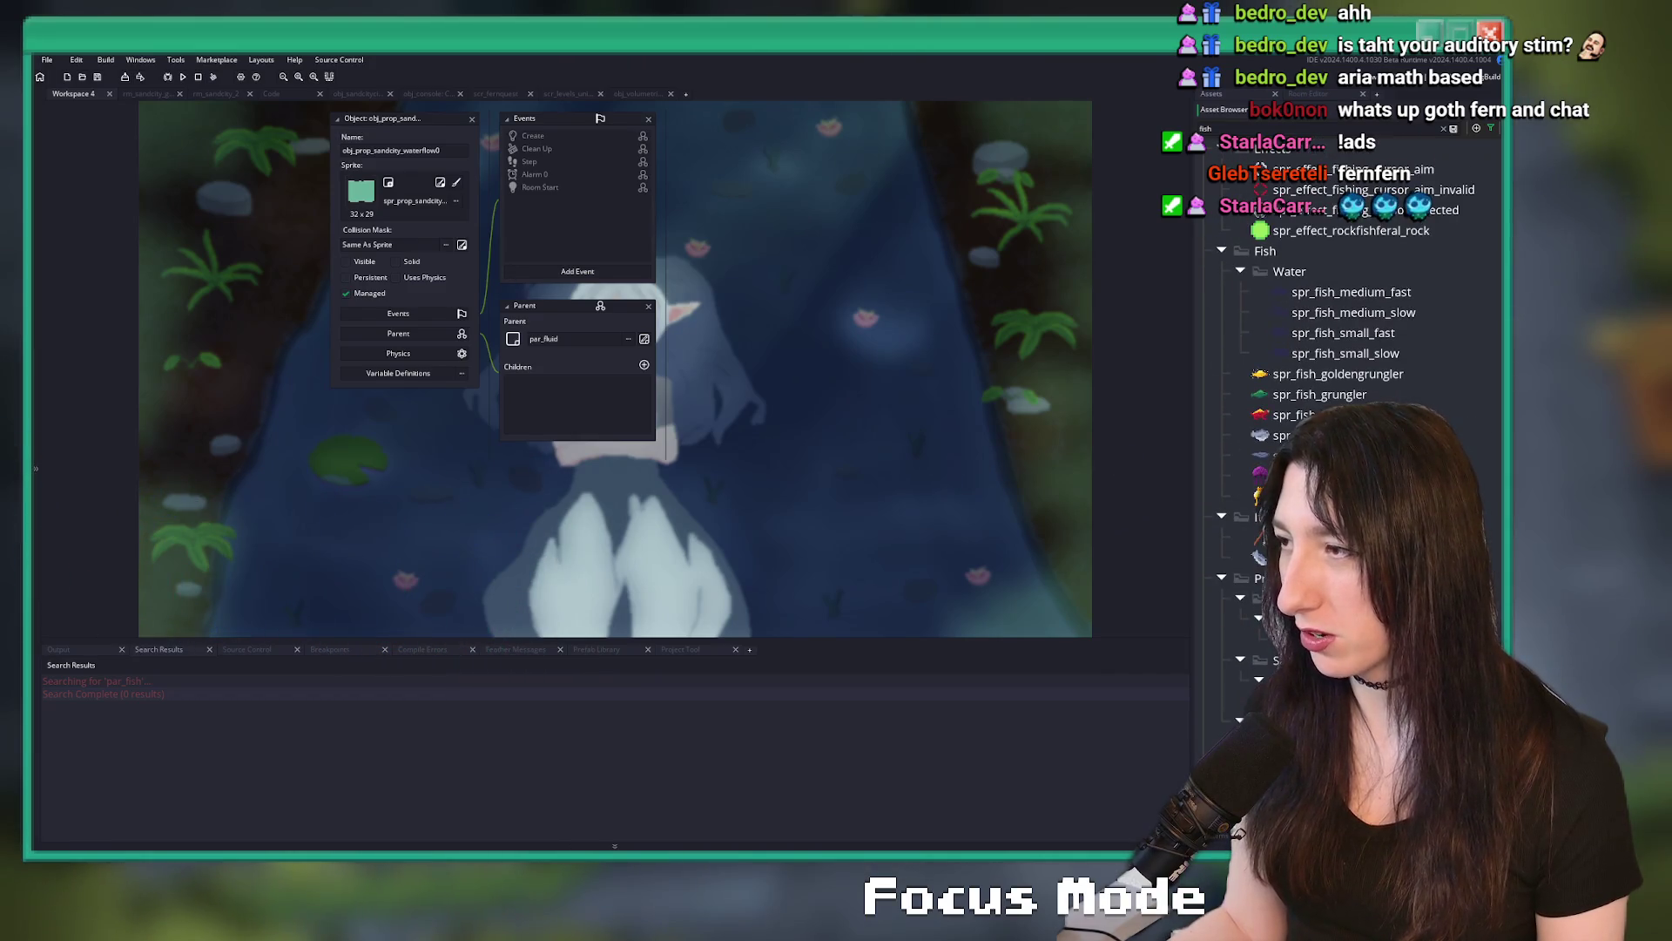
- Find where spr_fish_medium_fast is used and open the scr_fernfish match maximized
left_click(1350, 292)
key("ctrl+shift+f")
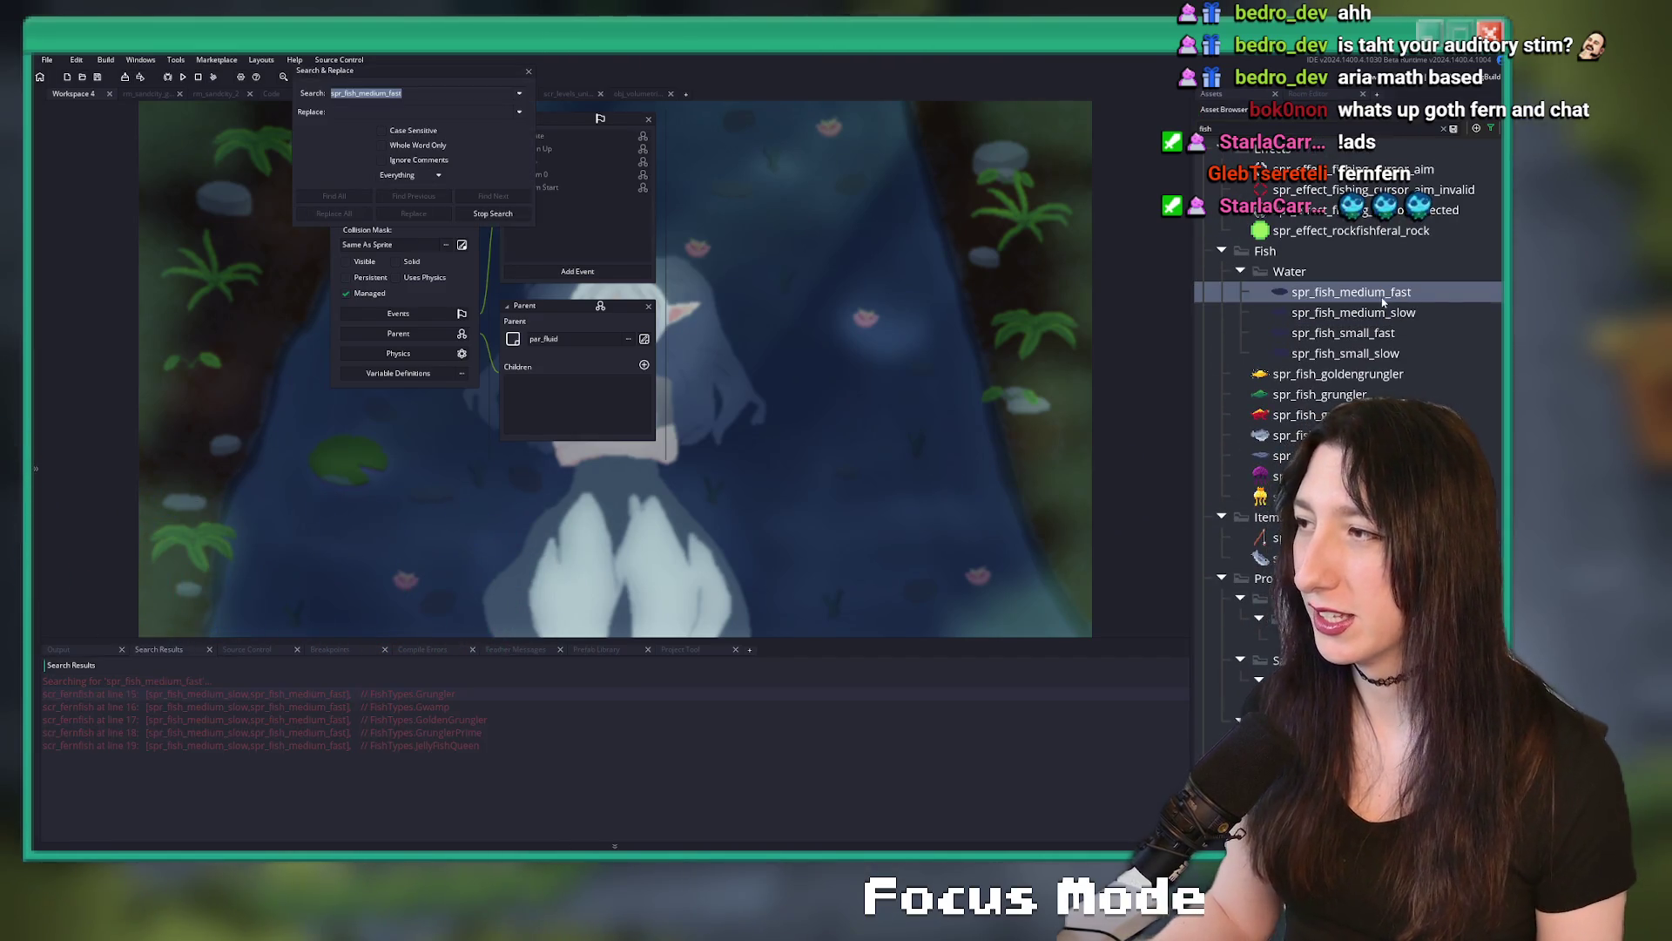
double_click(502, 699)
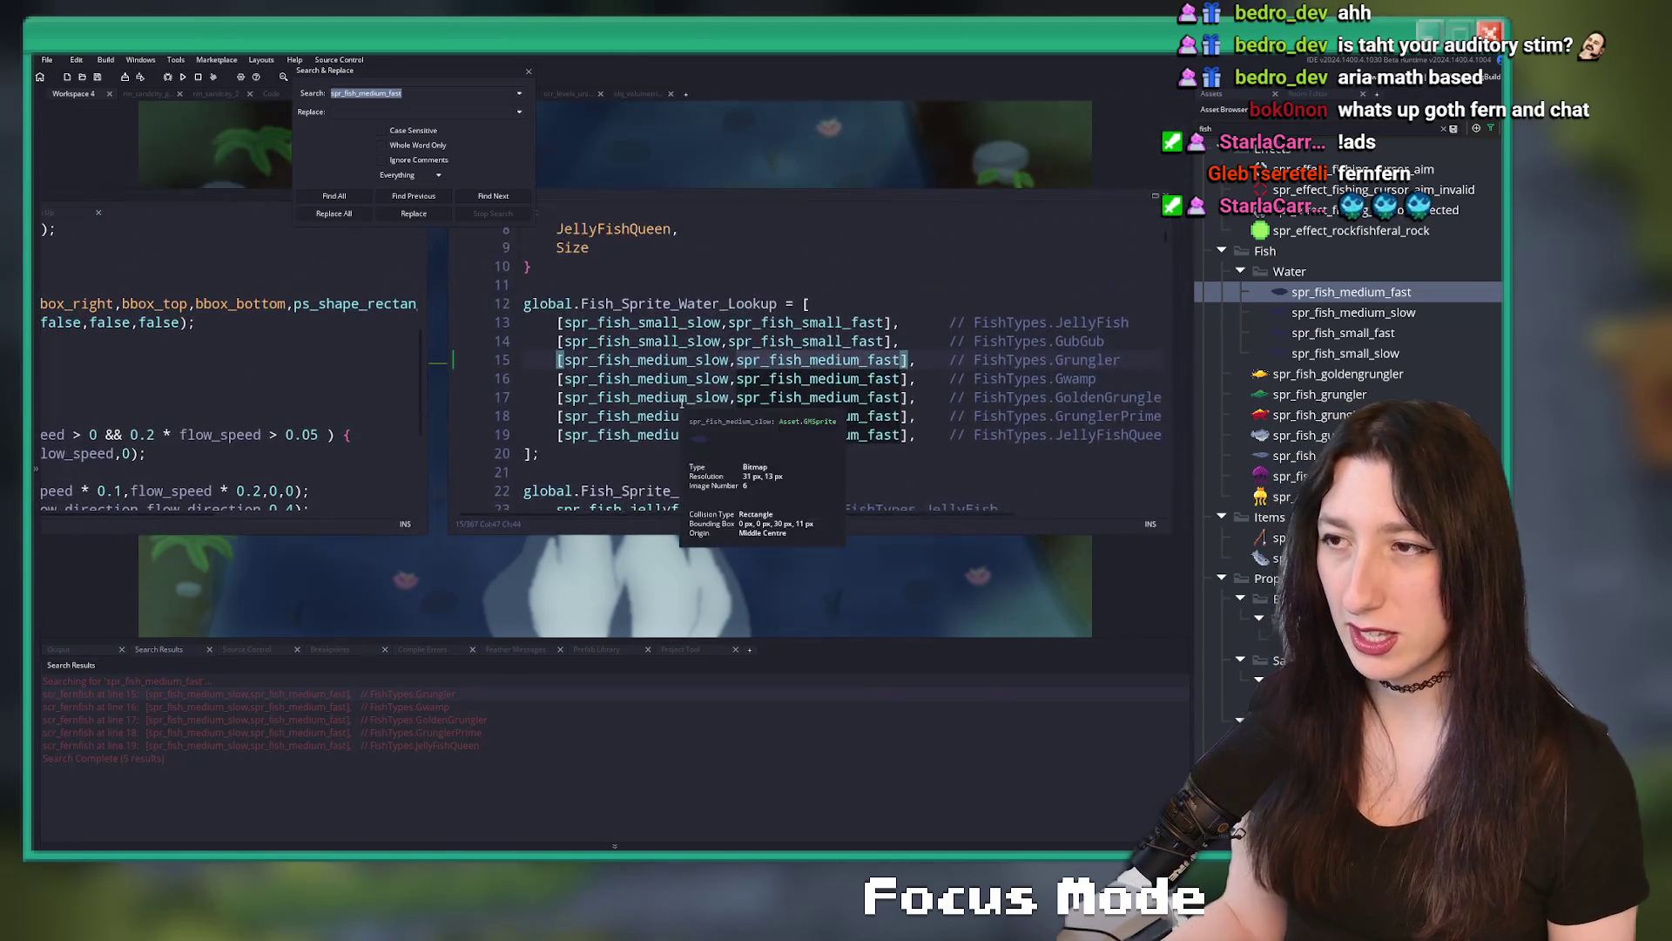
left_click(529, 72)
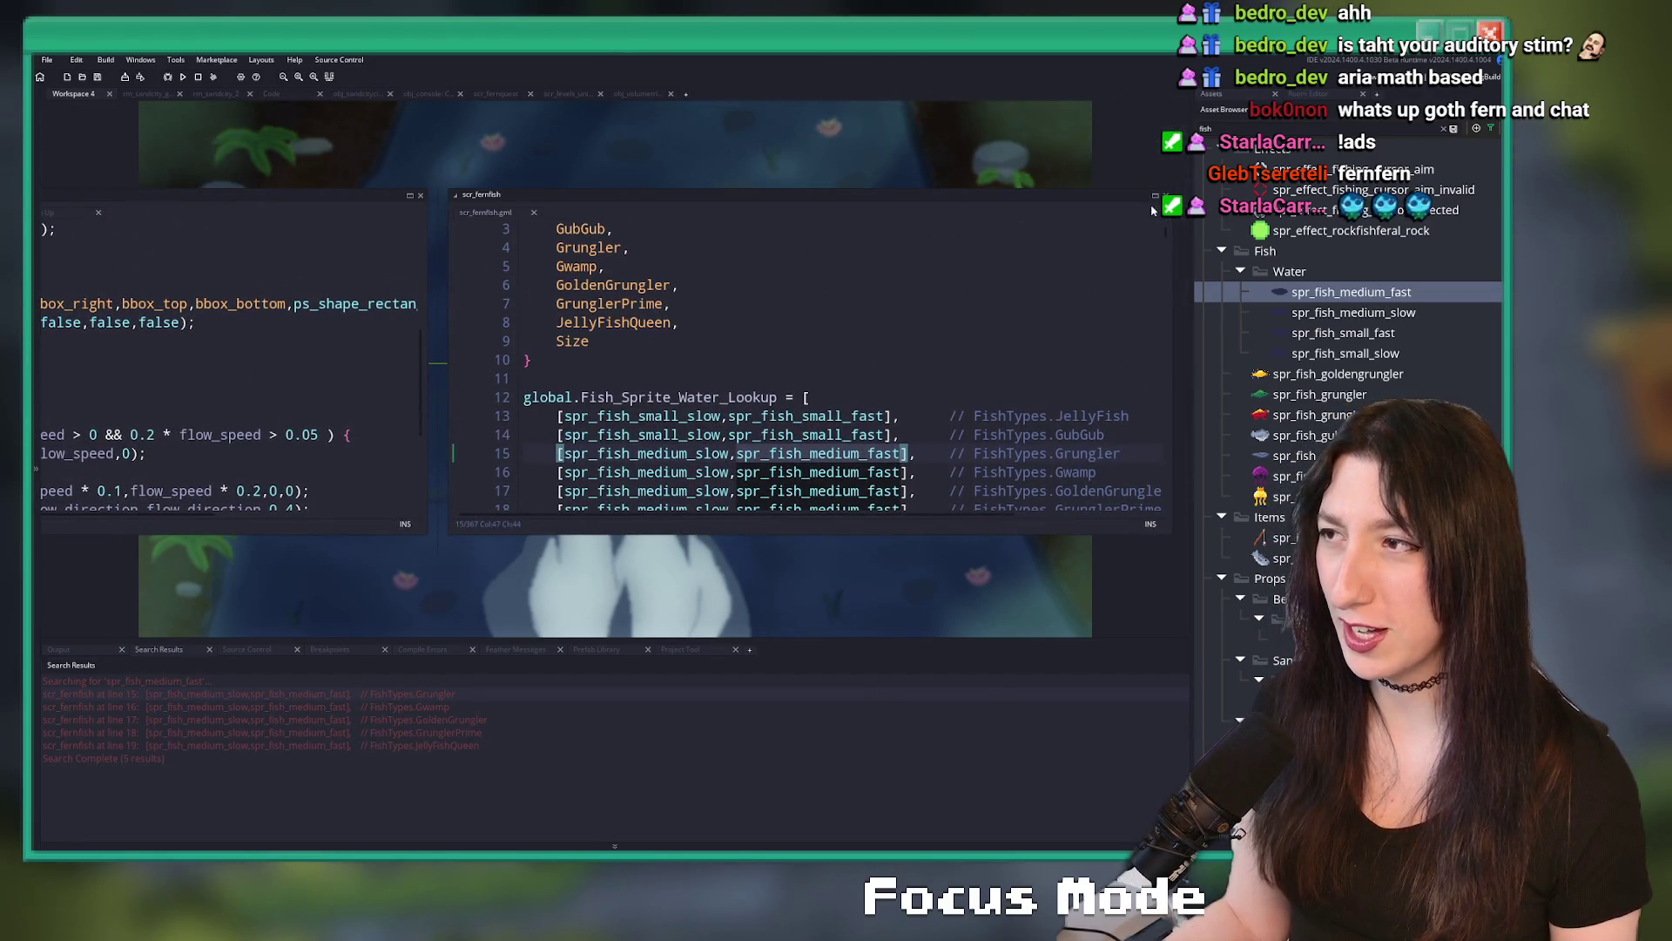
left_click(1155, 196)
left_click(582, 311)
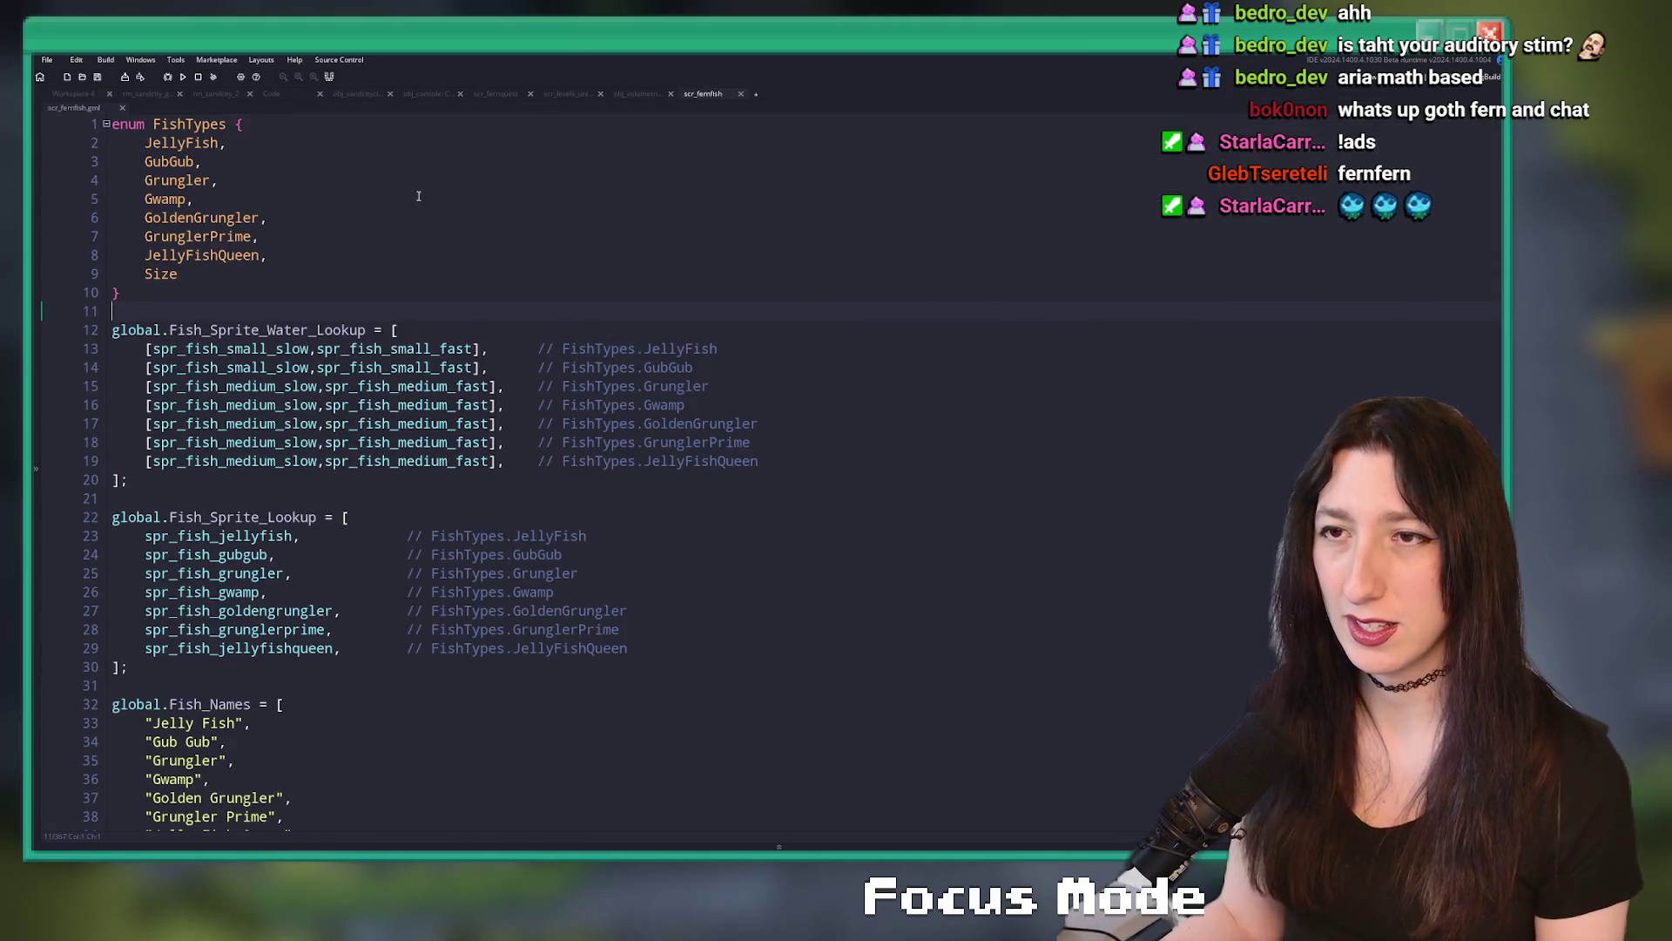
- Search the project for global.Fish_Sprite_Water_Lookup, finding its 2 uses in scr_fernfish
scroll(418, 196, "down", 11)
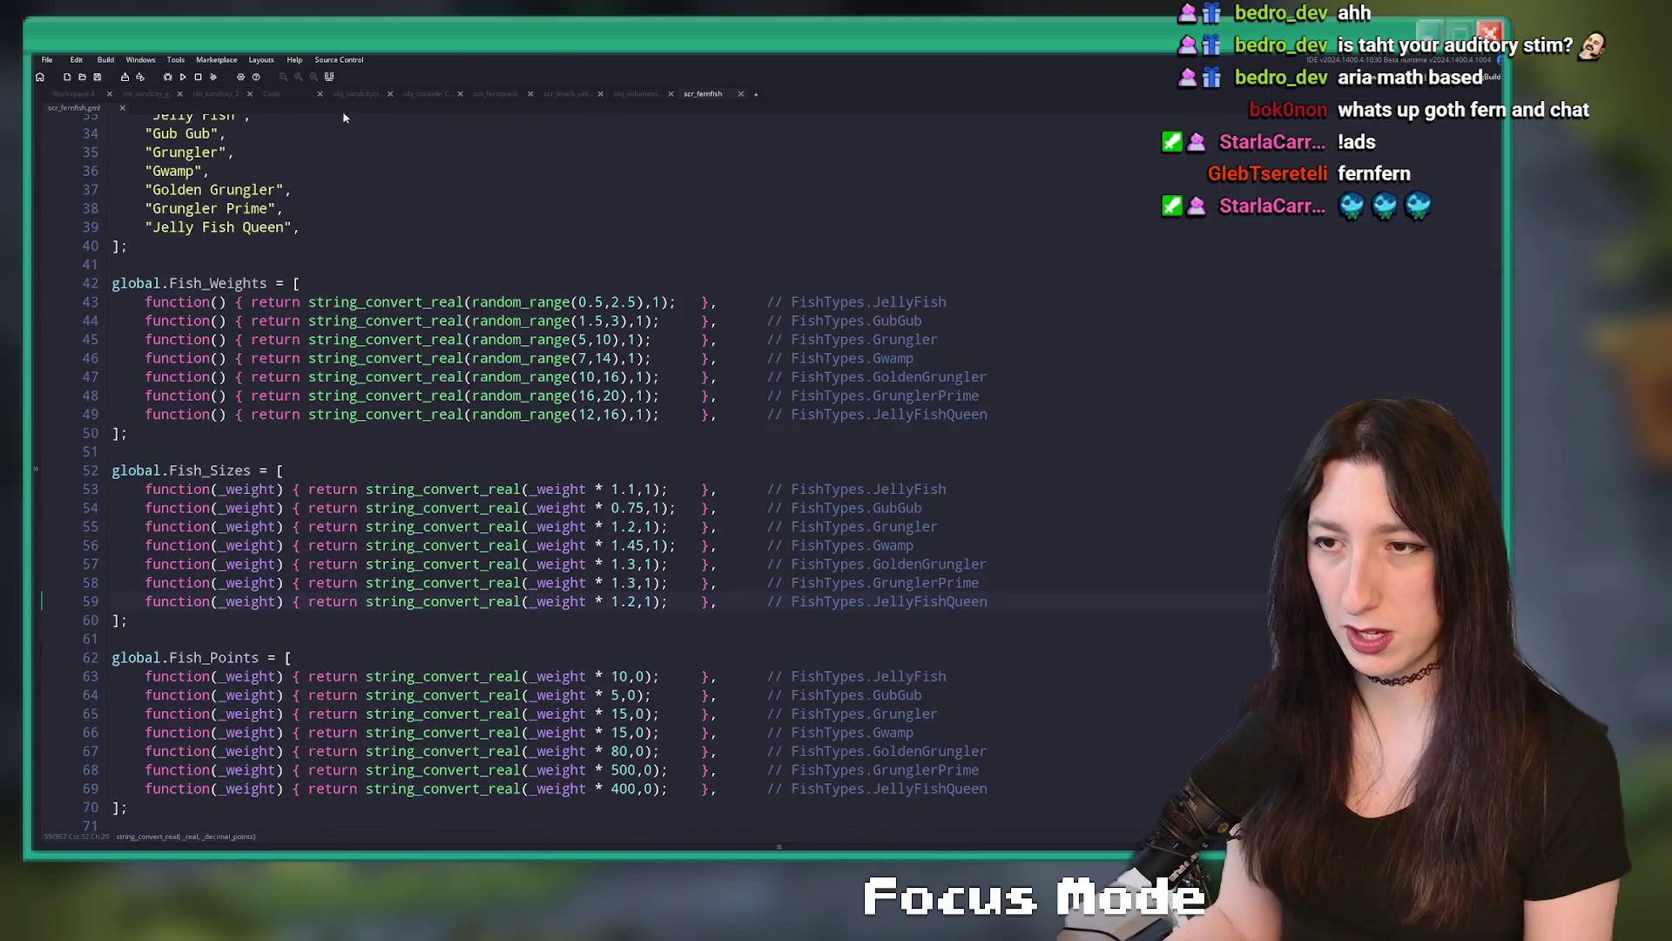
scroll(530, 440, "down", 8)
left_click(528, 435)
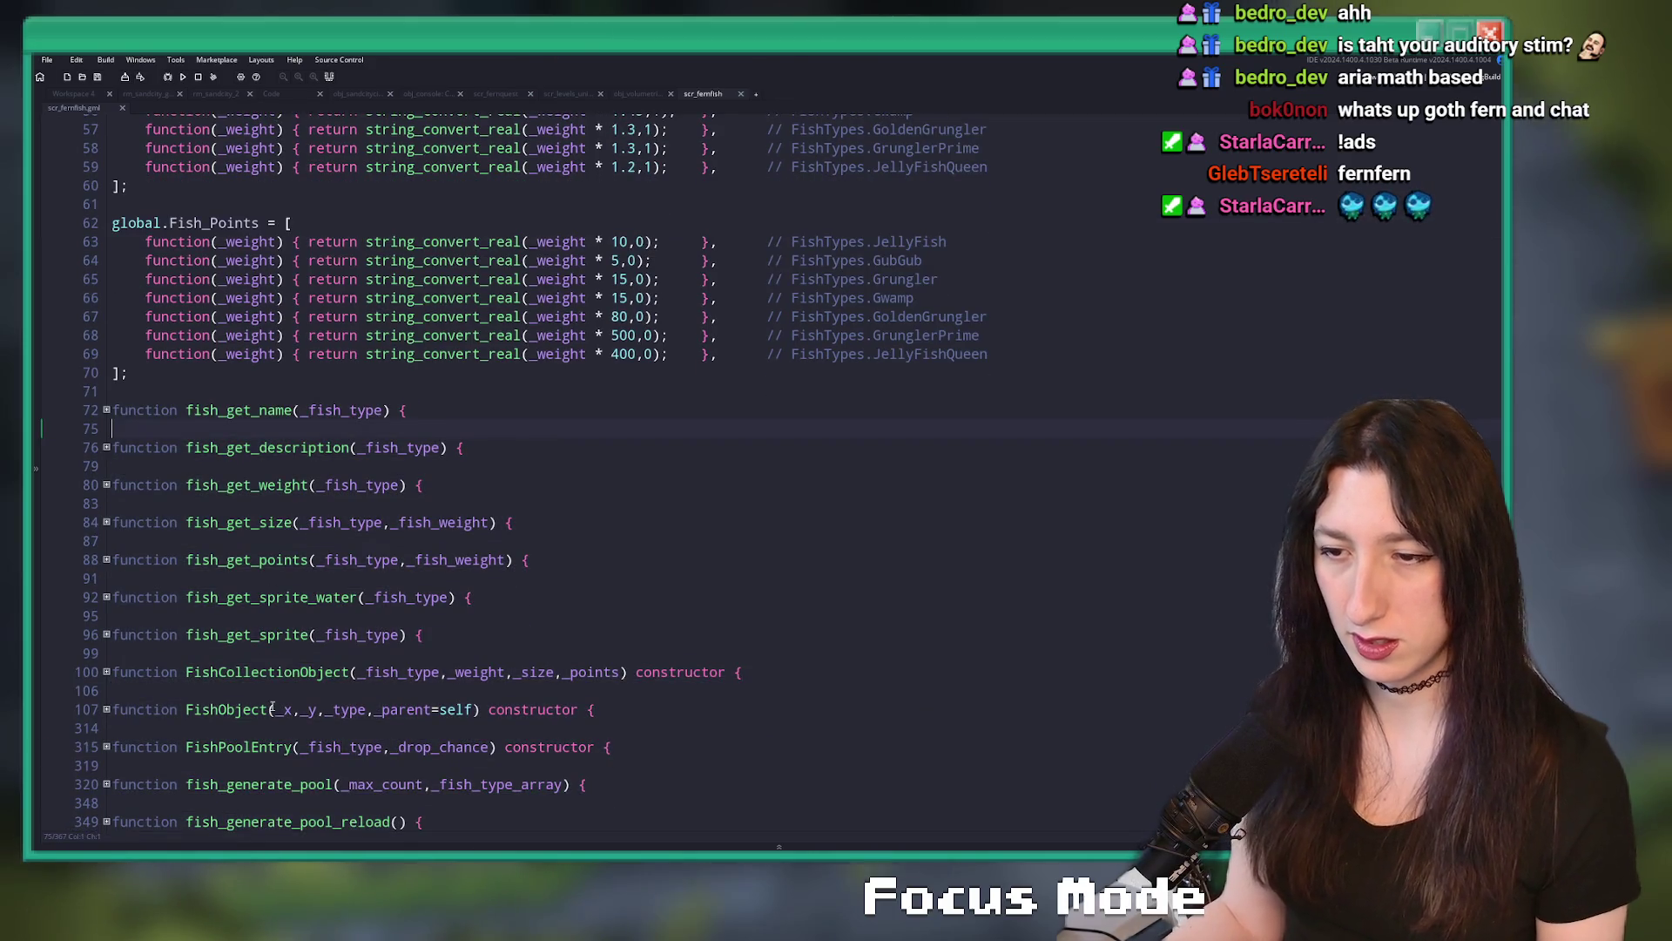
scroll(257, 472, "up", 11)
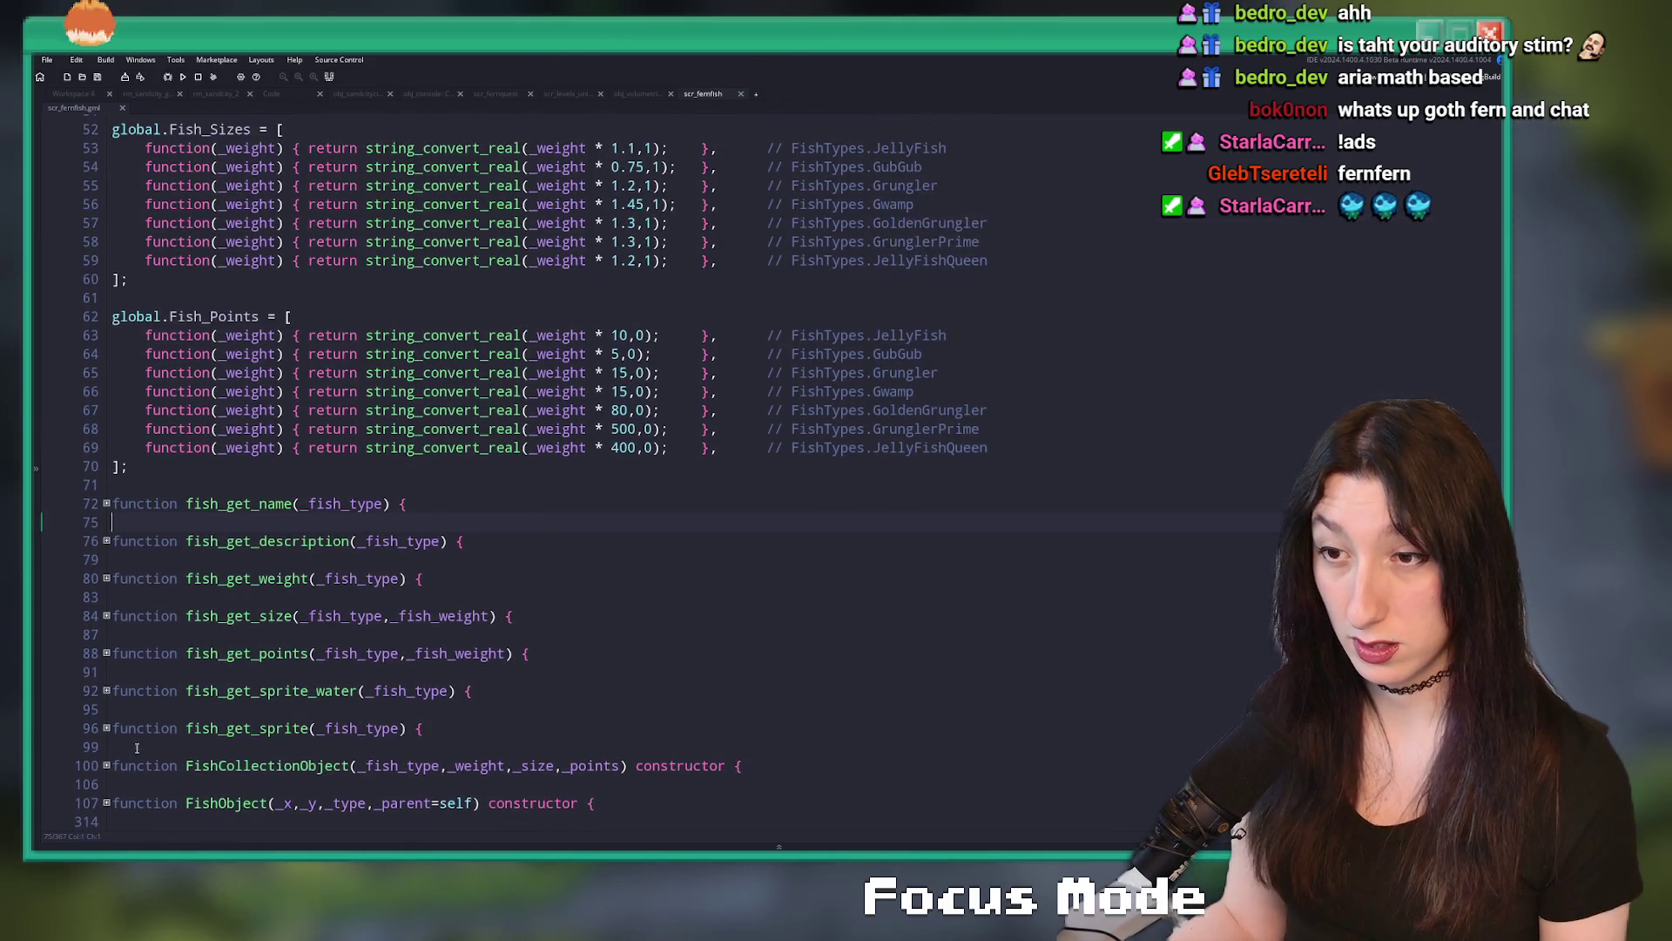
scroll(257, 471, "up", 5)
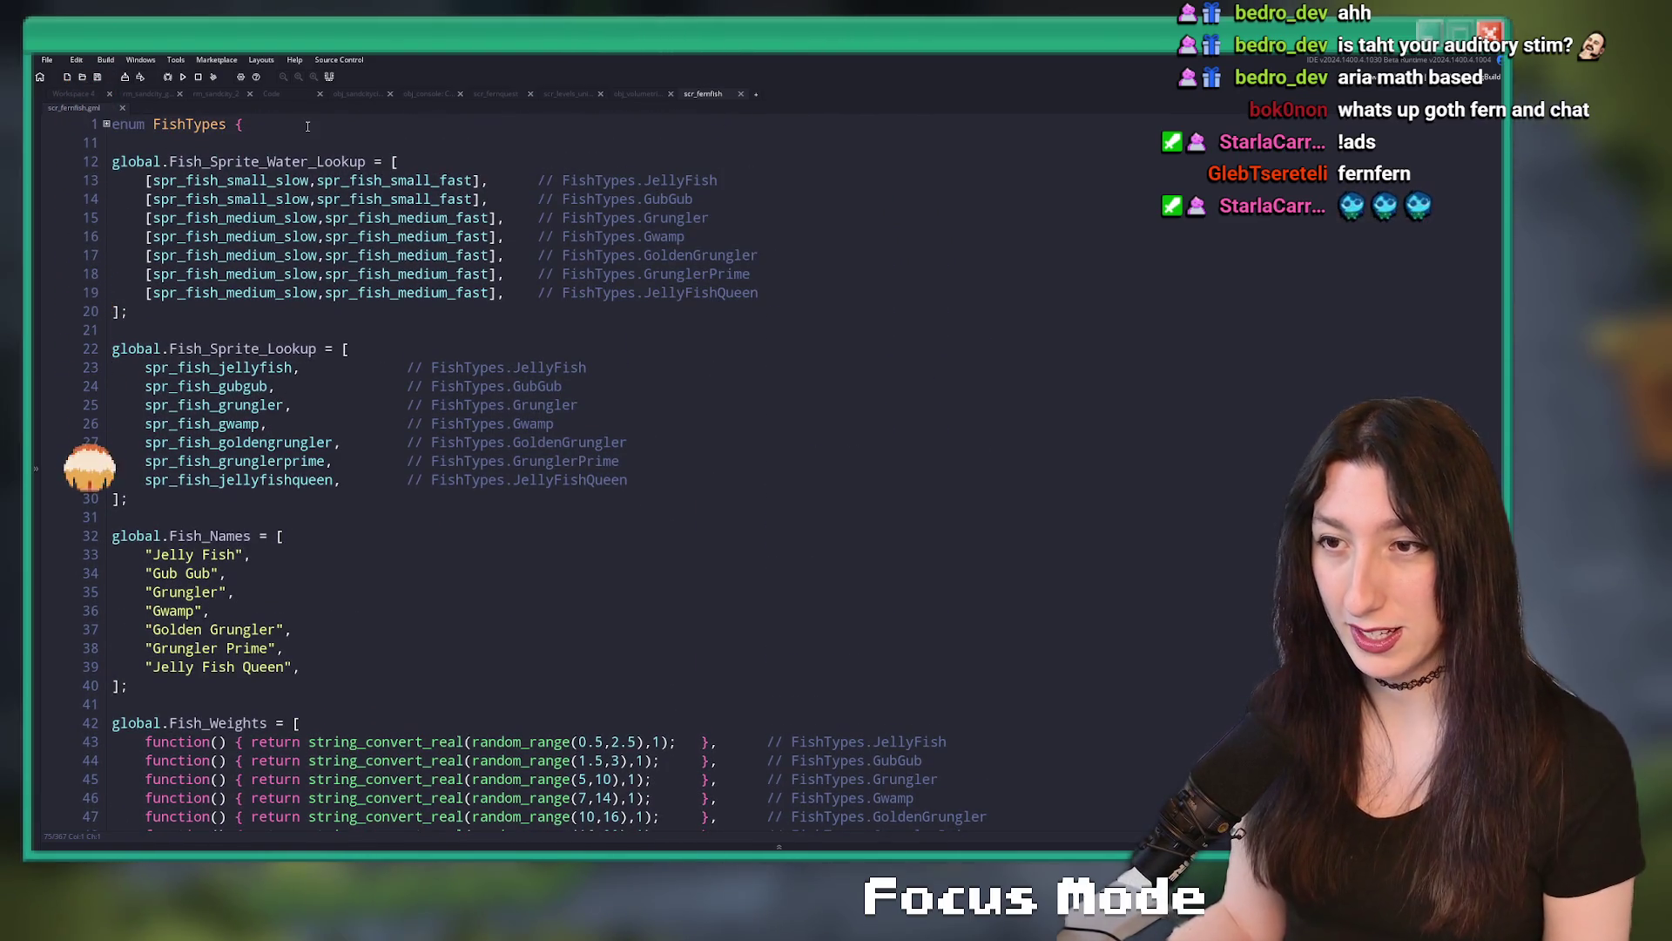
left_click(171, 164)
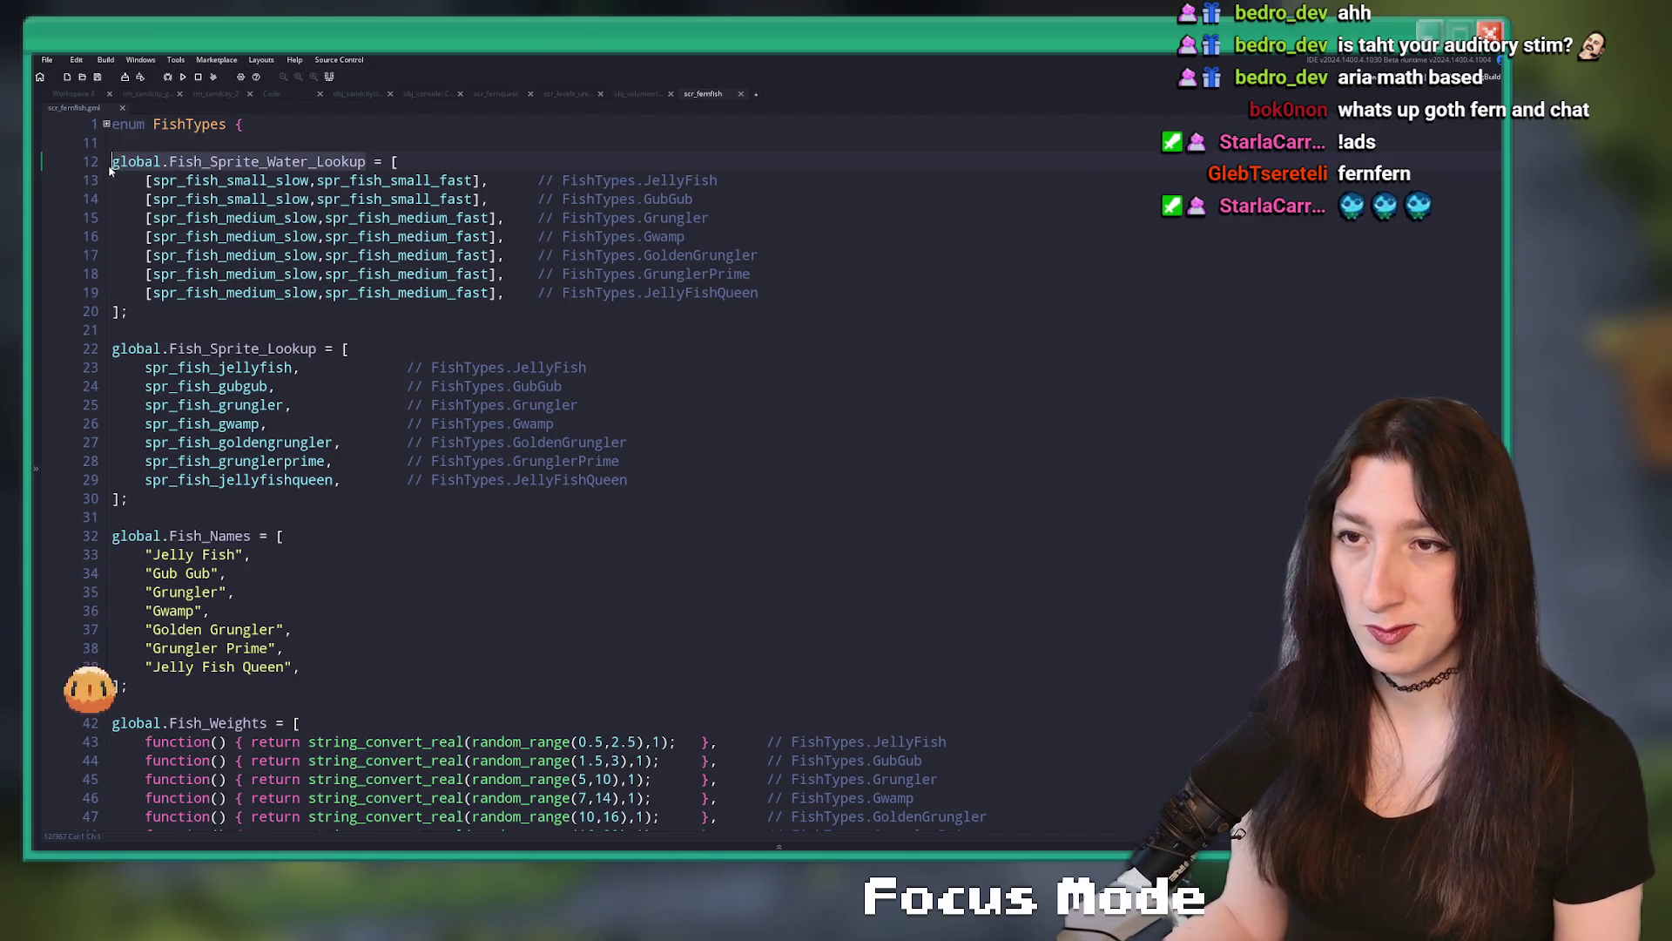
key("ctrl+shift+f")
key("Return")
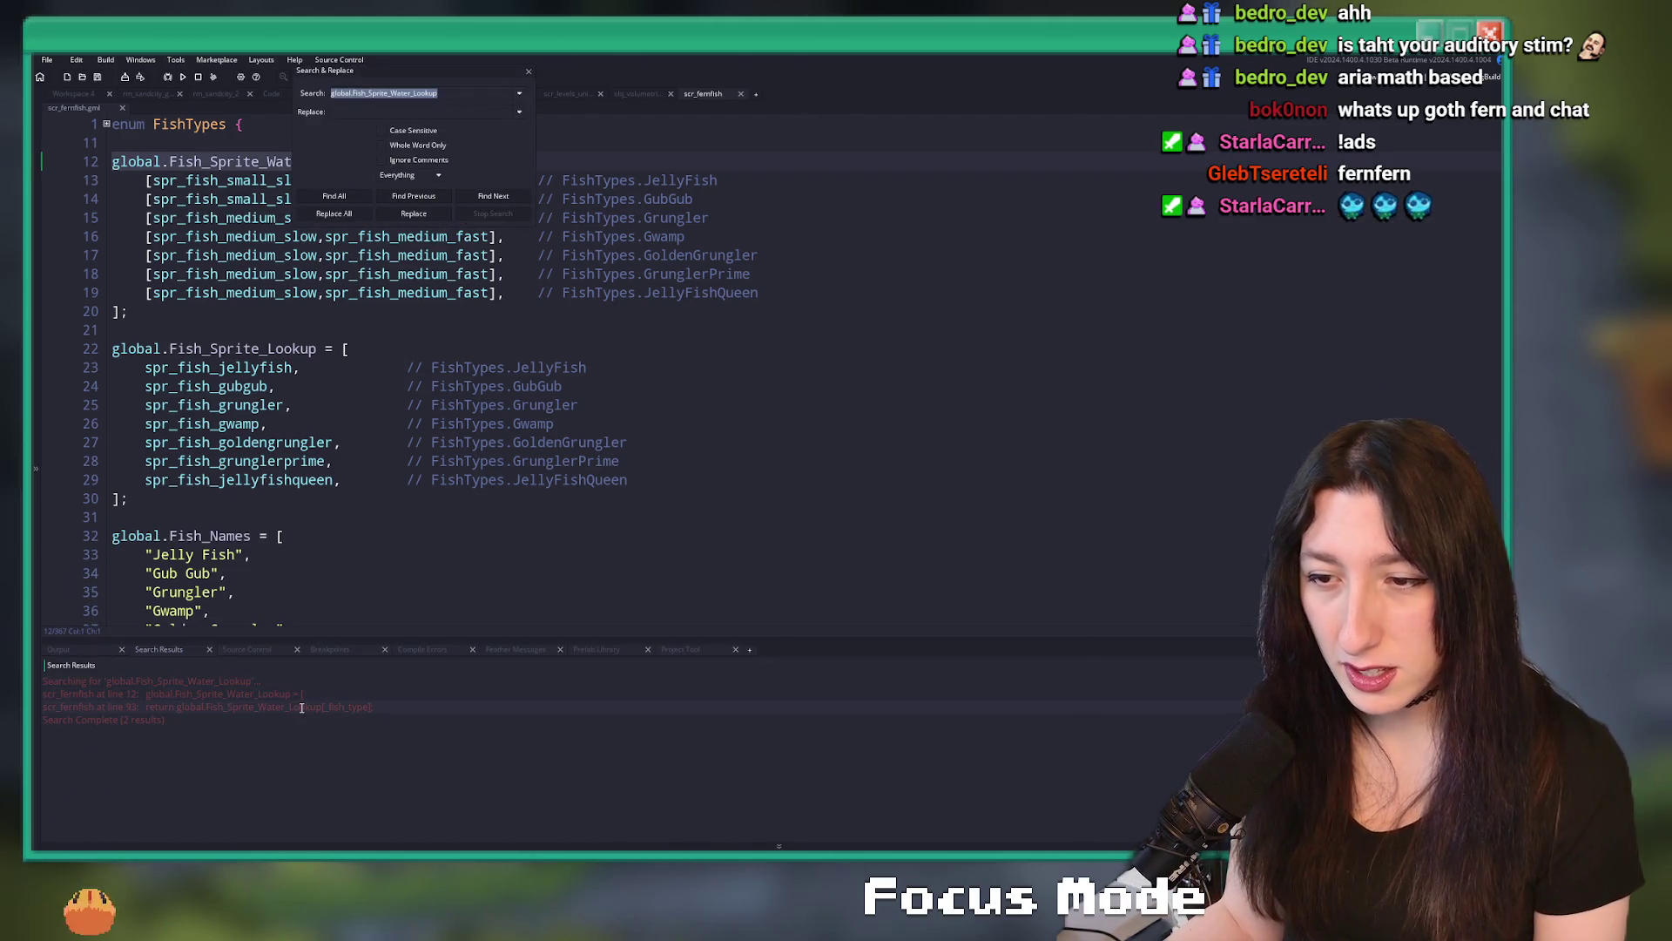
- Trace fish_get_sprite_water to its use in scr_fluids at line 355
double_click(301, 708)
double_click(261, 597)
key("ctrl+shift+f")
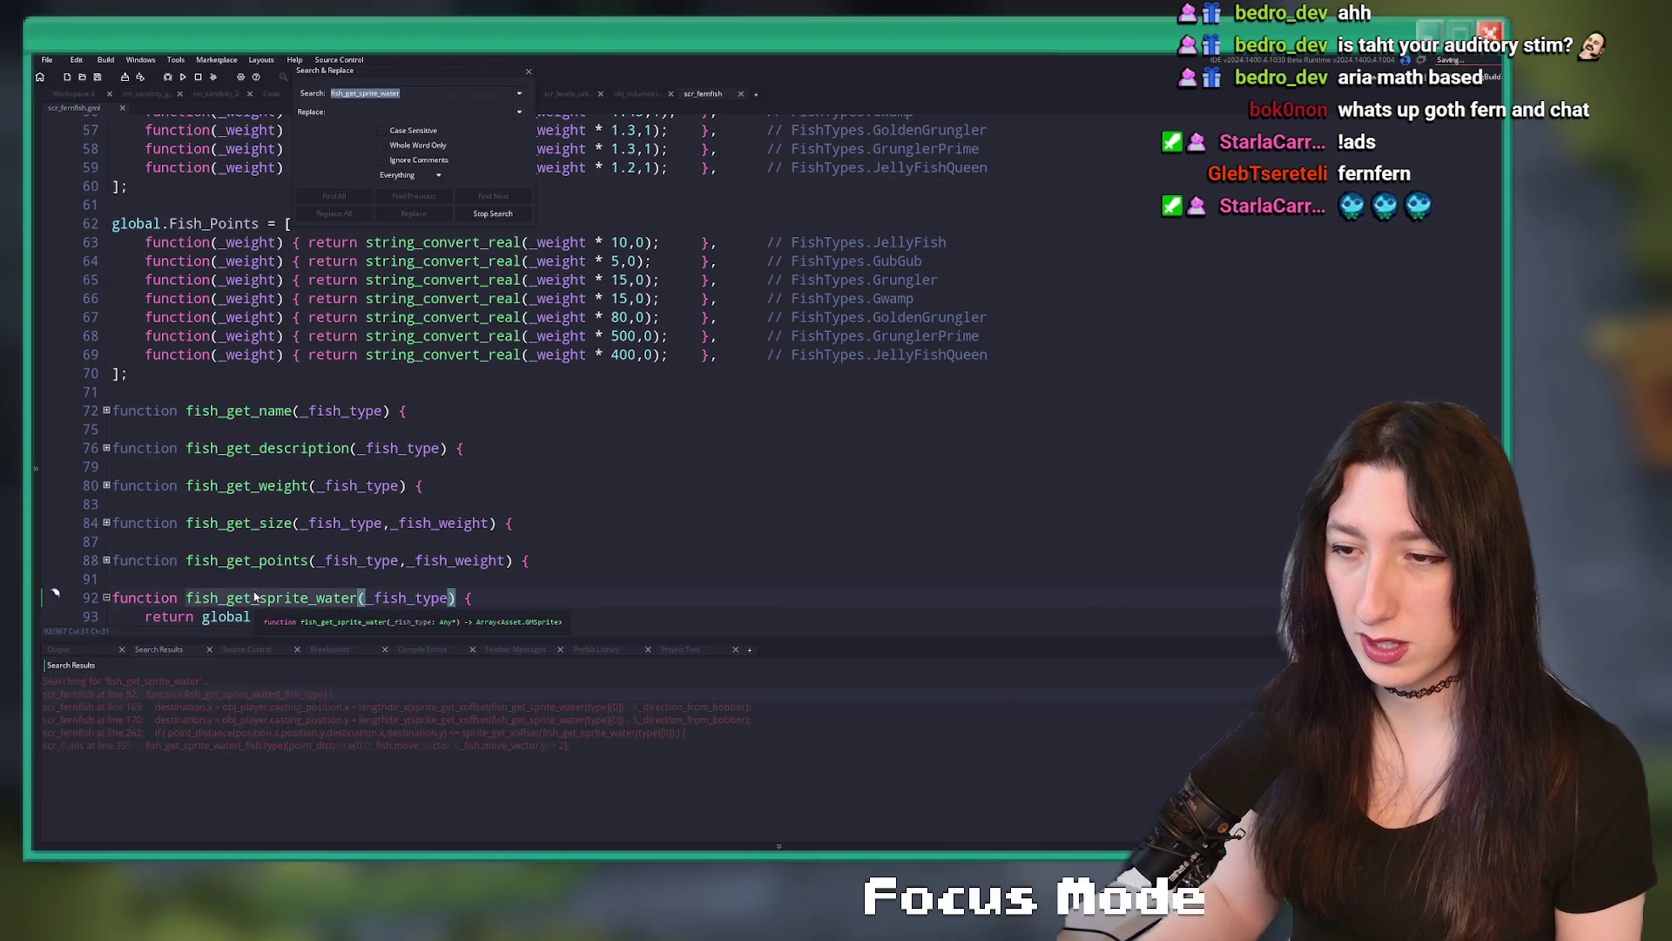
double_click(180, 745)
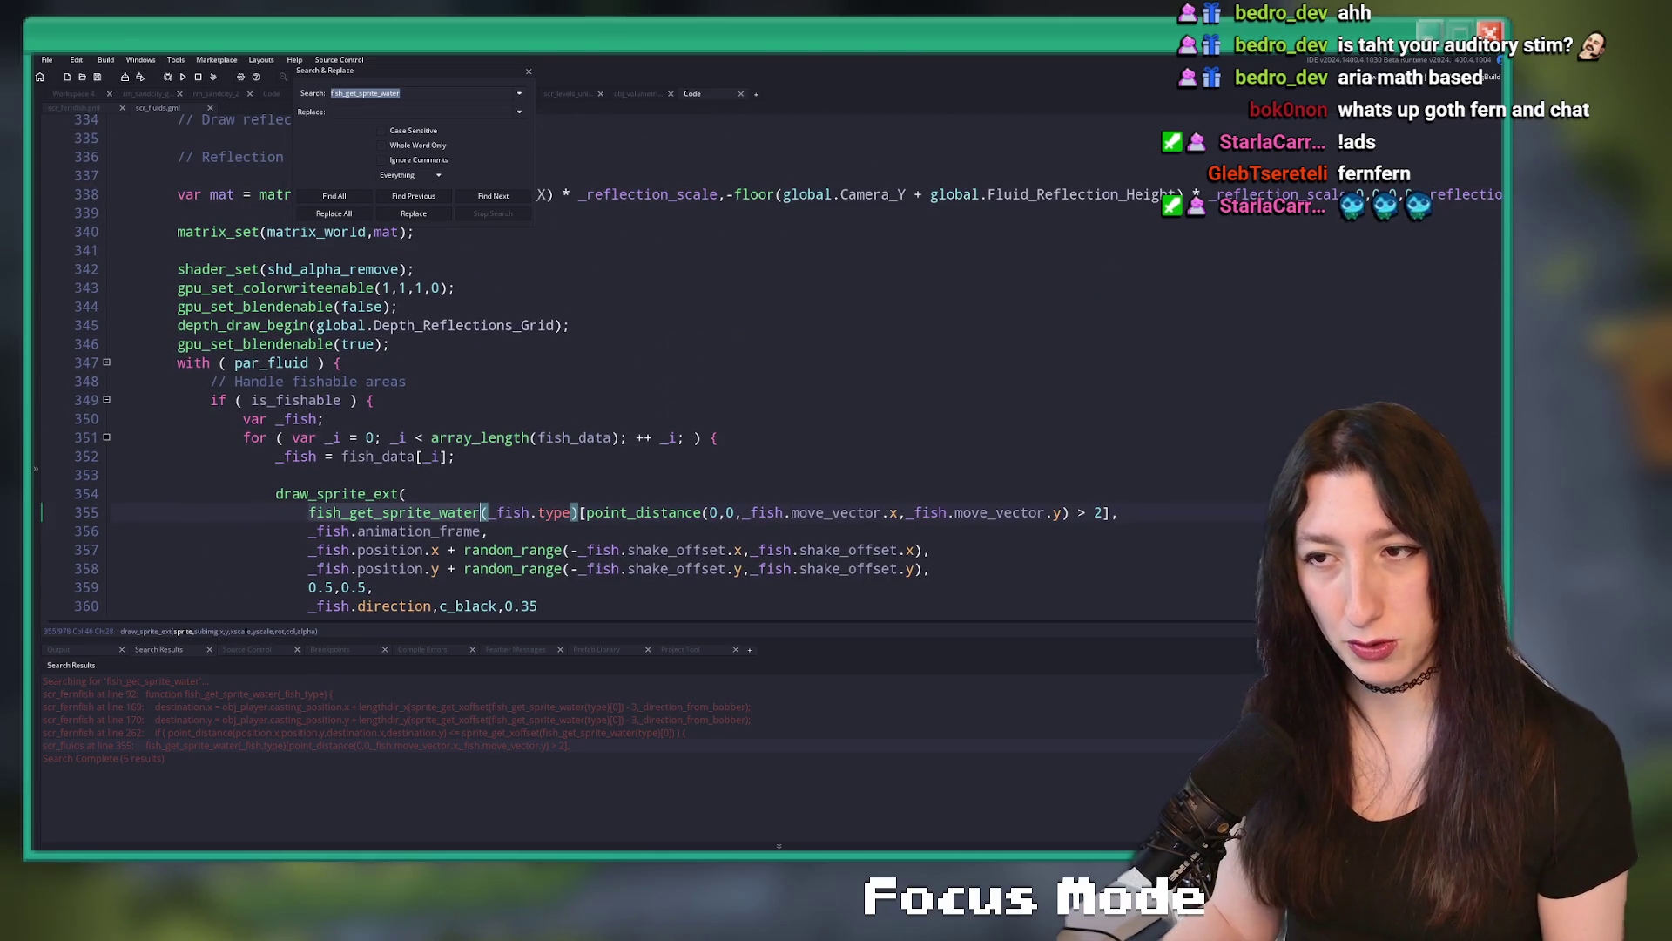
left_click(529, 71)
- Locate the Graphics_Reflections if-block's opening condition and closing brace in scr_fluids
scroll(494, 312, "up", 1)
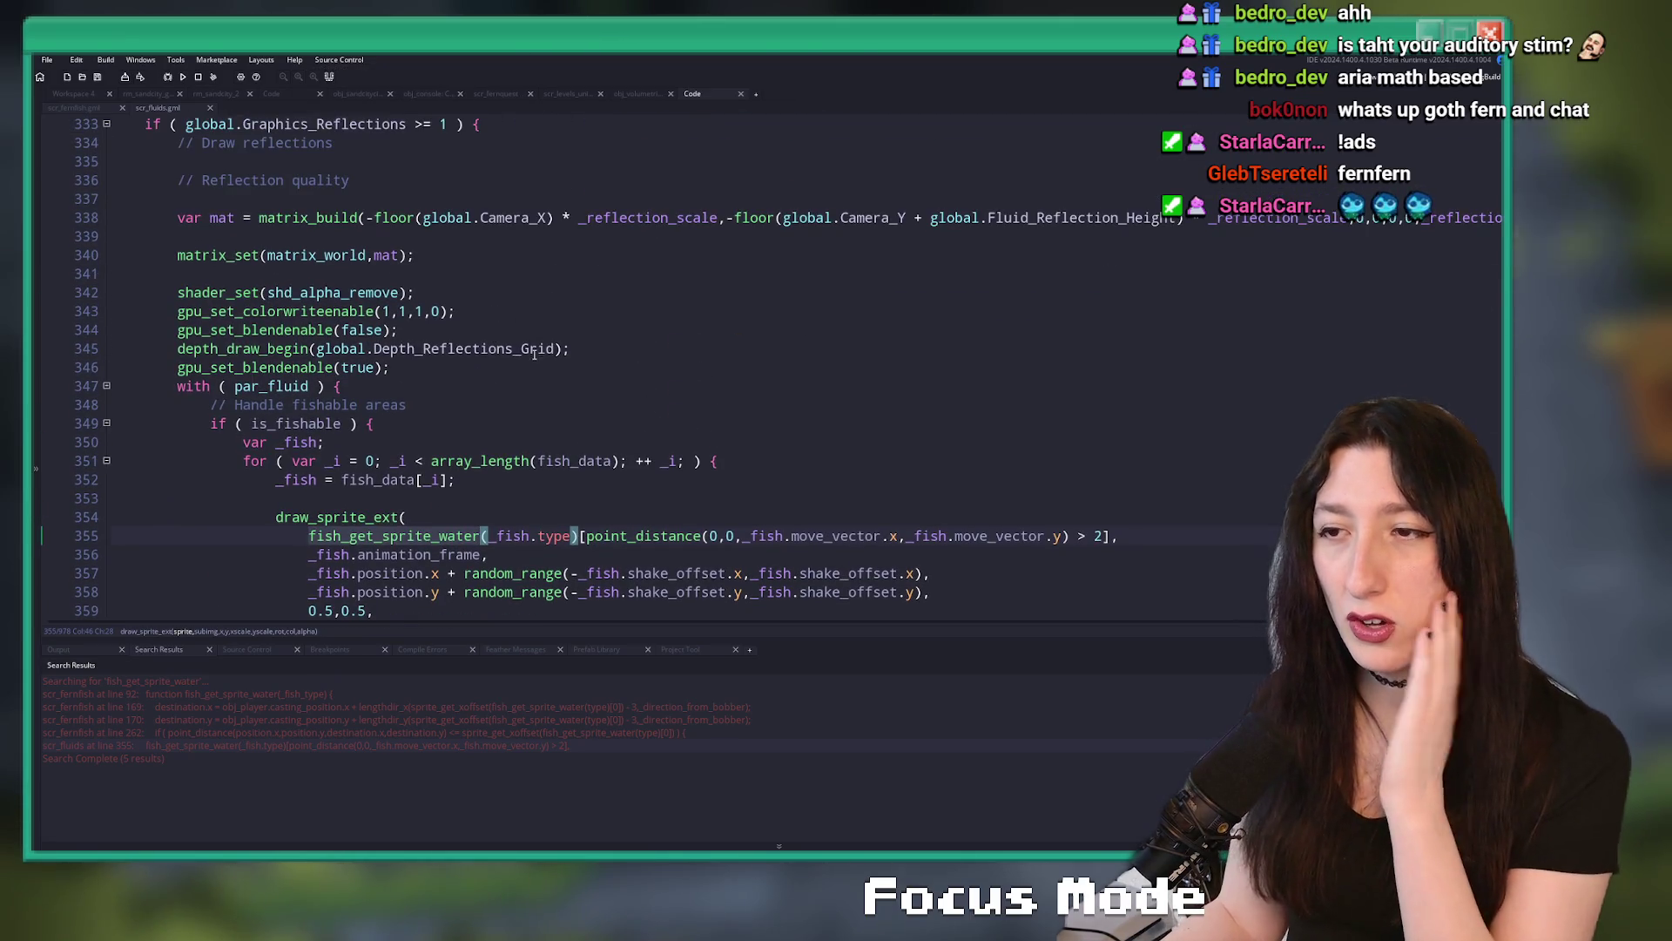
scroll(493, 311, "up", 2)
left_click(472, 240)
scroll(460, 278, "down", 2)
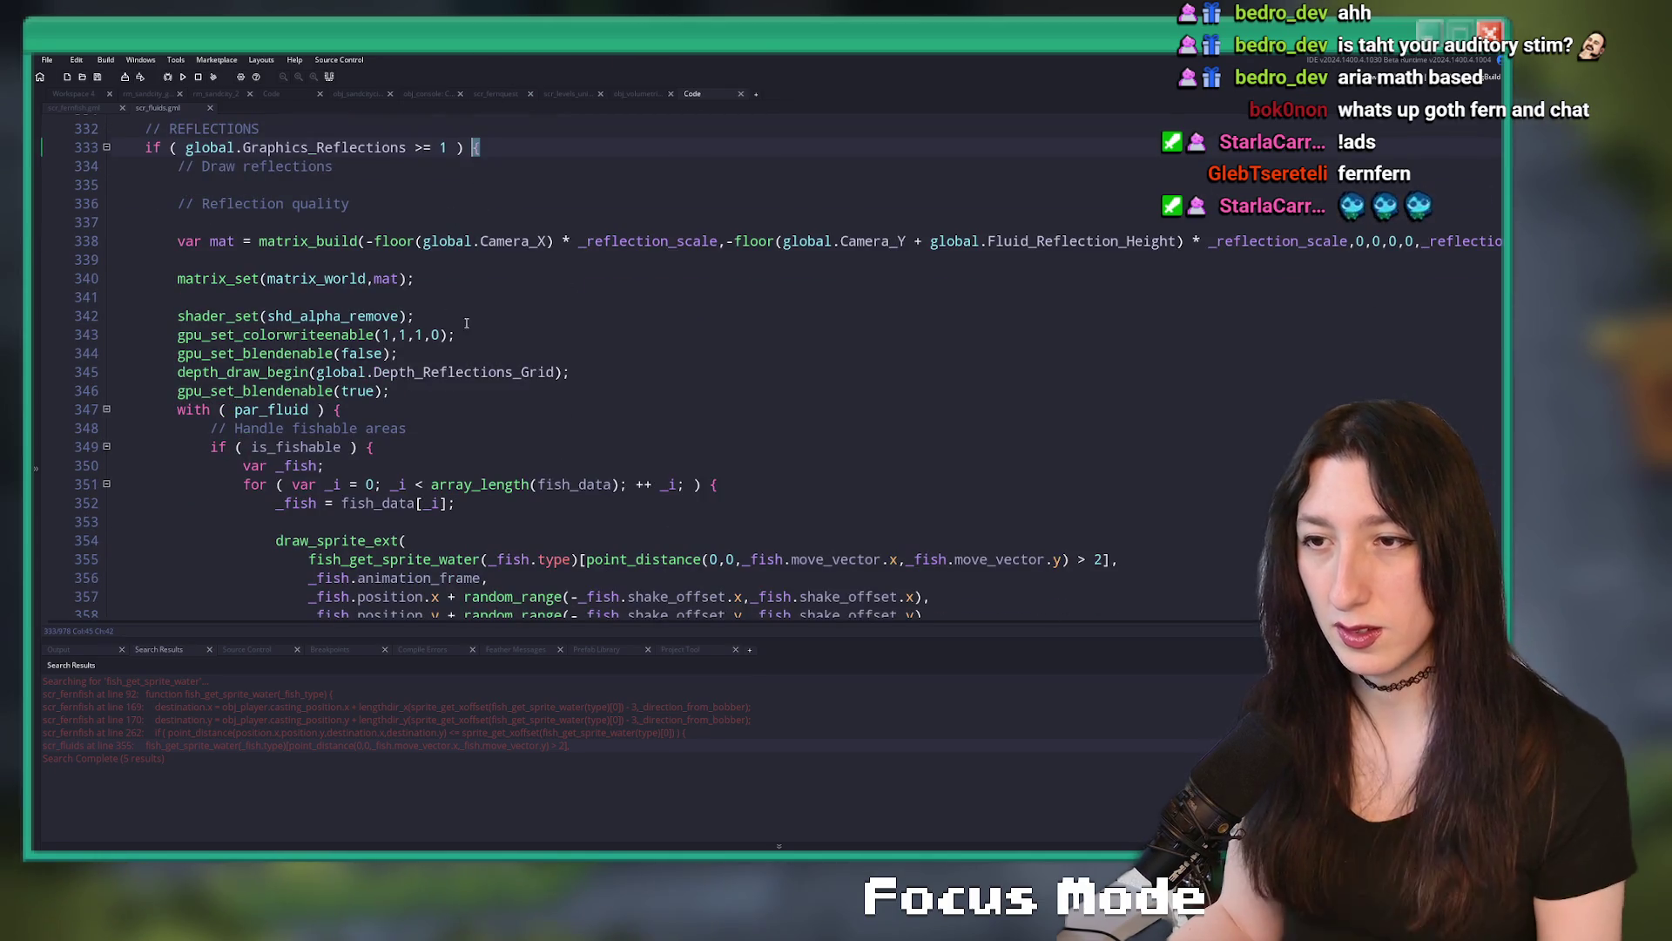
left_click(198, 149)
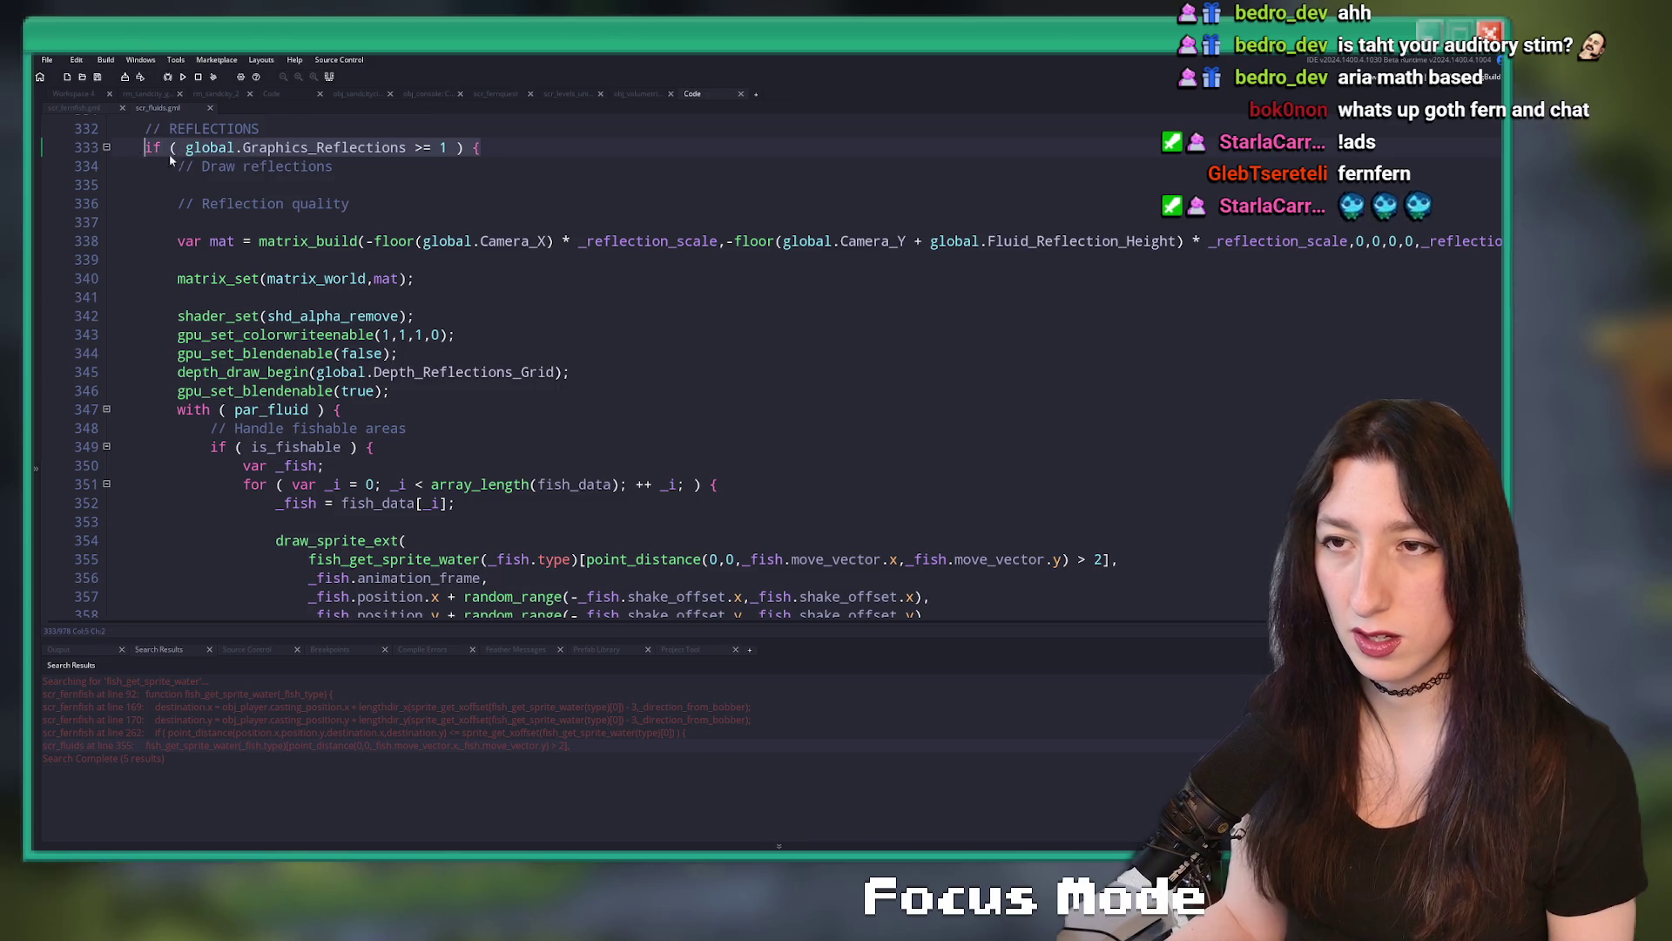
left_click(477, 147)
scroll(472, 218, "down", 2)
scroll(472, 217, "down", 2)
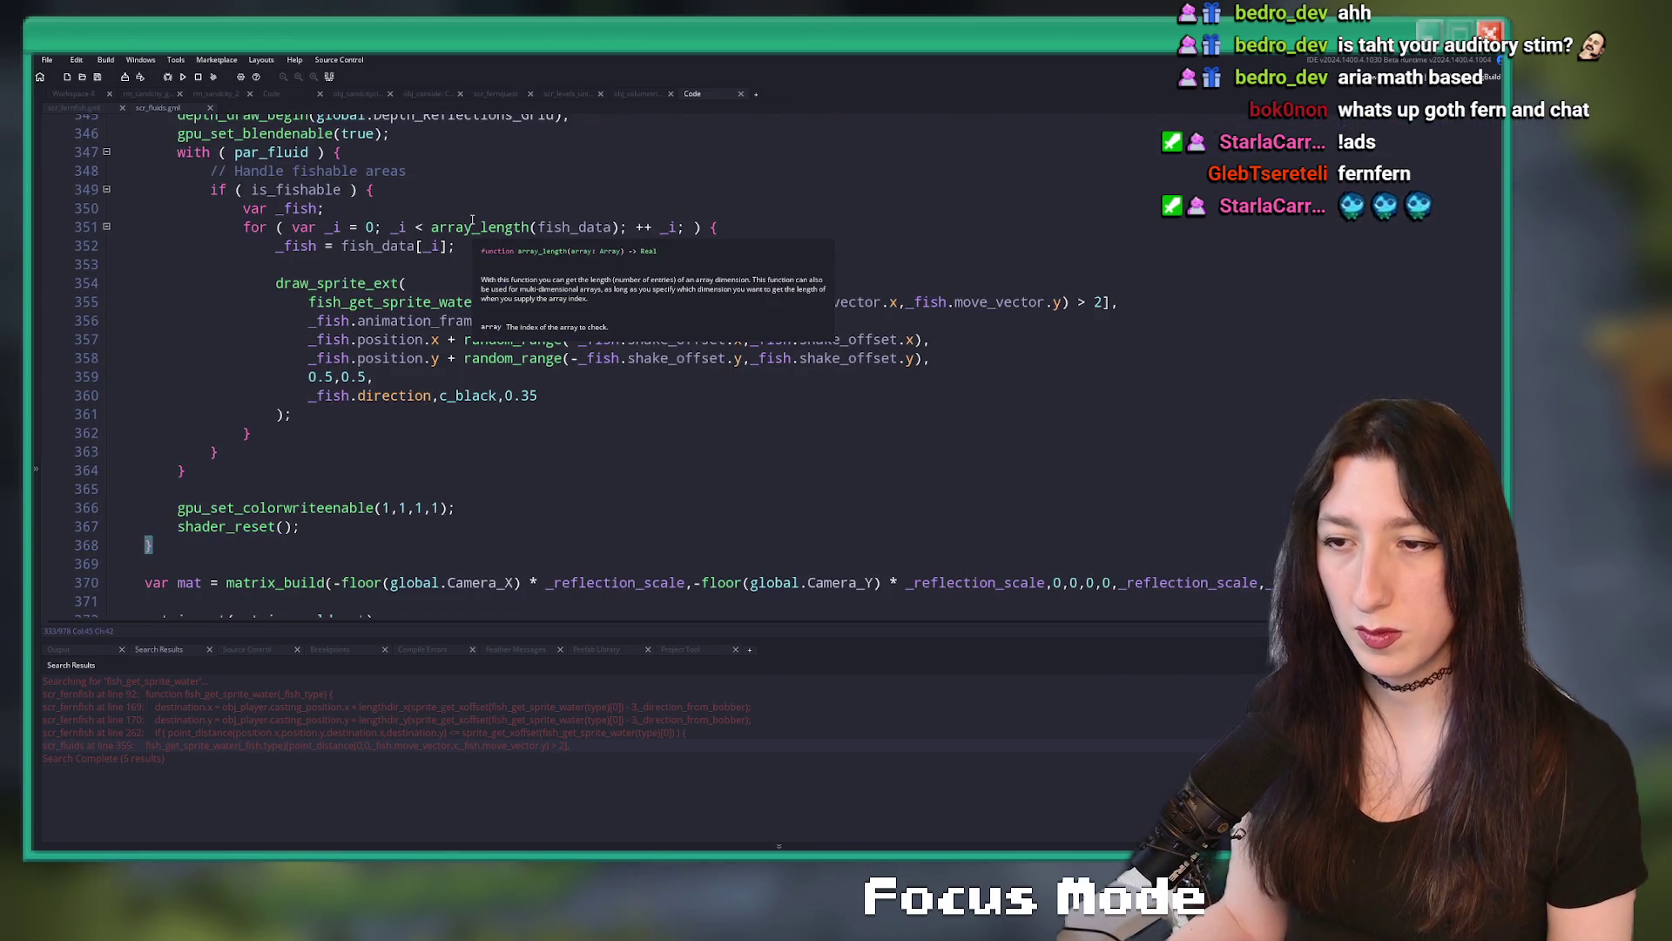
scroll(472, 219, "up", 2)
scroll(471, 223, "up", 3)
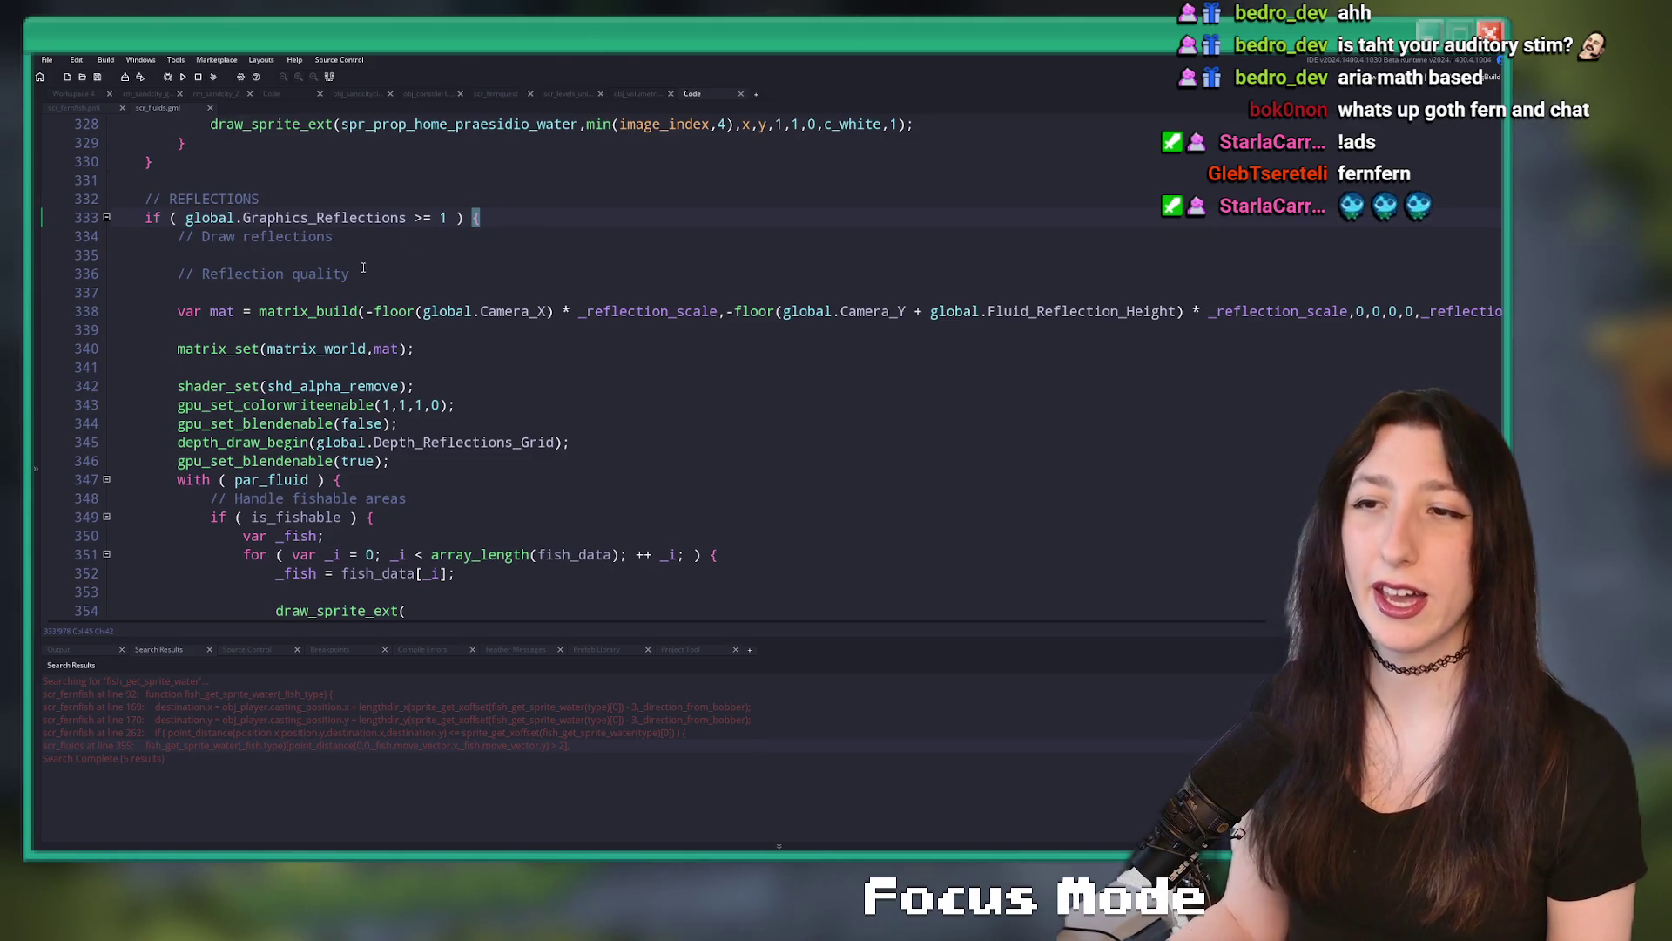
scroll(475, 217, "down", 5)
left_click(146, 592)
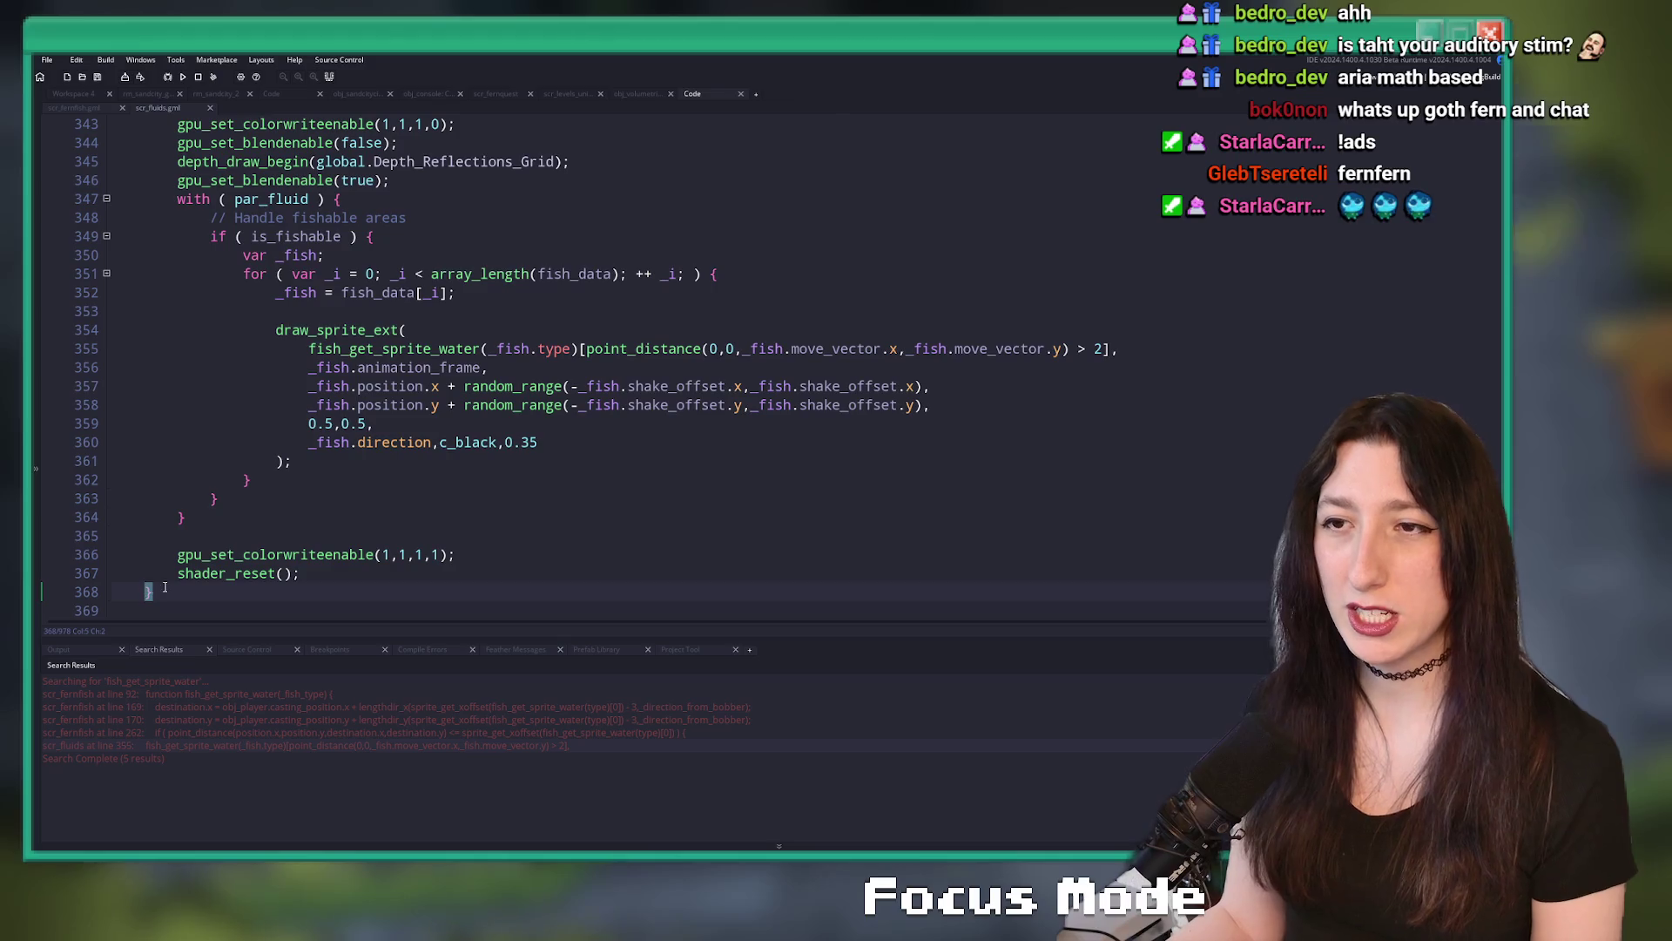
type("//")
scroll(162, 227, "up", 5)
- Delete the Graphics_Reflections condition and REFLECTIONS comment, then unindent the reflection code
left_click(145, 218)
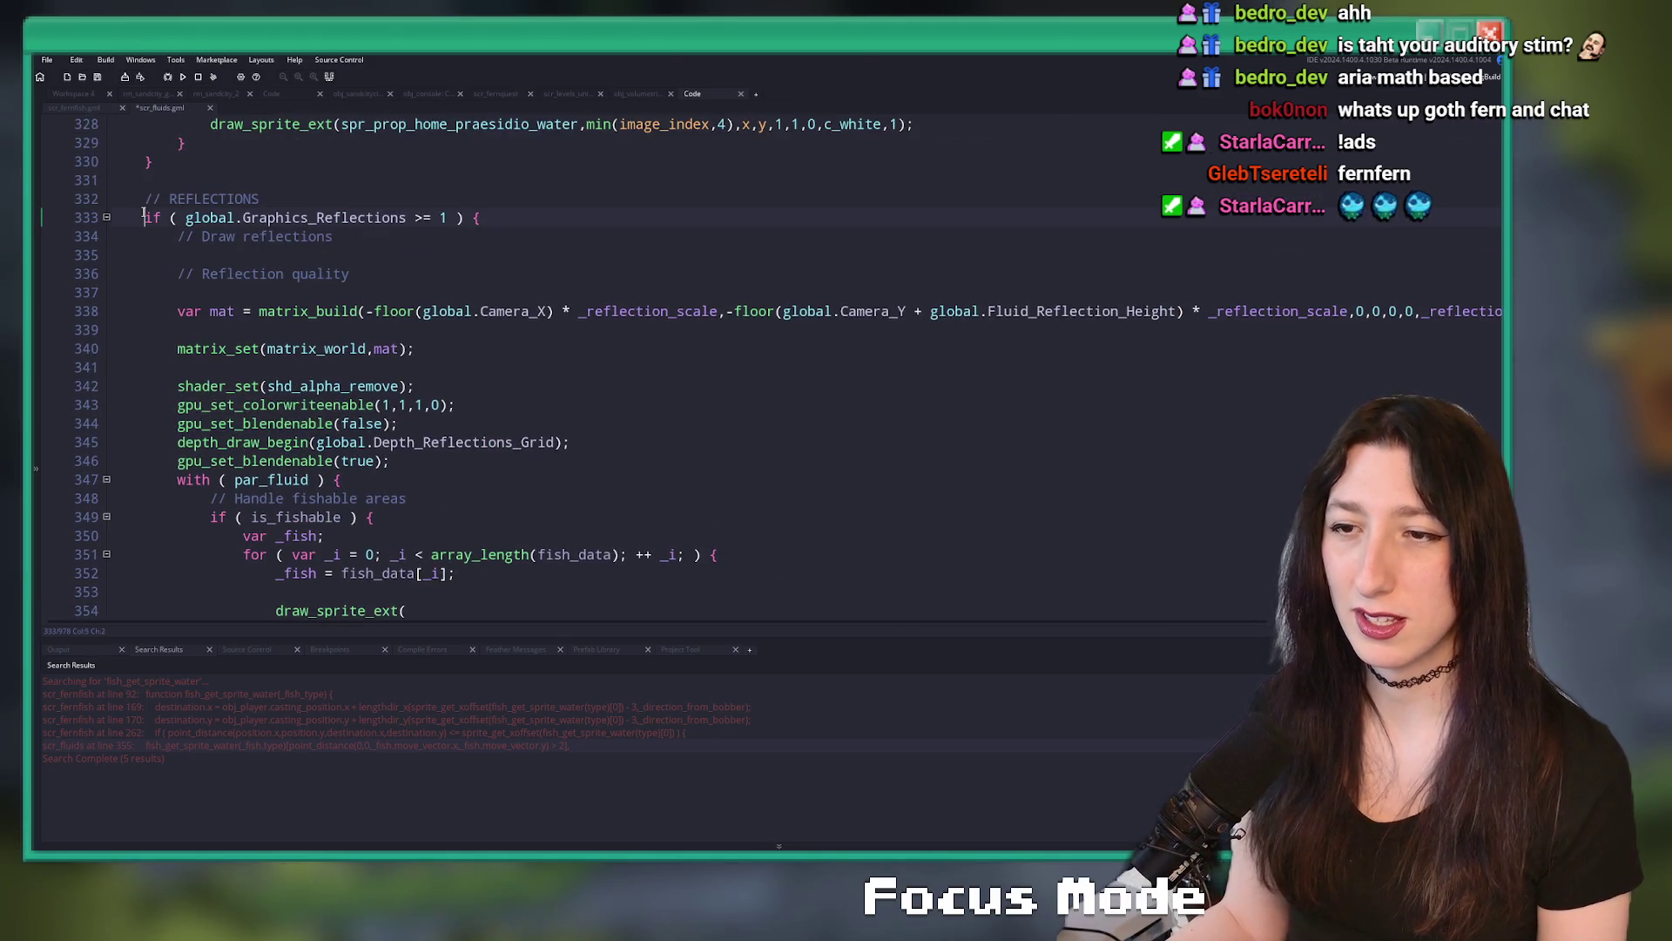
left_click_drag(145, 219, 480, 218)
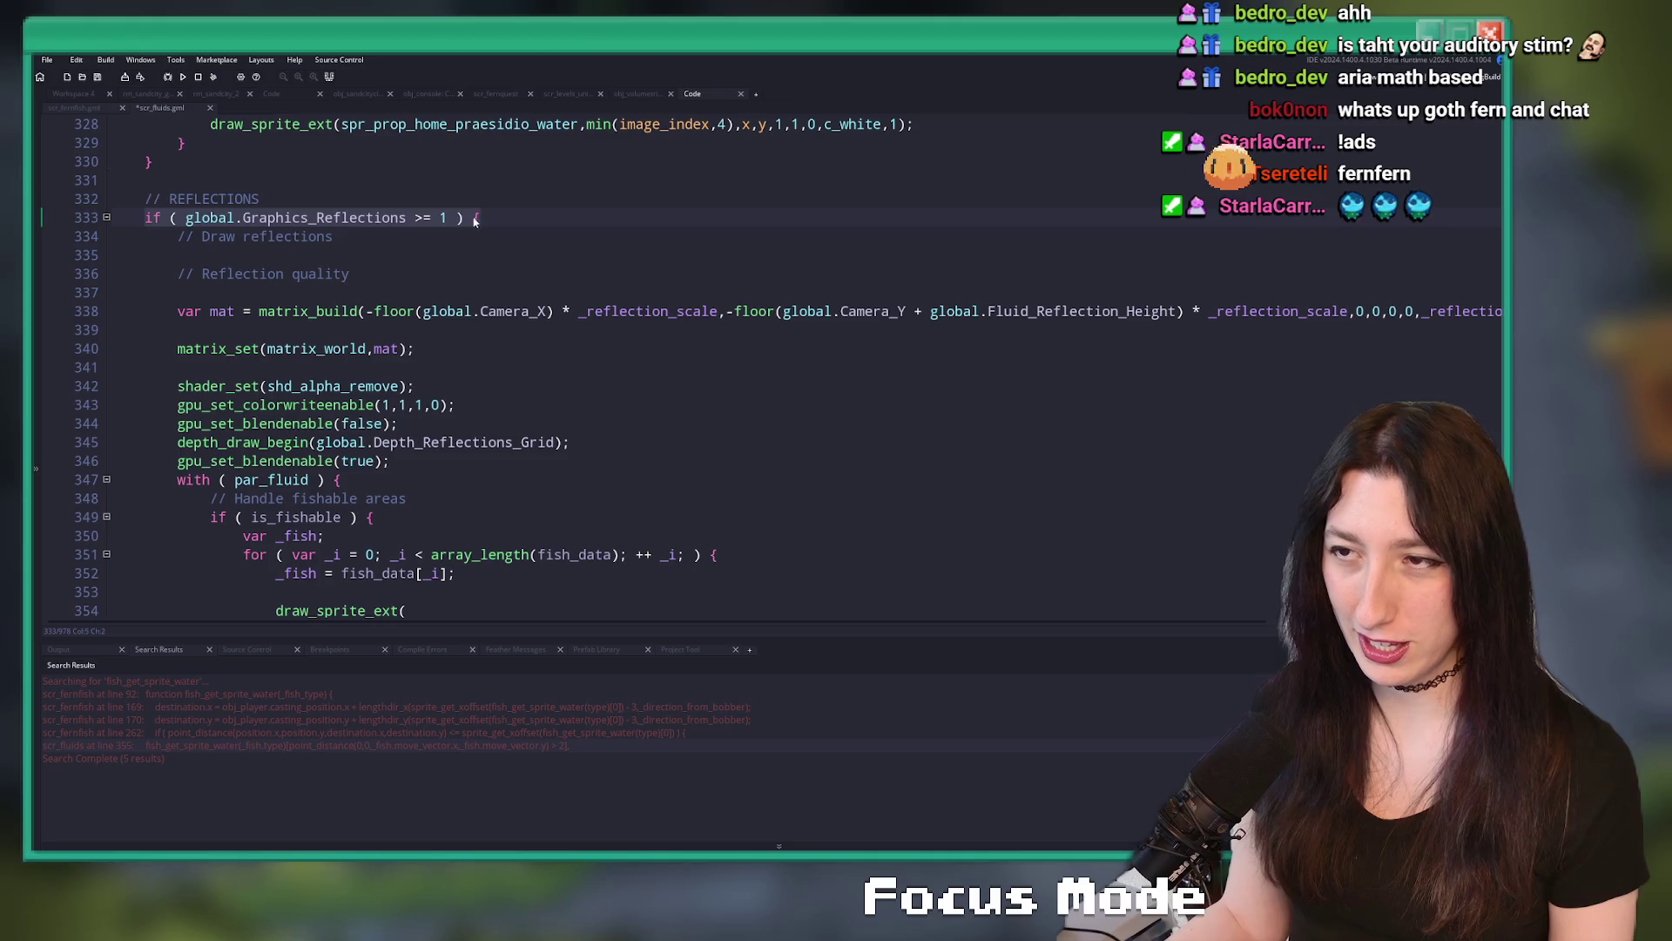
key("Delete")
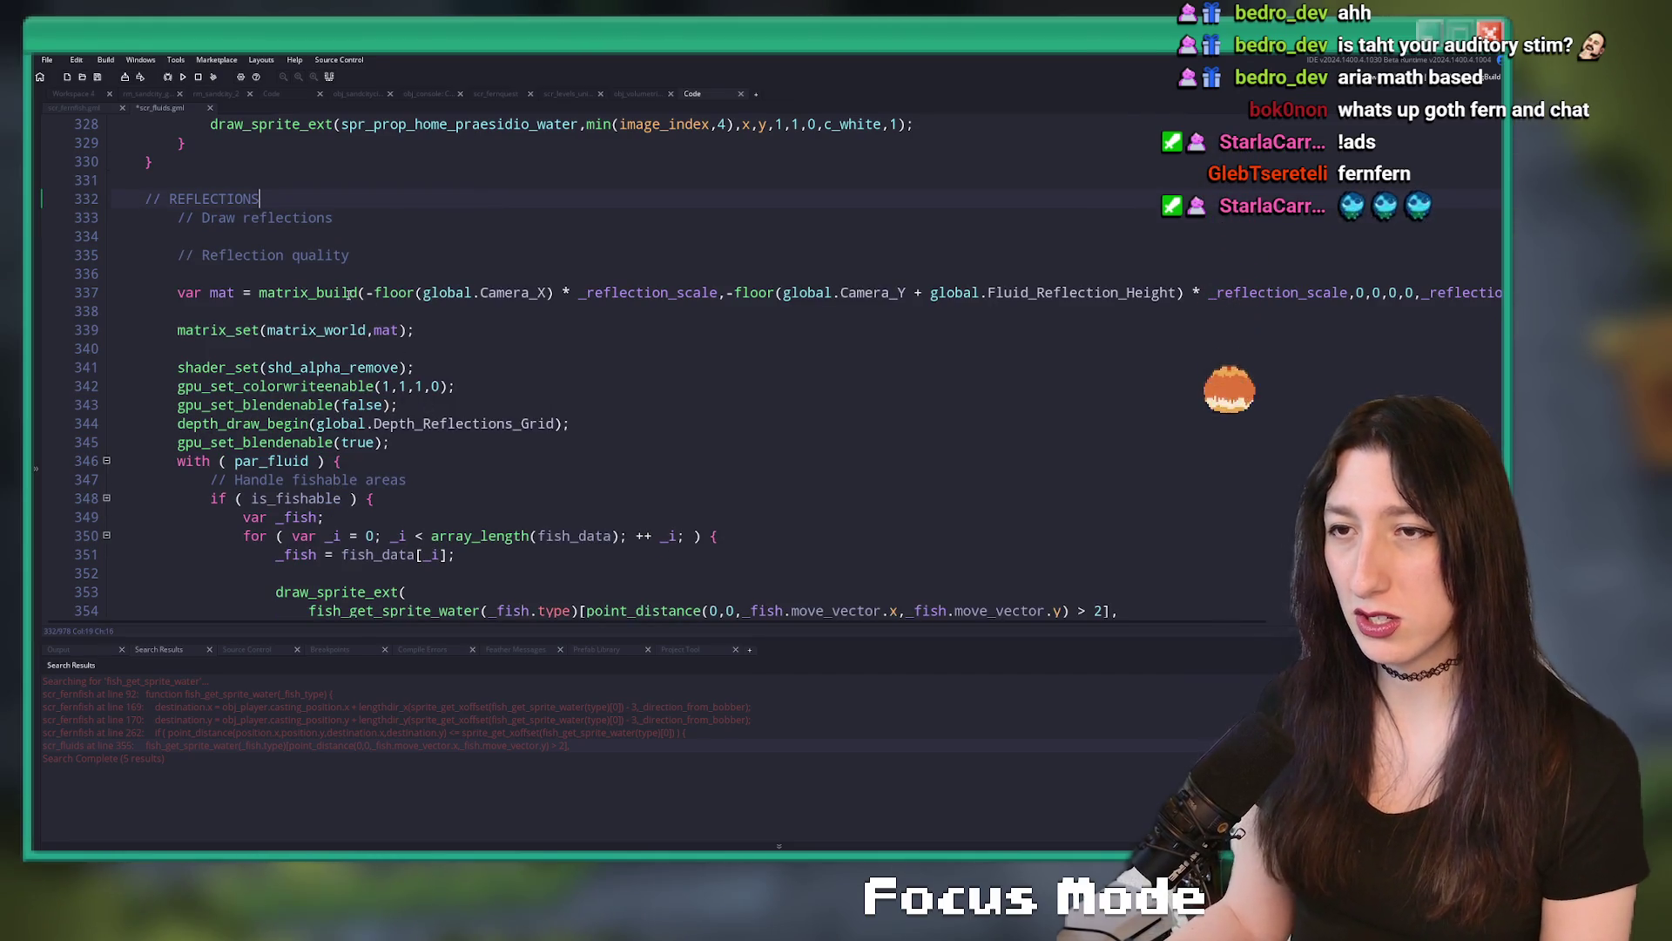
left_click(214, 217)
key("Delete")
mouse_move(145, 198)
left_mouse_down()
mouse_move(259, 198)
mouse_move(287, 592)
left_mouse_up()
key("BackSpace")
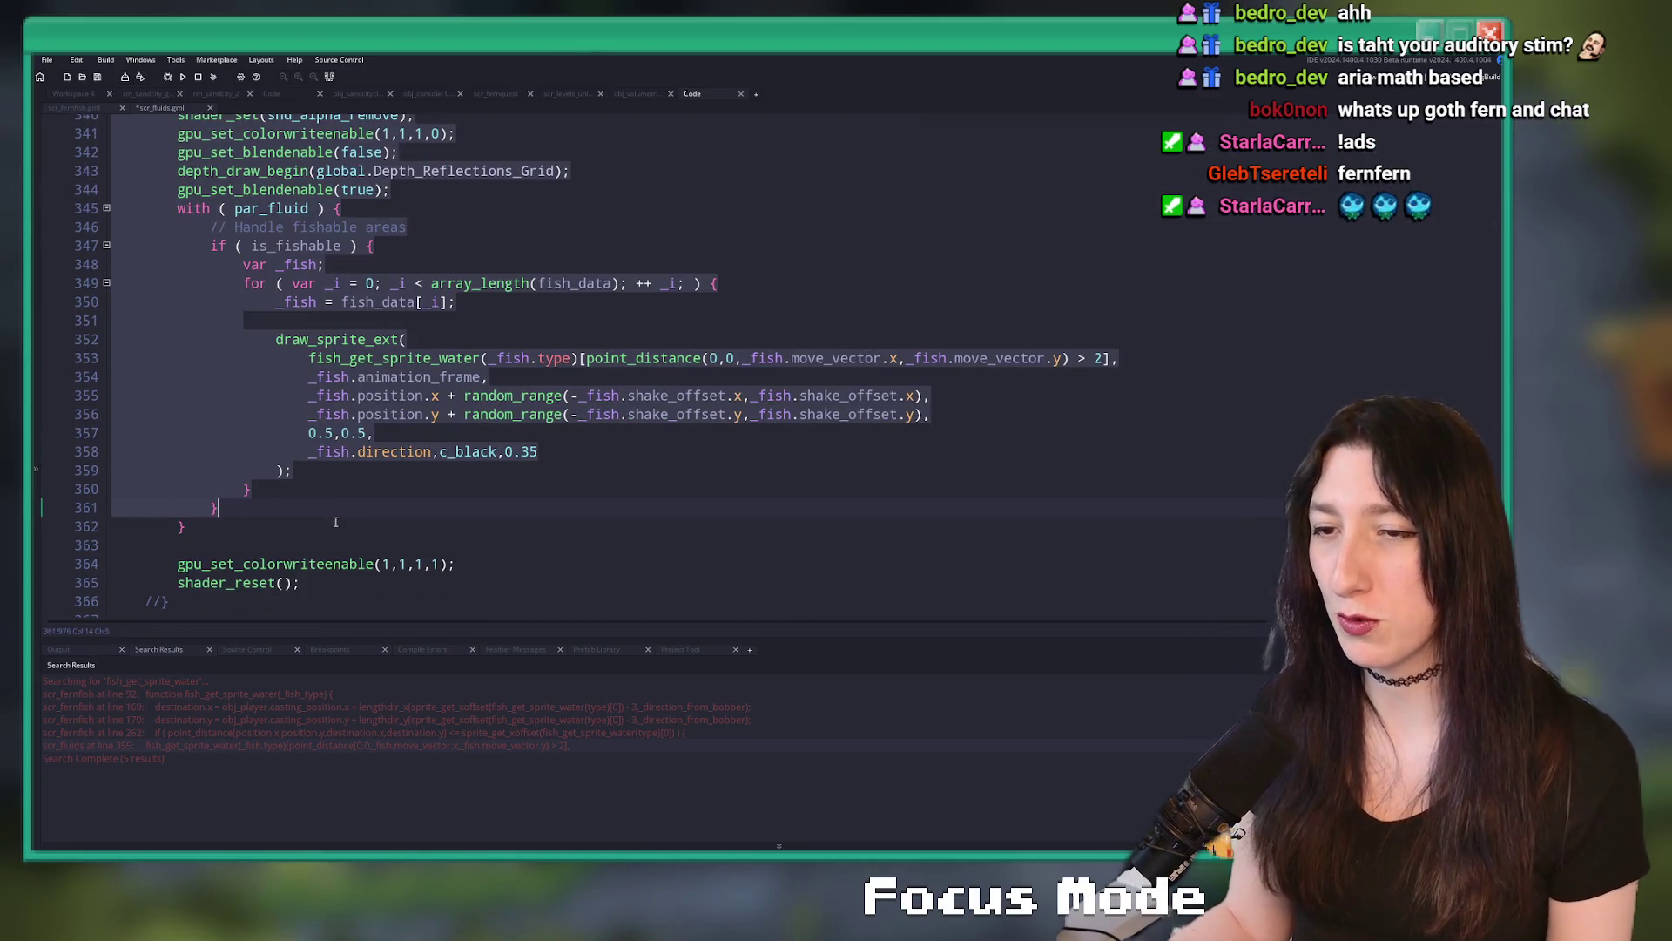
key("shift+Tab")
- Comment out the leftover closing brace and launch the game with F5
left_click(294, 553)
key("ctrl+k")
left_click(323, 537)
key("F5")
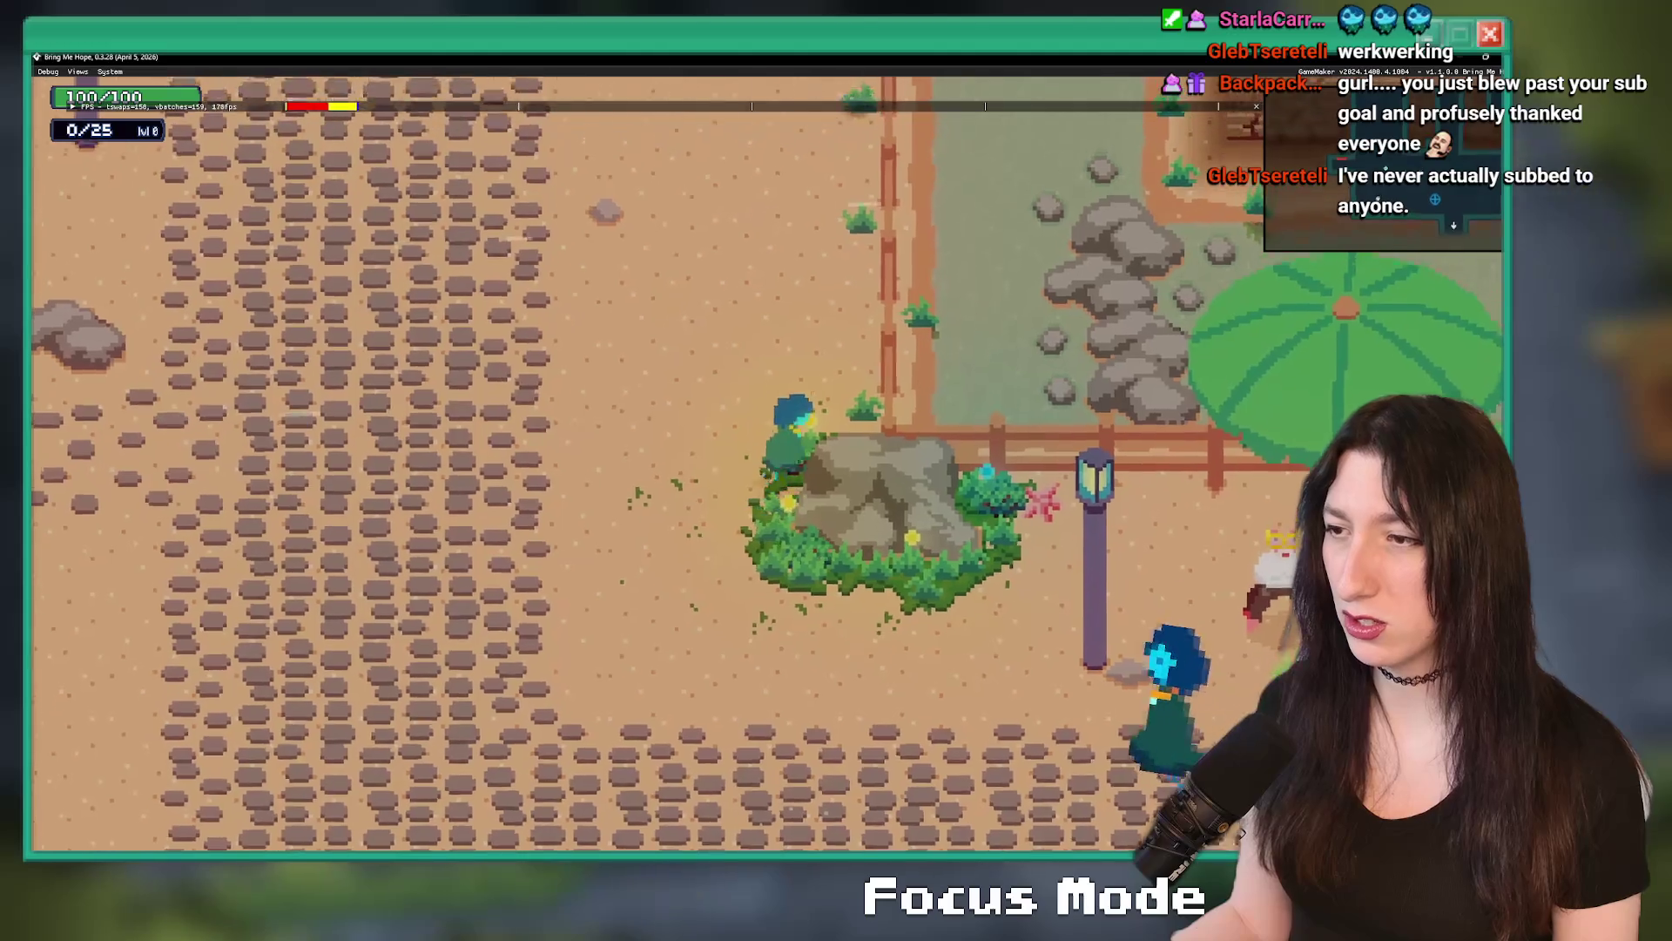
- Walk the character around the beach town with A, S, D, W, then exit the game
key("a")
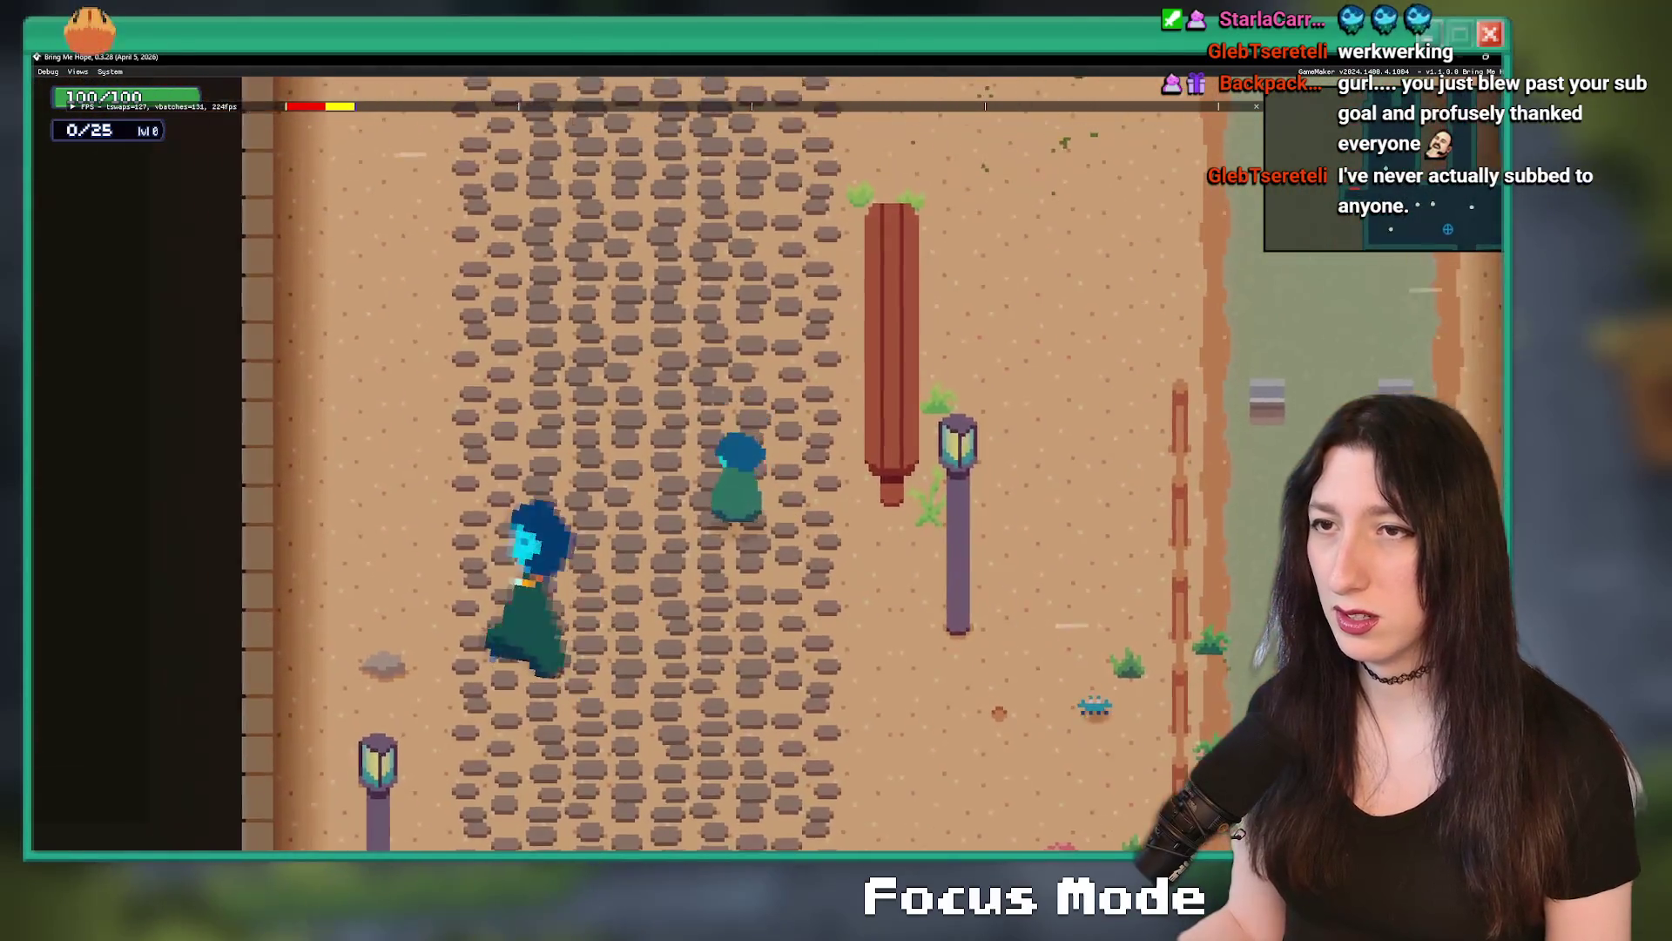
key("s")
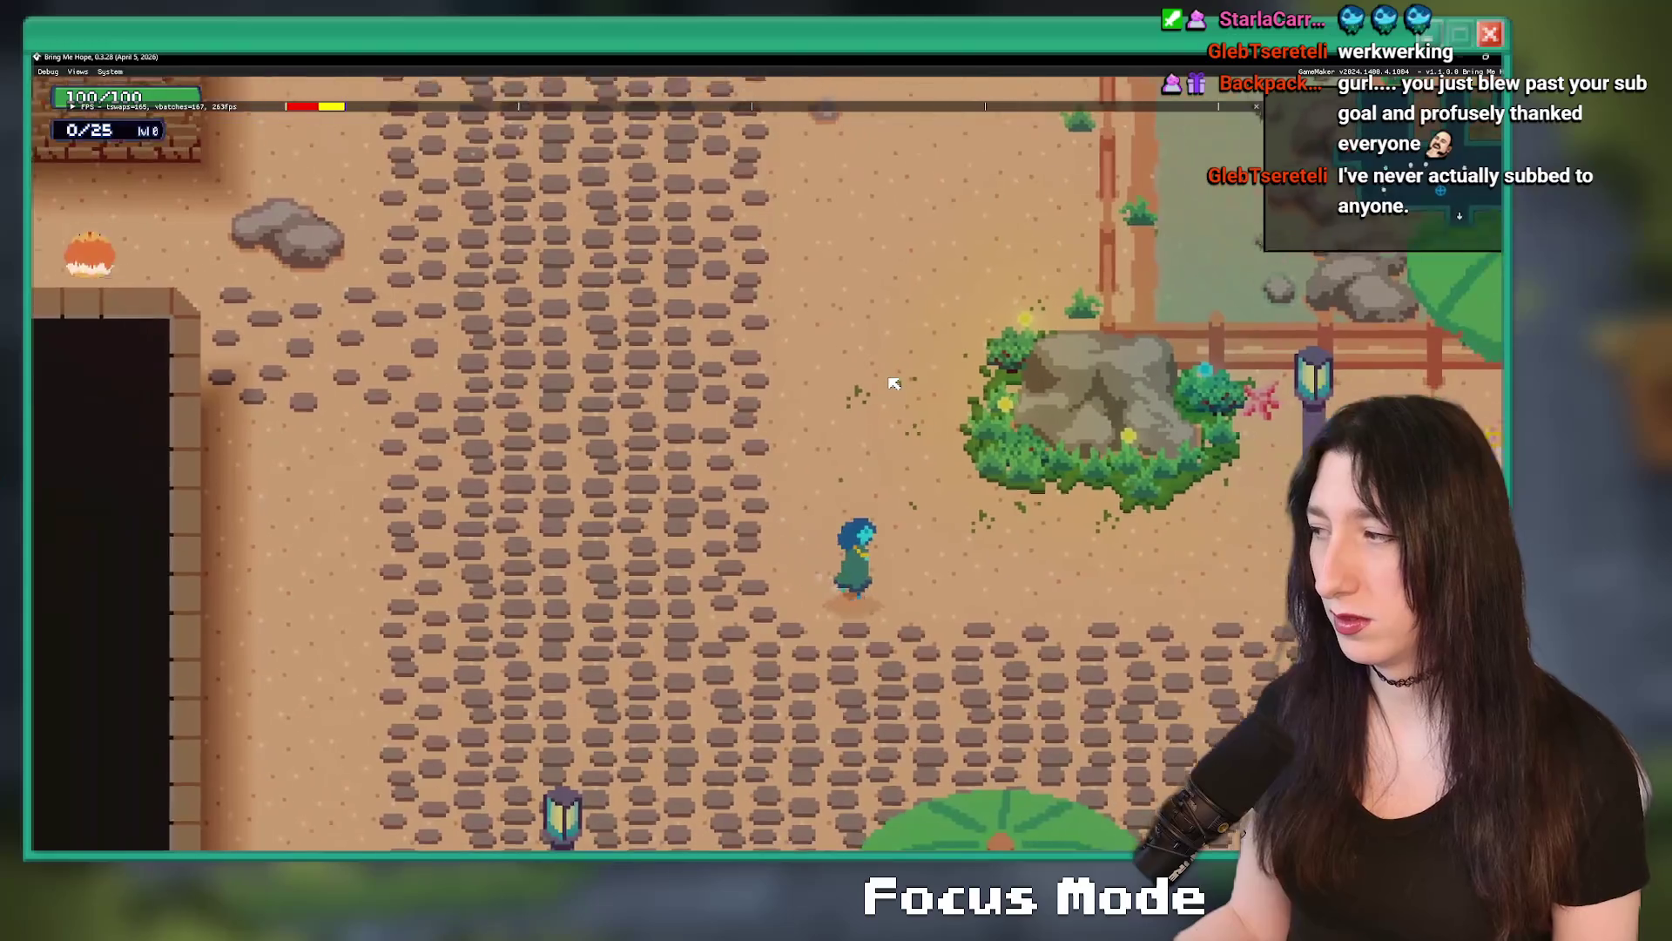
key("d")
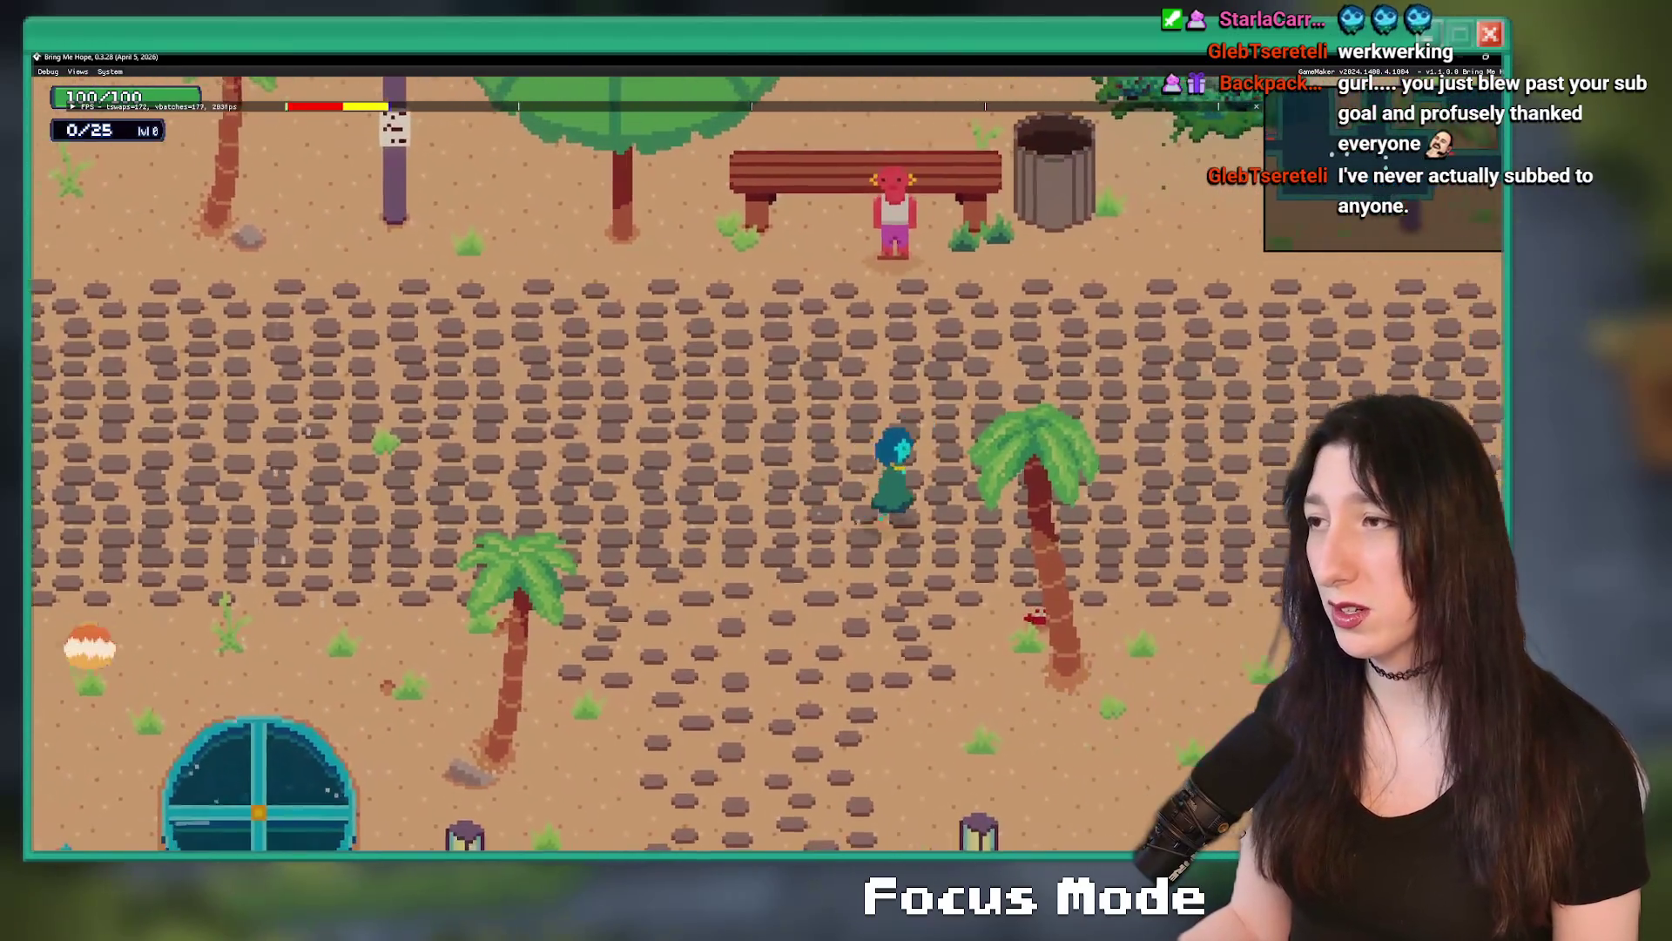
key("w")
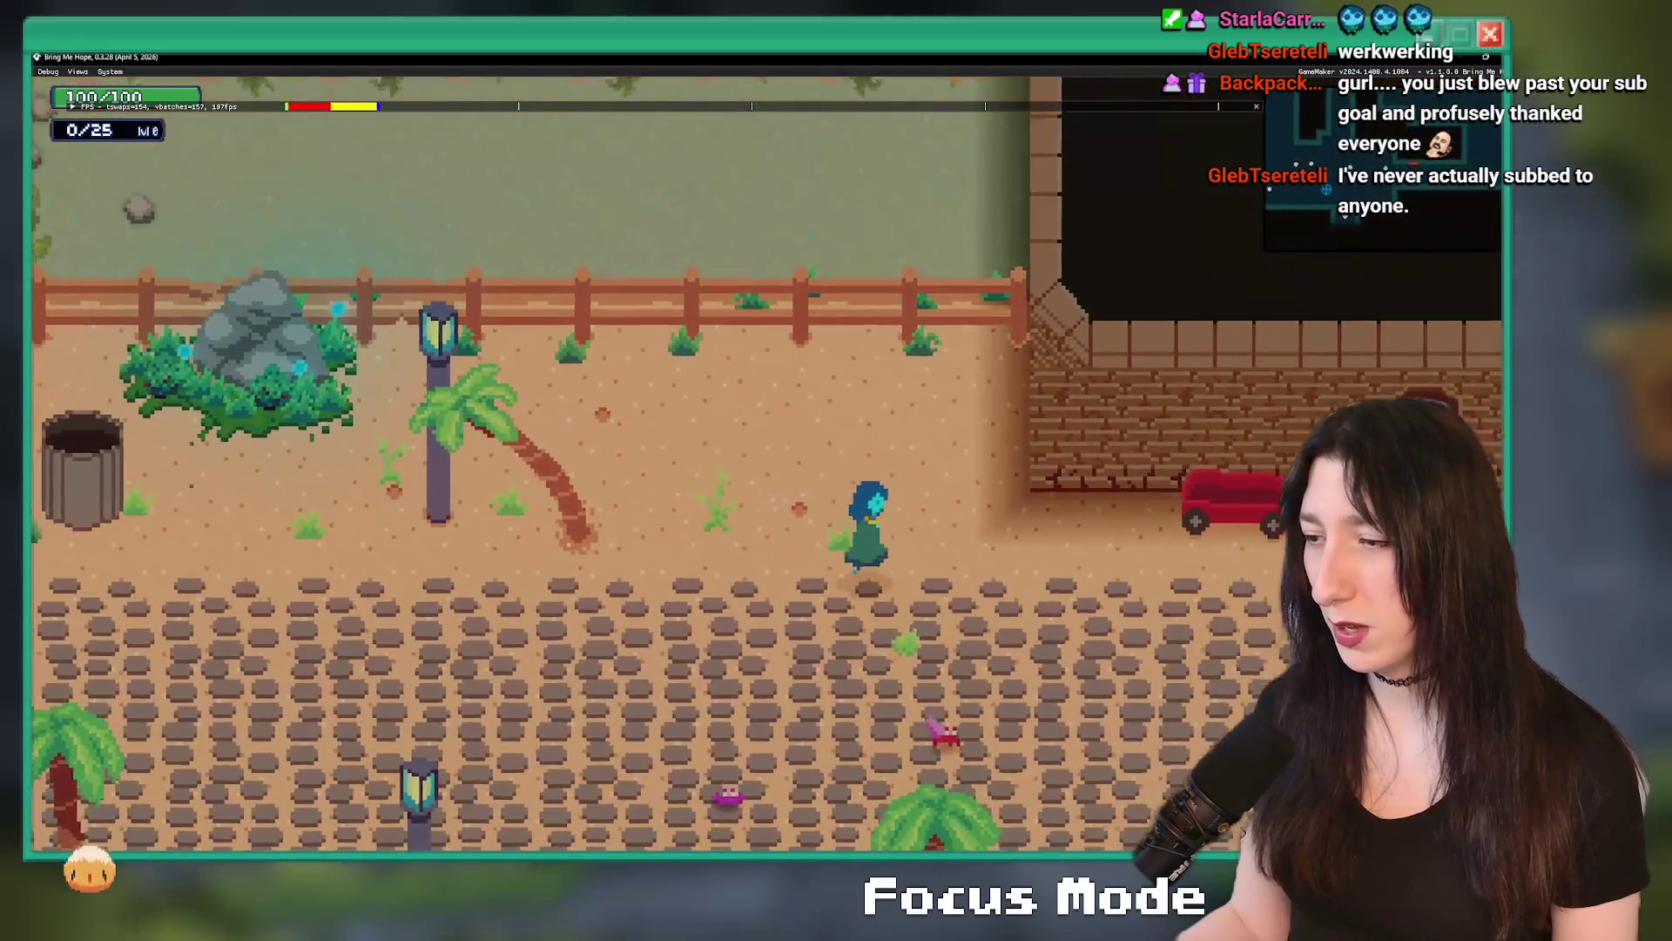
key("d")
key("s")
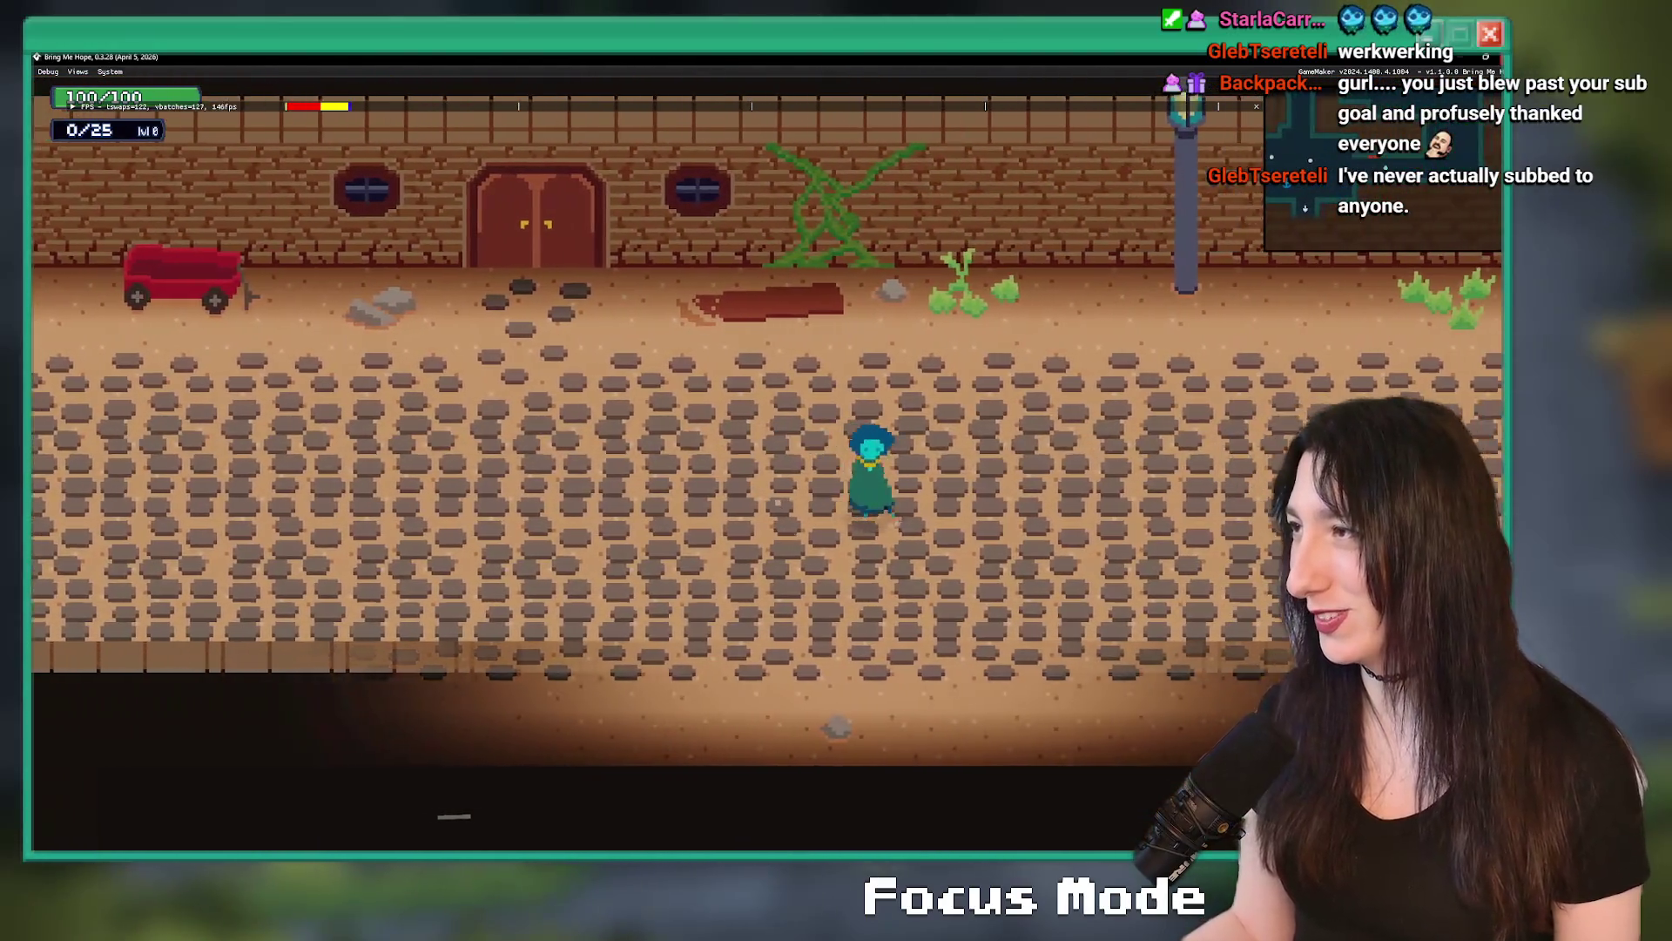
key("Escape")
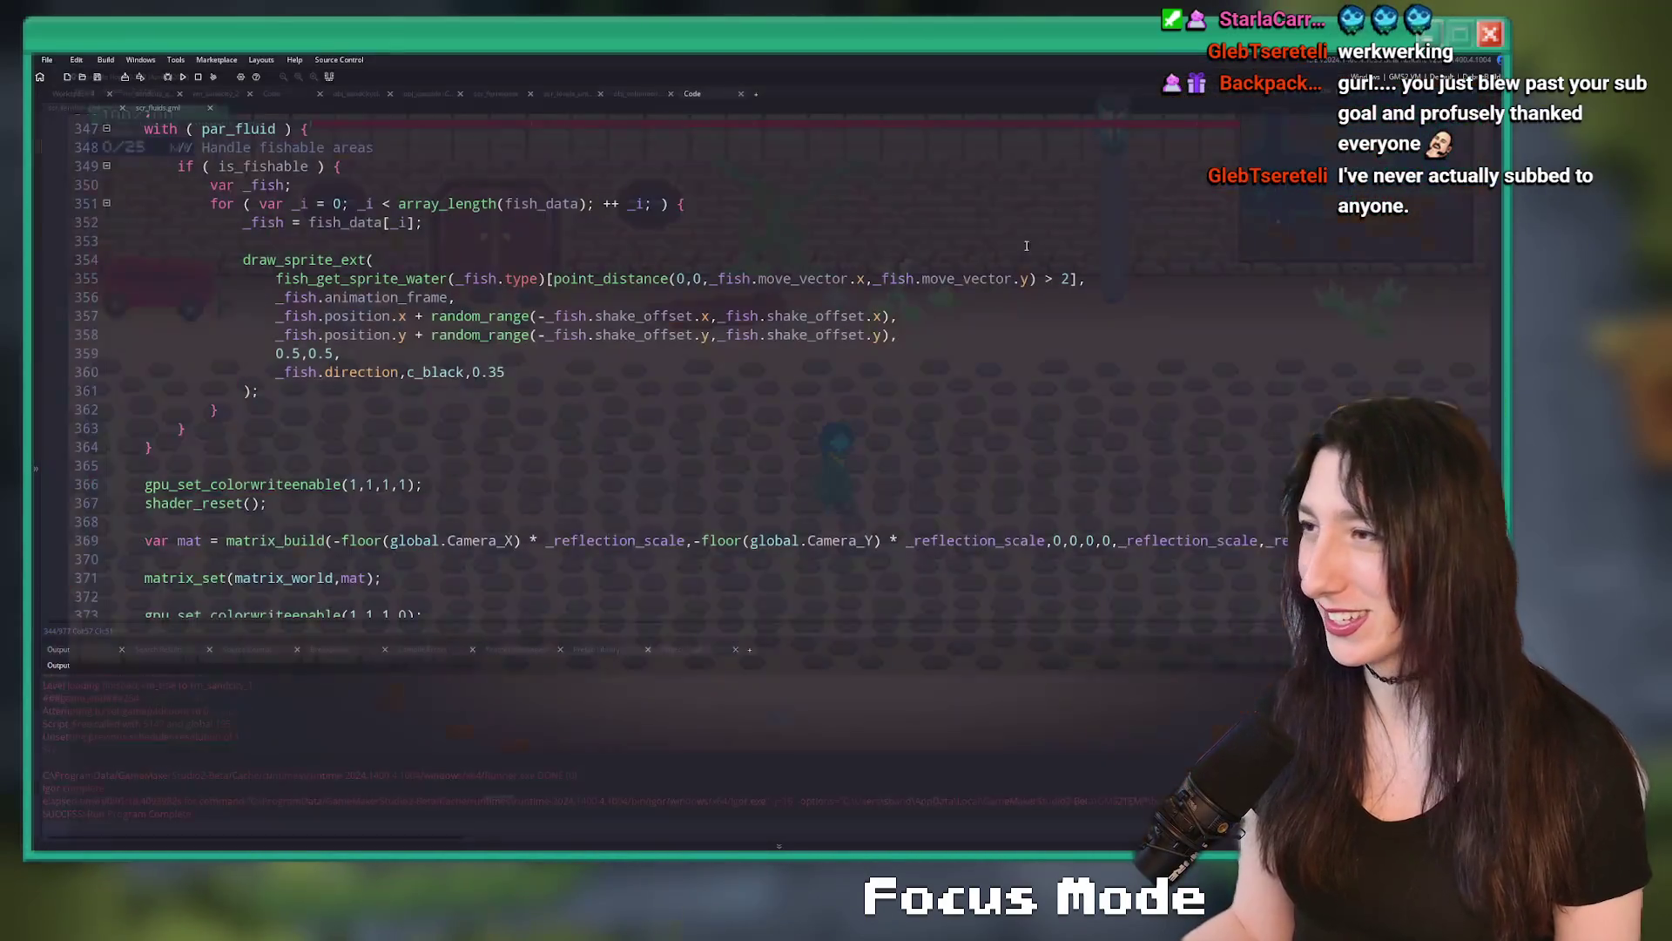
- Search assets for 'crab', view the spr_crabs0_panic sprite, then collapse its editor
type("crab")
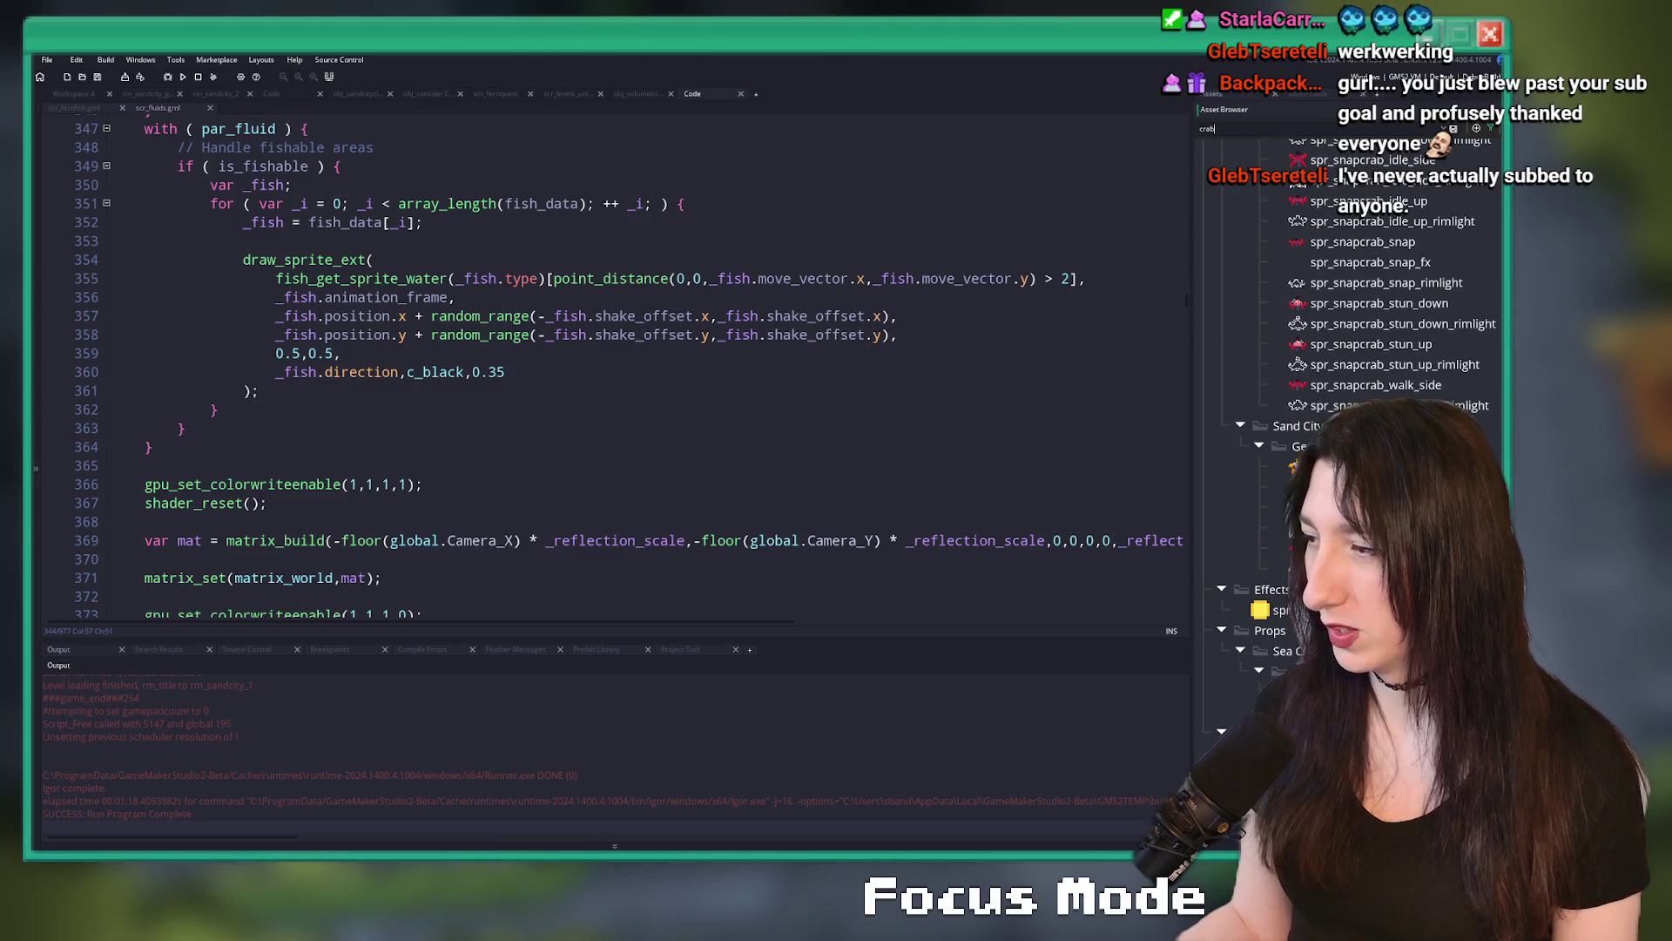
scroll(1385, 322, "down", 5)
scroll(1393, 348, "up", 5)
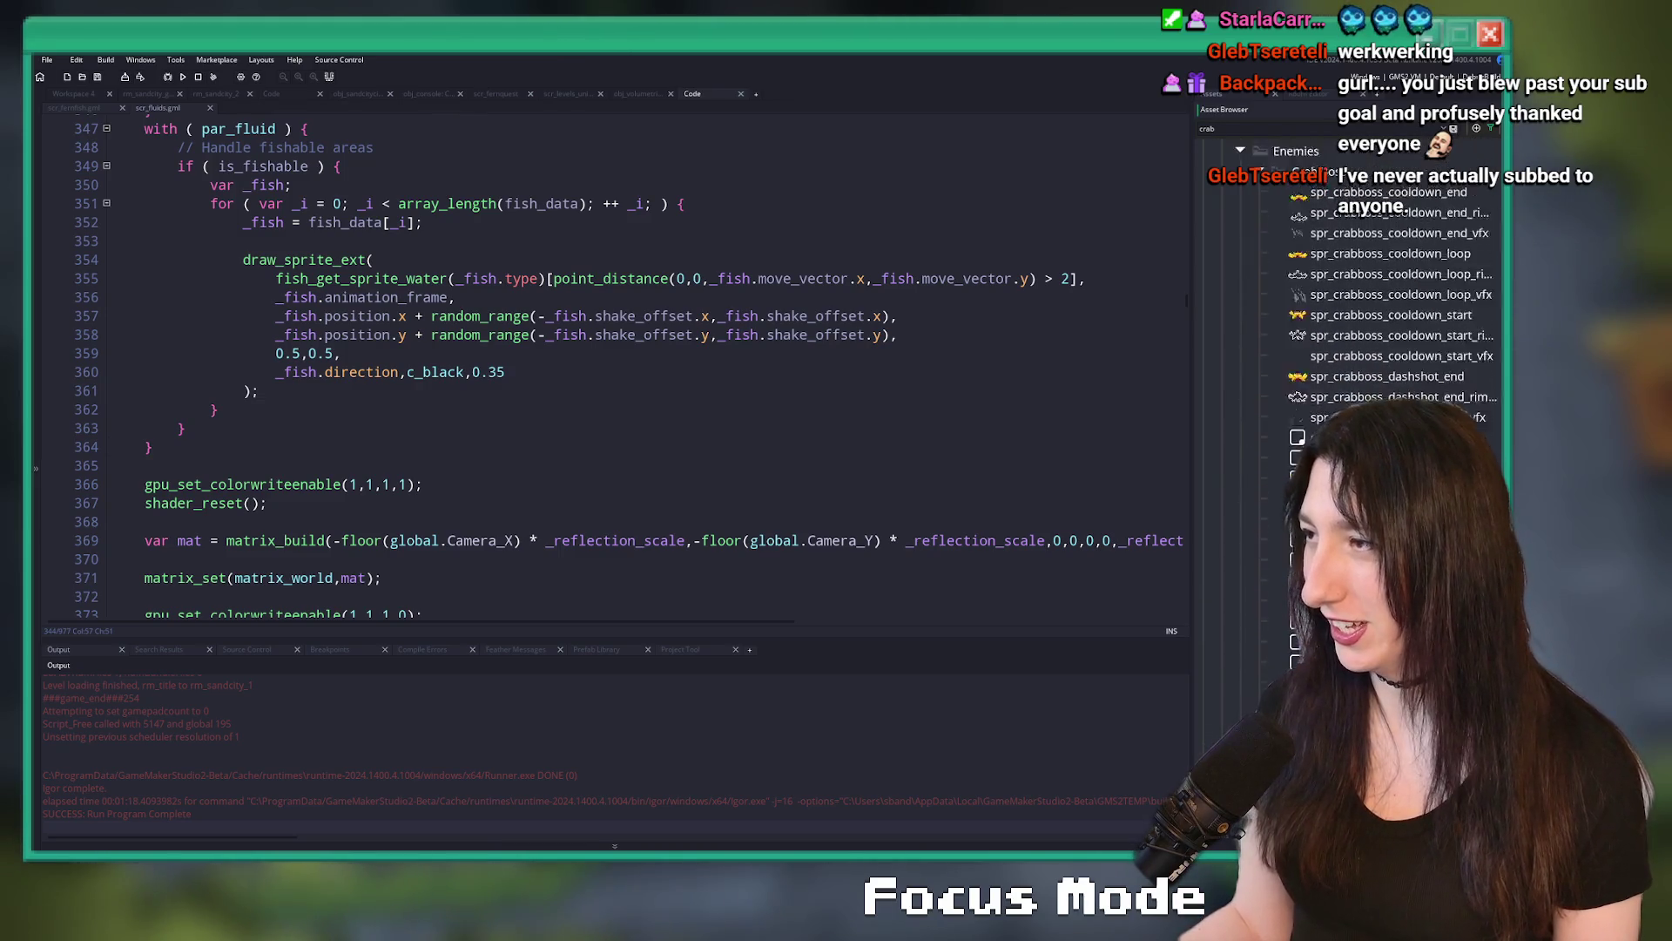
double_click(1425, 383)
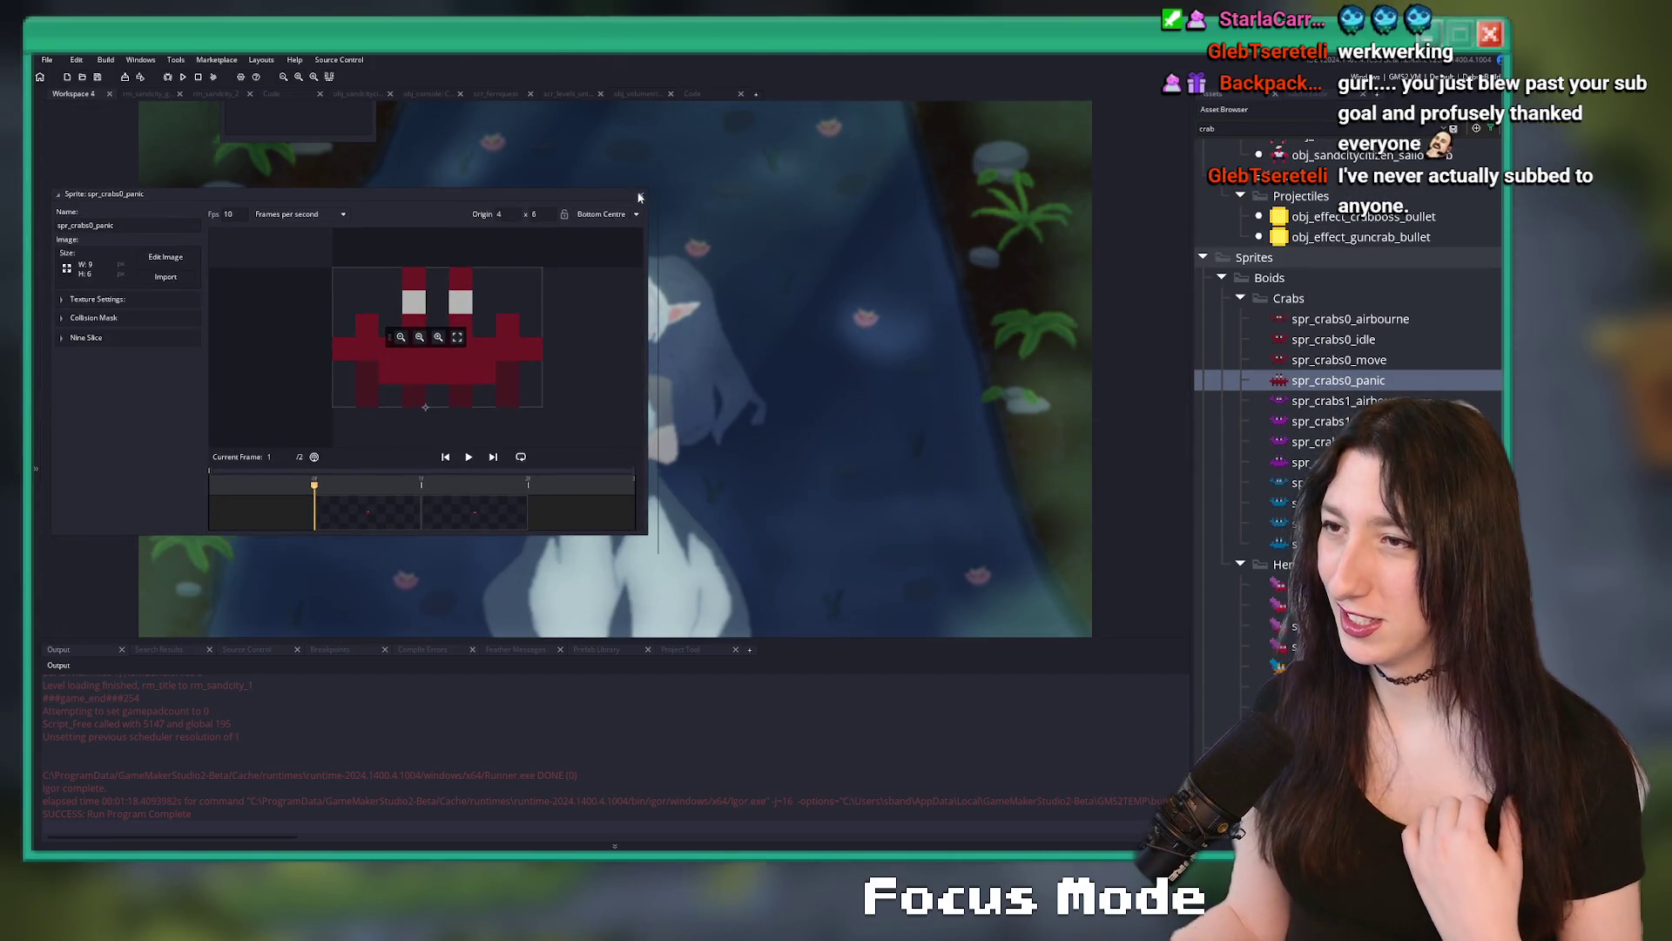
double_click(392, 193)
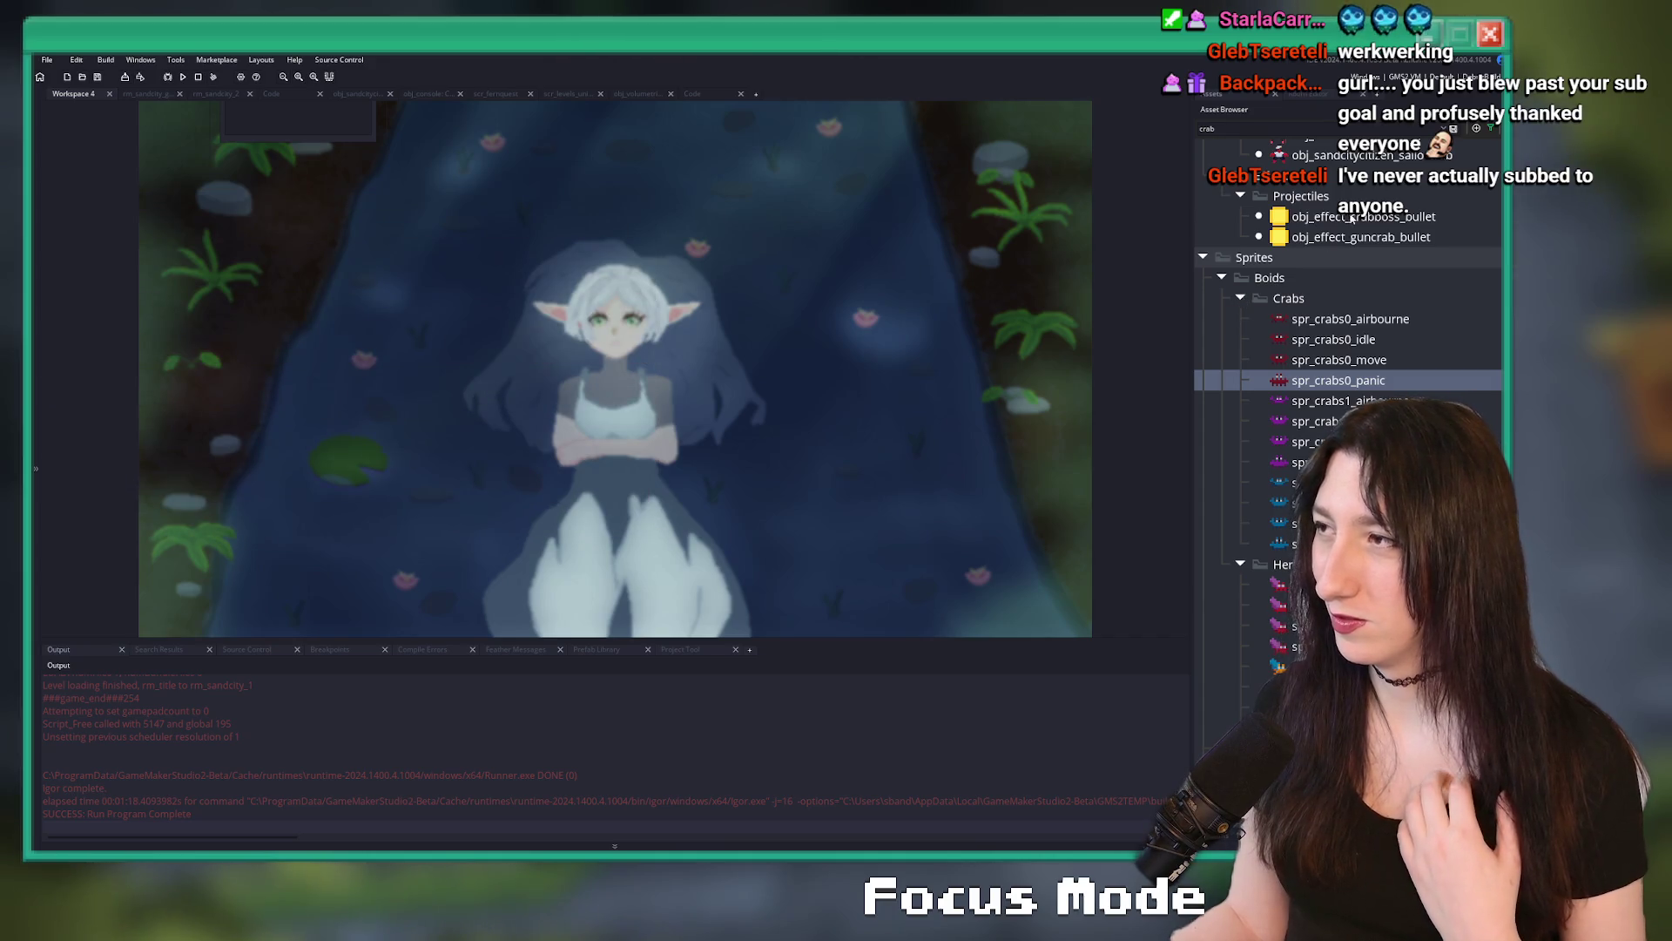
- Clear the asset search and return to the rm_sandcity_gubgubcaves room editor
left_click(1451, 128)
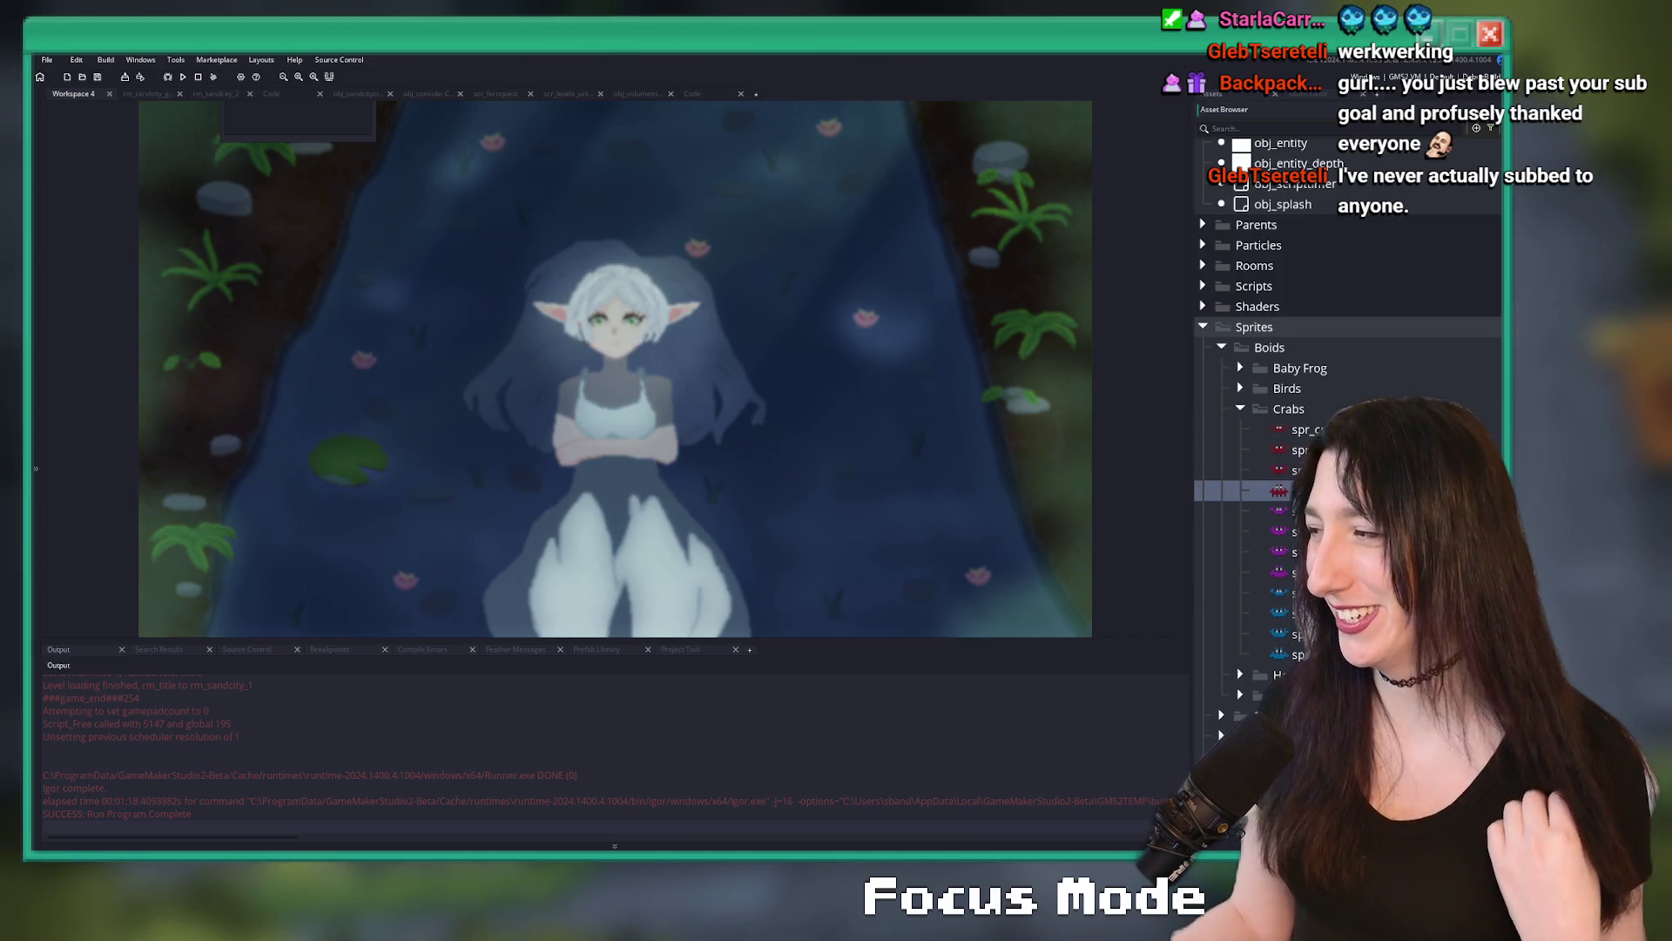
left_click(143, 93)
scroll(699, 343, "up", 3)
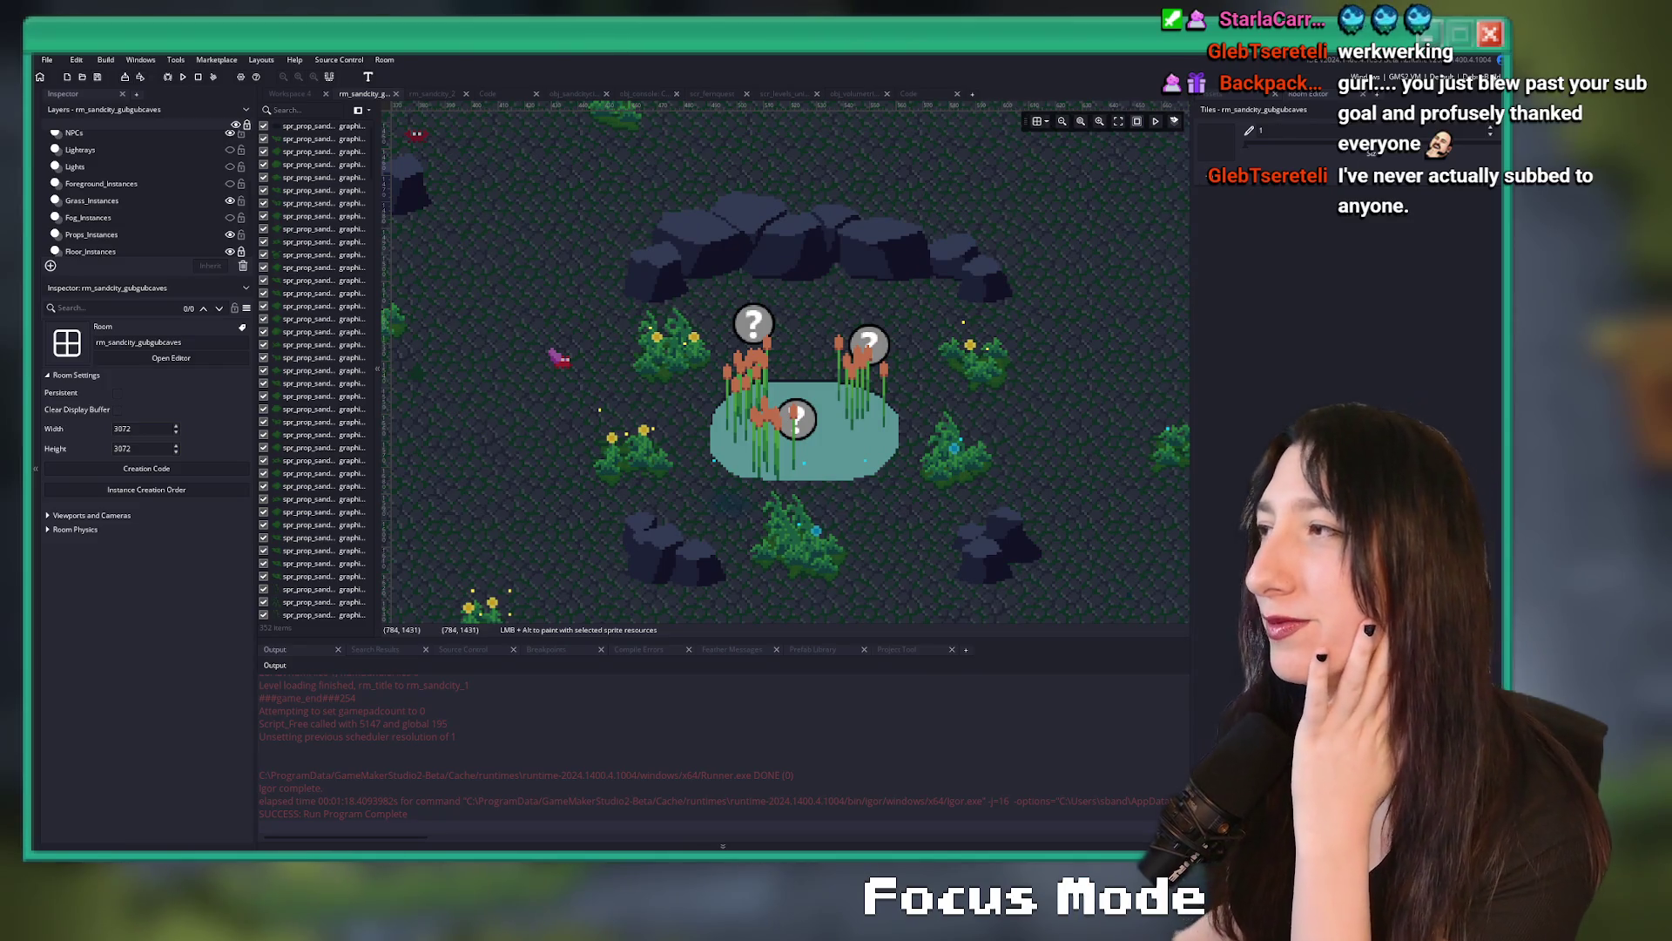
left_click(1372, 76)
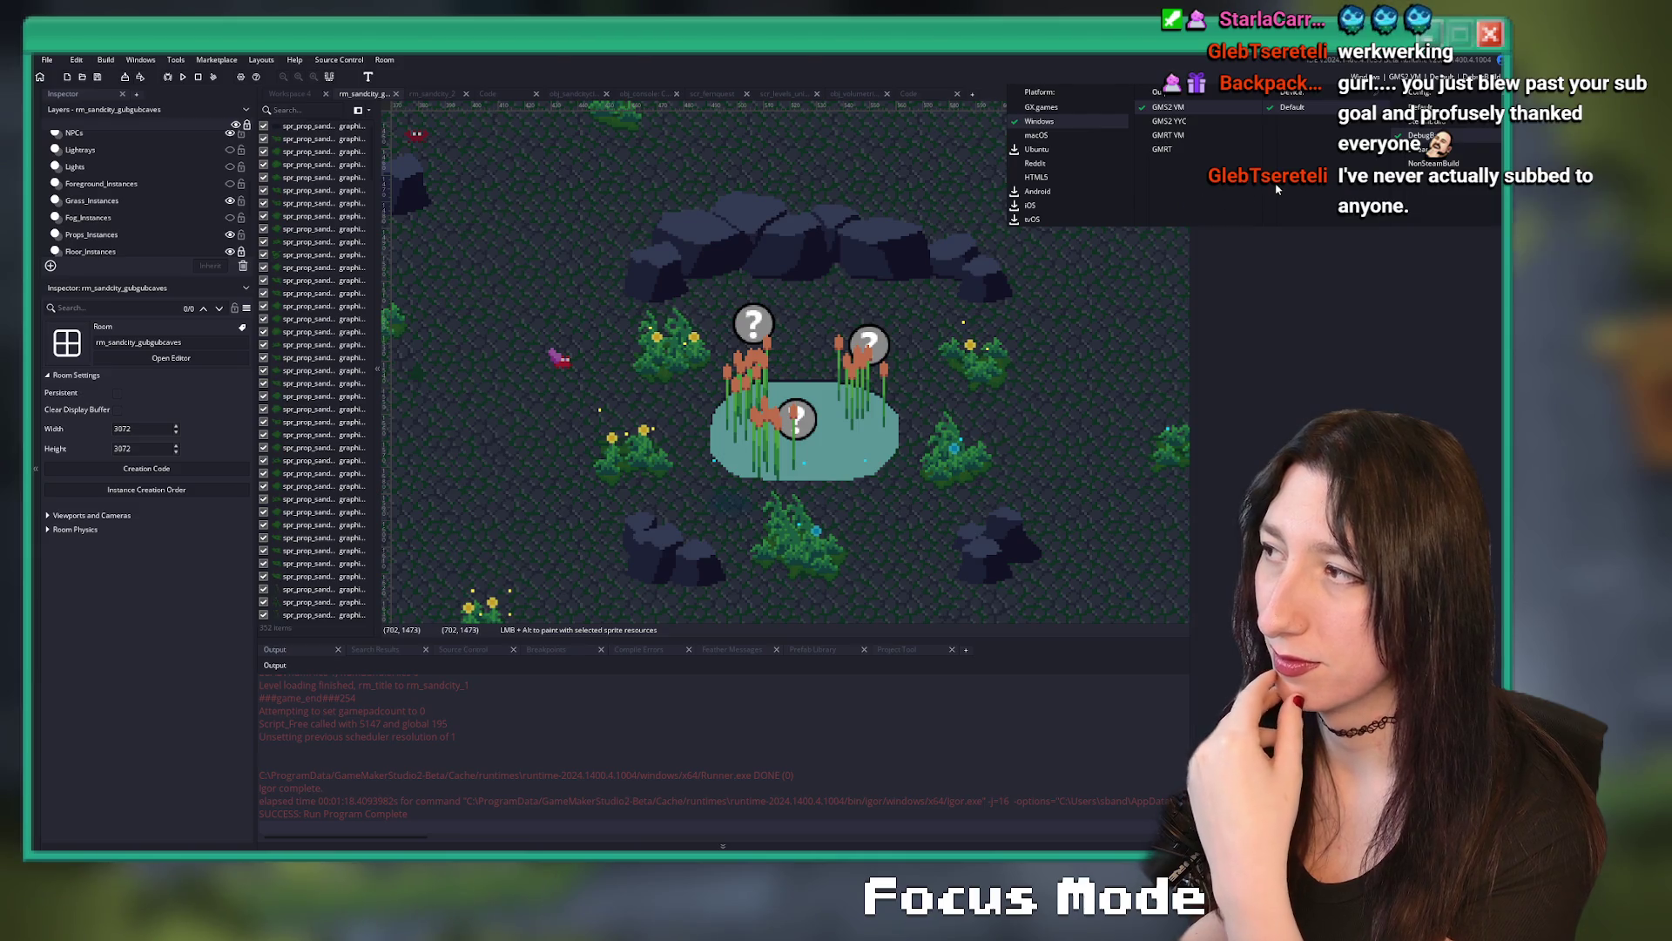
left_click(1202, 241)
left_click_drag(1016, 383, 943, 494)
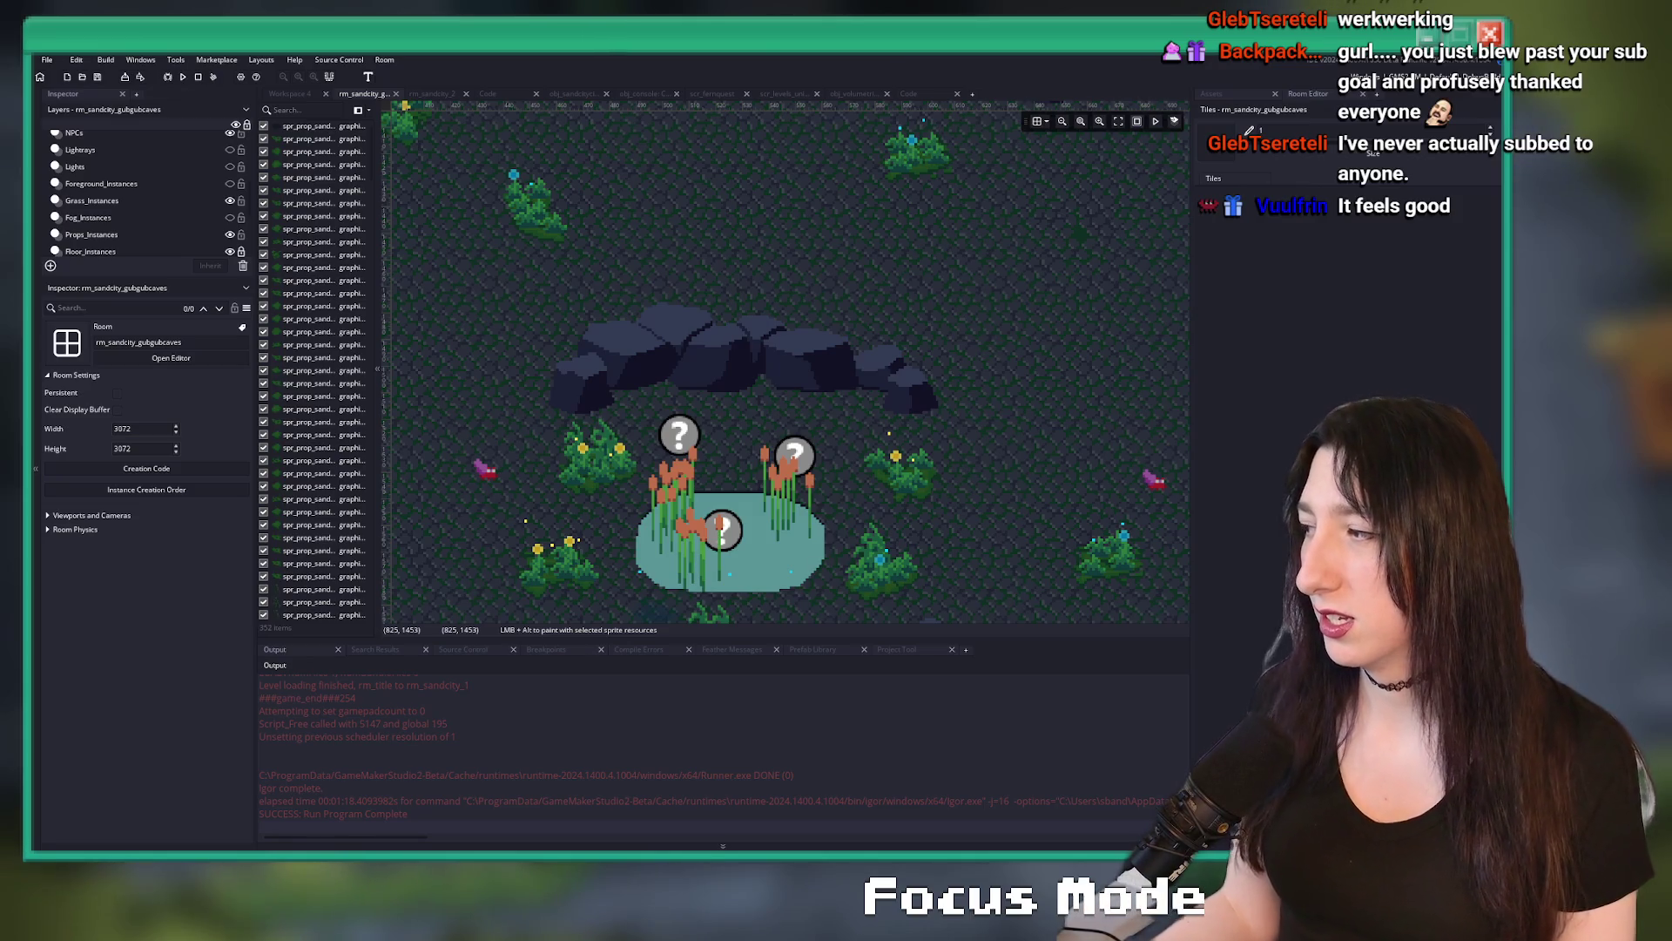
scroll(625, 237, "down", 5)
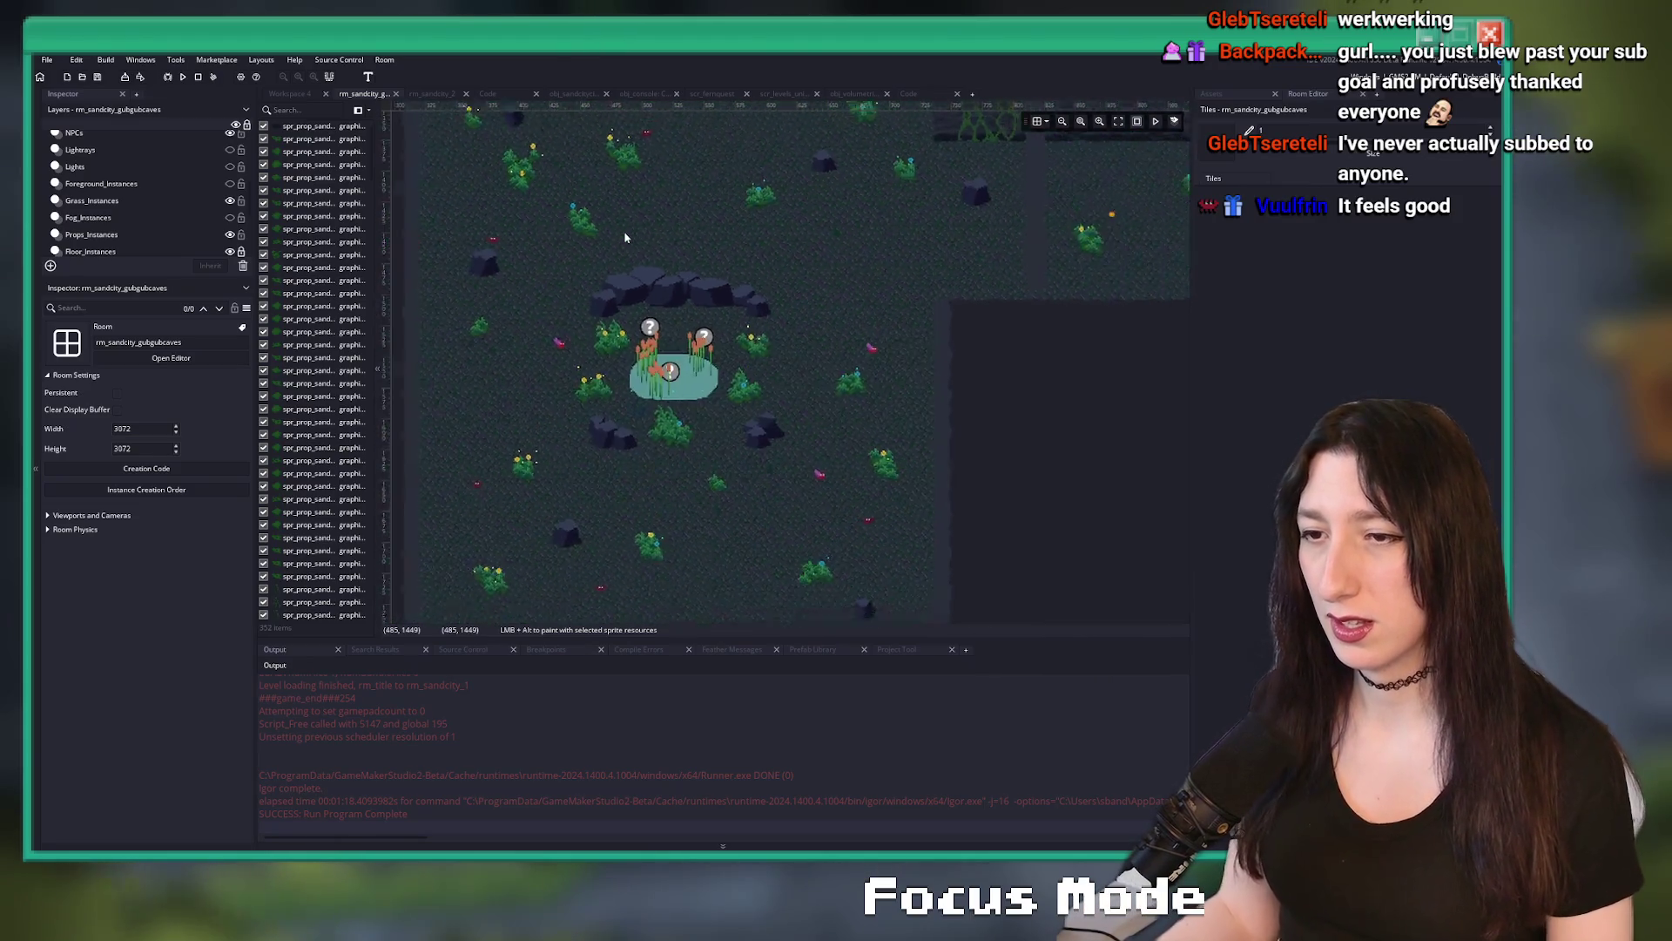
scroll(573, 397, "up", 4)
scroll(574, 397, "up", 2)
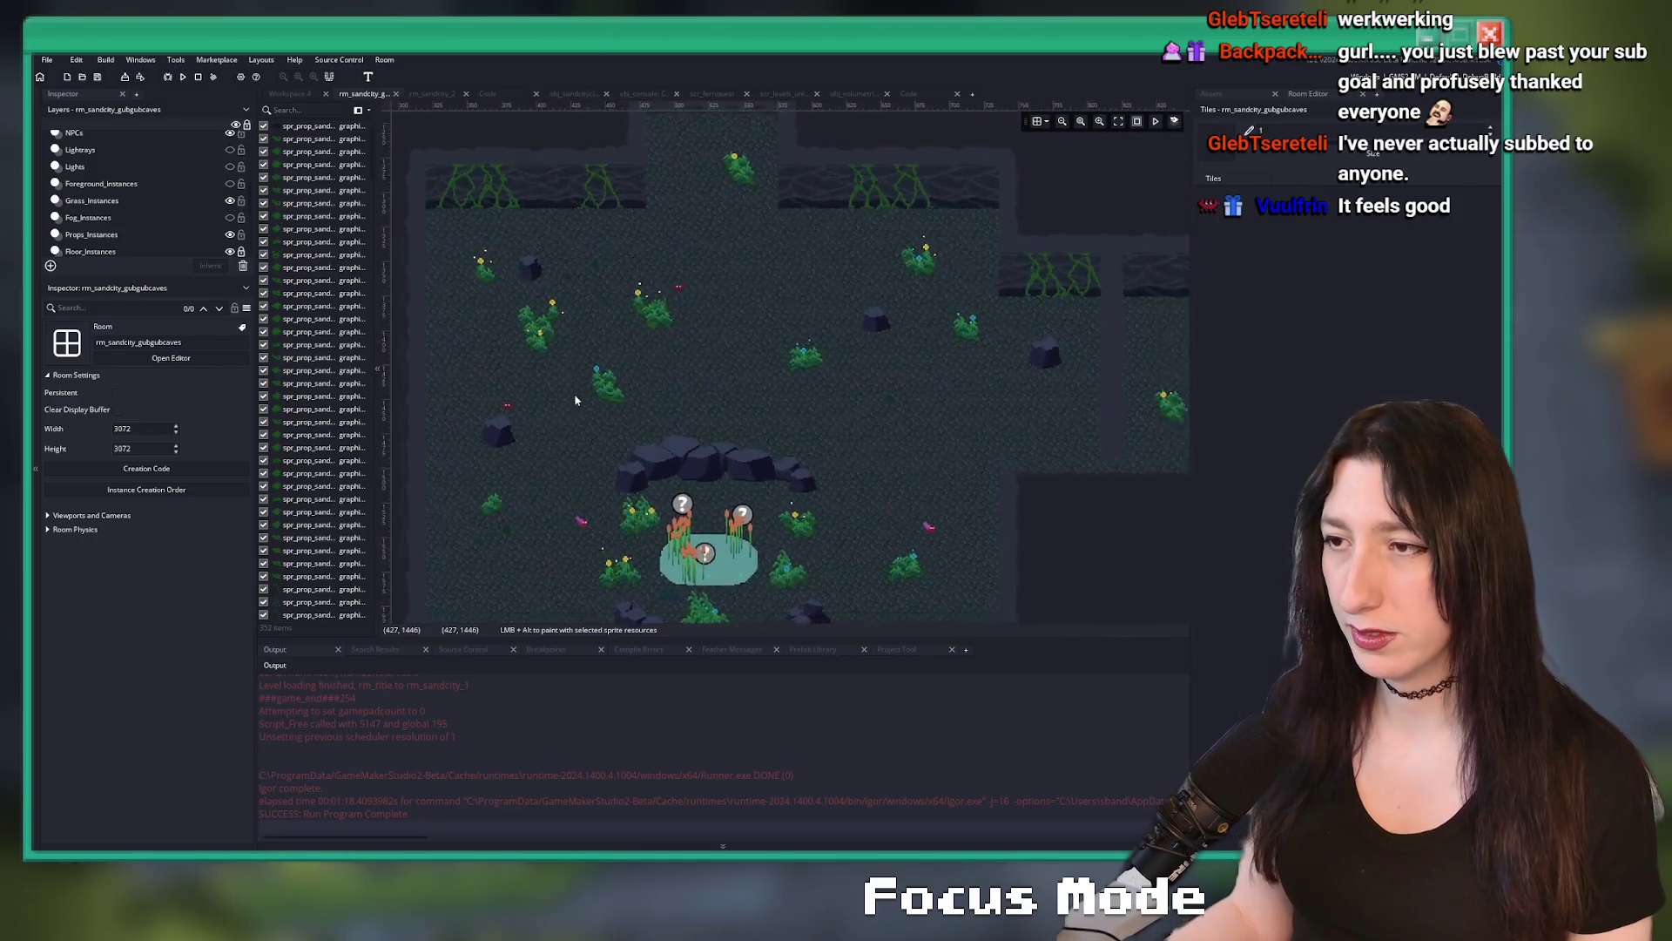
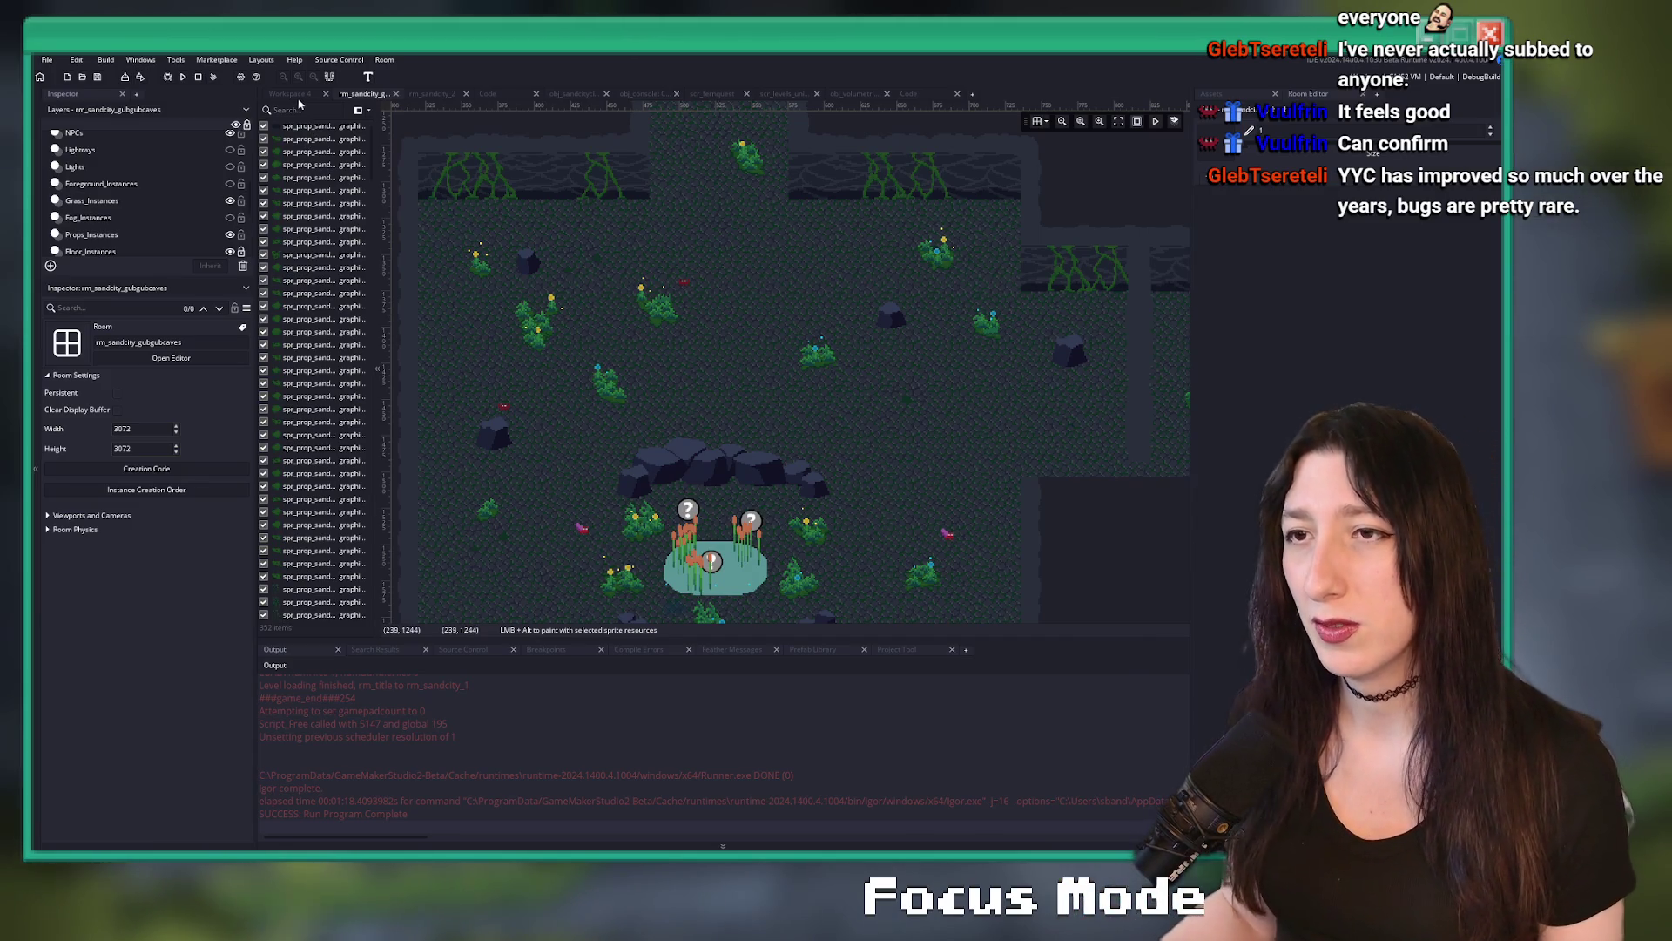
- Open obj_entity from the Asset Browser and expand its Create event code into a full tab
key("ctrl+Tab")
scroll(1263, 305, "up", 3)
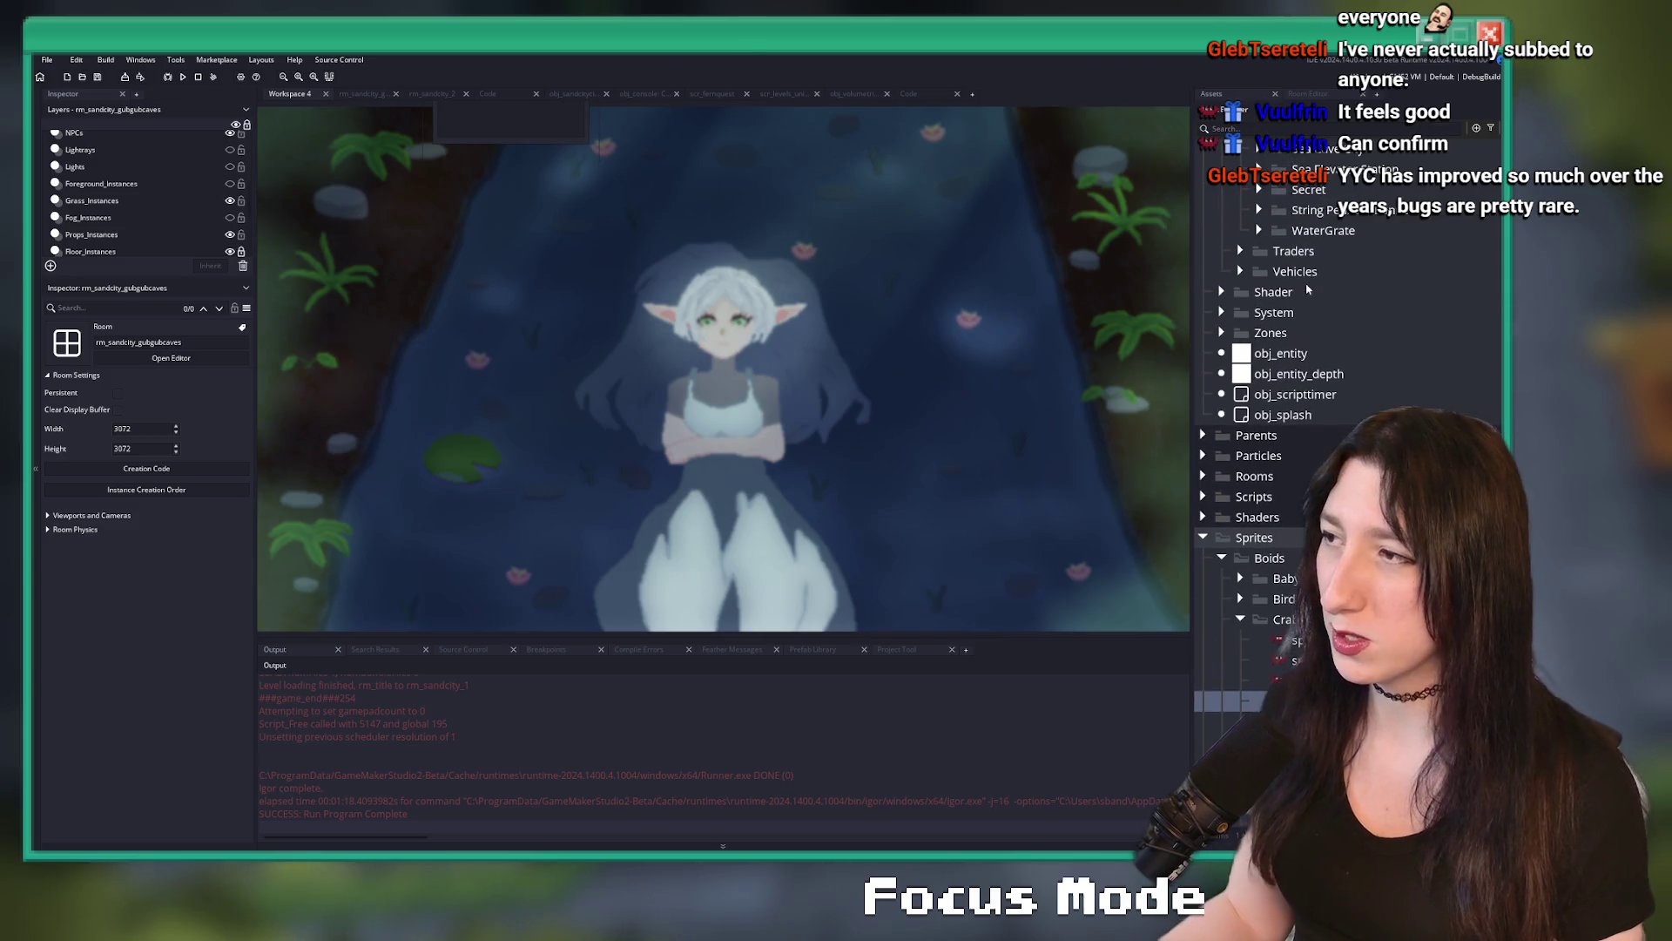
double_click(1276, 350)
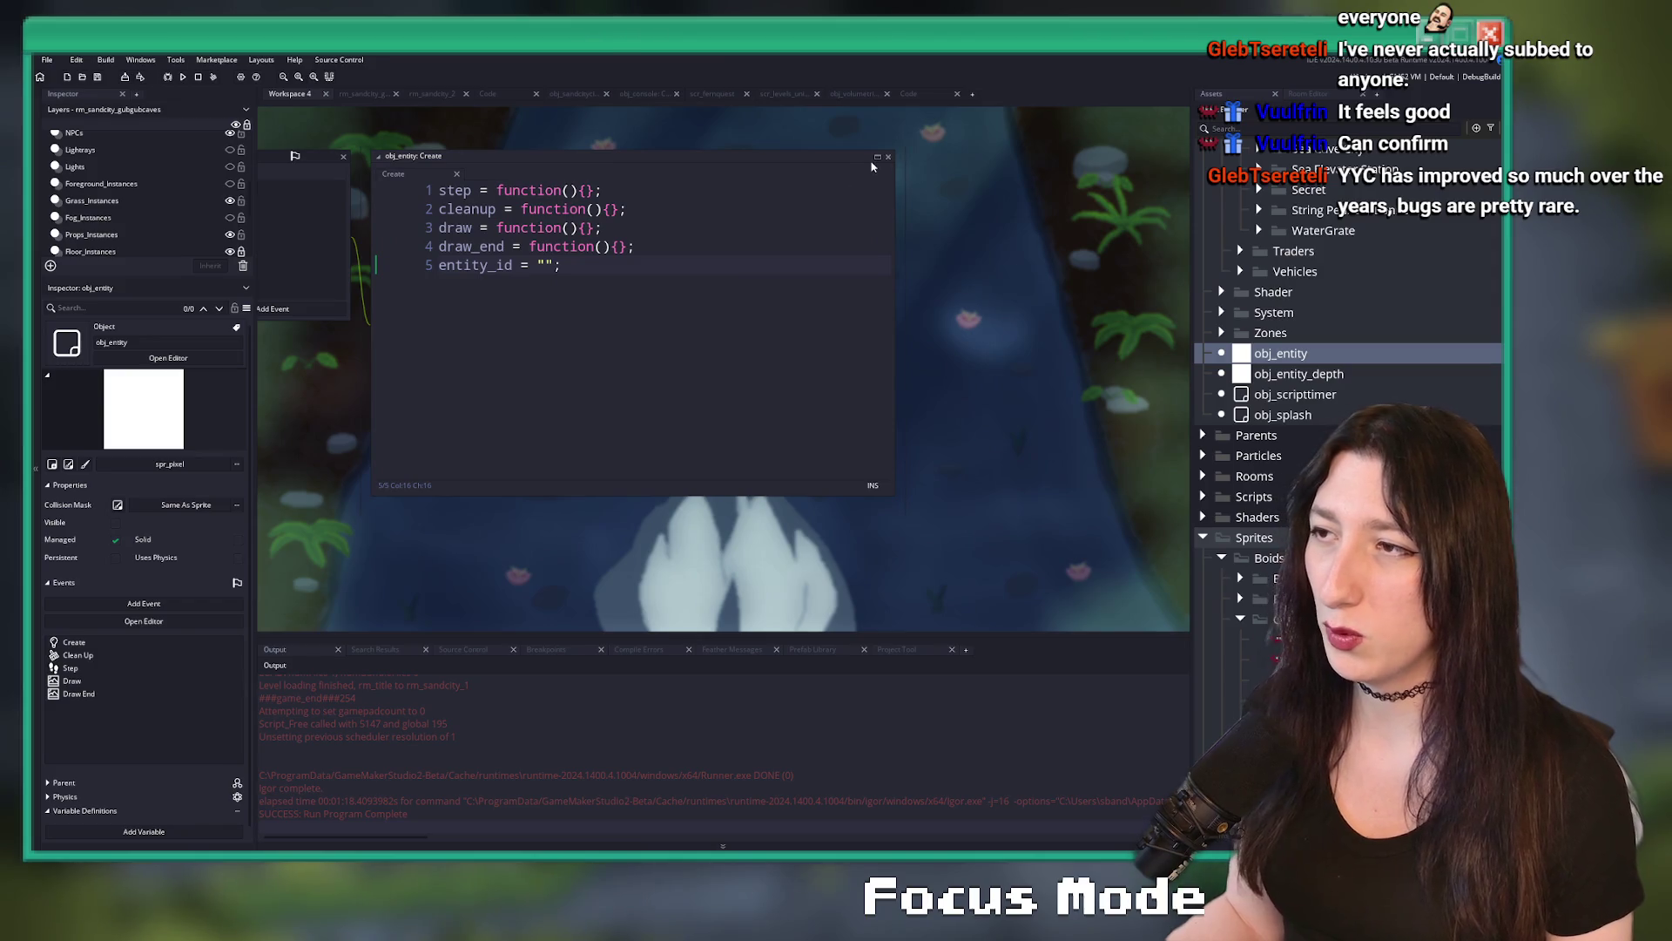
left_click(877, 157)
- Below entity_id, start a text assignment with the term irandom(array_length(some_letter))
key("Return")
key("Return")
type("text = [")
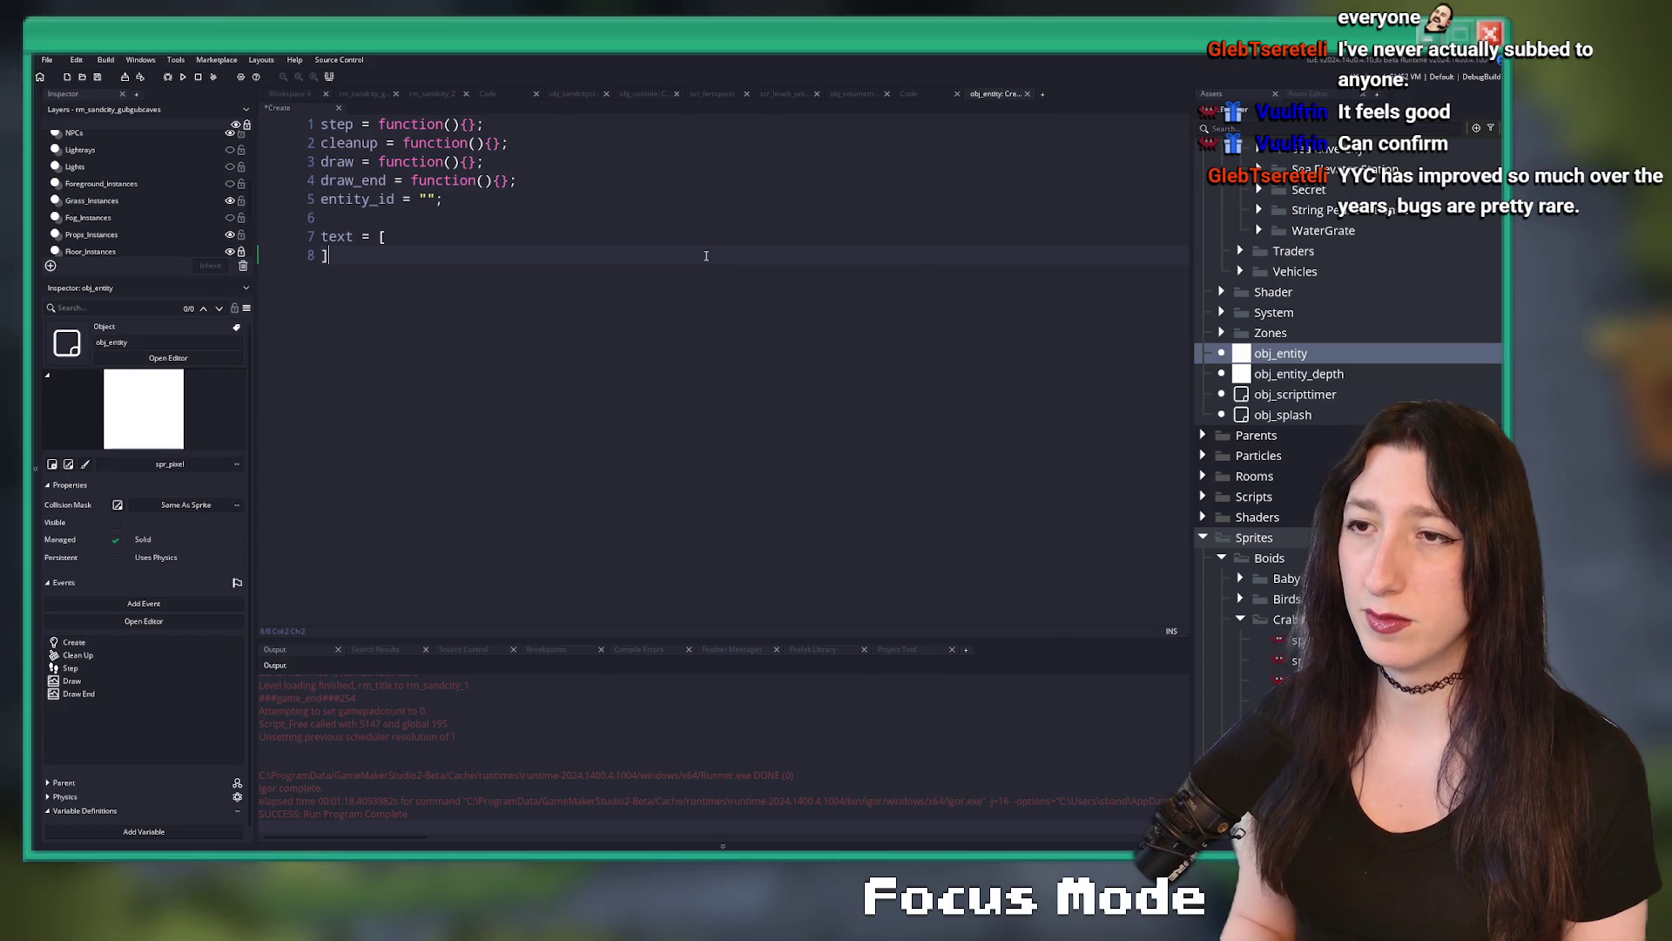
key("Up")
key("End")
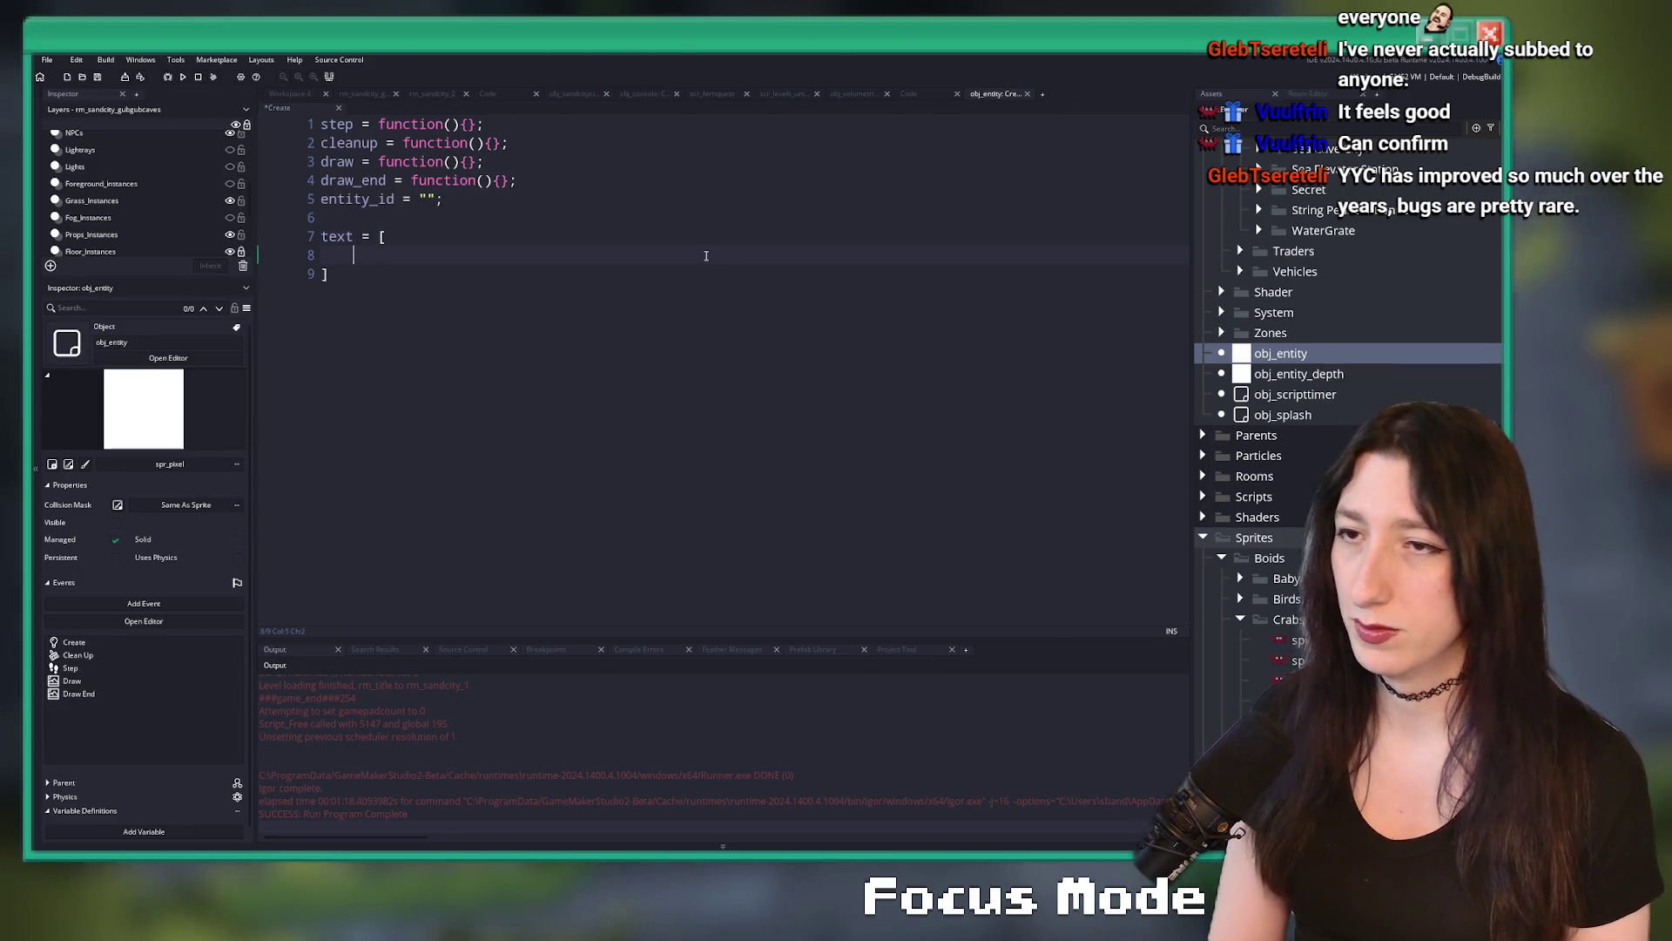
key("Tab")
type("irandom(")
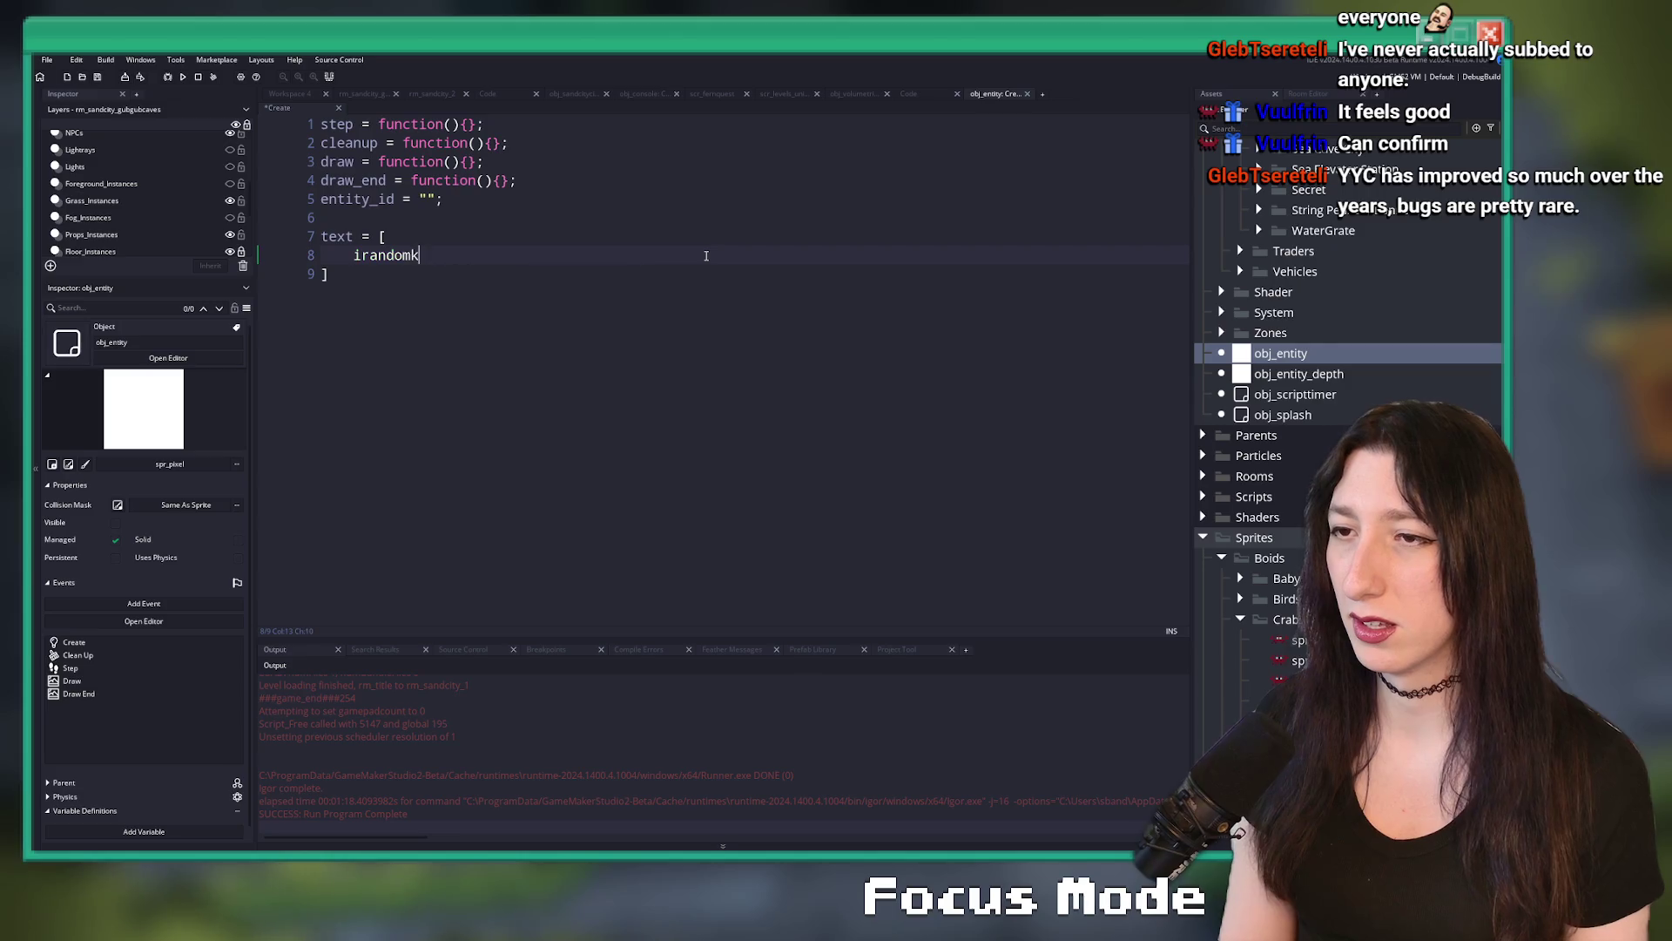
type("arra")
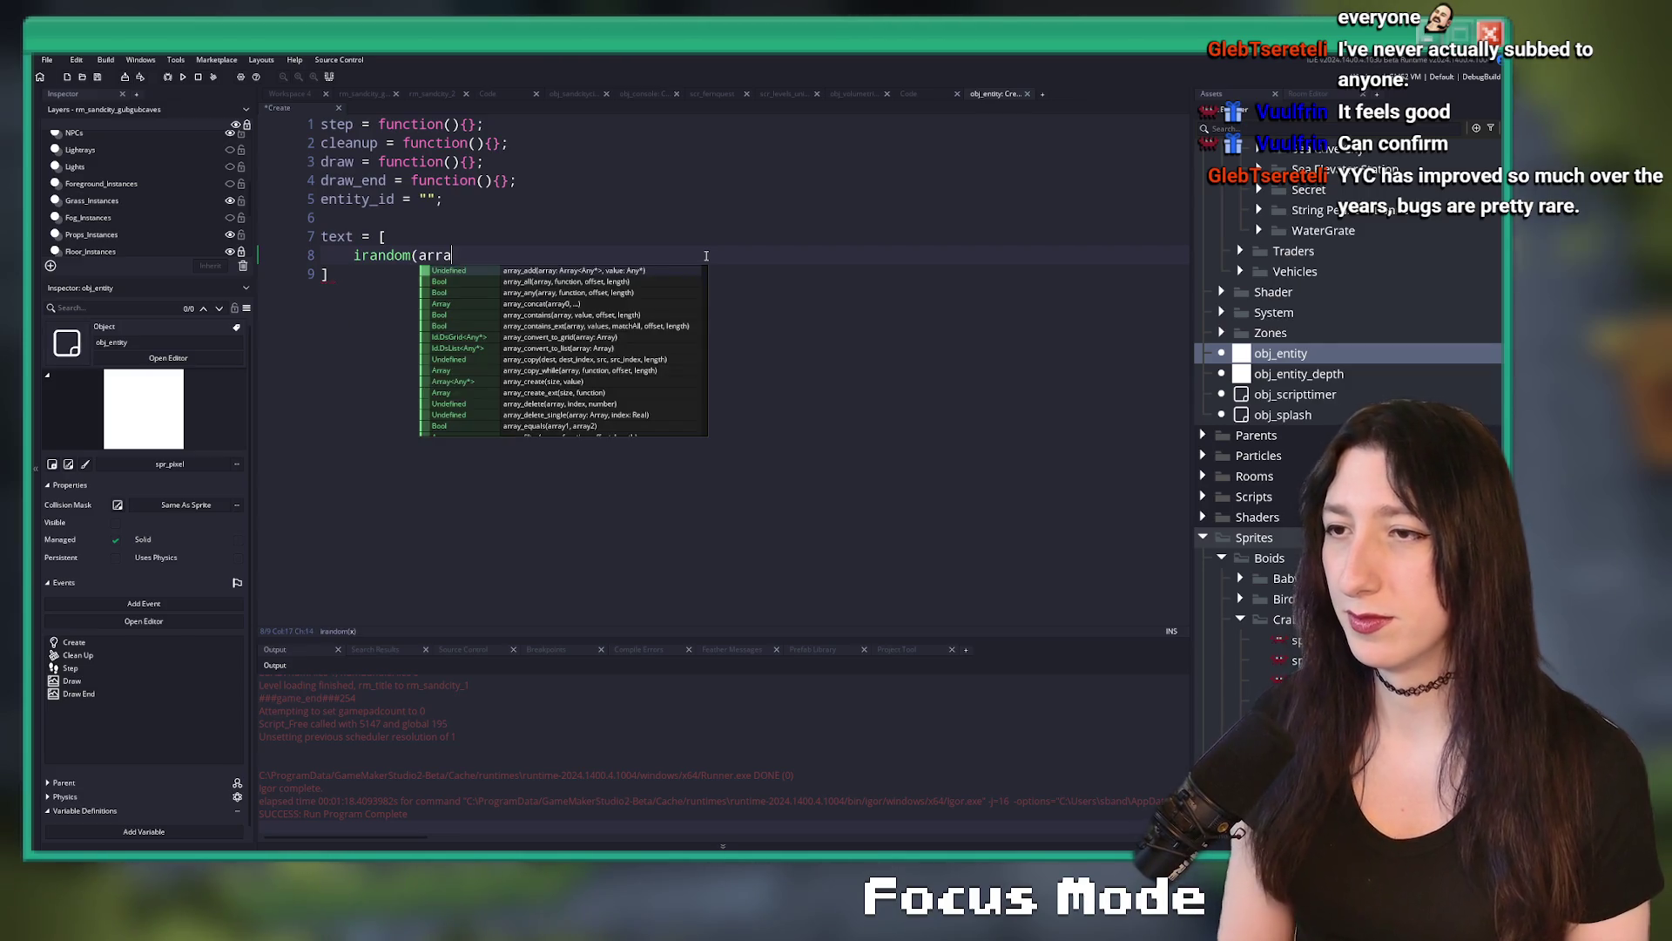
type("y_length(so")
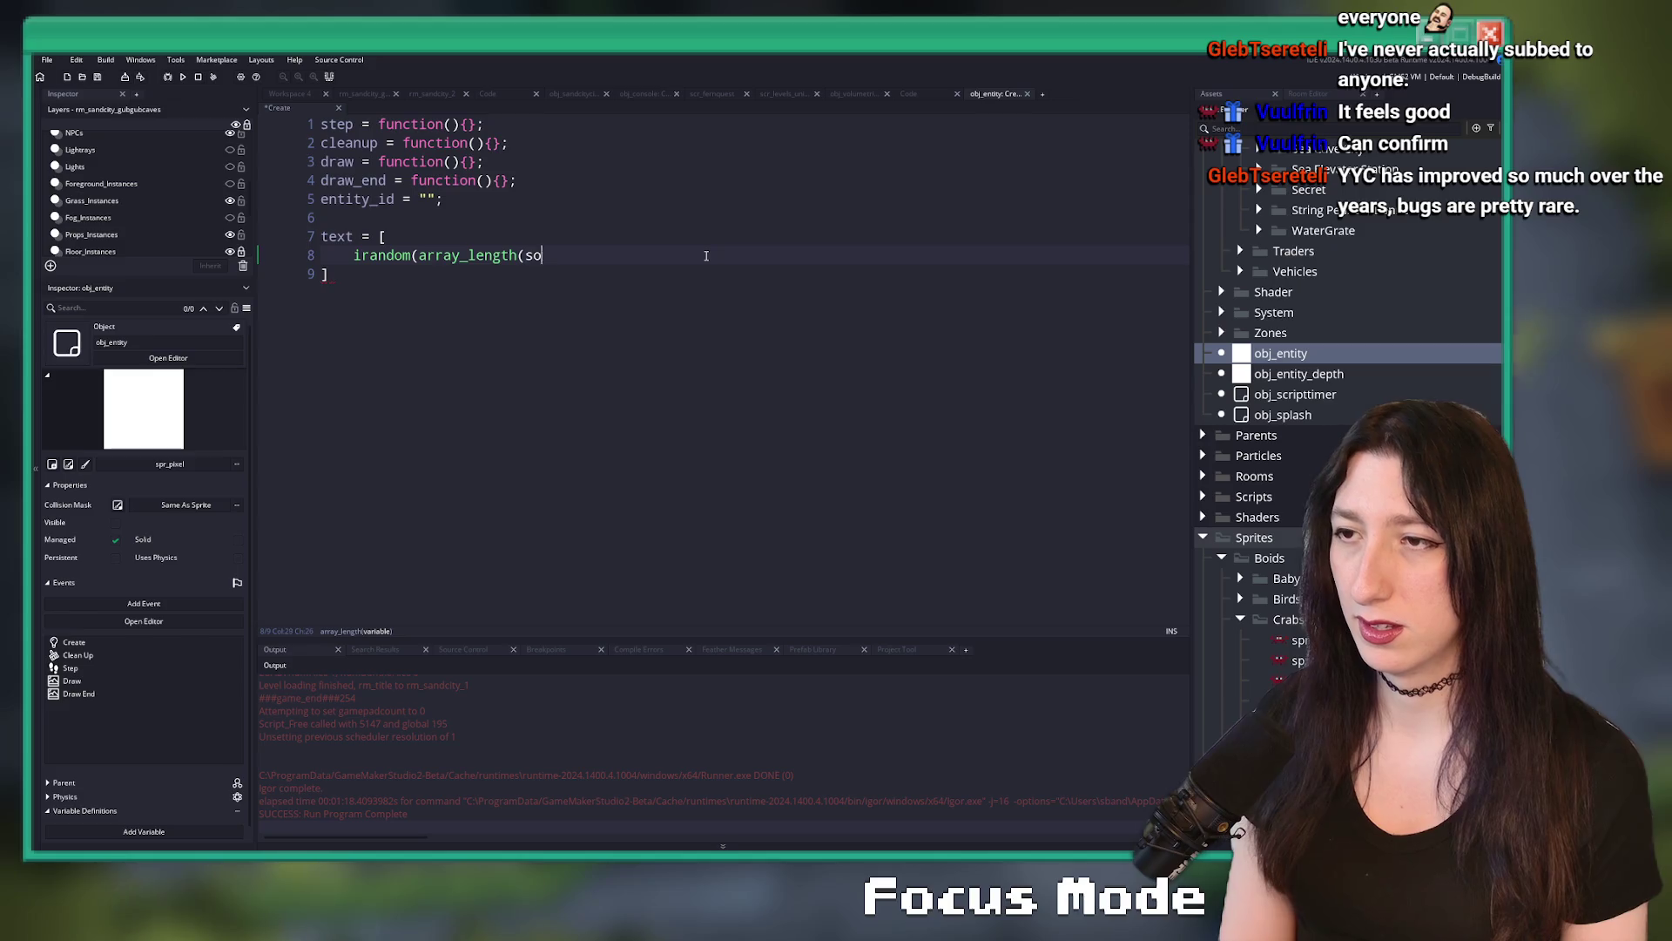
type("me_letter)")
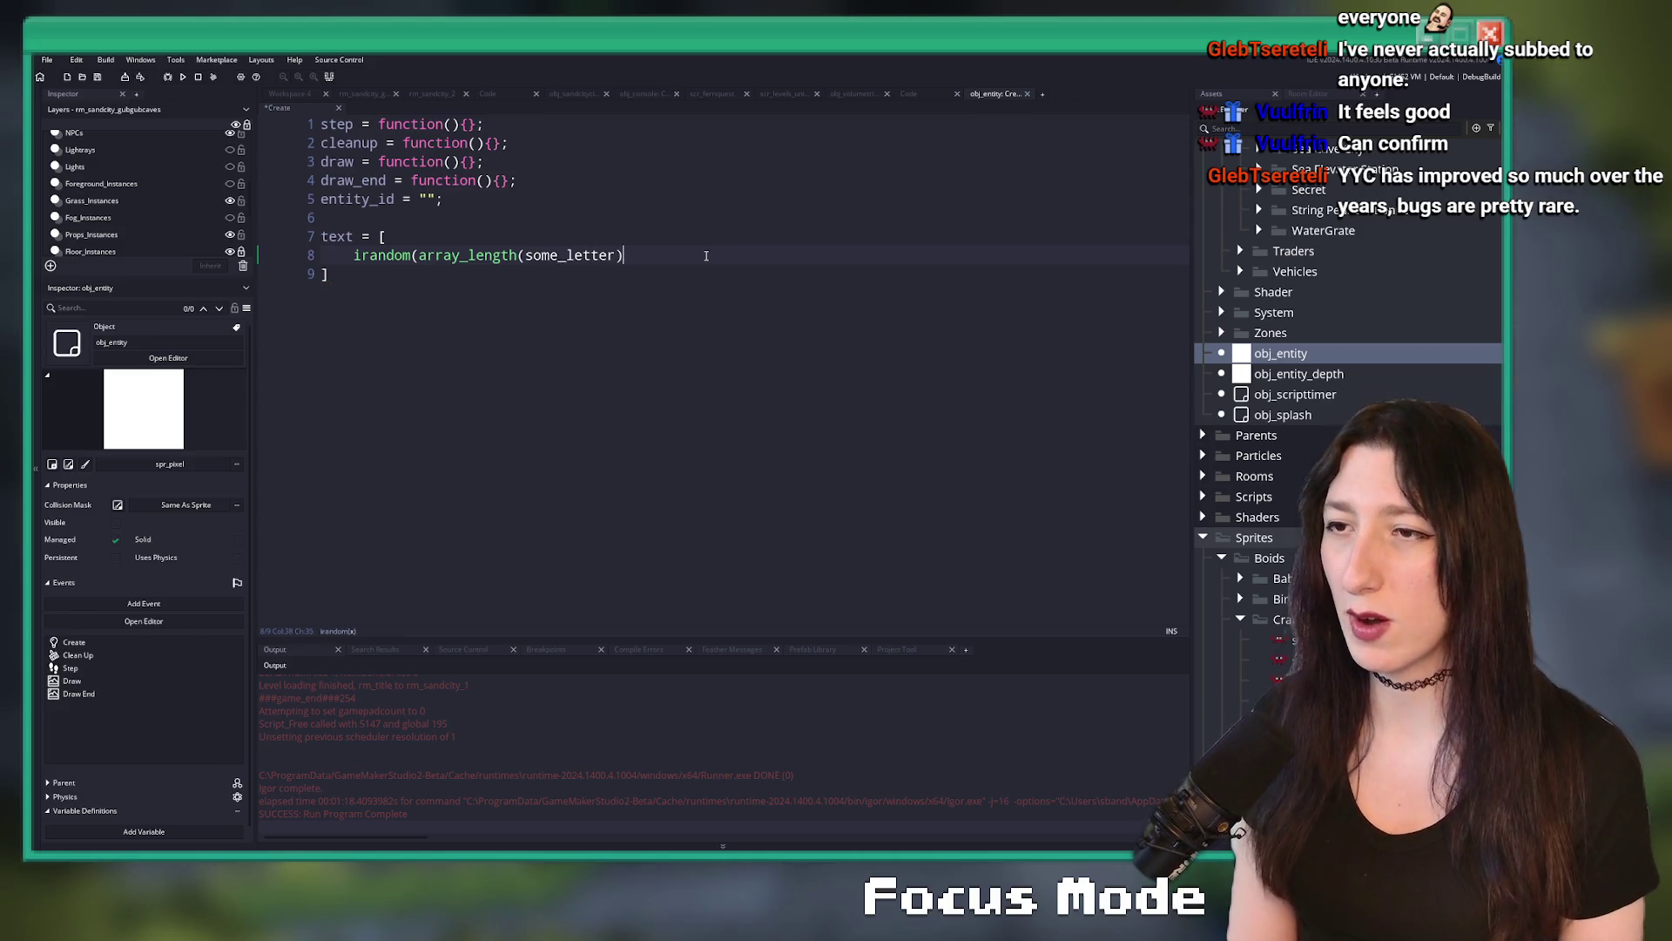
type("),")
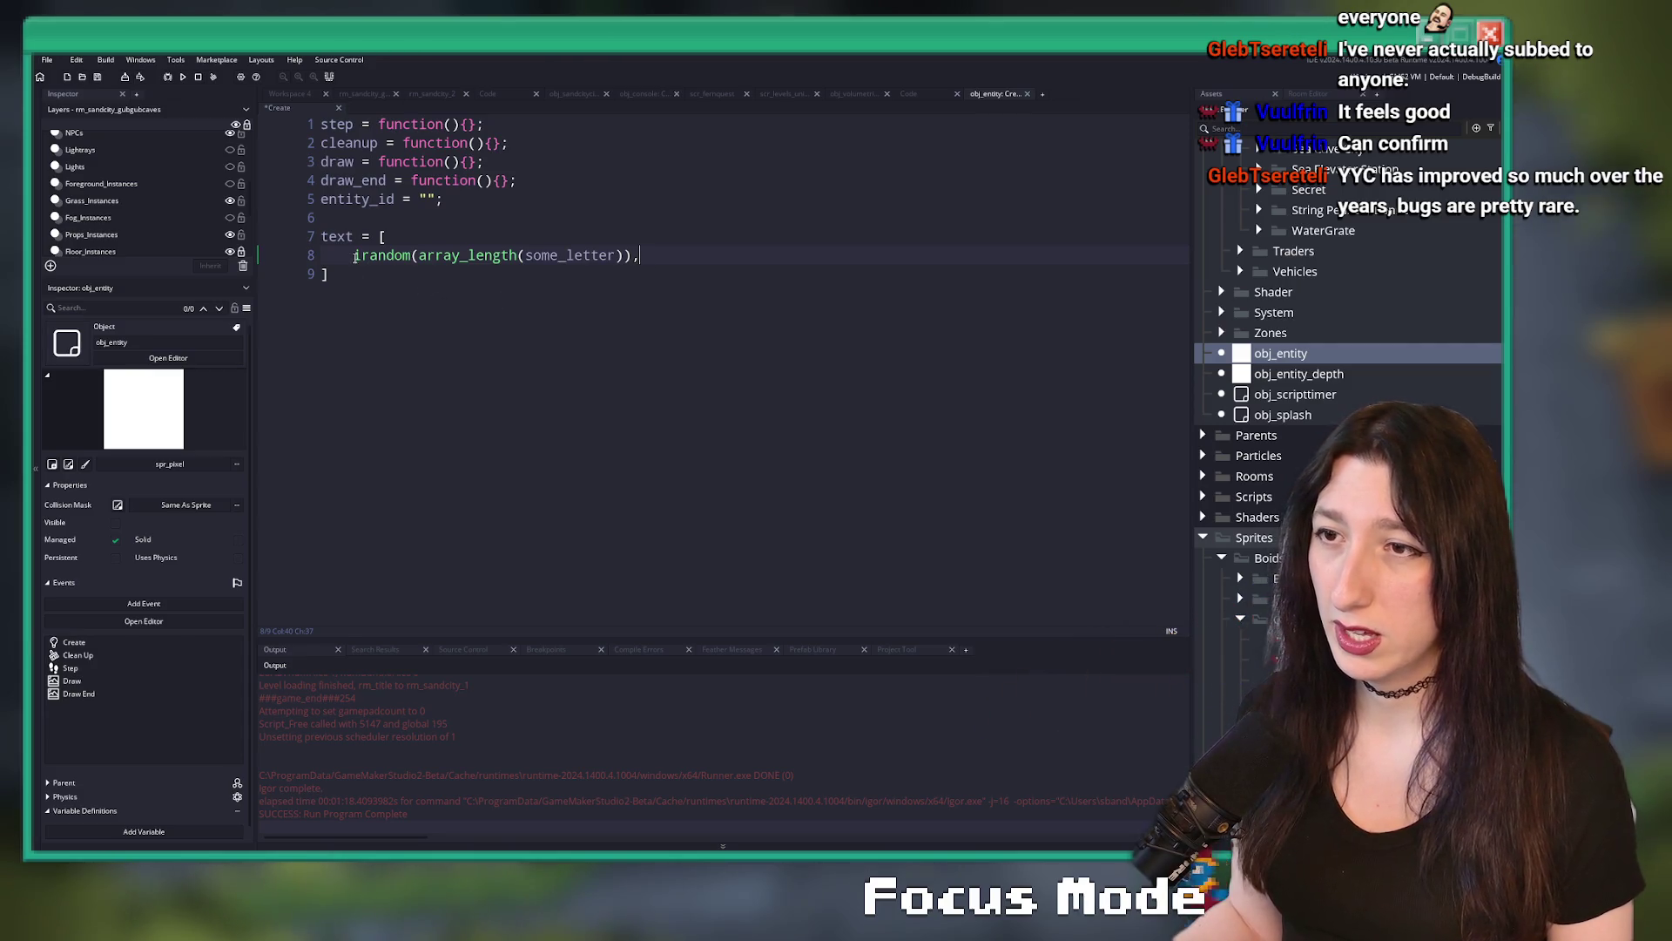
key("Up")
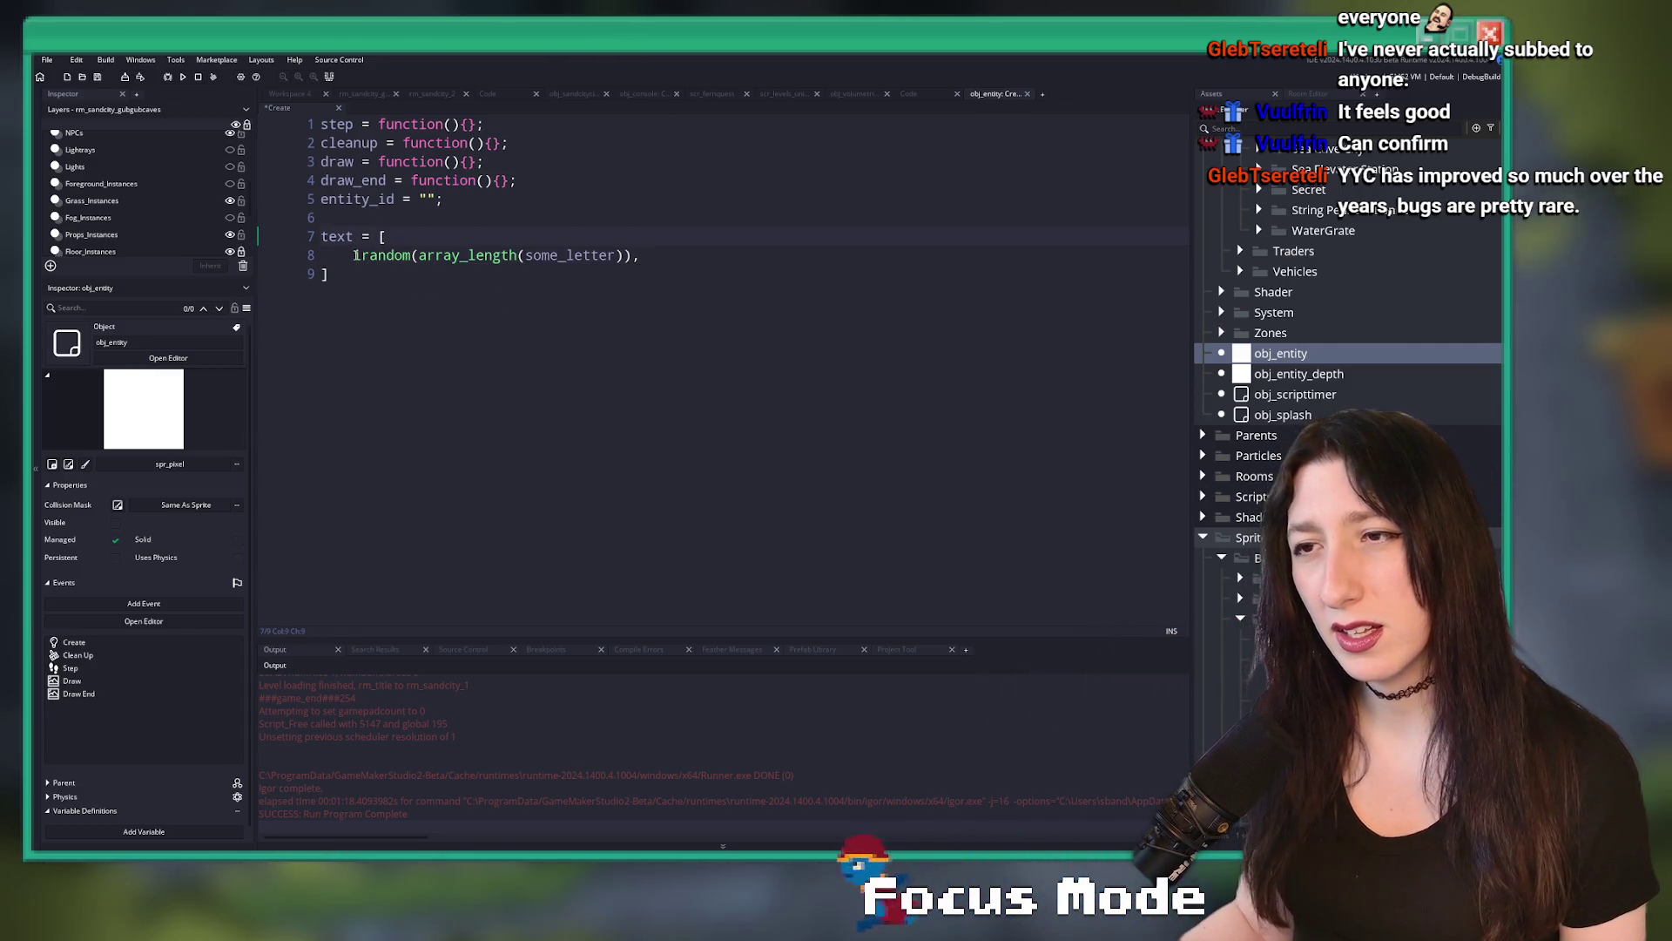
left_click(541, 255)
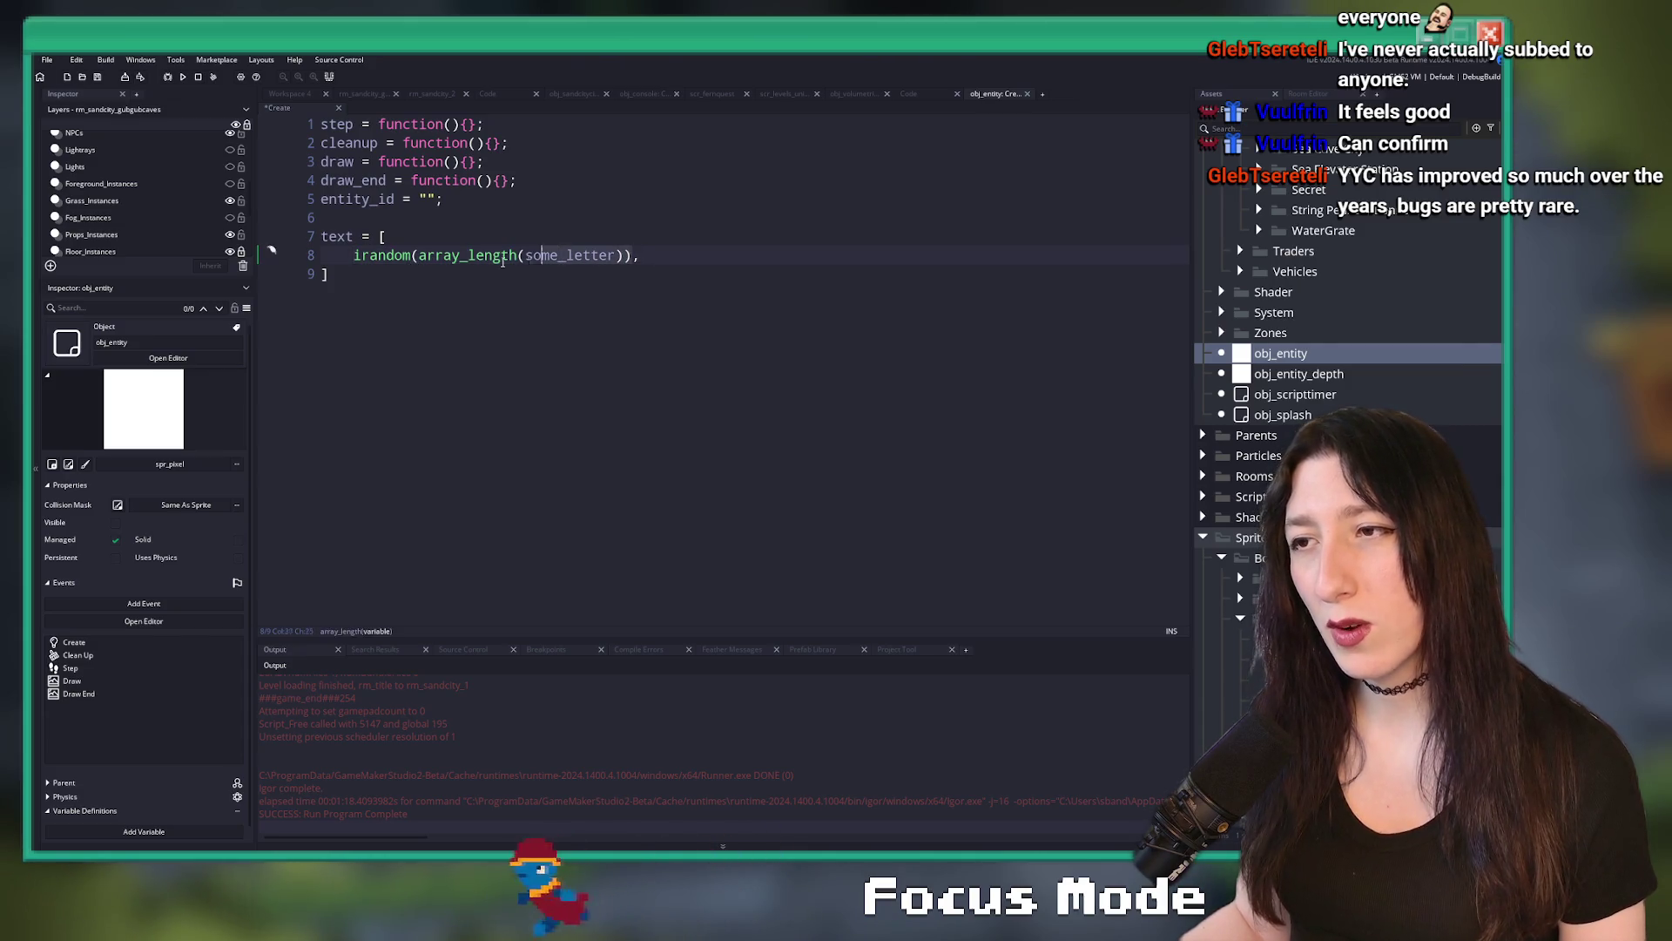
key("ctrl+z")
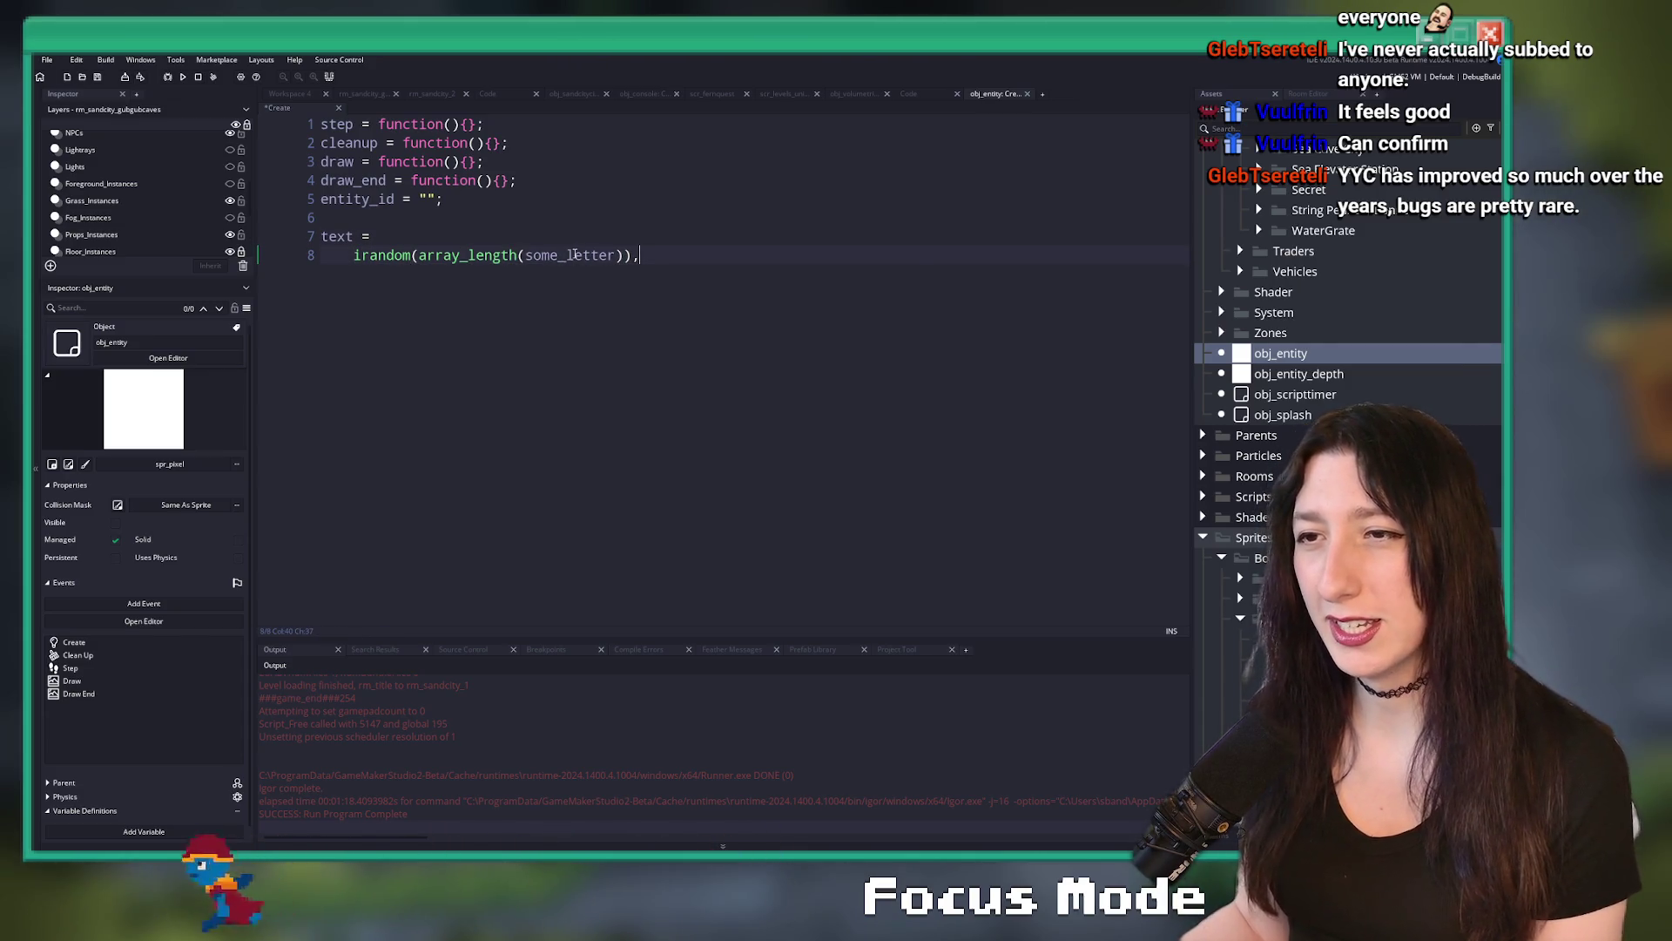
- Duplicate the term into ten plus-joined lines, dropping the last plus and ending with a semicolon
key("Return")
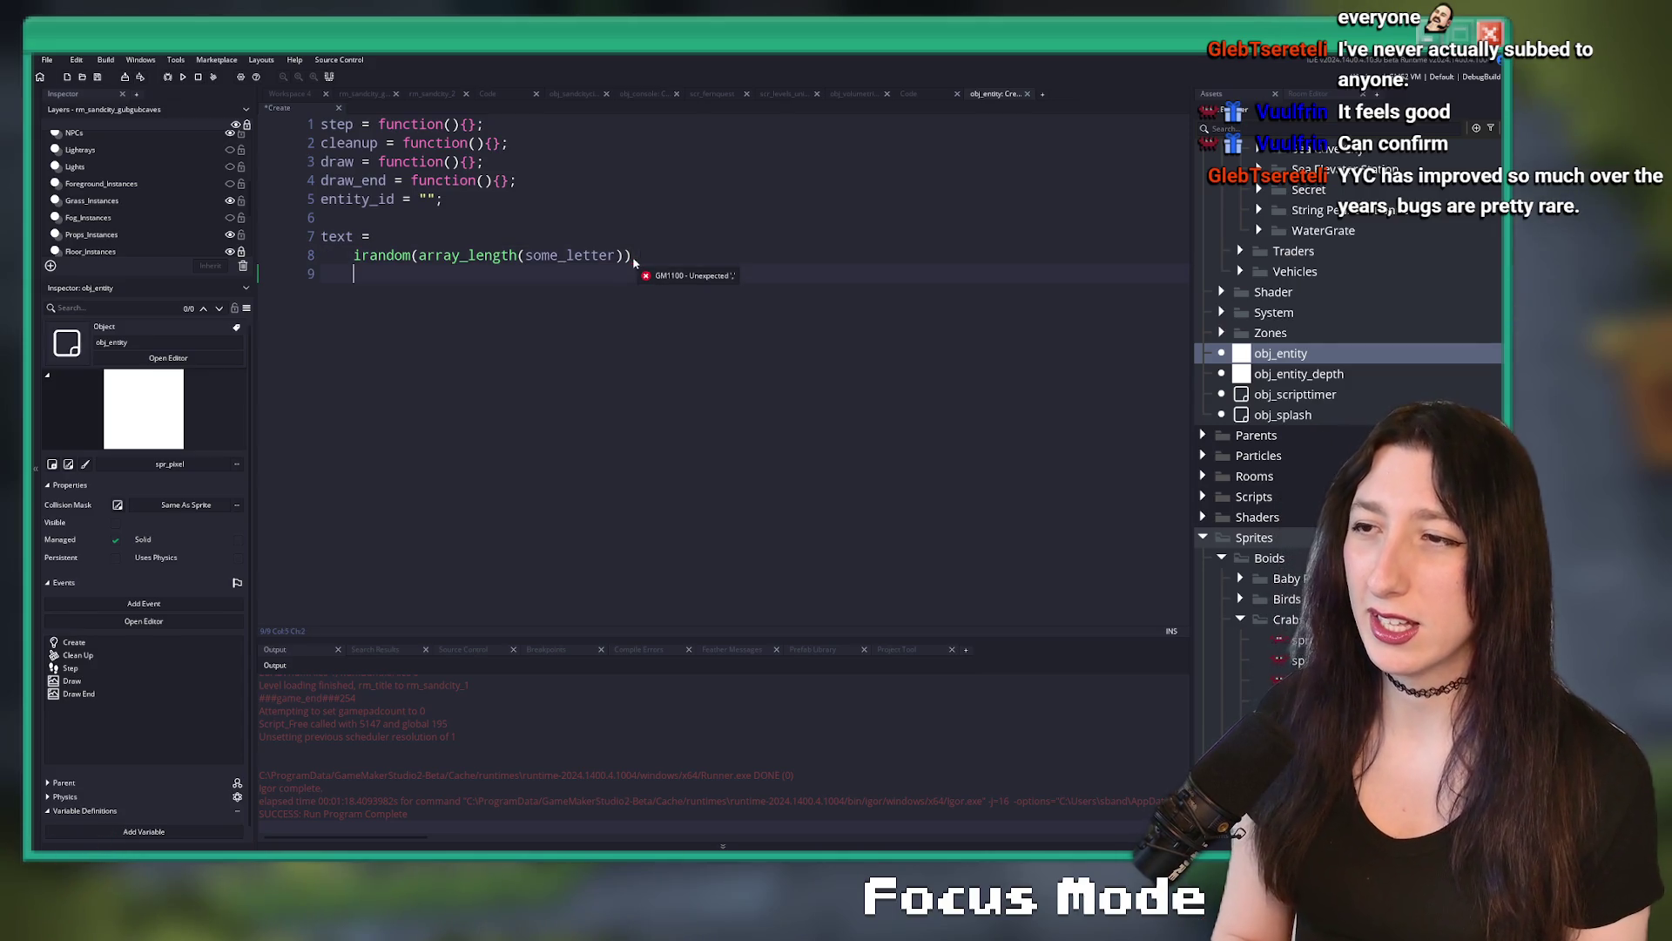
type("+")
key("ctrl+d")
key("ctrl+d")
key("ctrl+d")
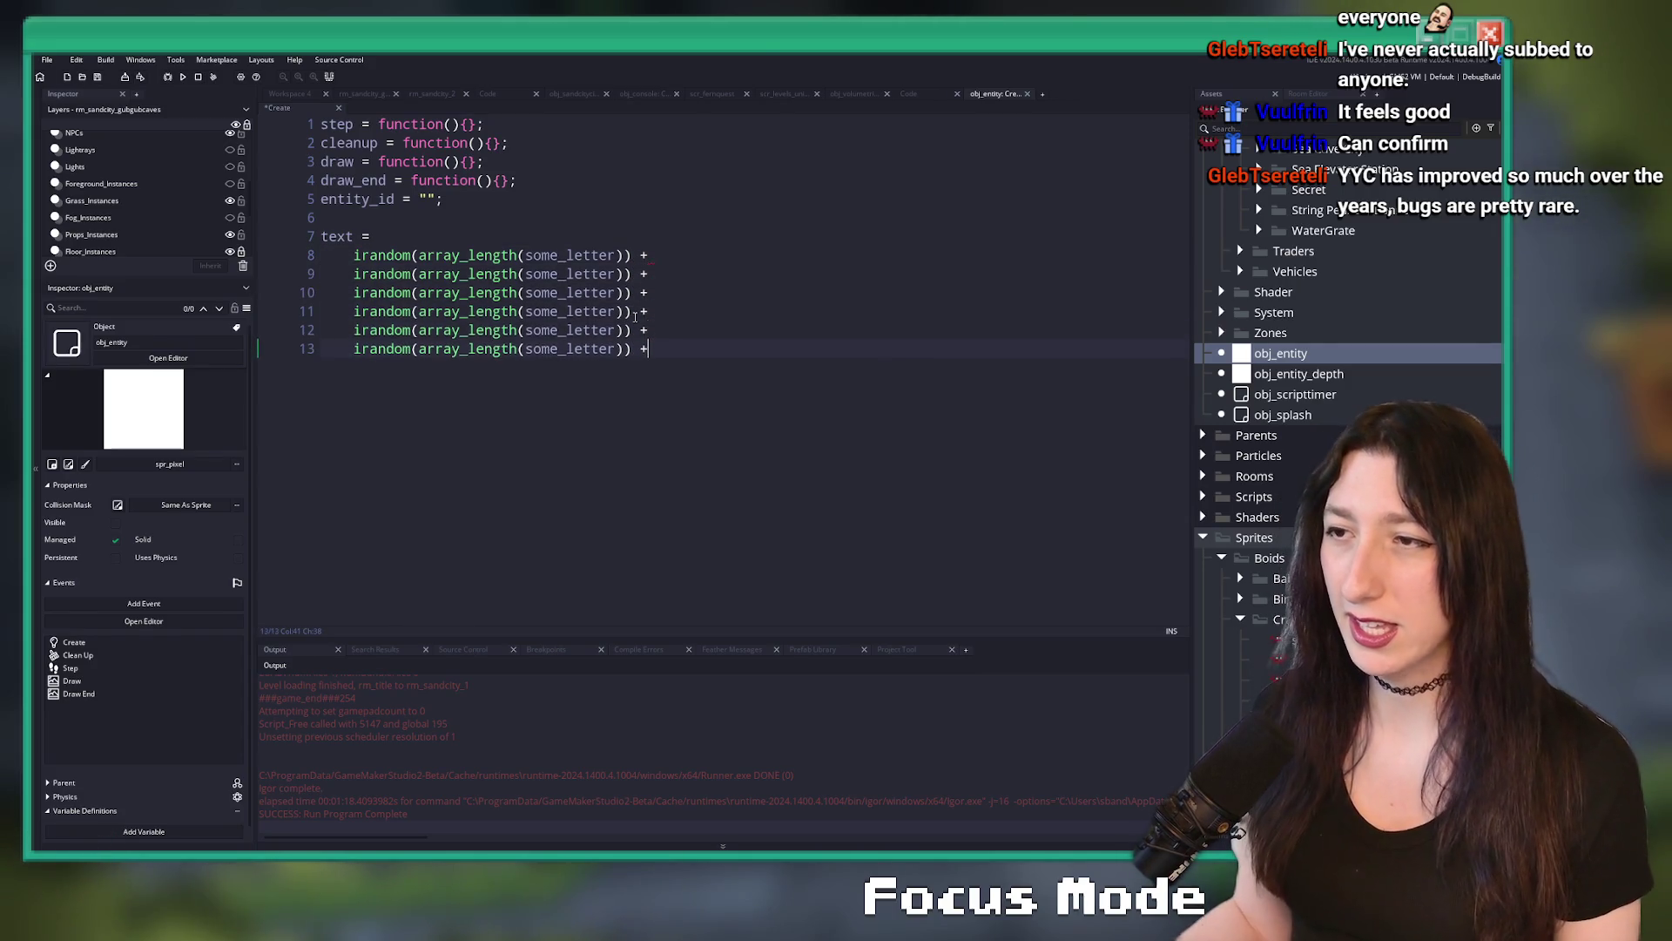
key("ctrl+d")
key("BackSpace")
key("BackSpace")
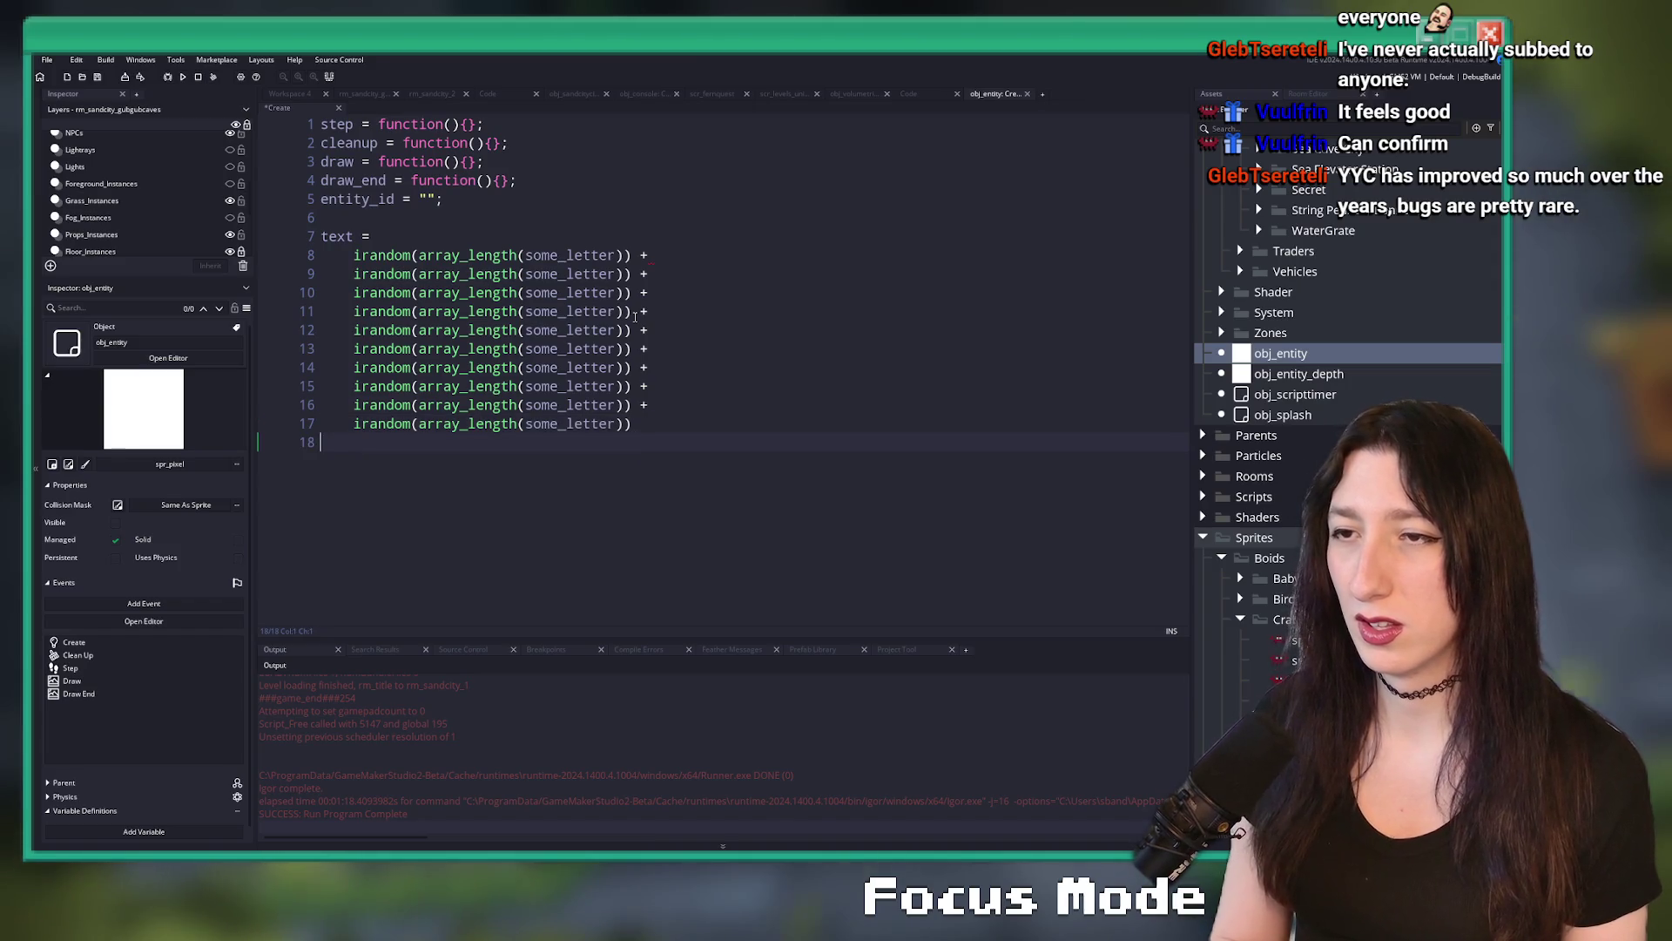
key("Return")
type(";")
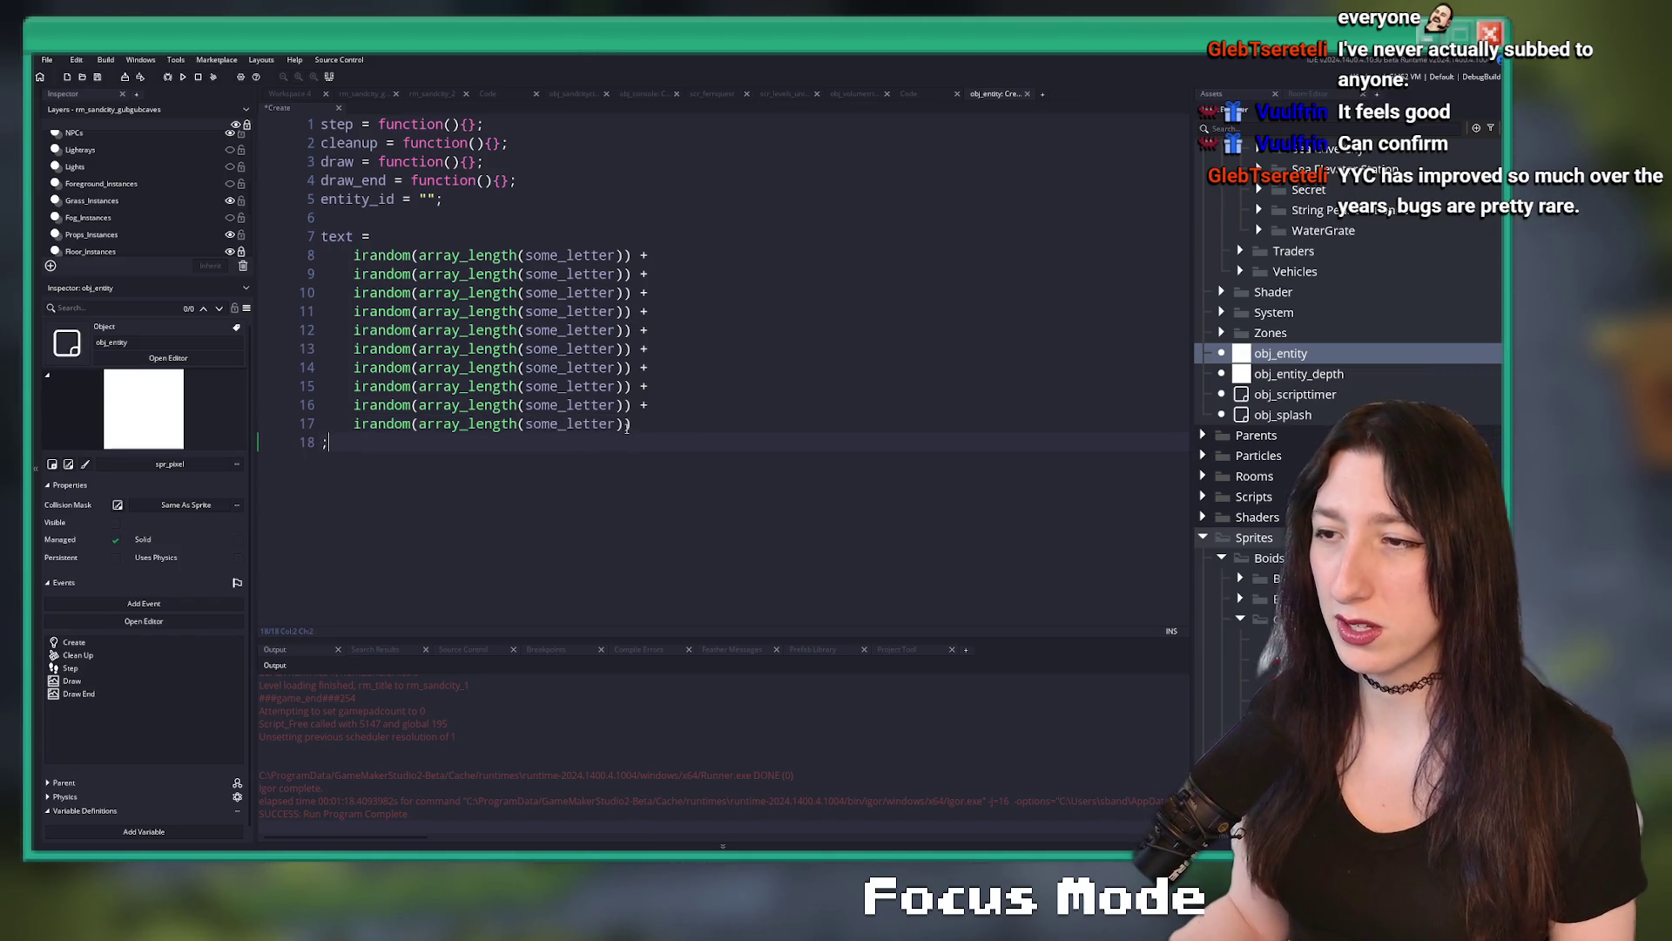
left_click(417, 255)
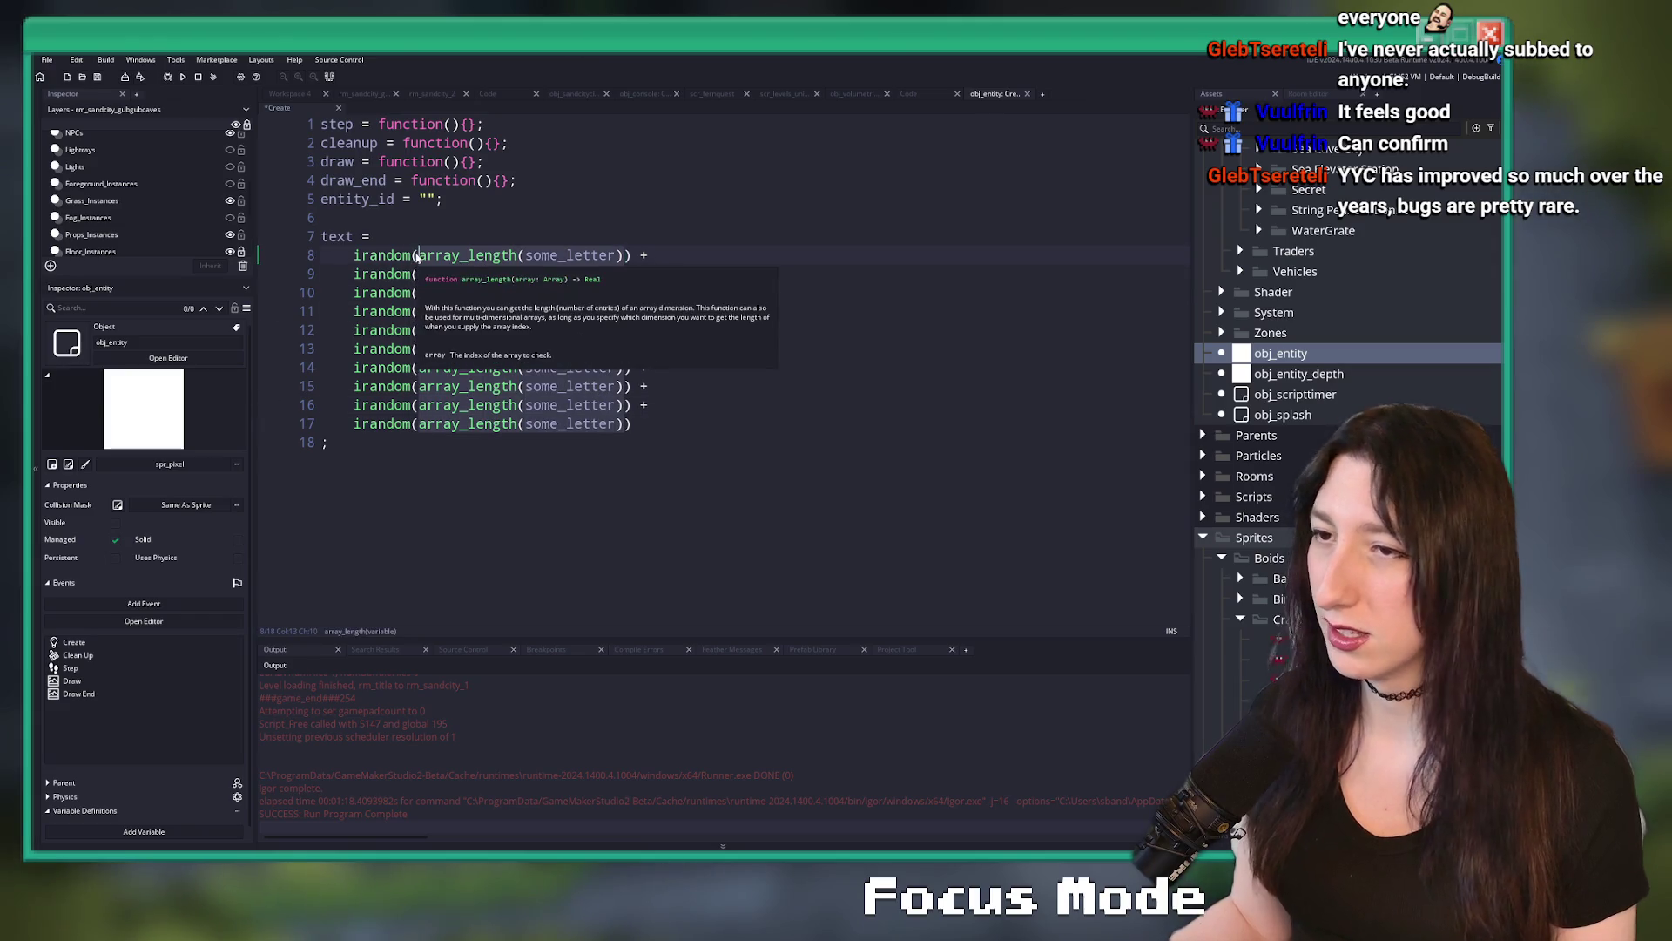
- Replace array_length(some_letter) with 16 on all ten term lines via column selection
double_click(610, 255)
left_click(621, 255)
left_click_drag(625, 255, 419, 424)
type("16")
left_click(354, 370)
- Wrap each irandom(16) term in some_letter[ ] and add an empty line after the block
left_click_drag(353, 255, 354, 425)
type("some_letter[")
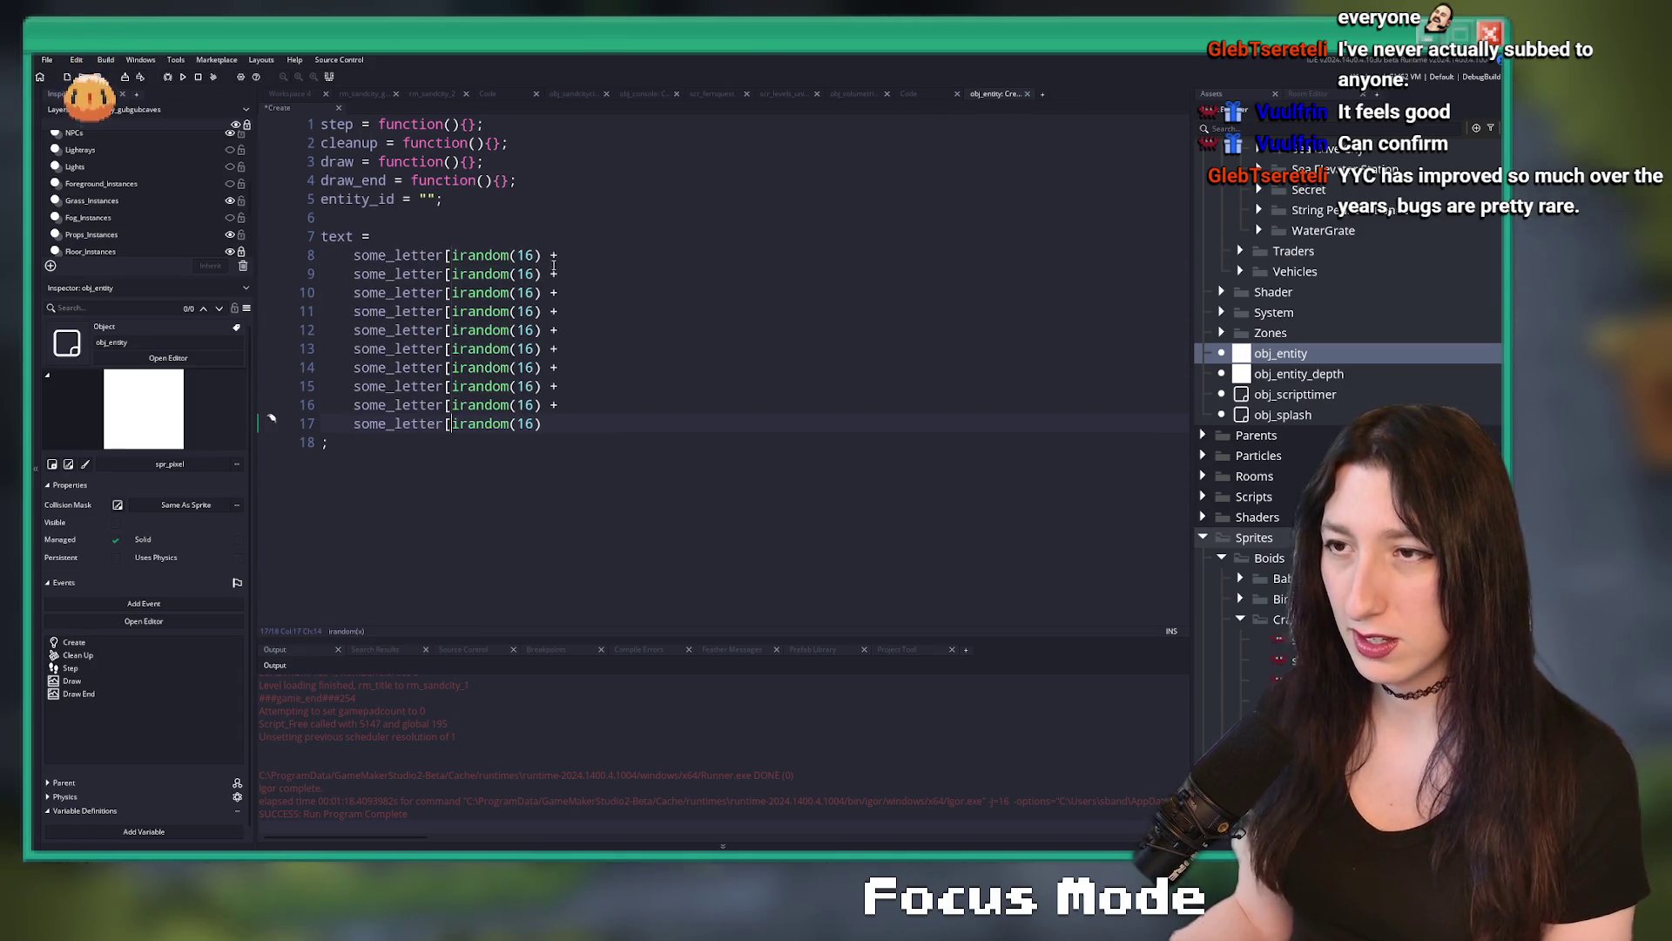
key("End")
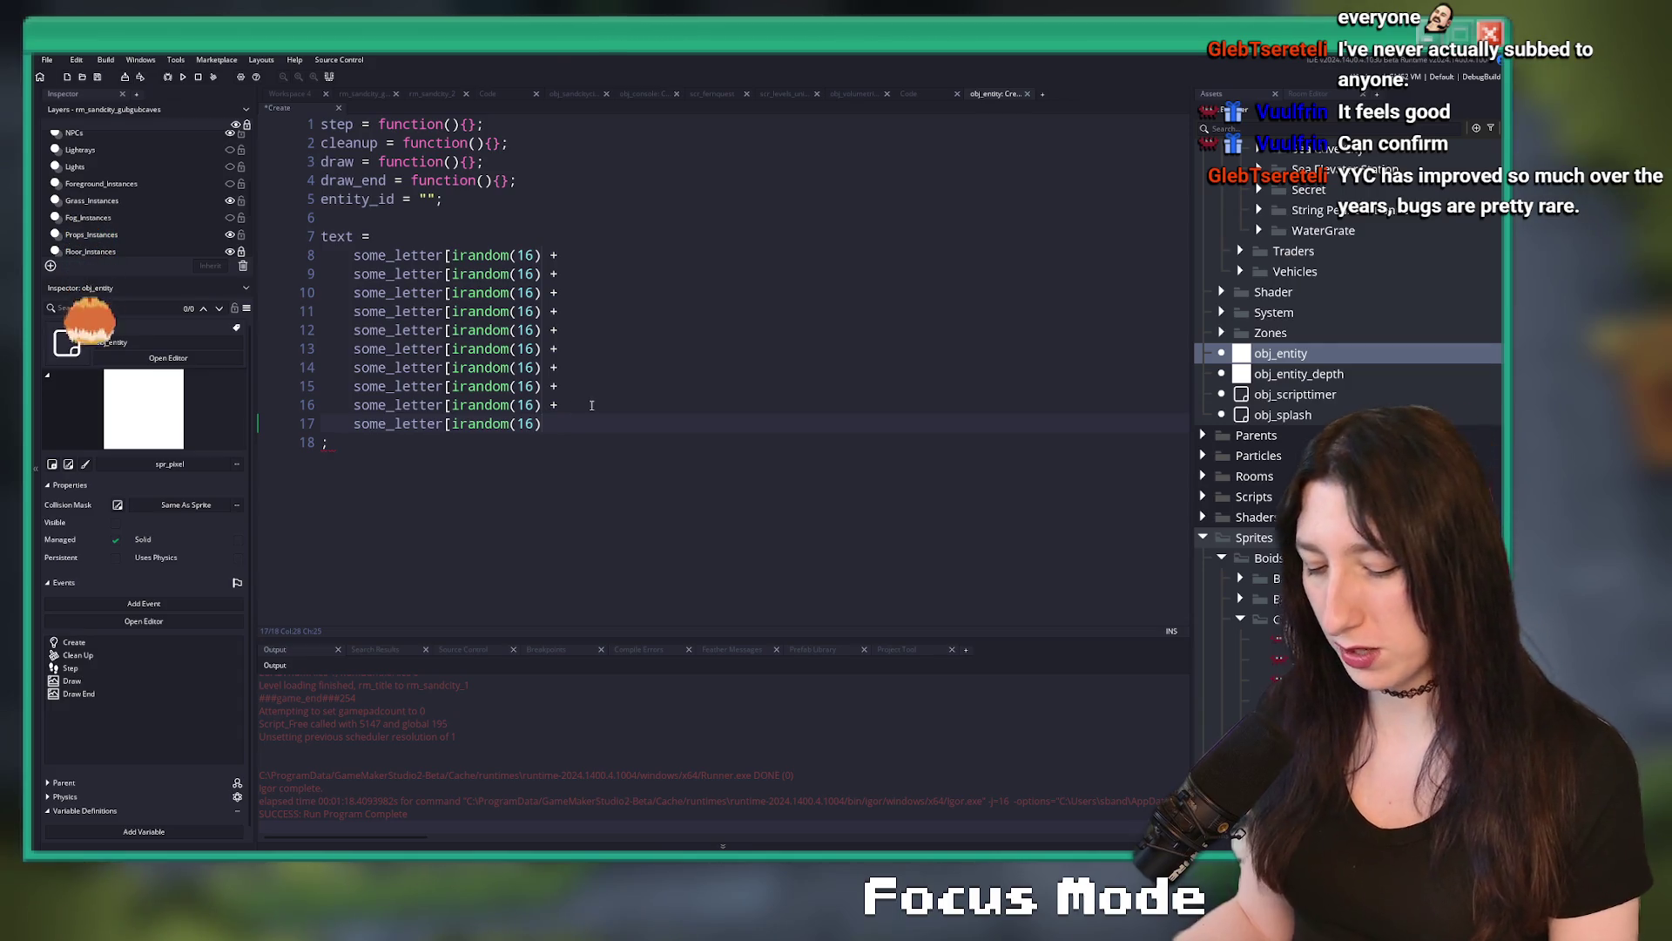
type("]")
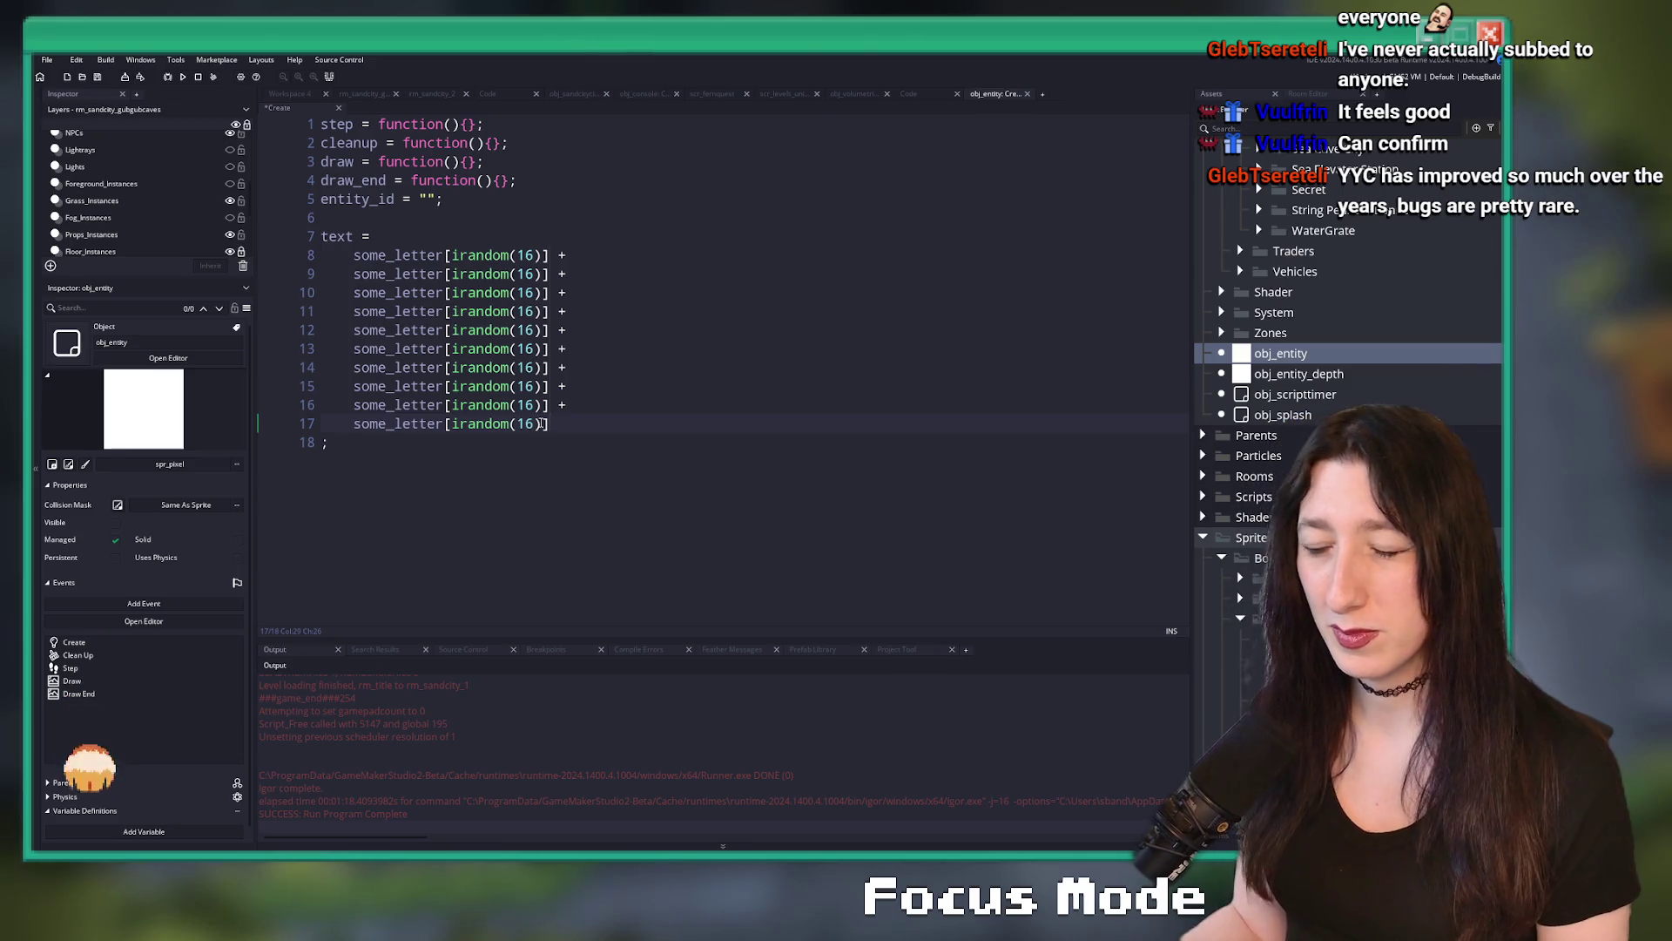
left_click(451, 254)
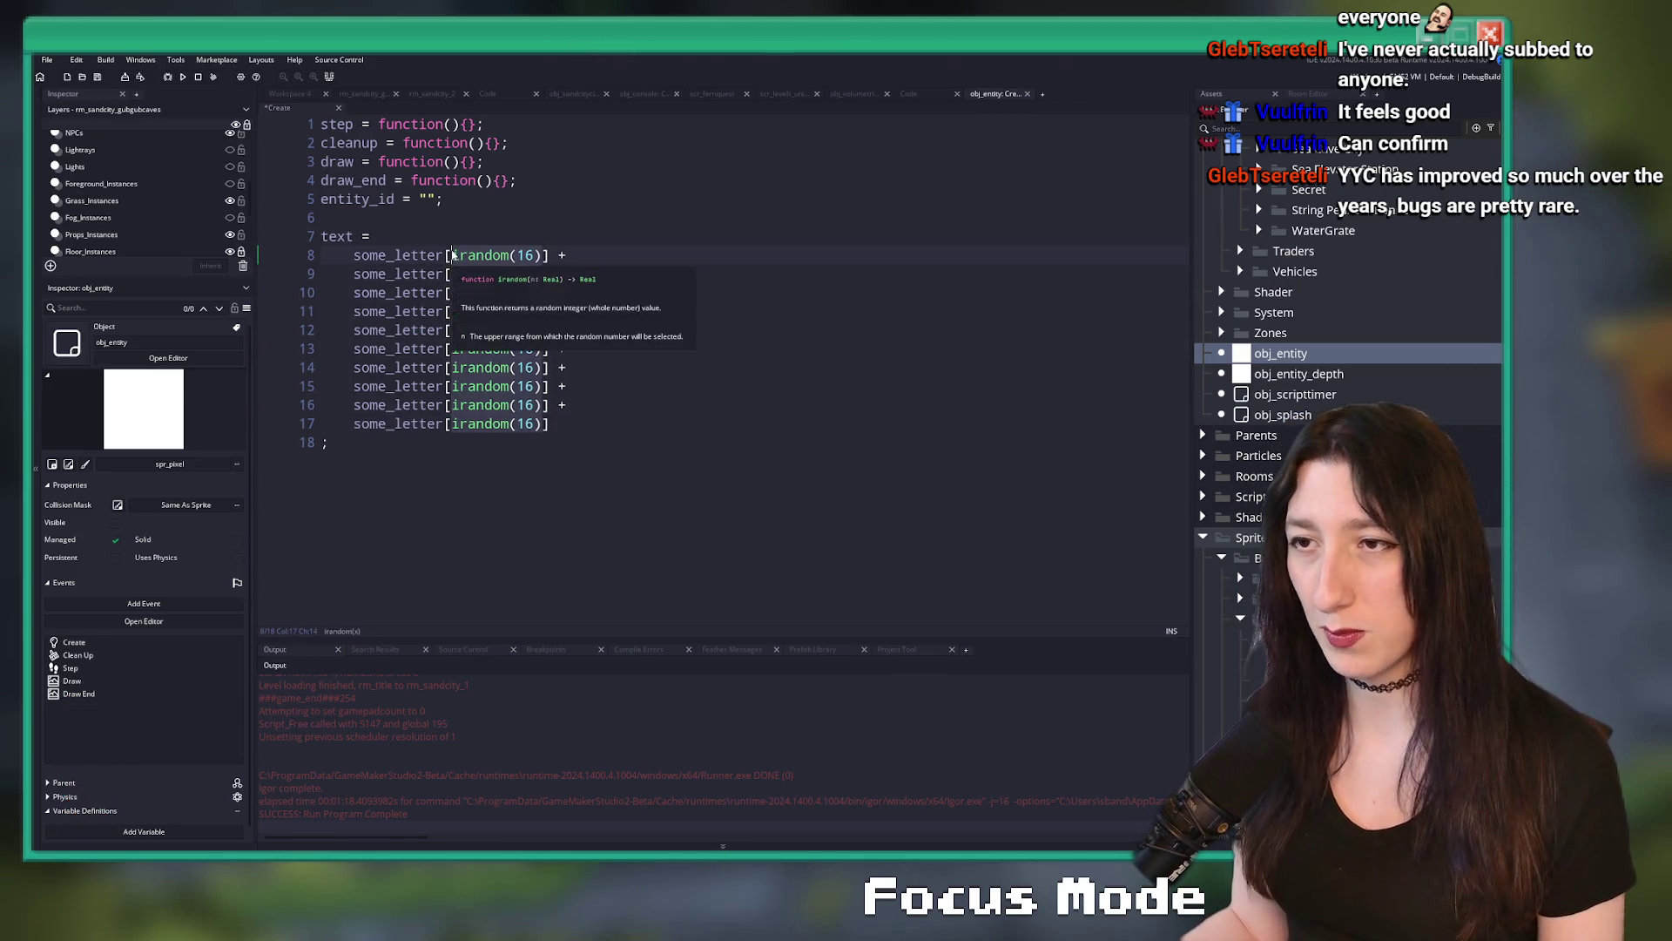
left_click(490, 490)
key("Return")
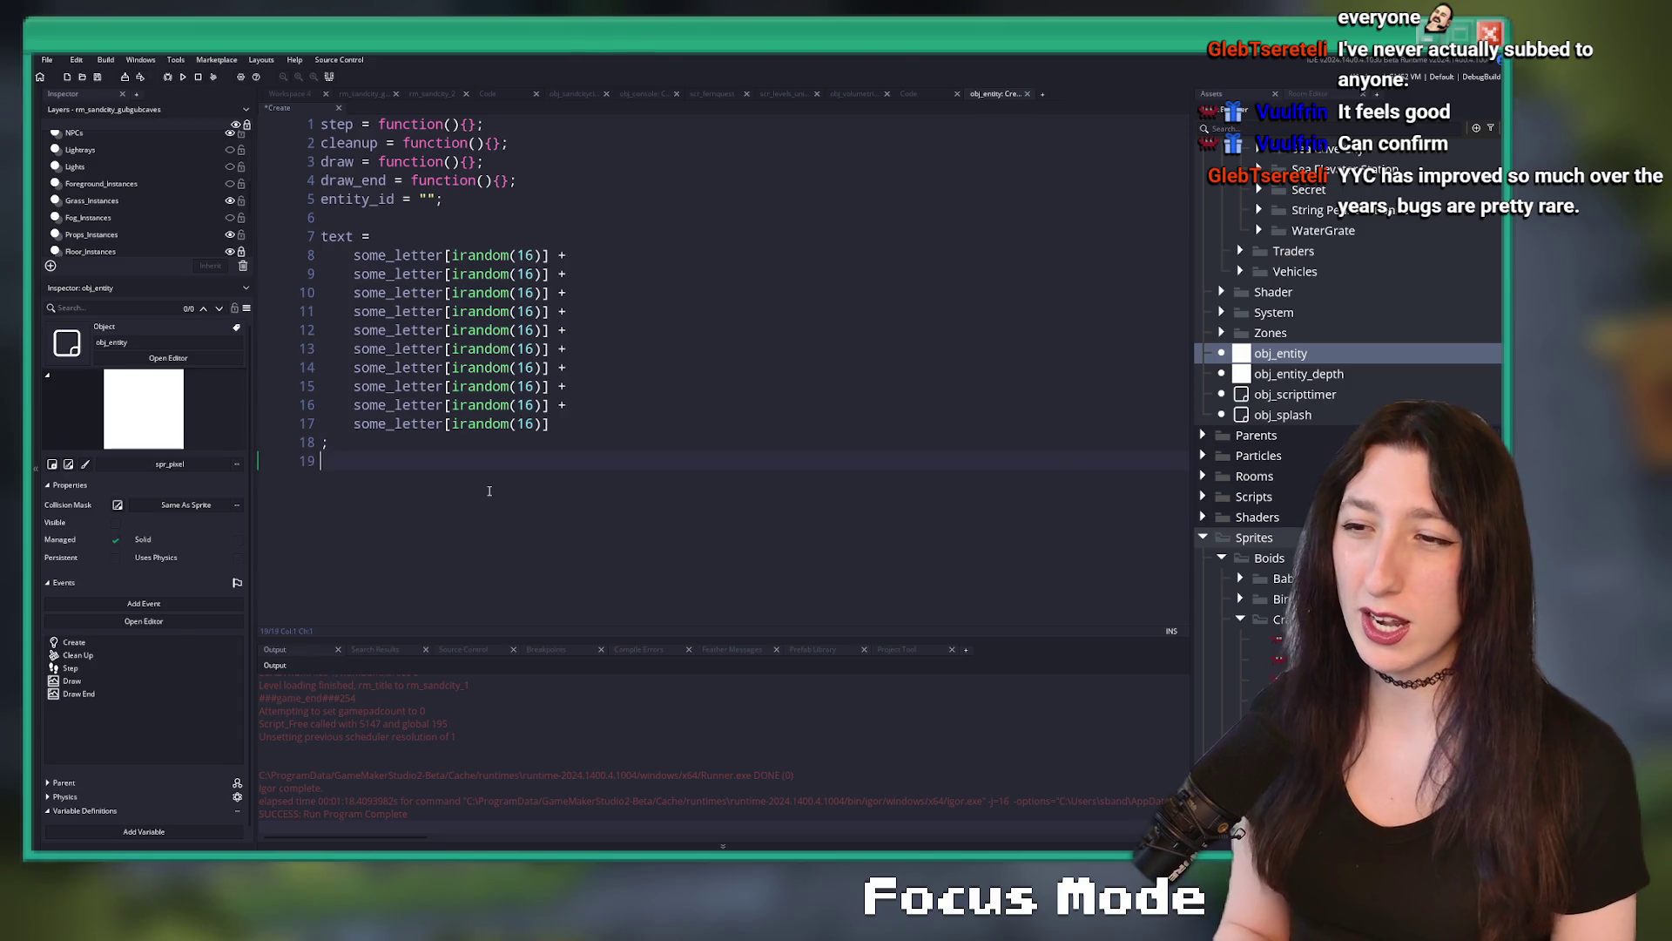
- Move the semicolon onto the last term and start a fresh line below the text block
key("BackSpace")
type(";")
key("Return")
key("Return")
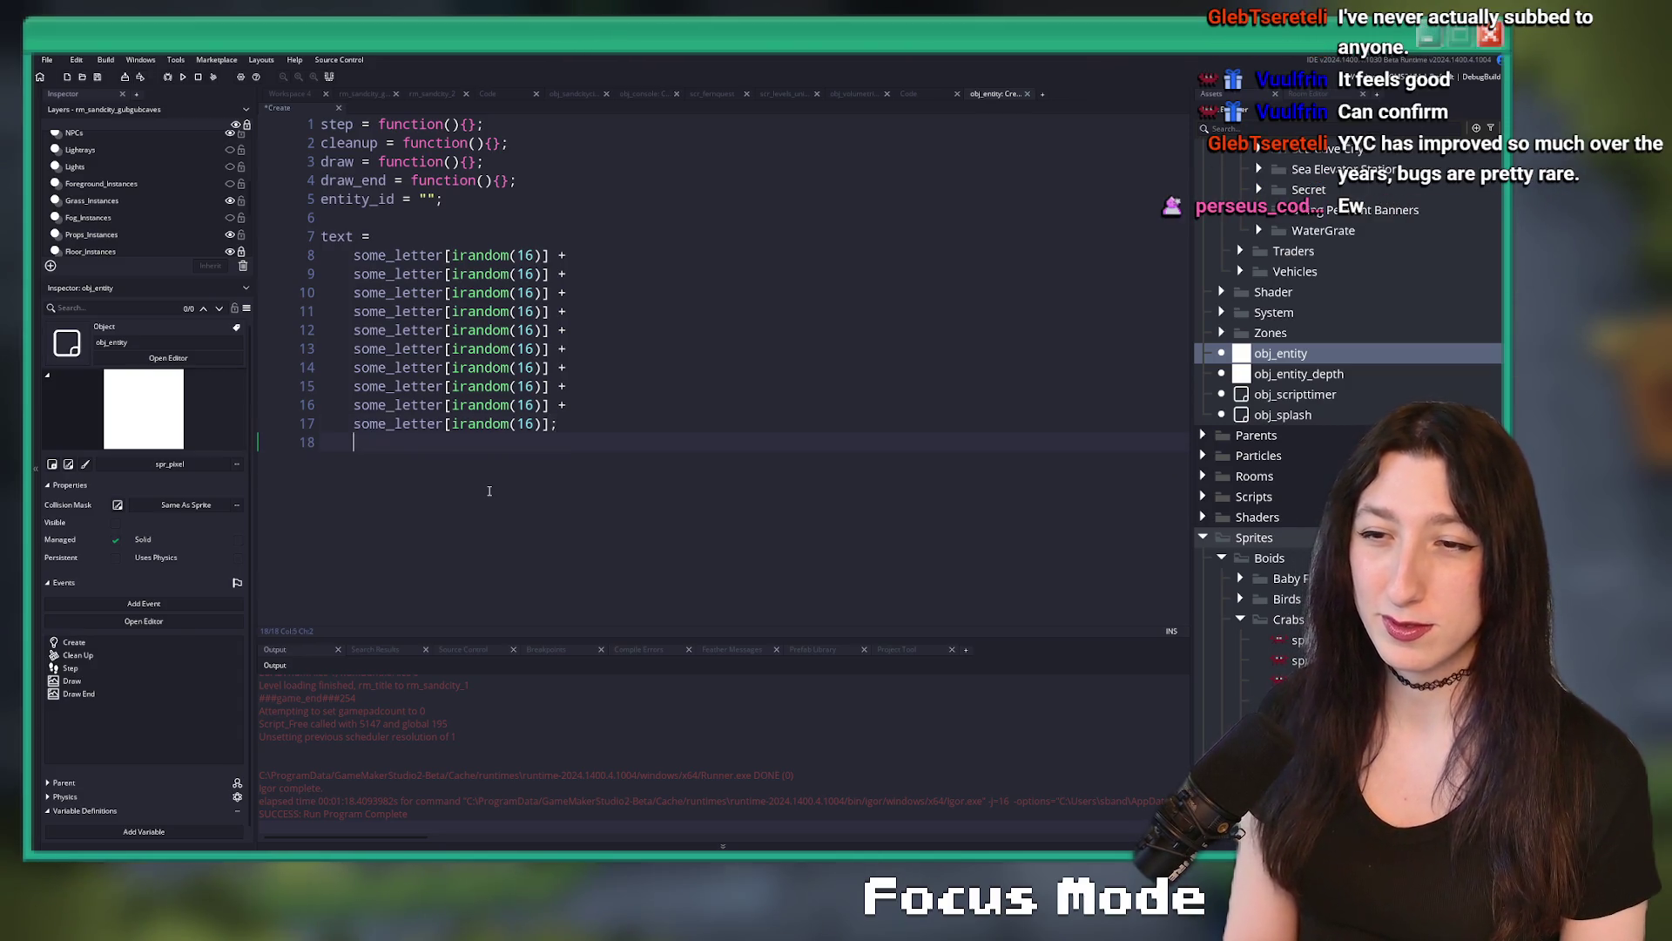
type("for ( vasr")
key("BackSpace")
key("BackSpace")
key("BackSpace")
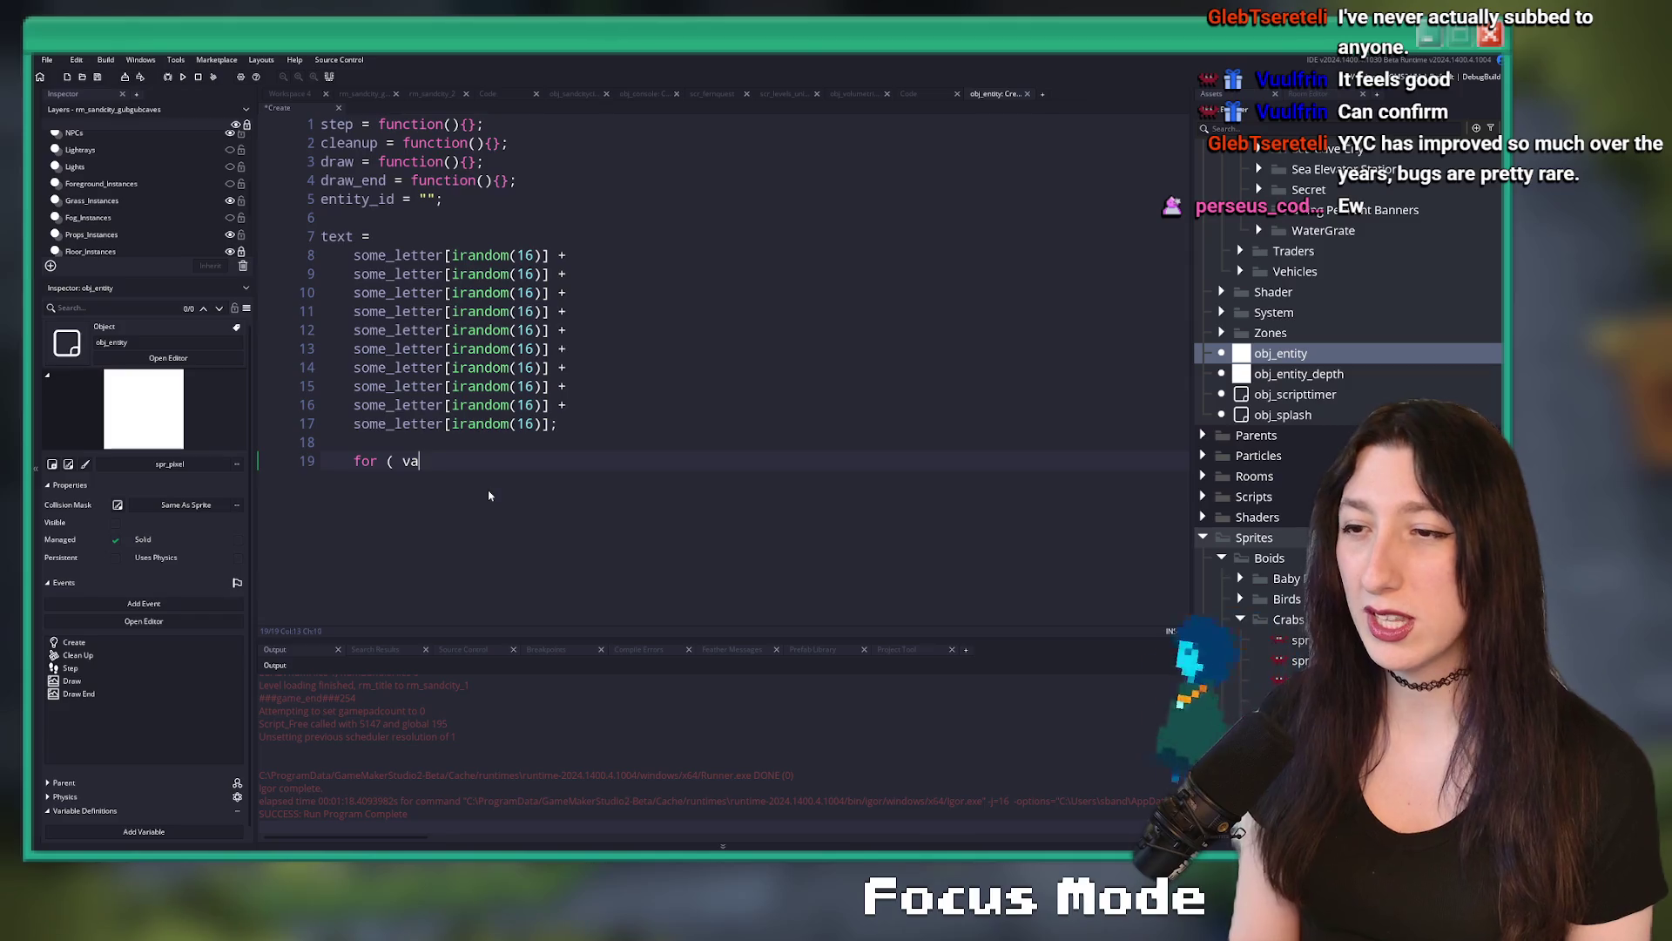
left_click_drag(559, 423, 315, 237)
left_click(418, 460)
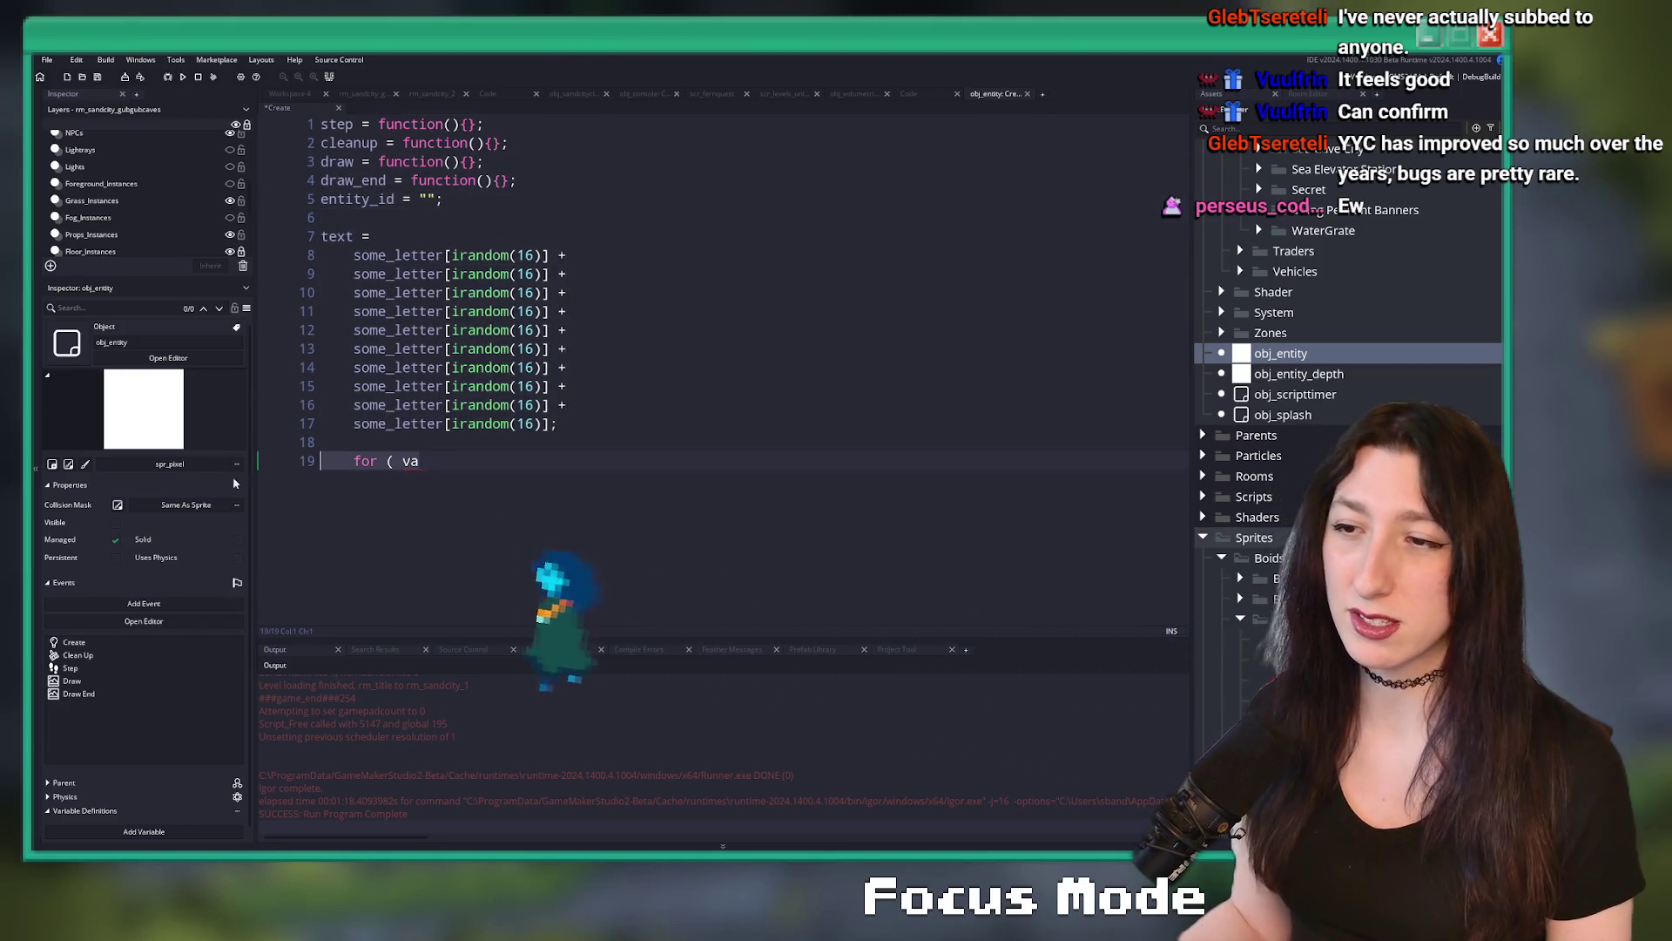
key("BackSpace")
key("BackSpace")
key("BackSpace")
- Declare var _text and write a for loop header counting _i up to 16
type("var _text =")
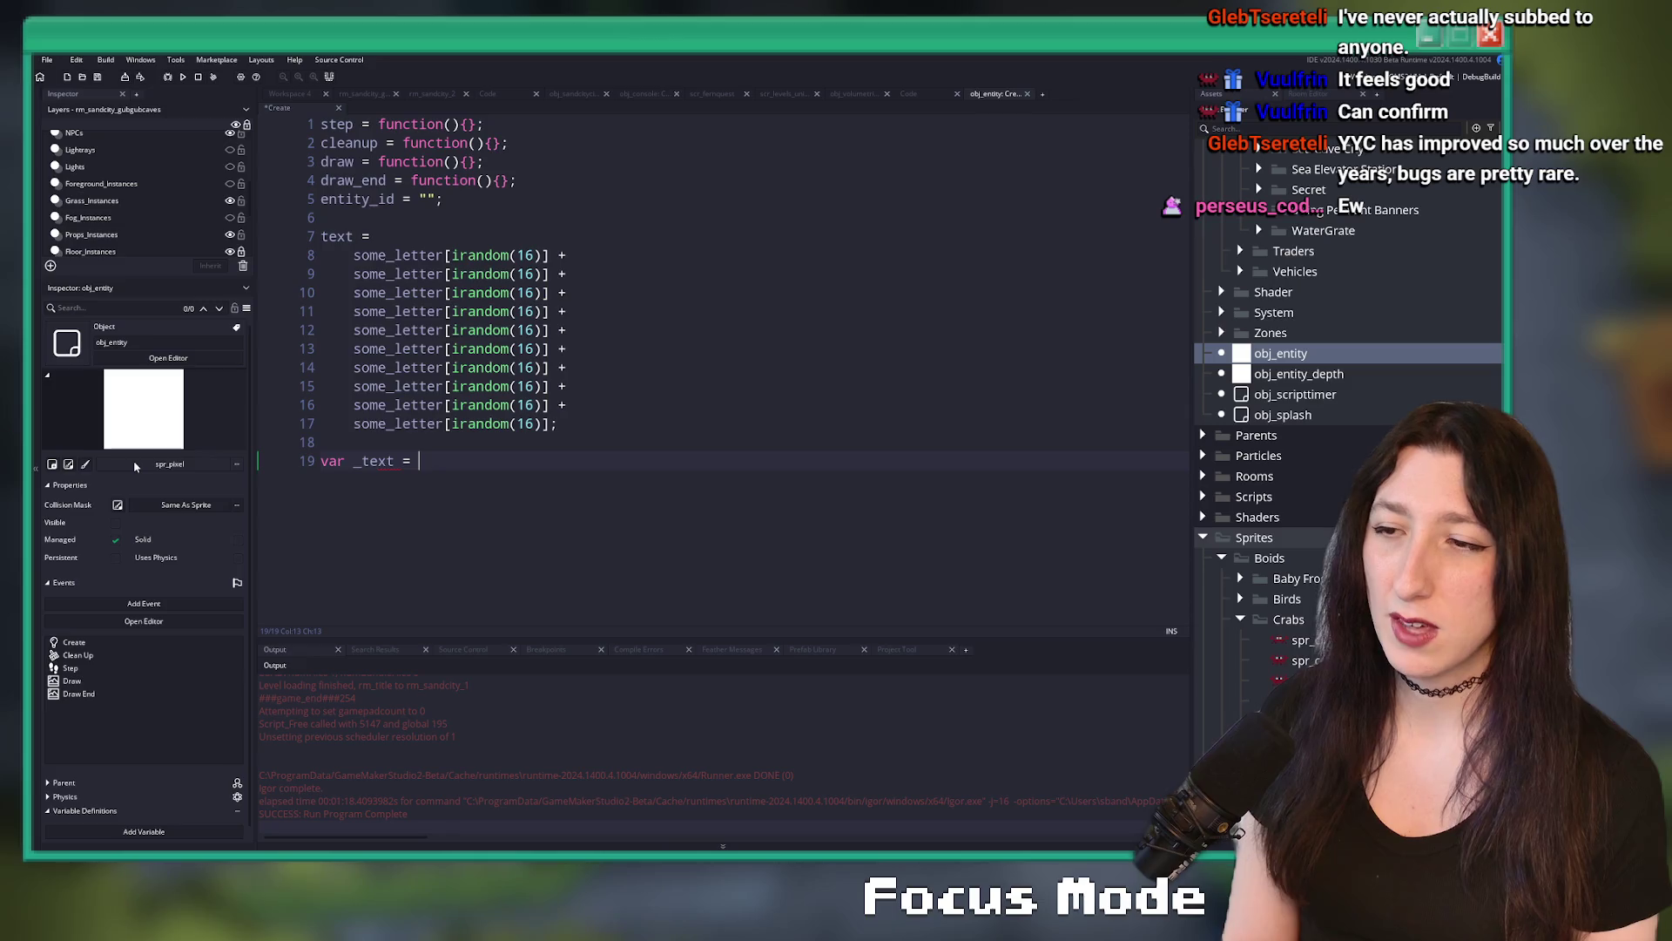
key("BackSpace")
key("BackSpace")
key("BackSpace")
type("_text")
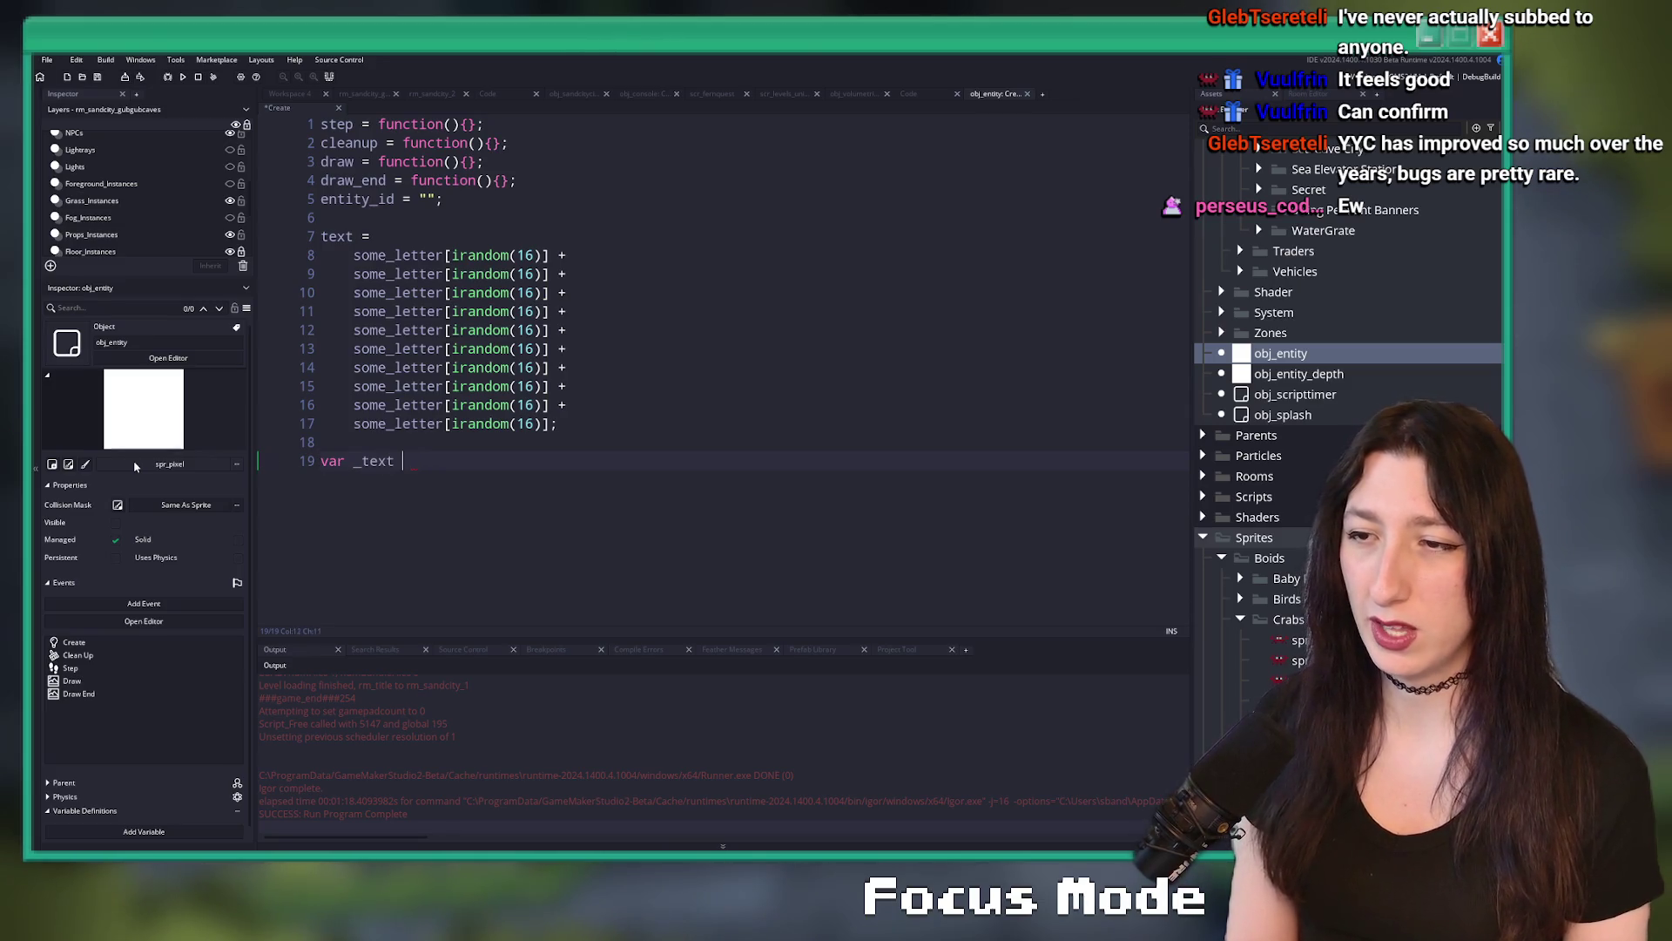
key("Return")
type("for ( var _")
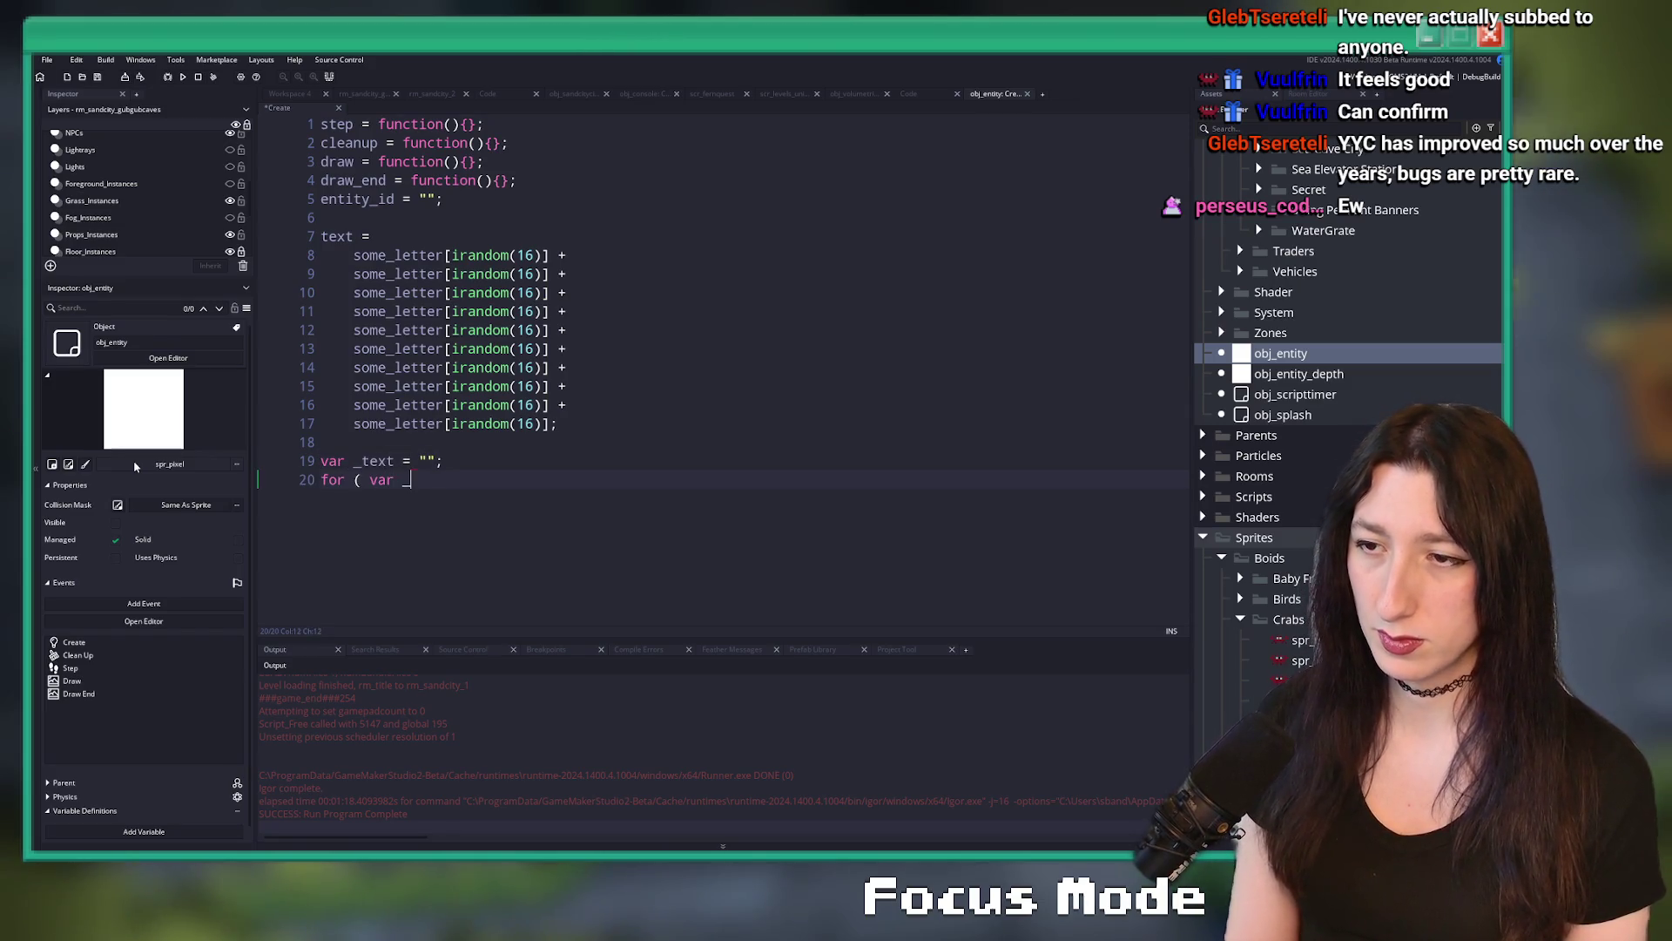
type("i = 0 < arra")
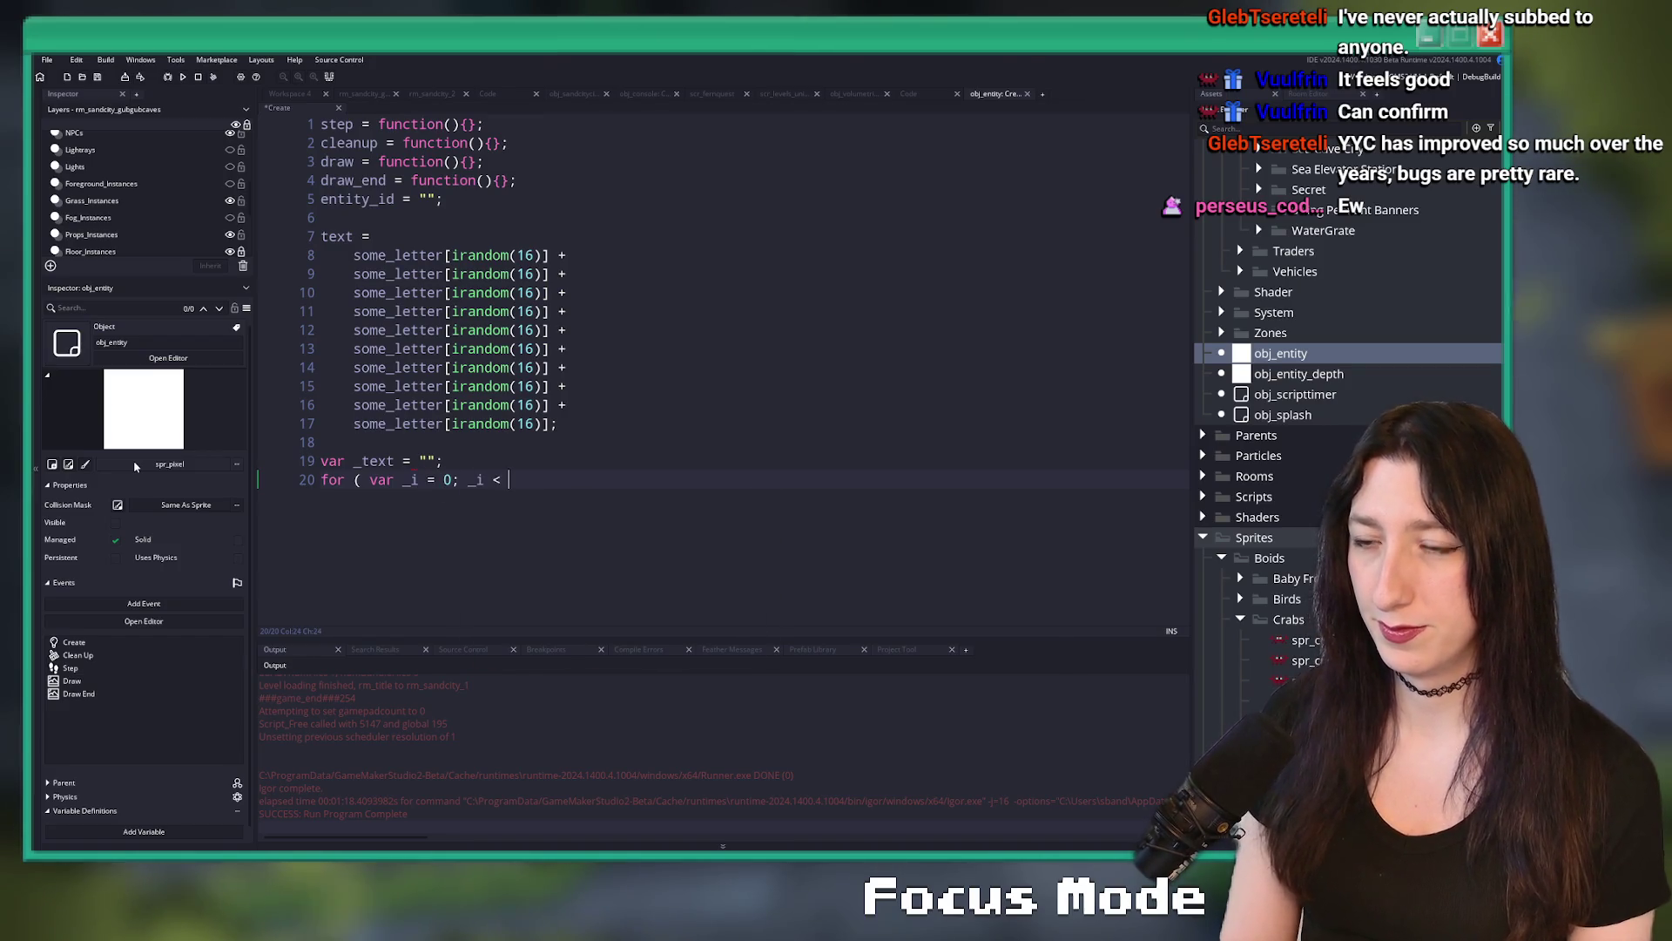
key("BackSpace")
key("BackSpace")
key("BackSpace")
key("BackSpace")
type("16; +")
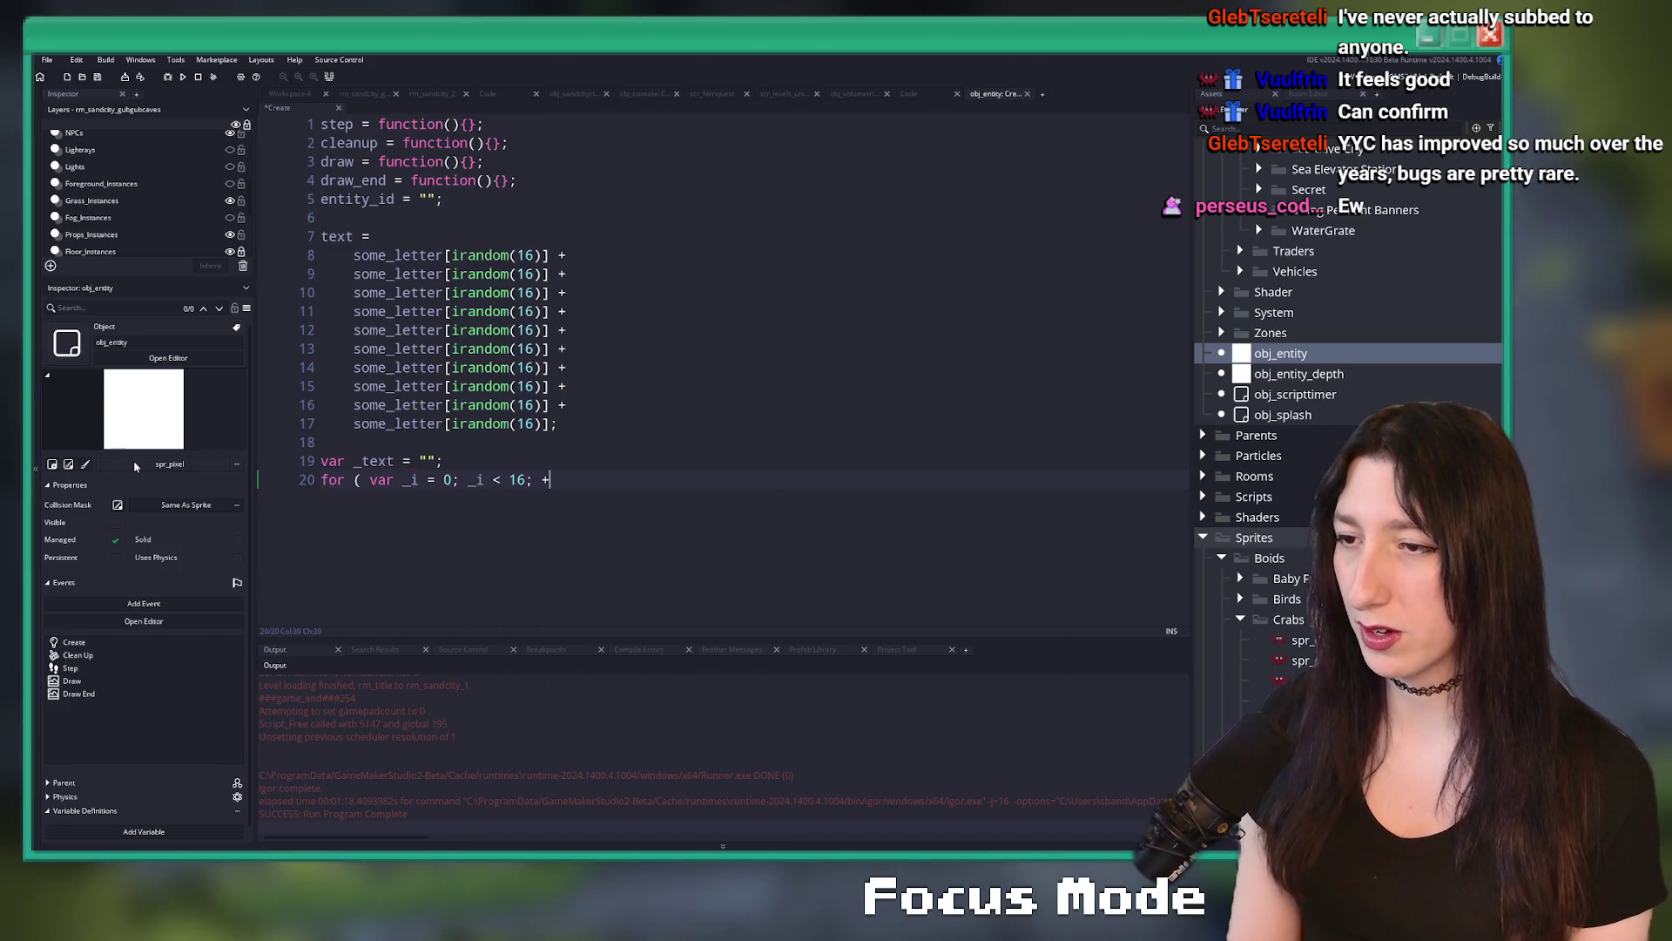
type("+ _i; ) {")
key("Return")
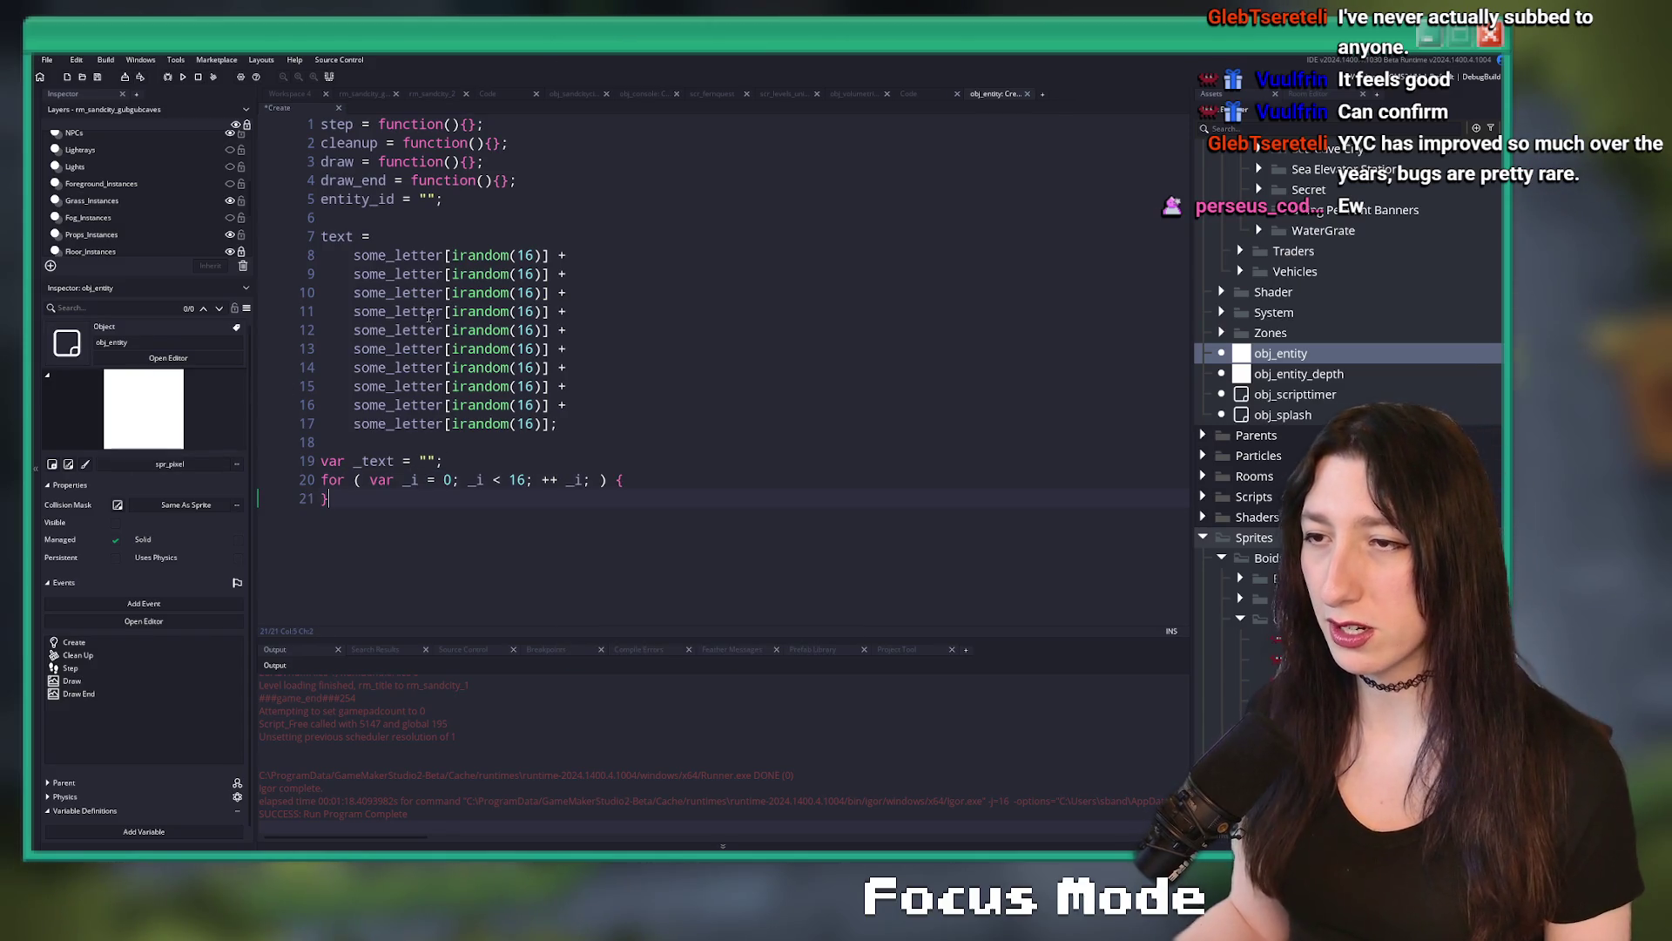
- Fill the loop body with _text = _text + some_letter[irandom(16)], copied from the text assignment
mouse_move(550, 255)
left_mouse_down()
mouse_move(350, 254)
mouse_move(327, 236)
left_mouse_up()
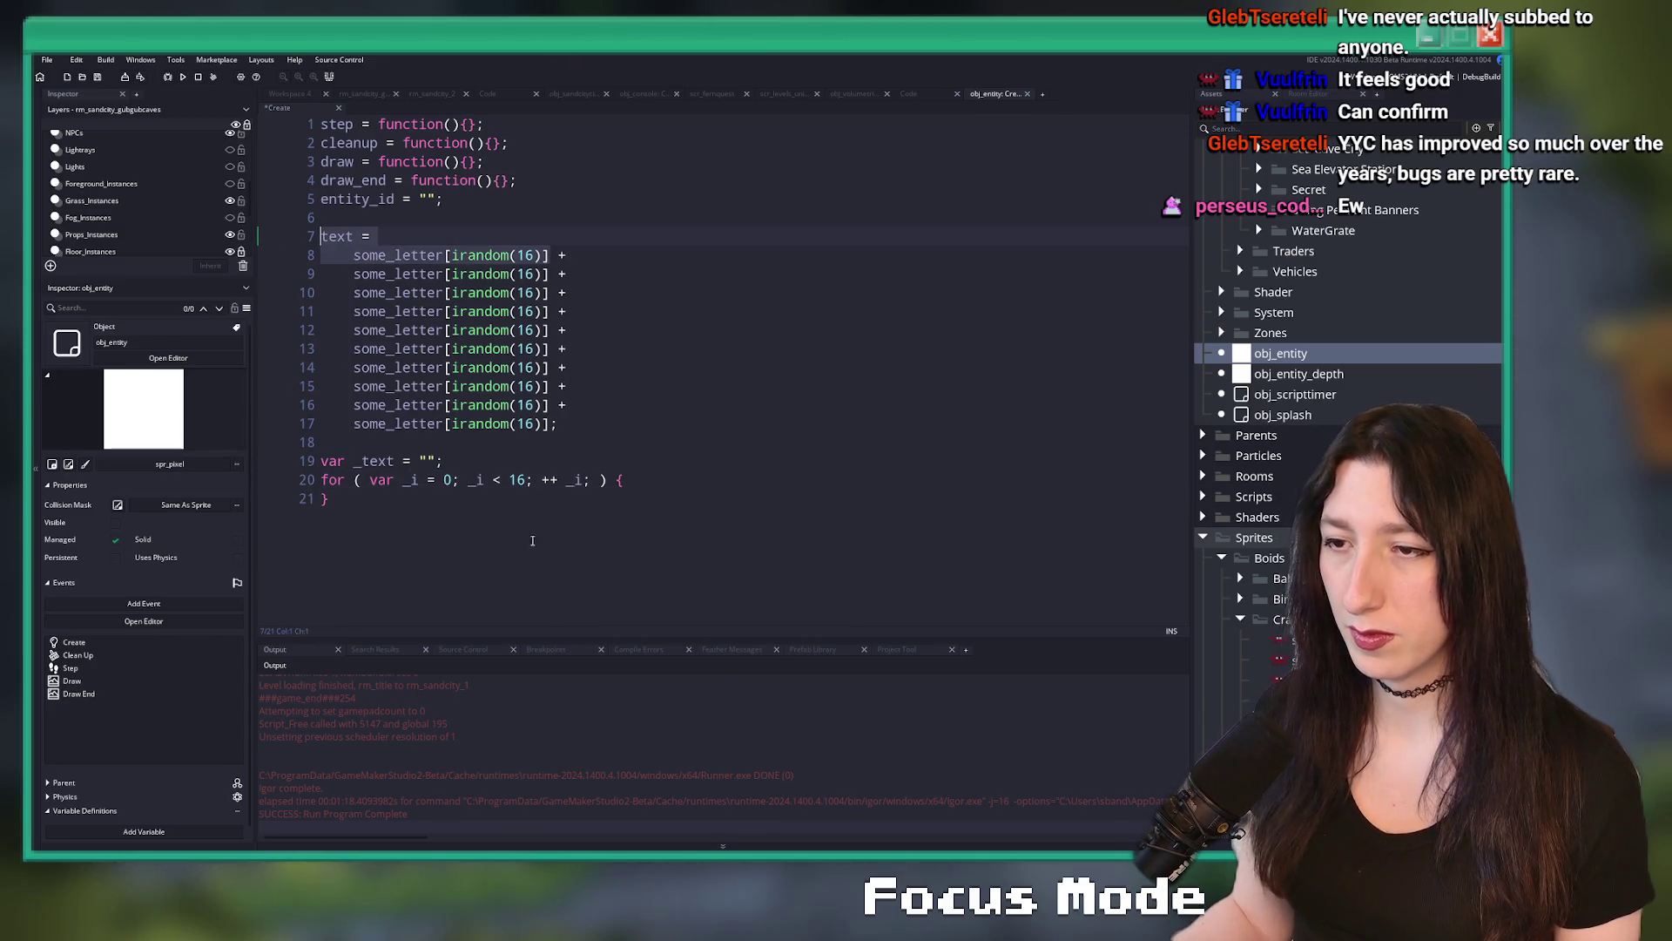
key("ctrl+c")
left_click(625, 480)
key("Return")
key("ctrl+v")
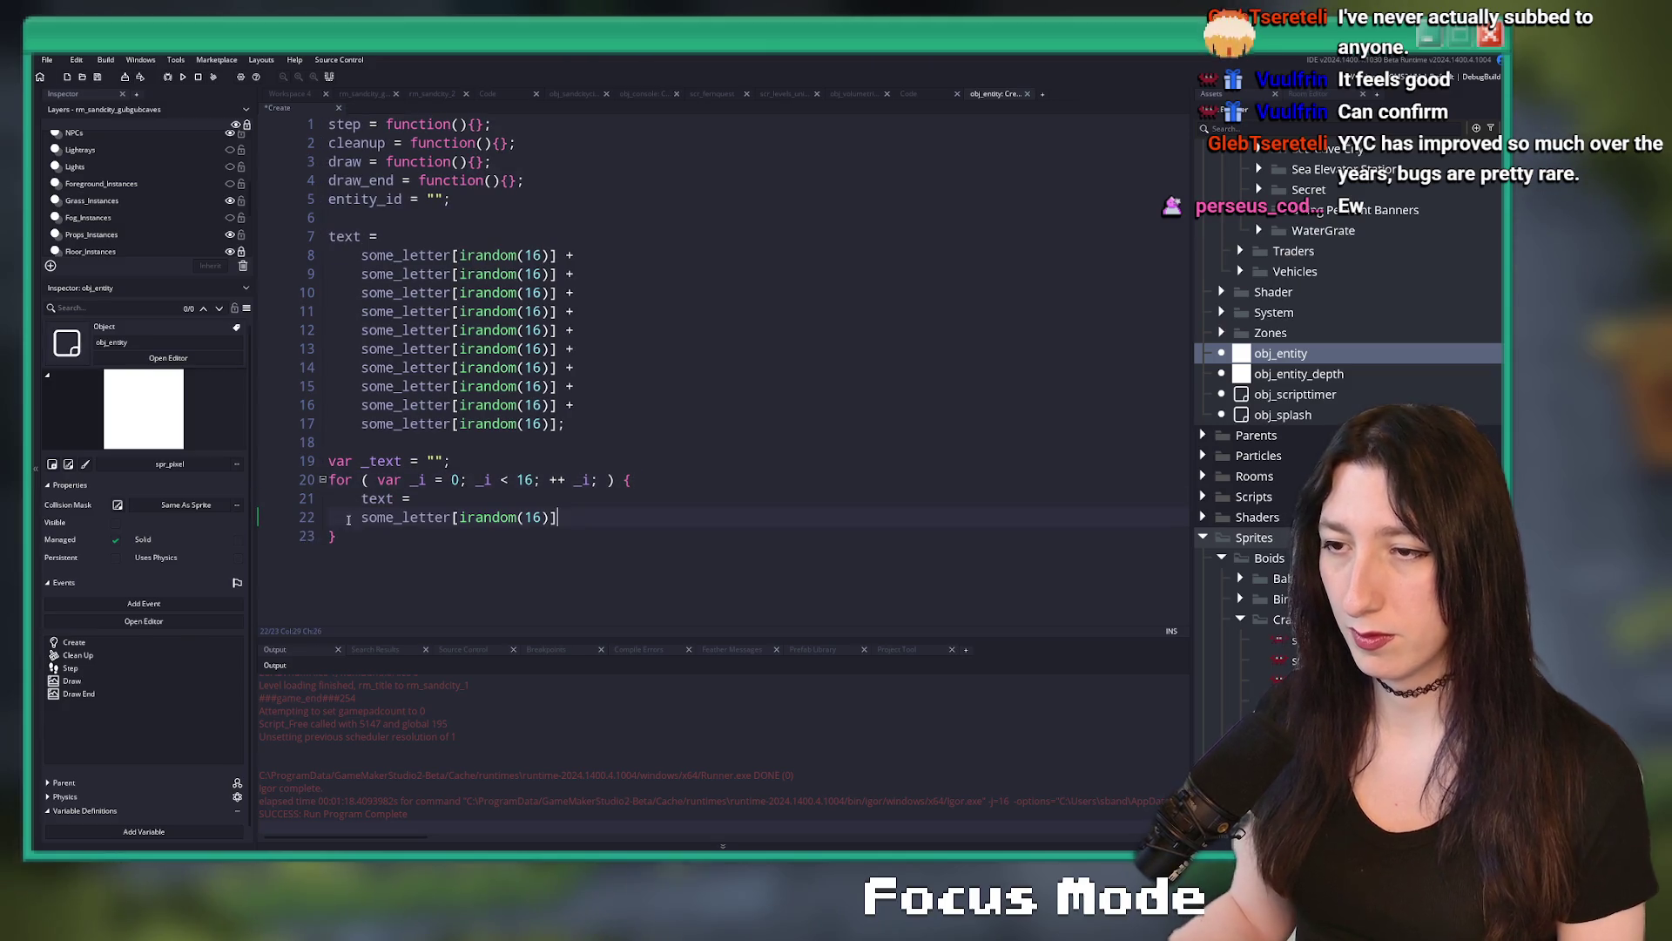
left_click(348, 517)
key("BackSpace")
key("BackSpace")
key("BackSpace")
type("text ")
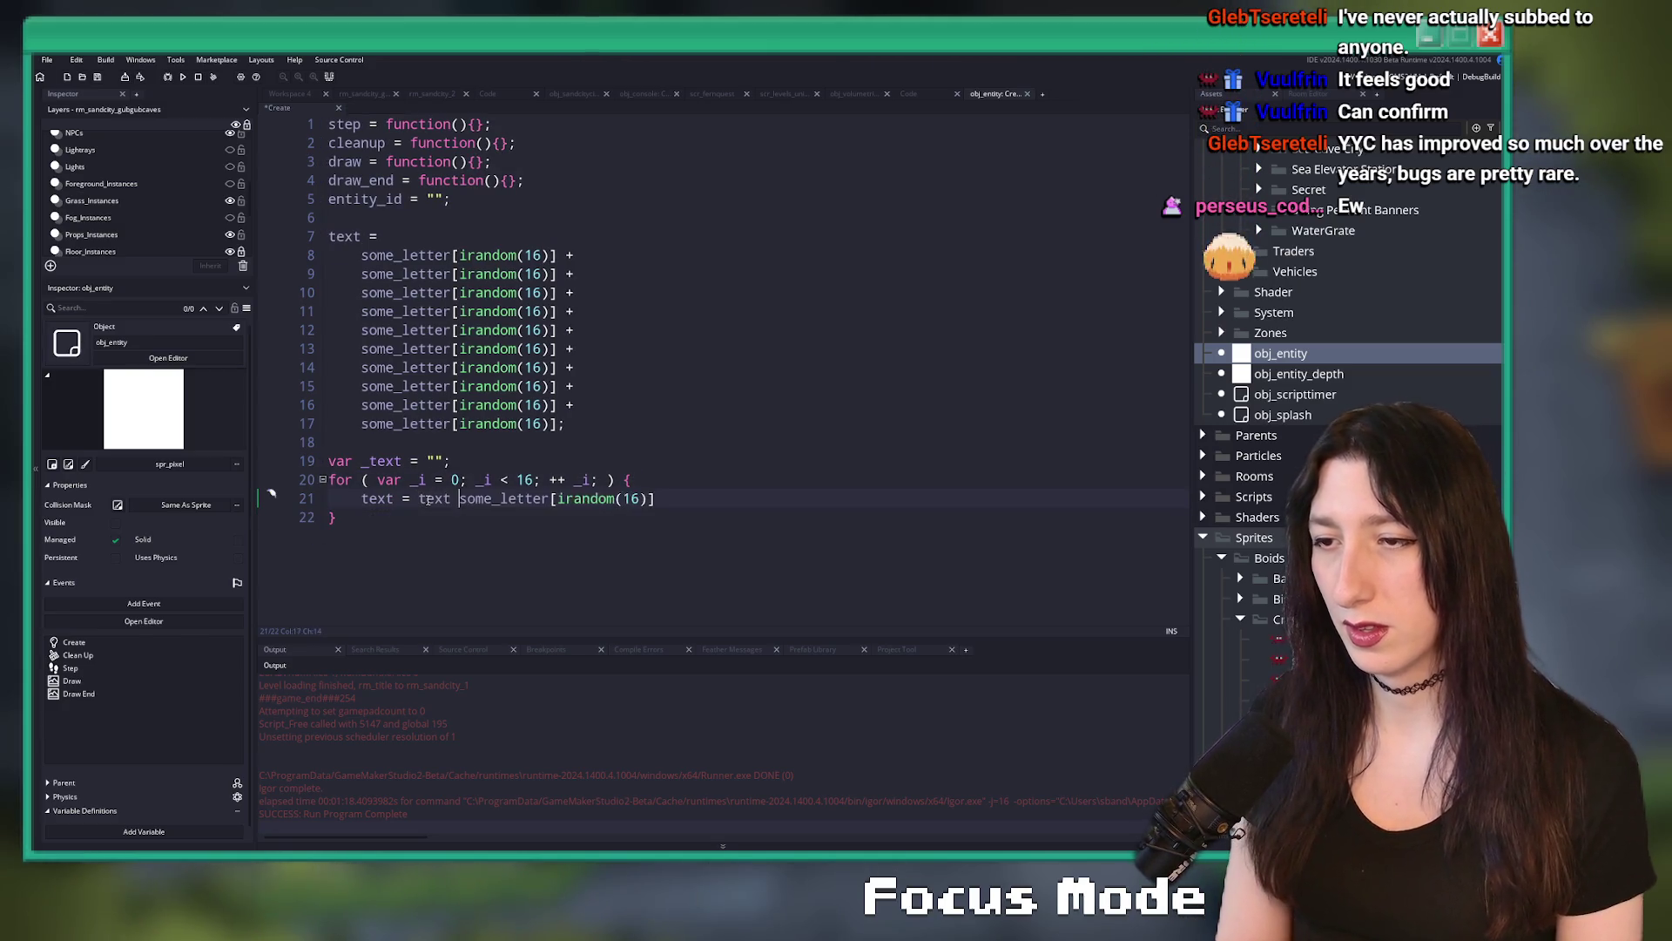
type("+")
double_click(369, 499)
type("_text")
double_click(435, 498)
type("_text")
left_click_drag(336, 518, 310, 460)
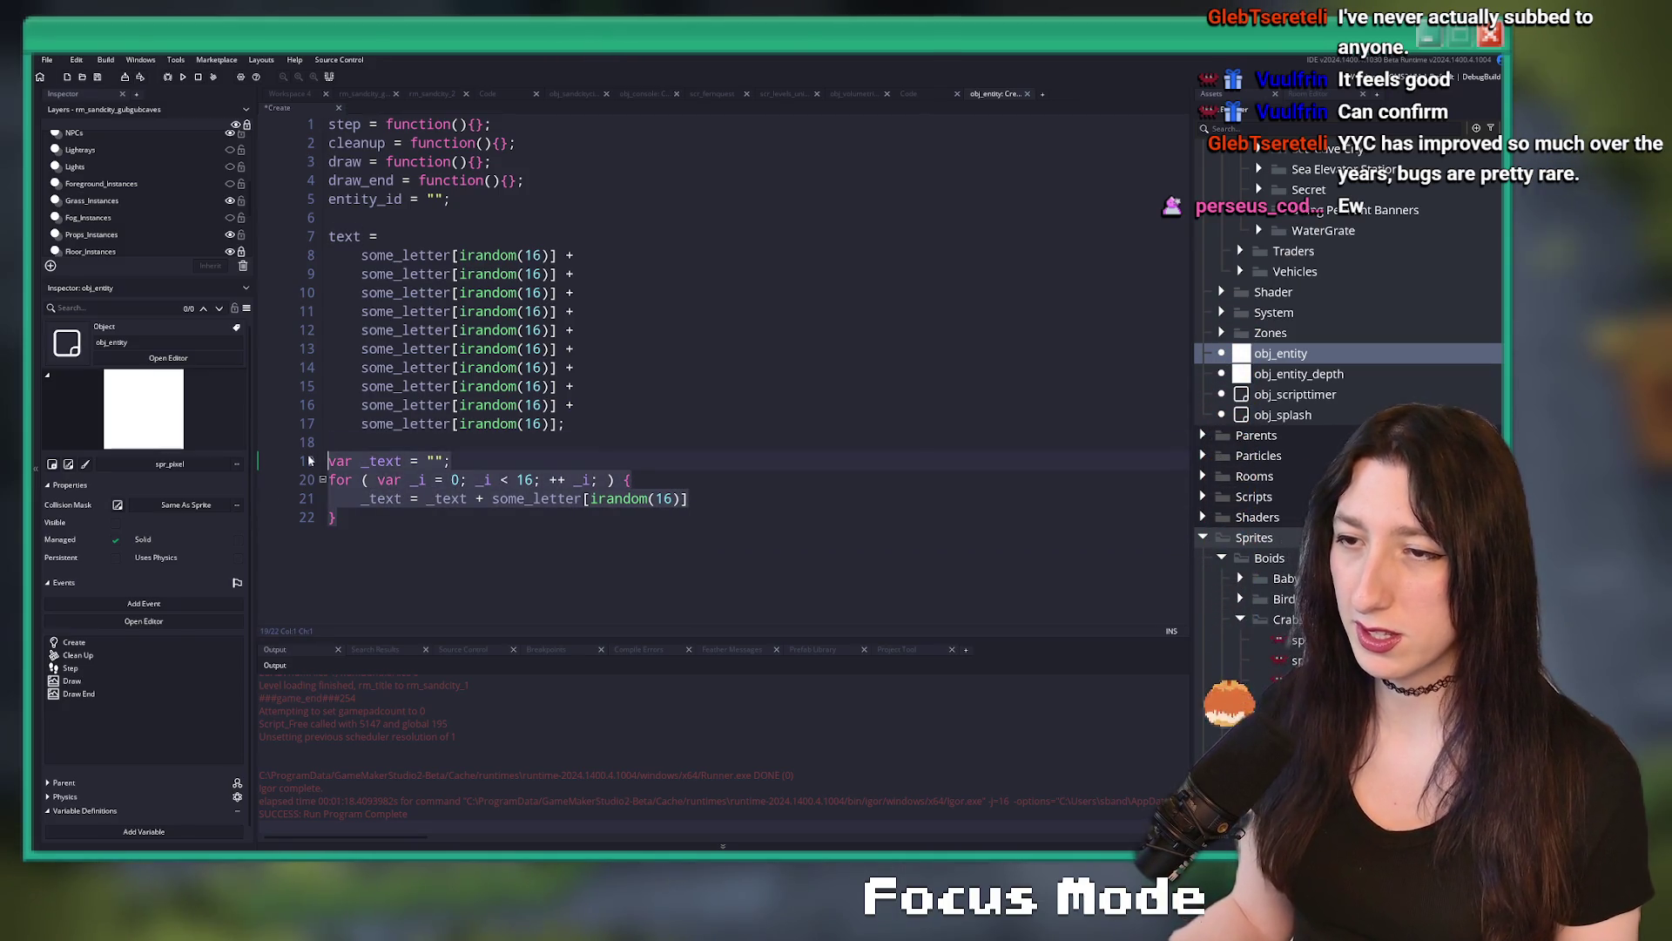
left_click_drag(570, 423, 283, 227)
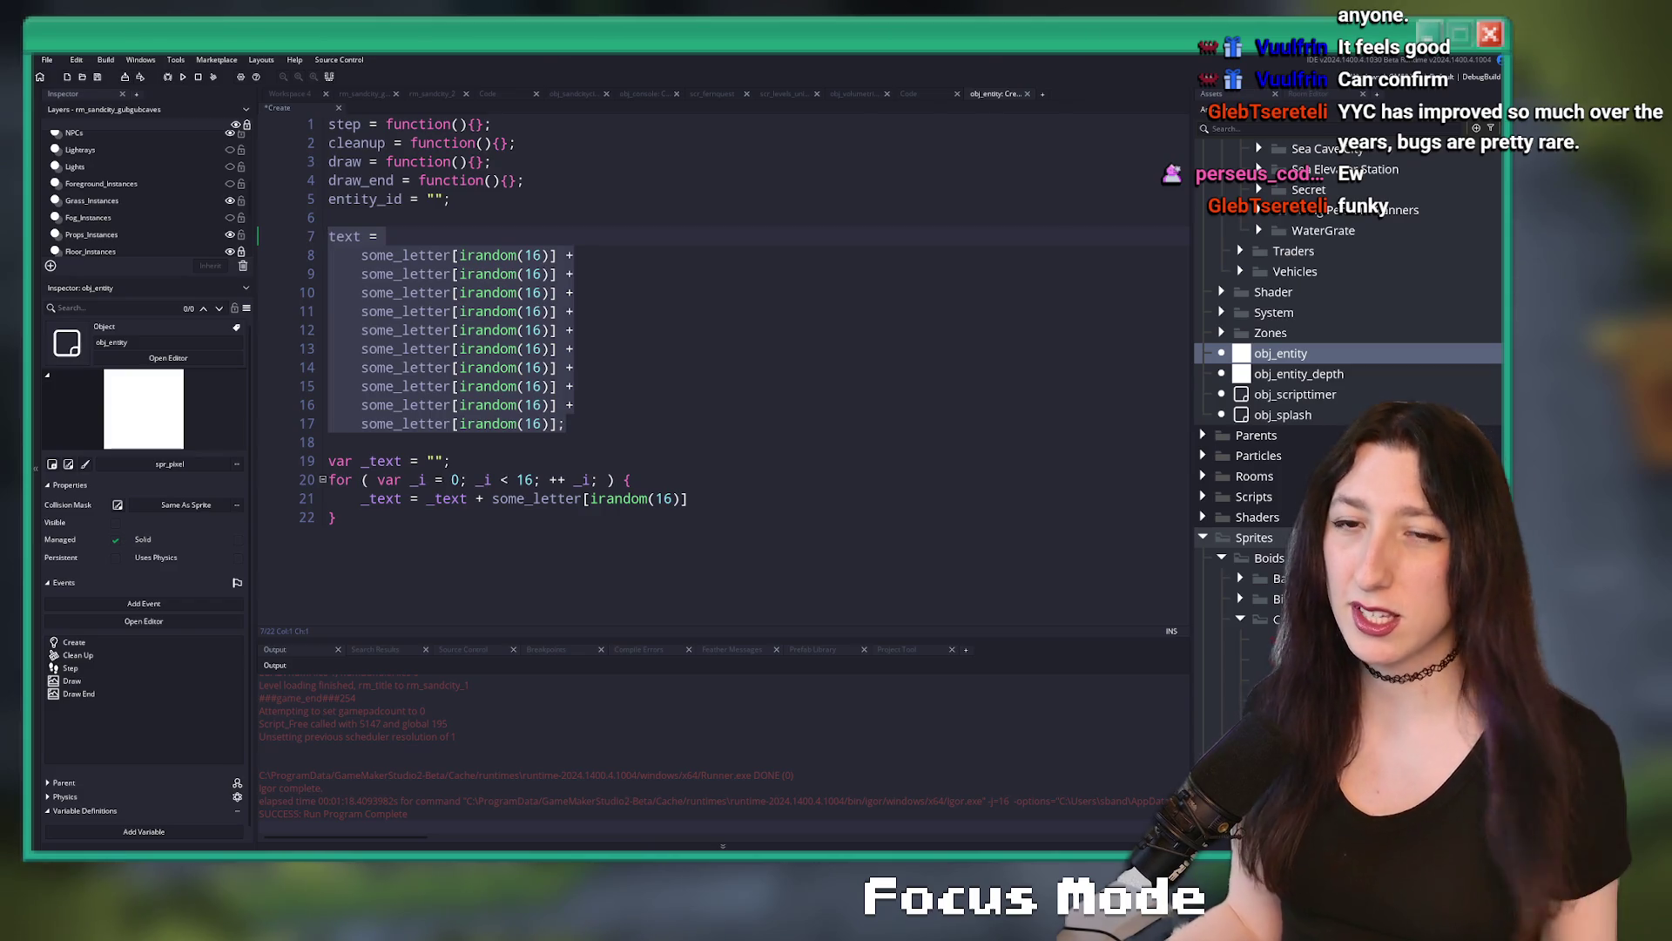
- Delete lines 6–22 holding the ten-term text and the _text loop, then close the Create code
left_click(960, 422)
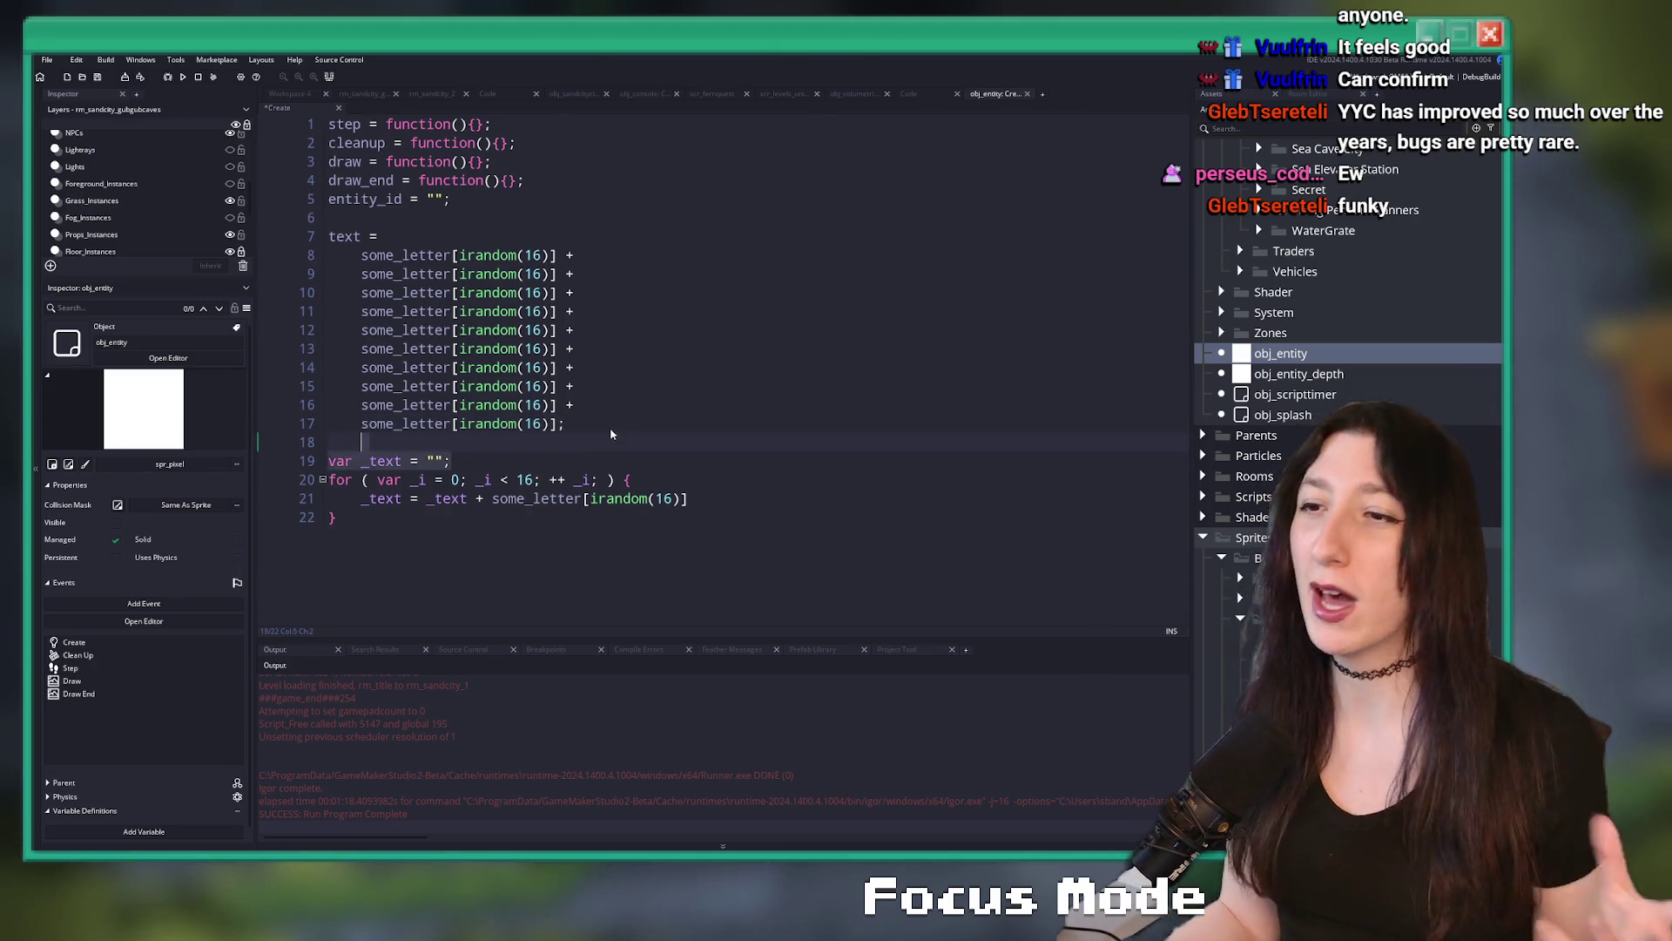
mouse_move(610, 422)
left_mouse_down()
mouse_move(340, 292)
mouse_move(329, 240)
left_mouse_up()
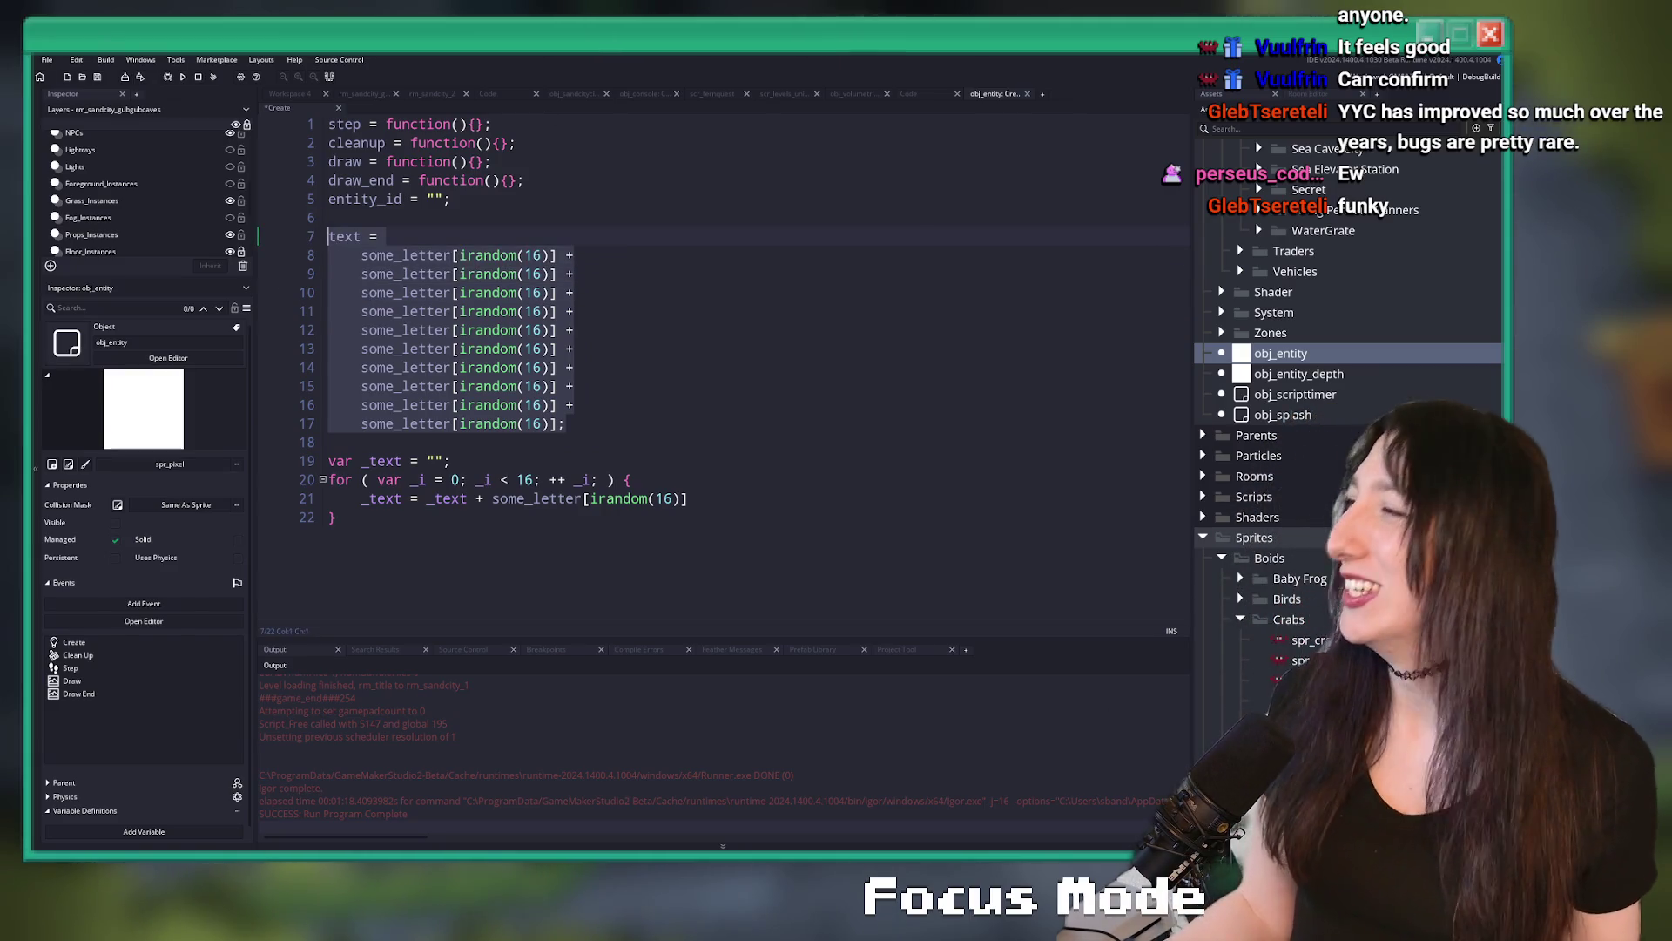
mouse_move(608, 520)
left_mouse_down()
mouse_move(331, 461)
mouse_move(323, 221)
left_mouse_up()
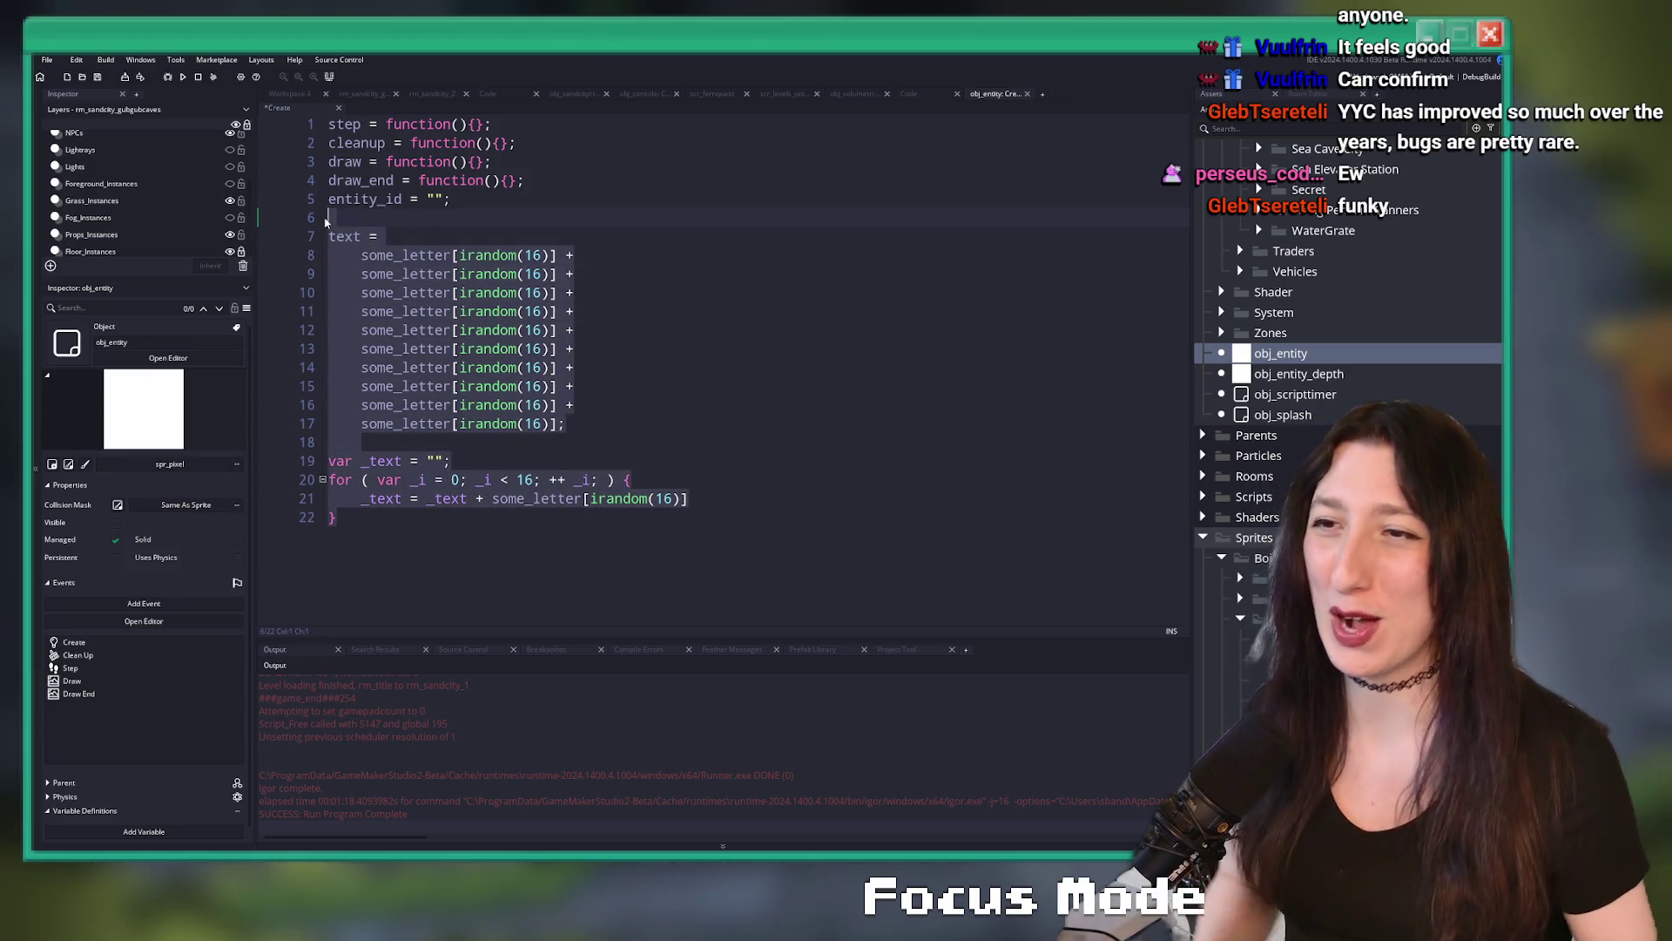
key("BackSpace")
key("BackSpace")
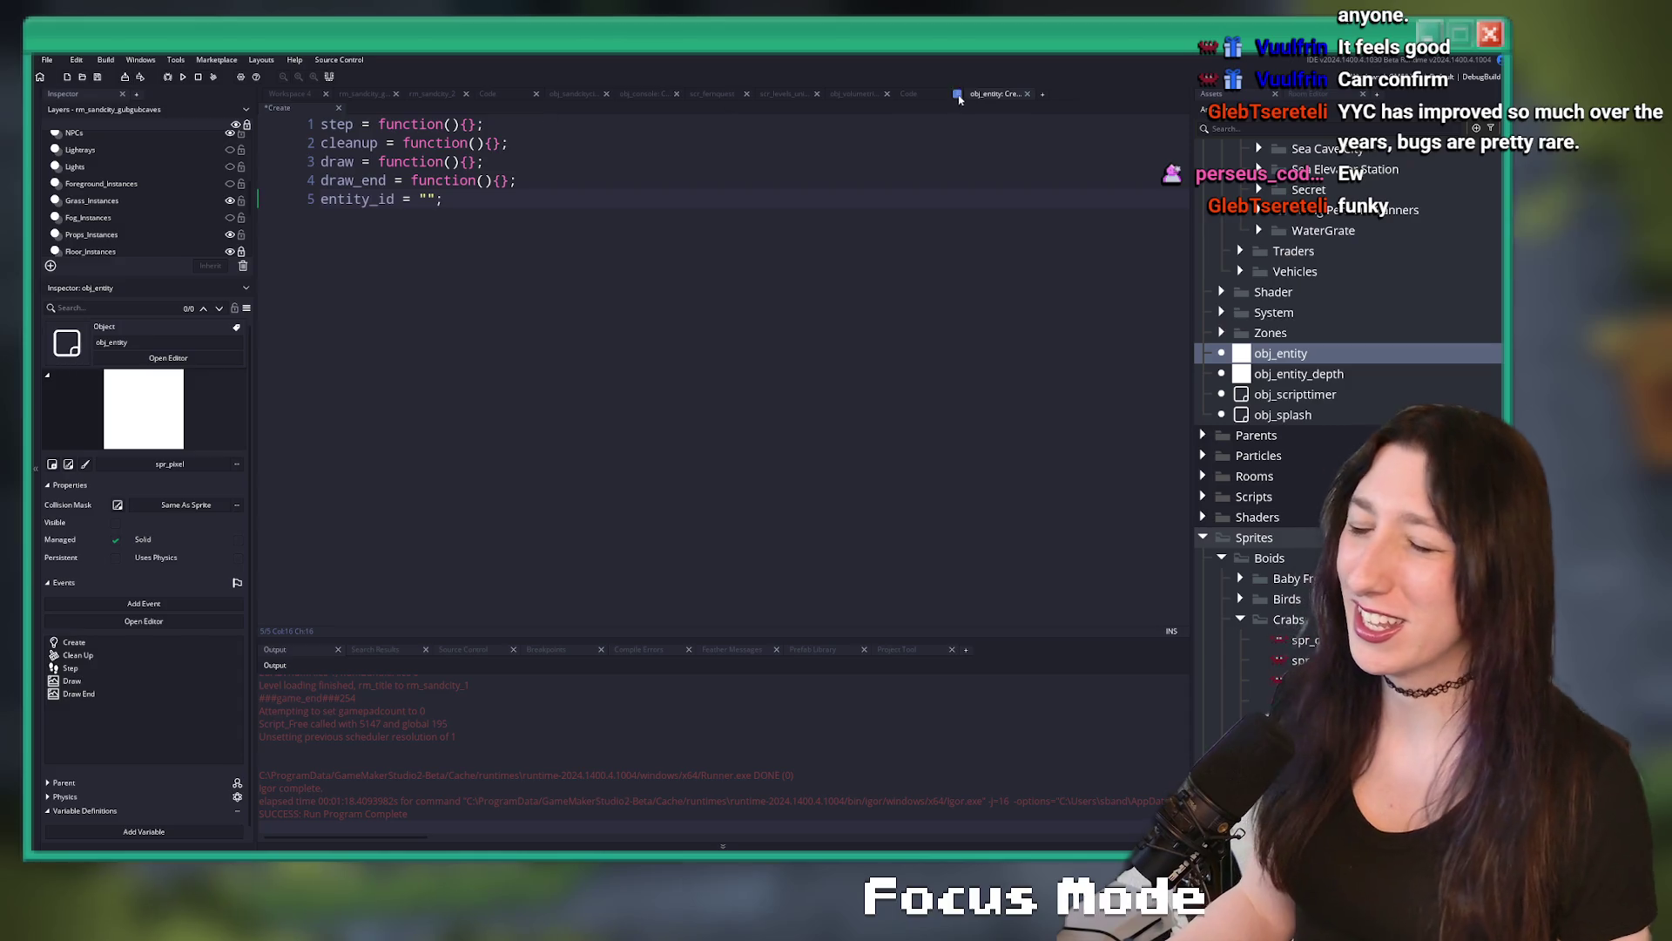
left_click(1027, 94)
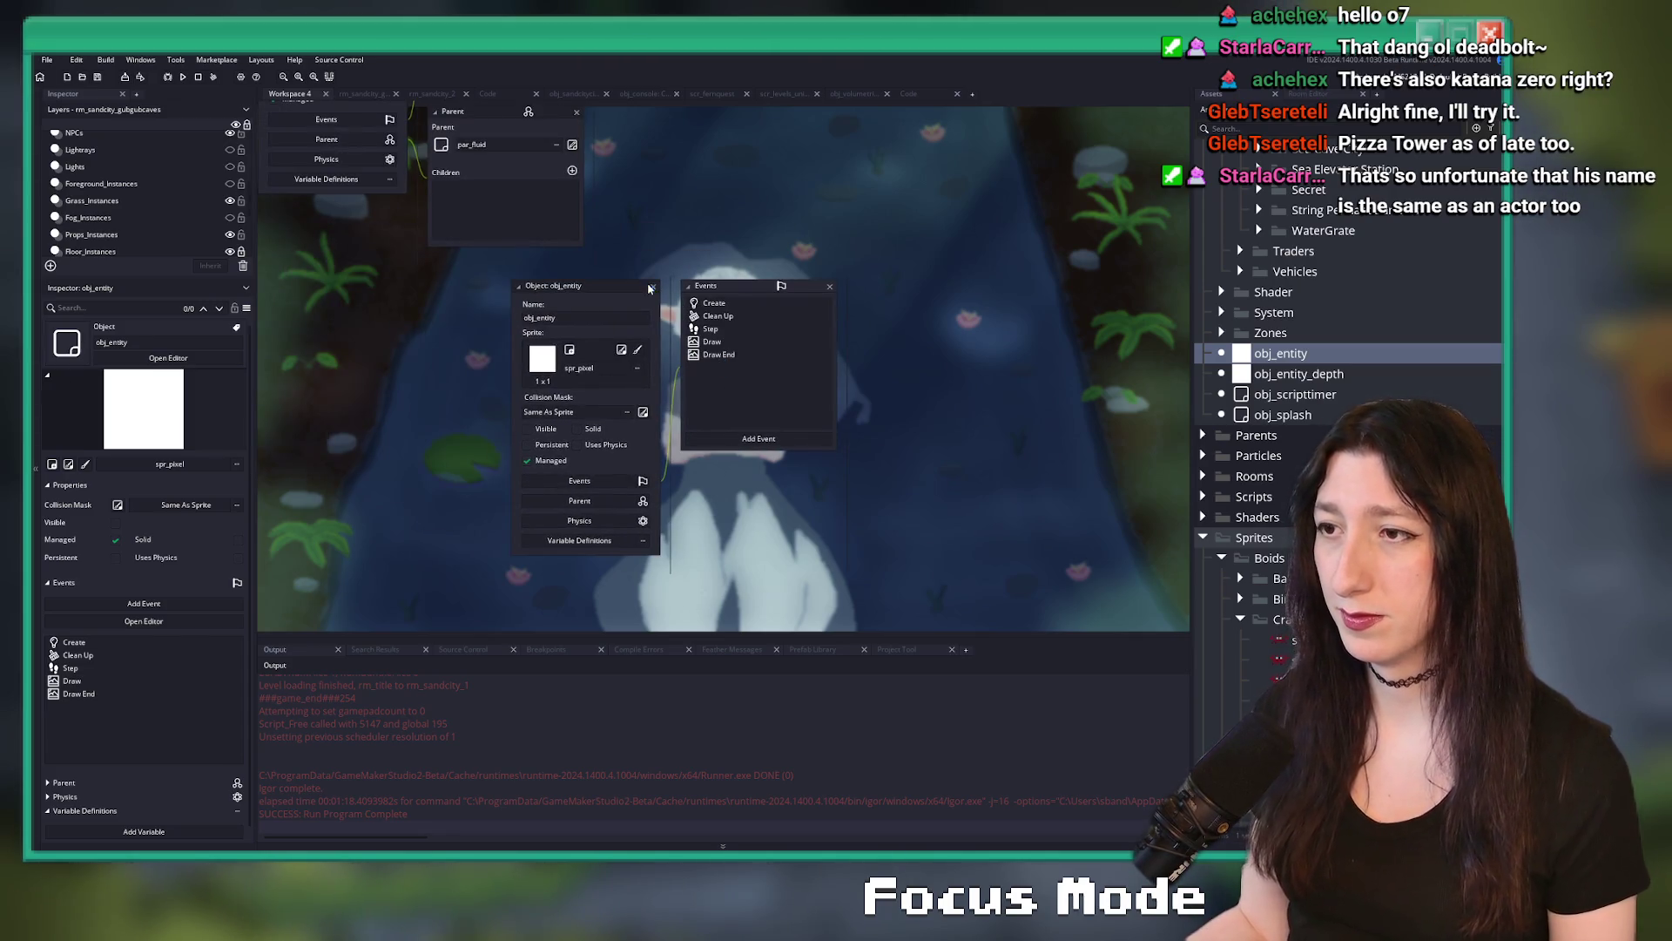
- Close the obj_entity and par_fluid editor windows in Workspace 4
left_click(650, 287)
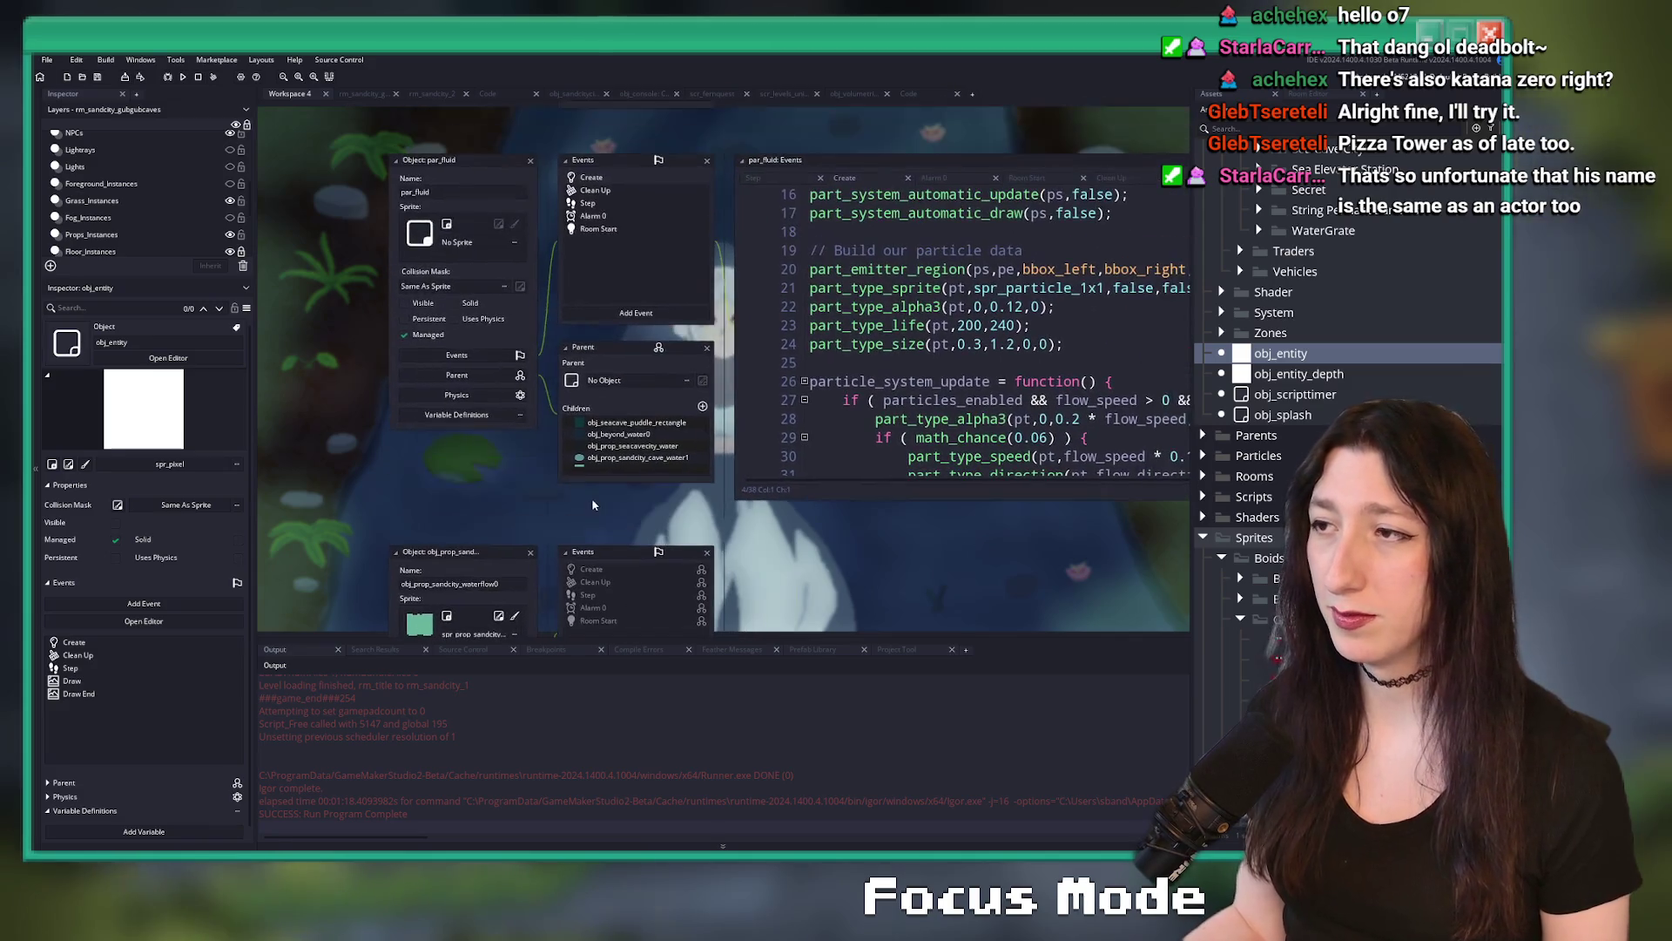
left_click(530, 553)
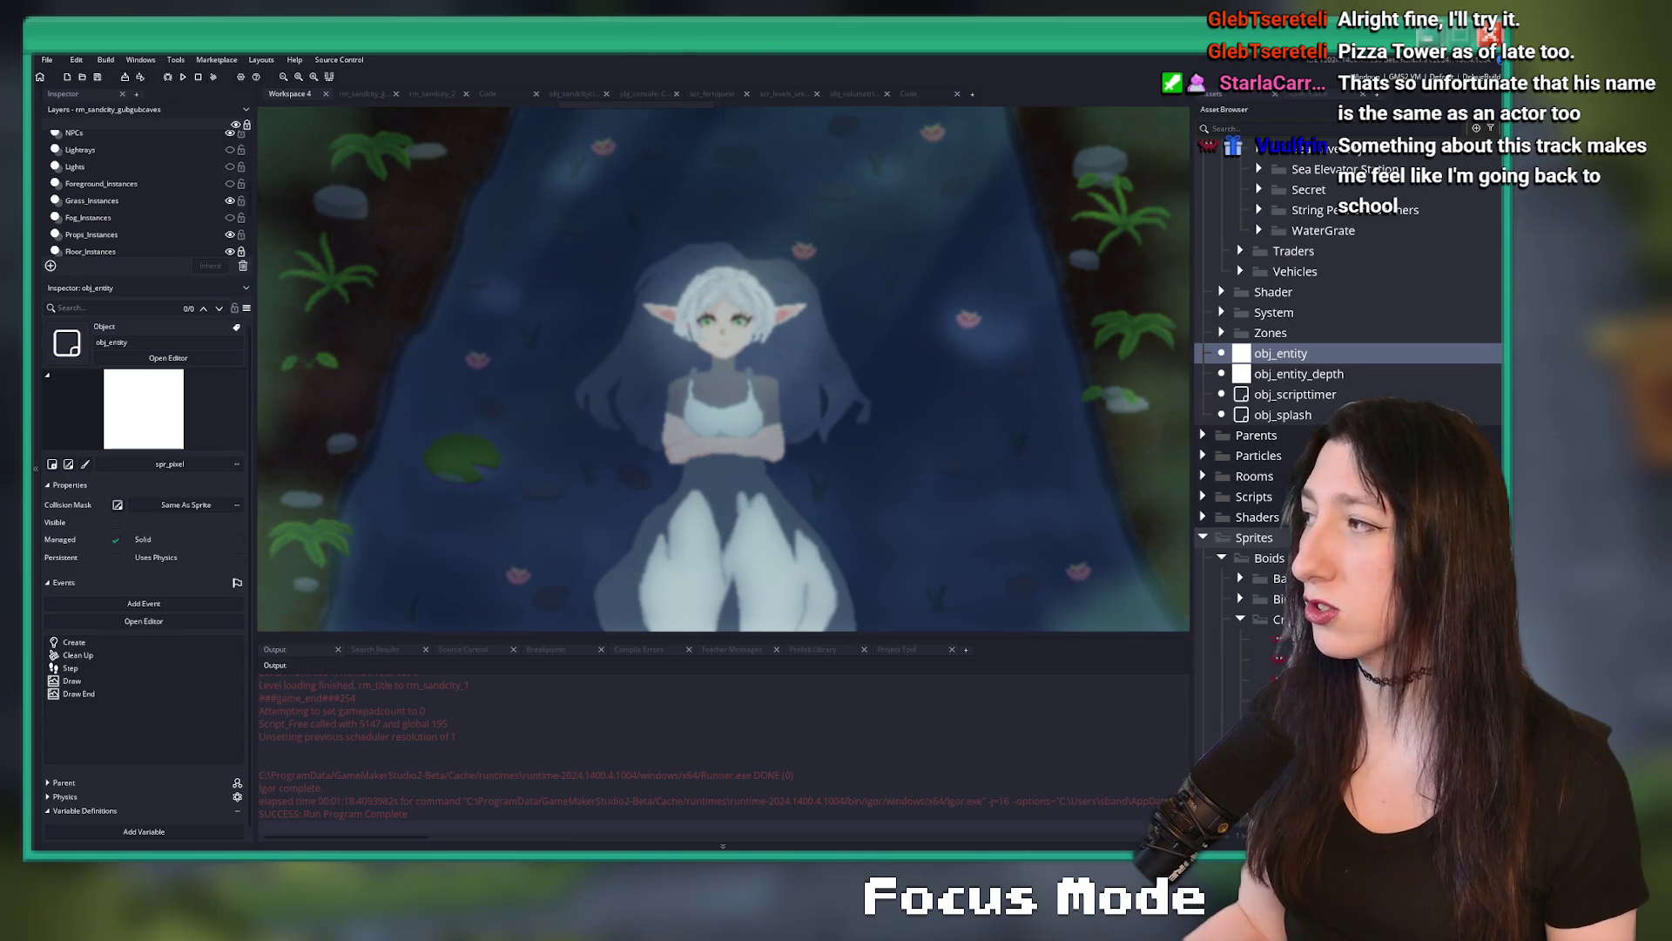
key("alt+Tab")
- Commit the 48 changed files to master as 'Lots of changes' and push to origin
scroll(445, 347, "down", 10)
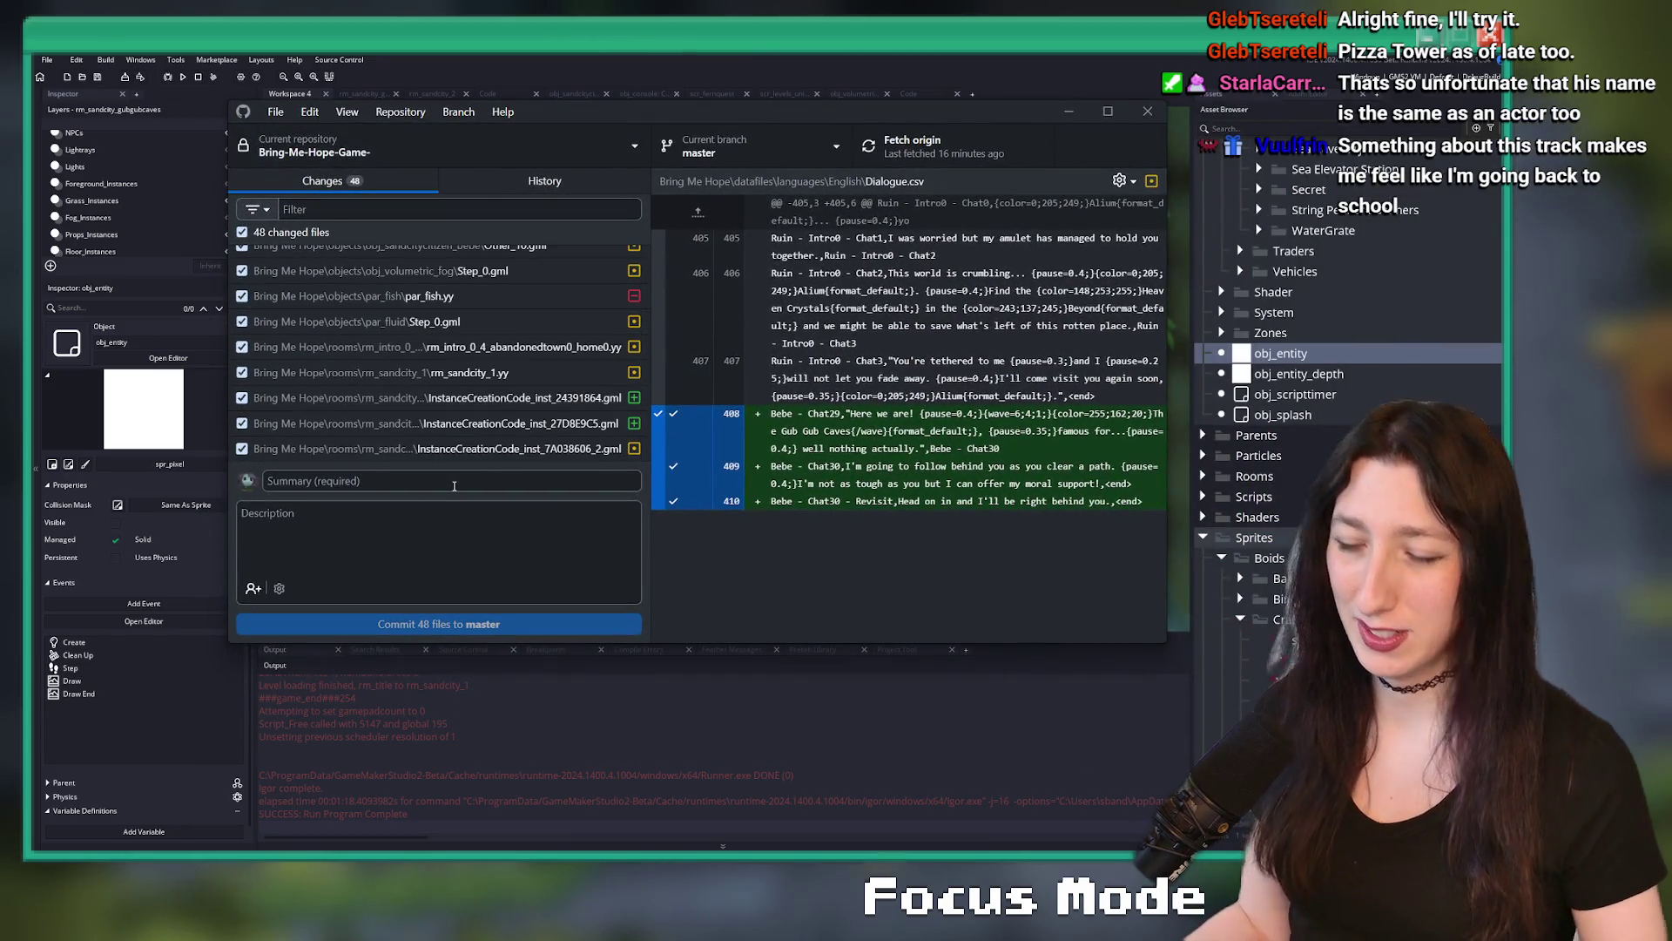
type("Lots ofkd")
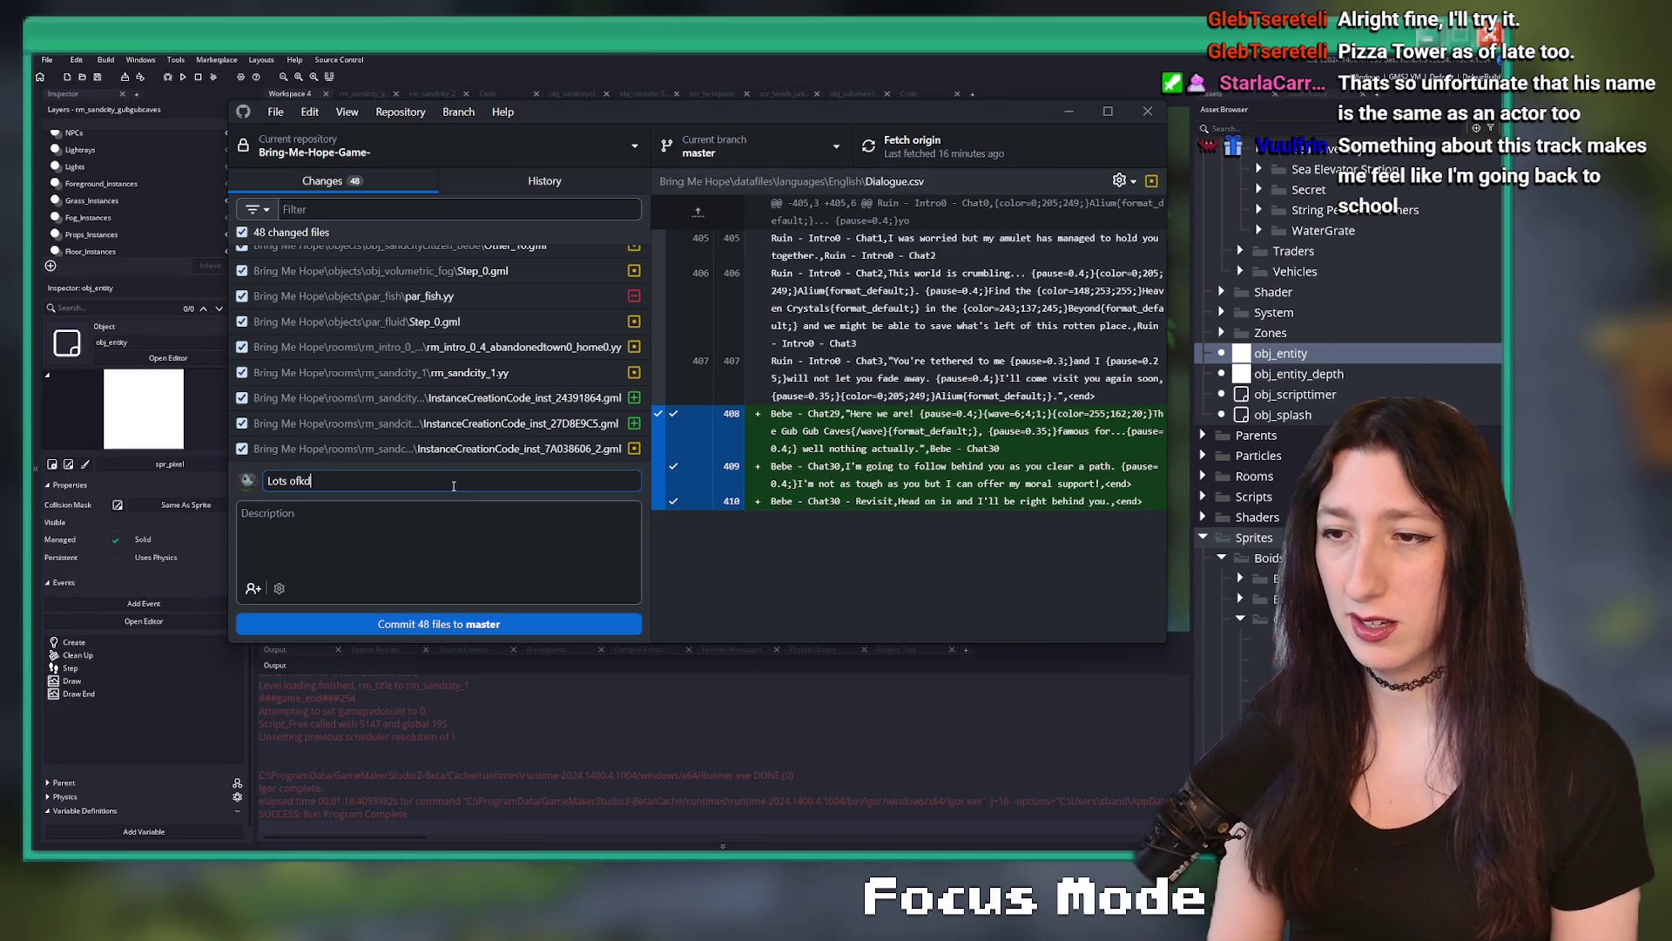
key("BackSpace")
key("BackSpace")
type(" changes")
key("ctrl+Return")
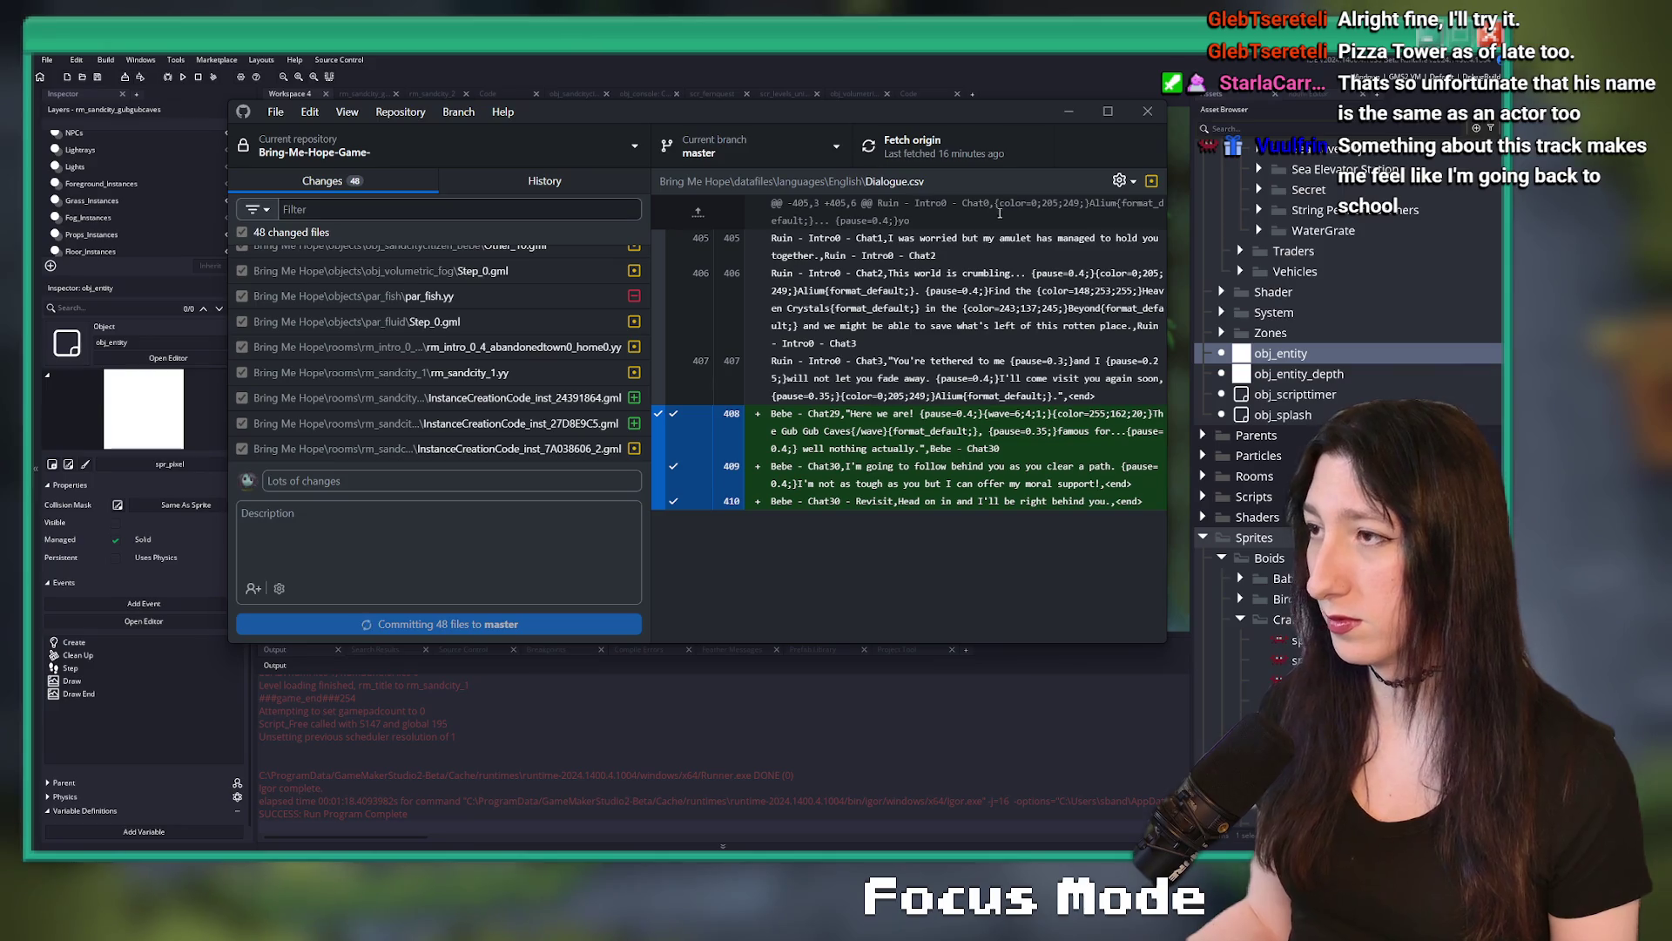
left_click(917, 163)
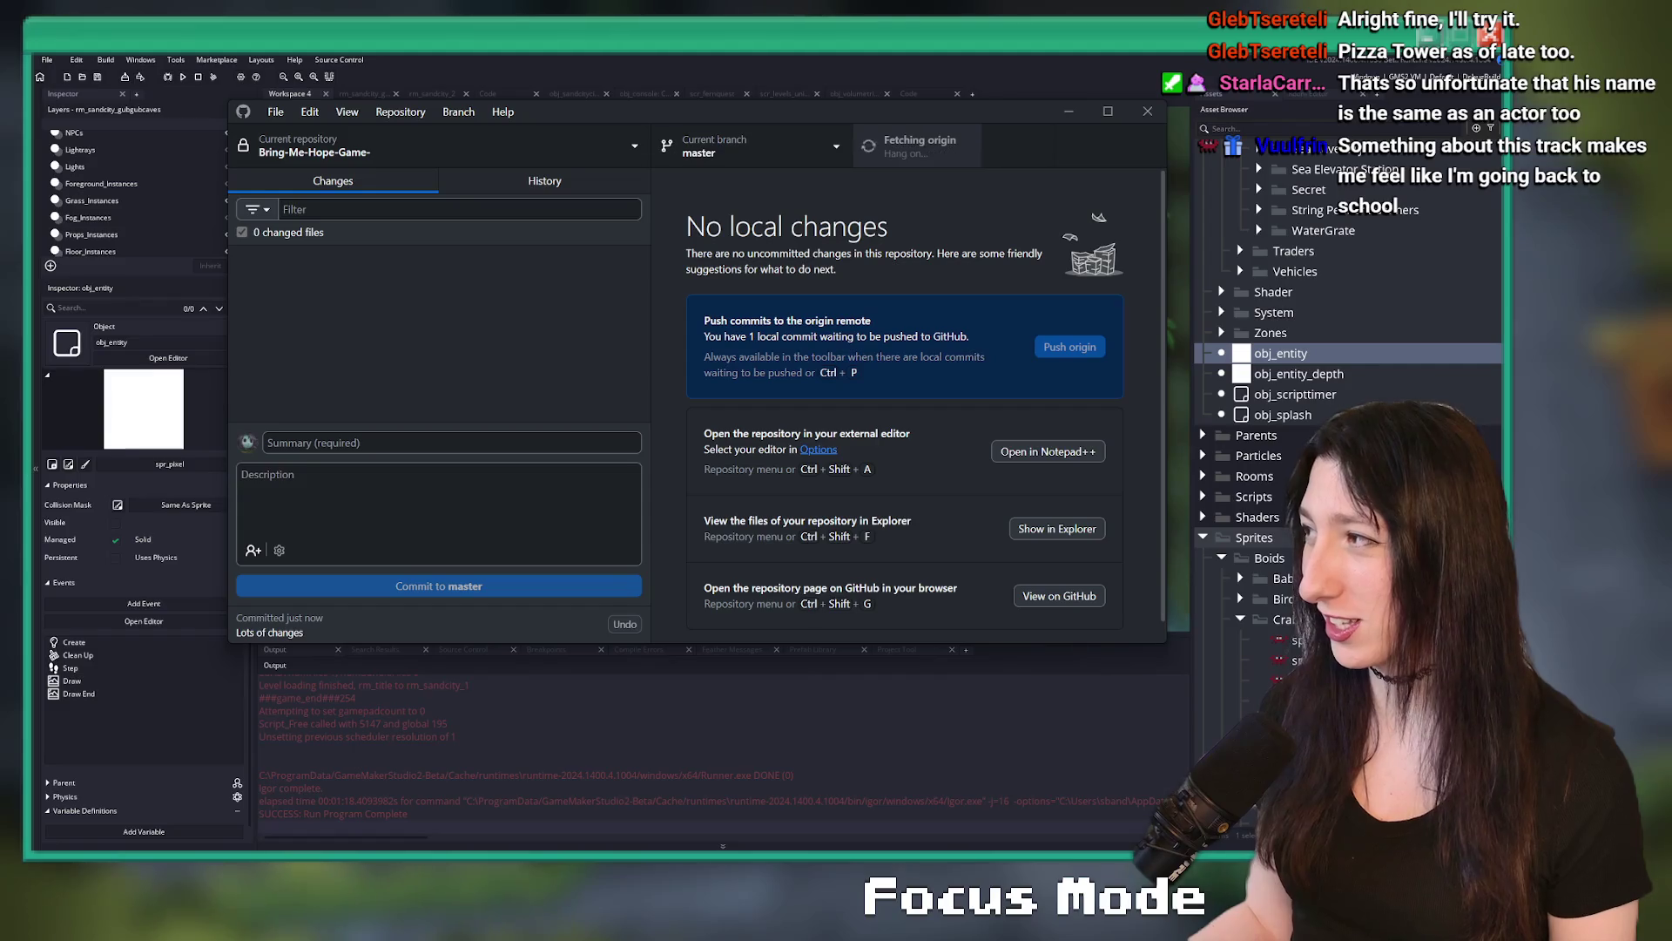
left_click(610, 159)
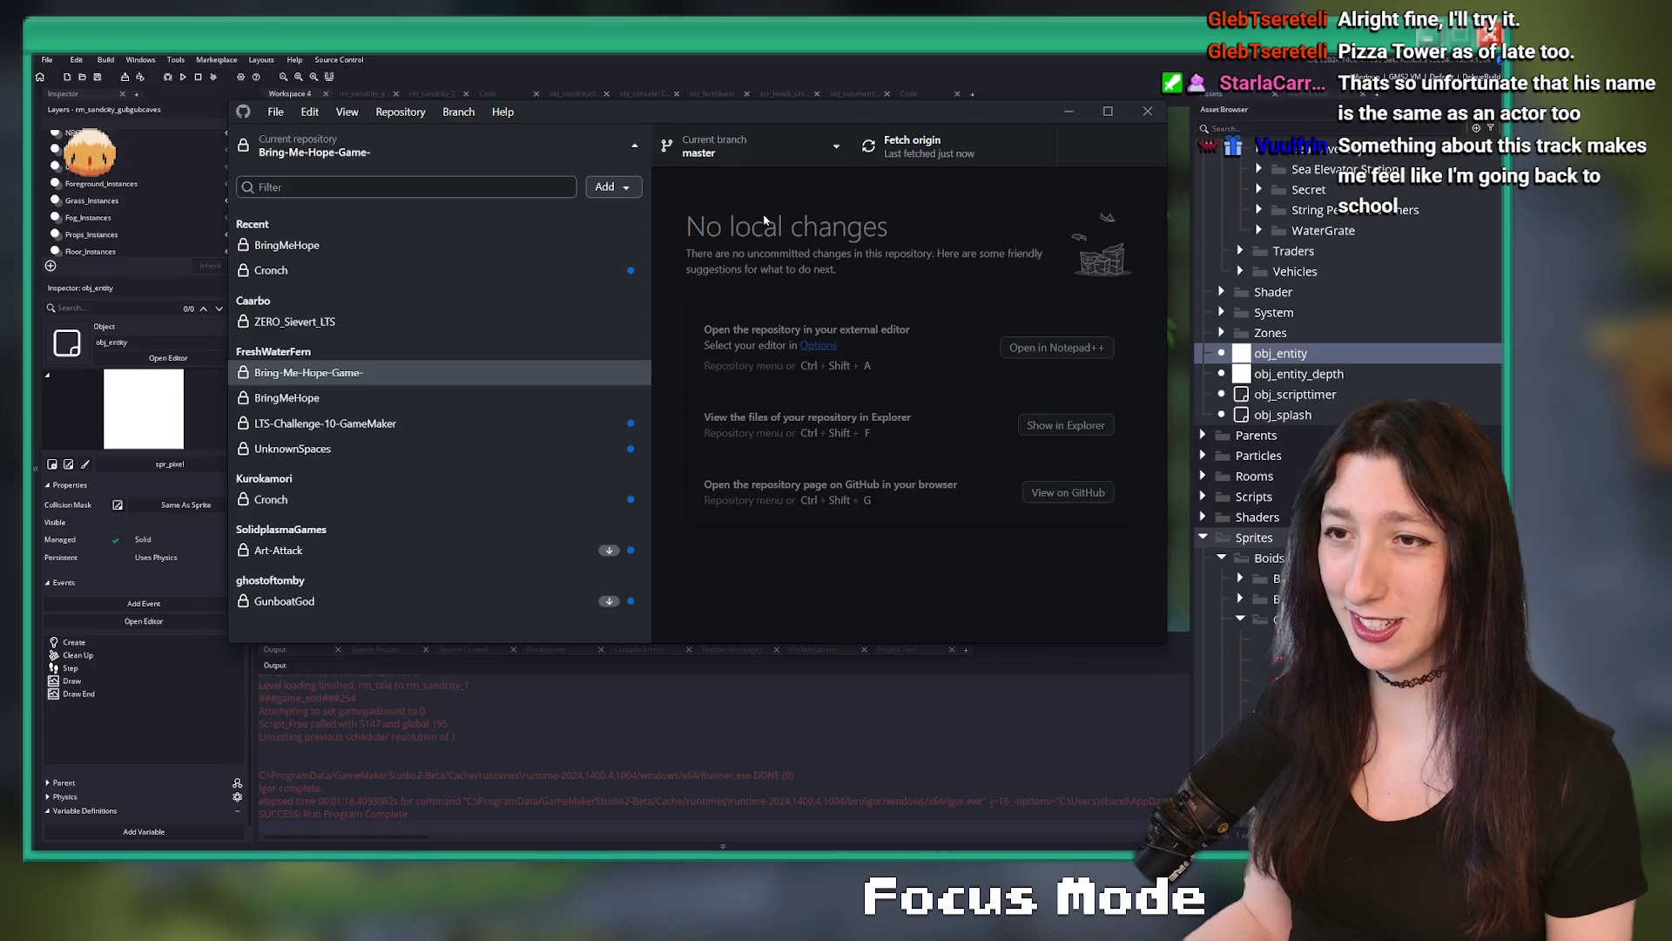
left_click(667, 270)
key("alt+Tab")
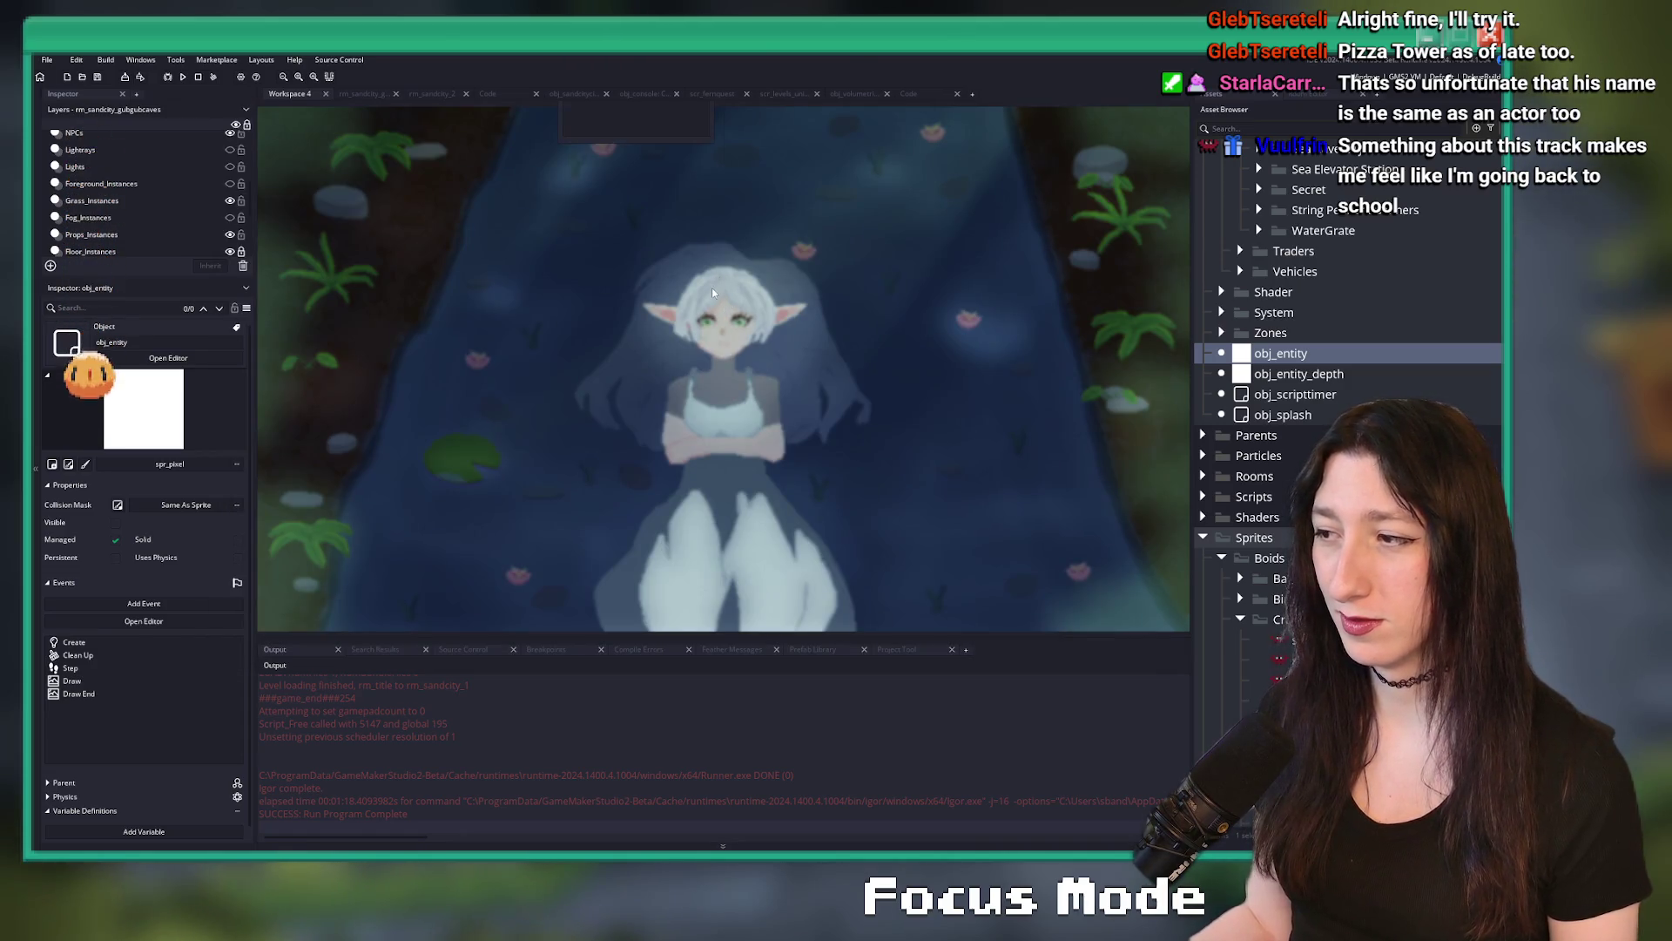
- Collapse the Sea Cave folders in the Asset Browser and open the rm_sandcity_gubgubcaves room editor
scroll(1350, 348, "up", 4)
scroll(1350, 261, "up", 2)
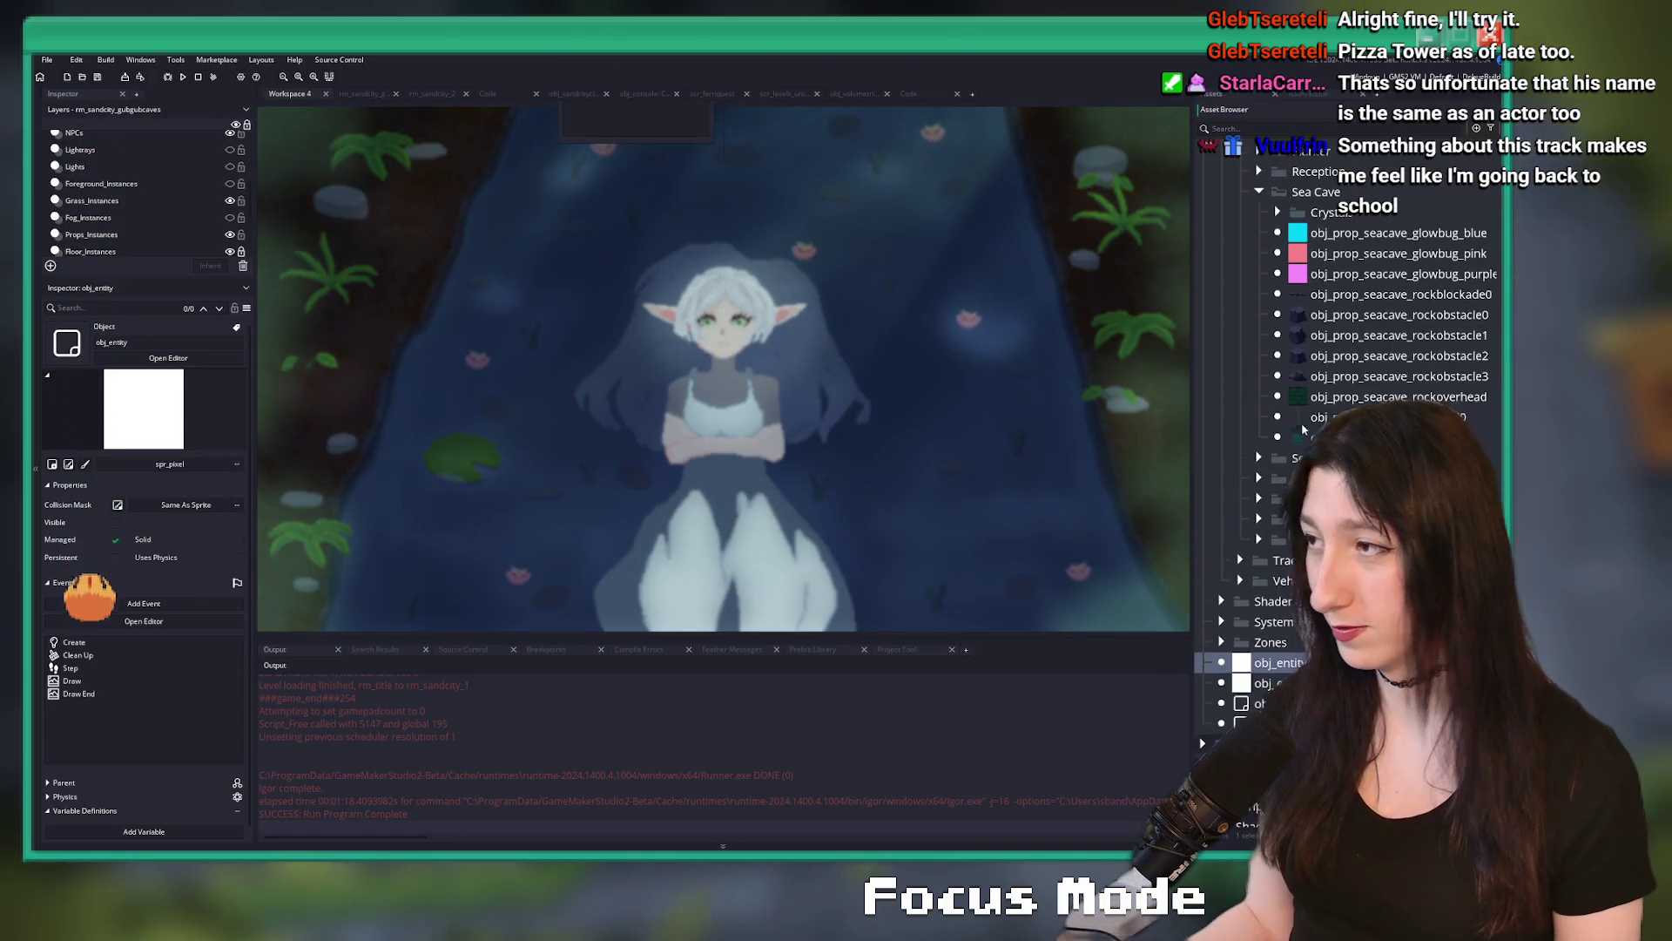
left_click(1260, 311)
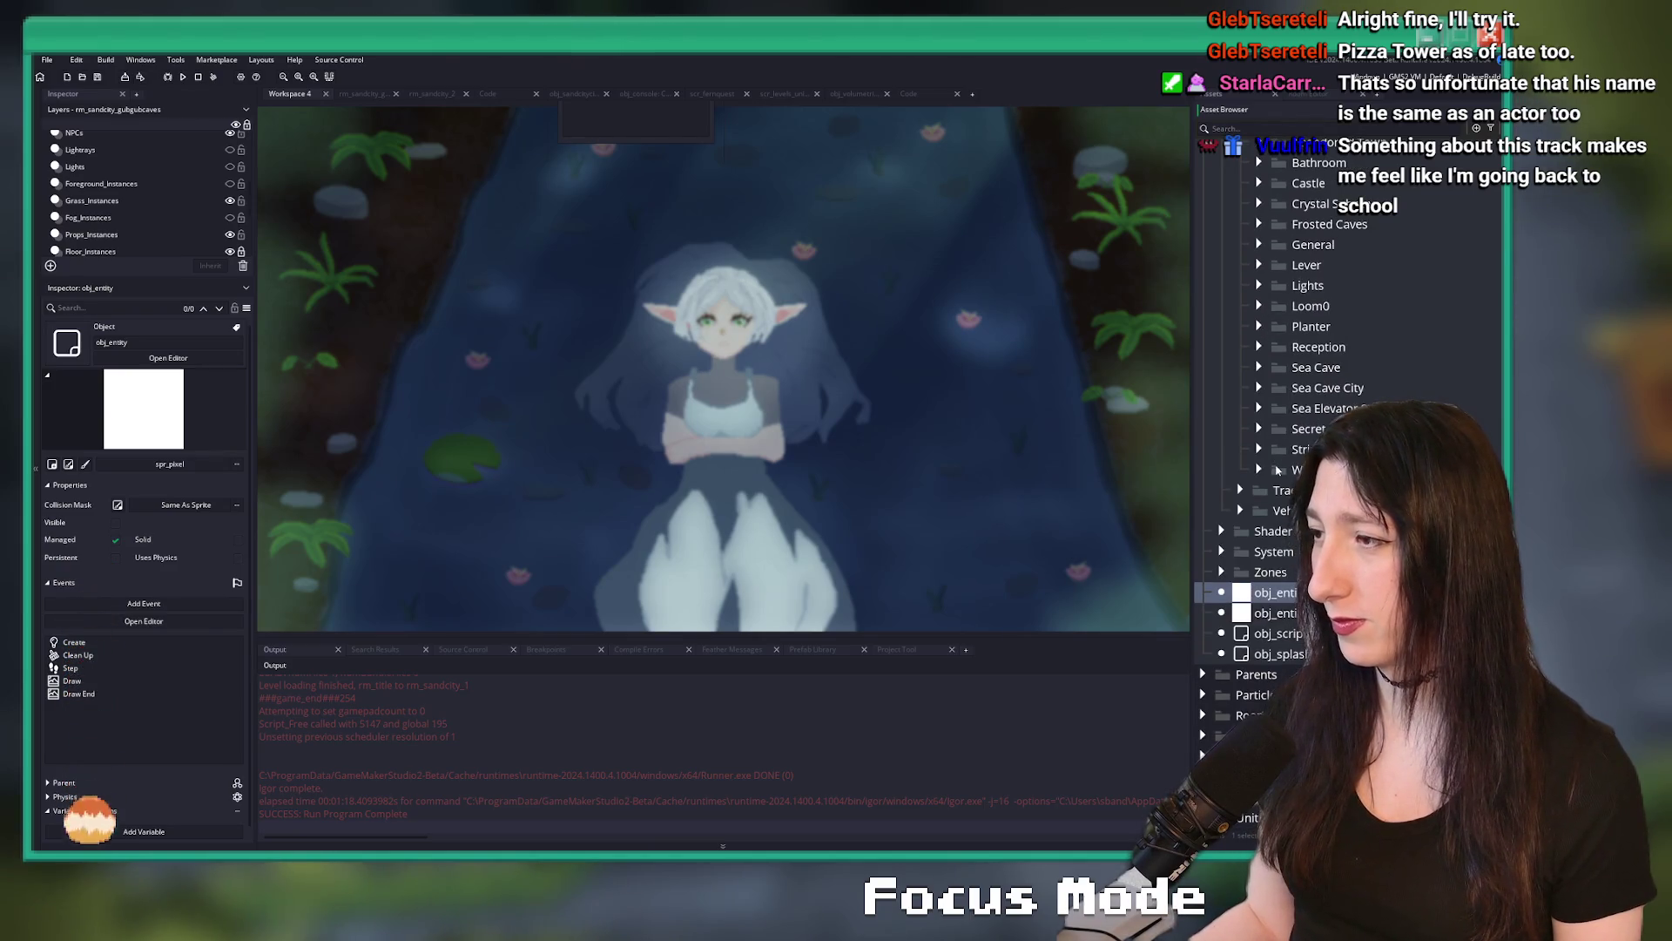
scroll(1255, 454, "up", 4)
left_click(1240, 355)
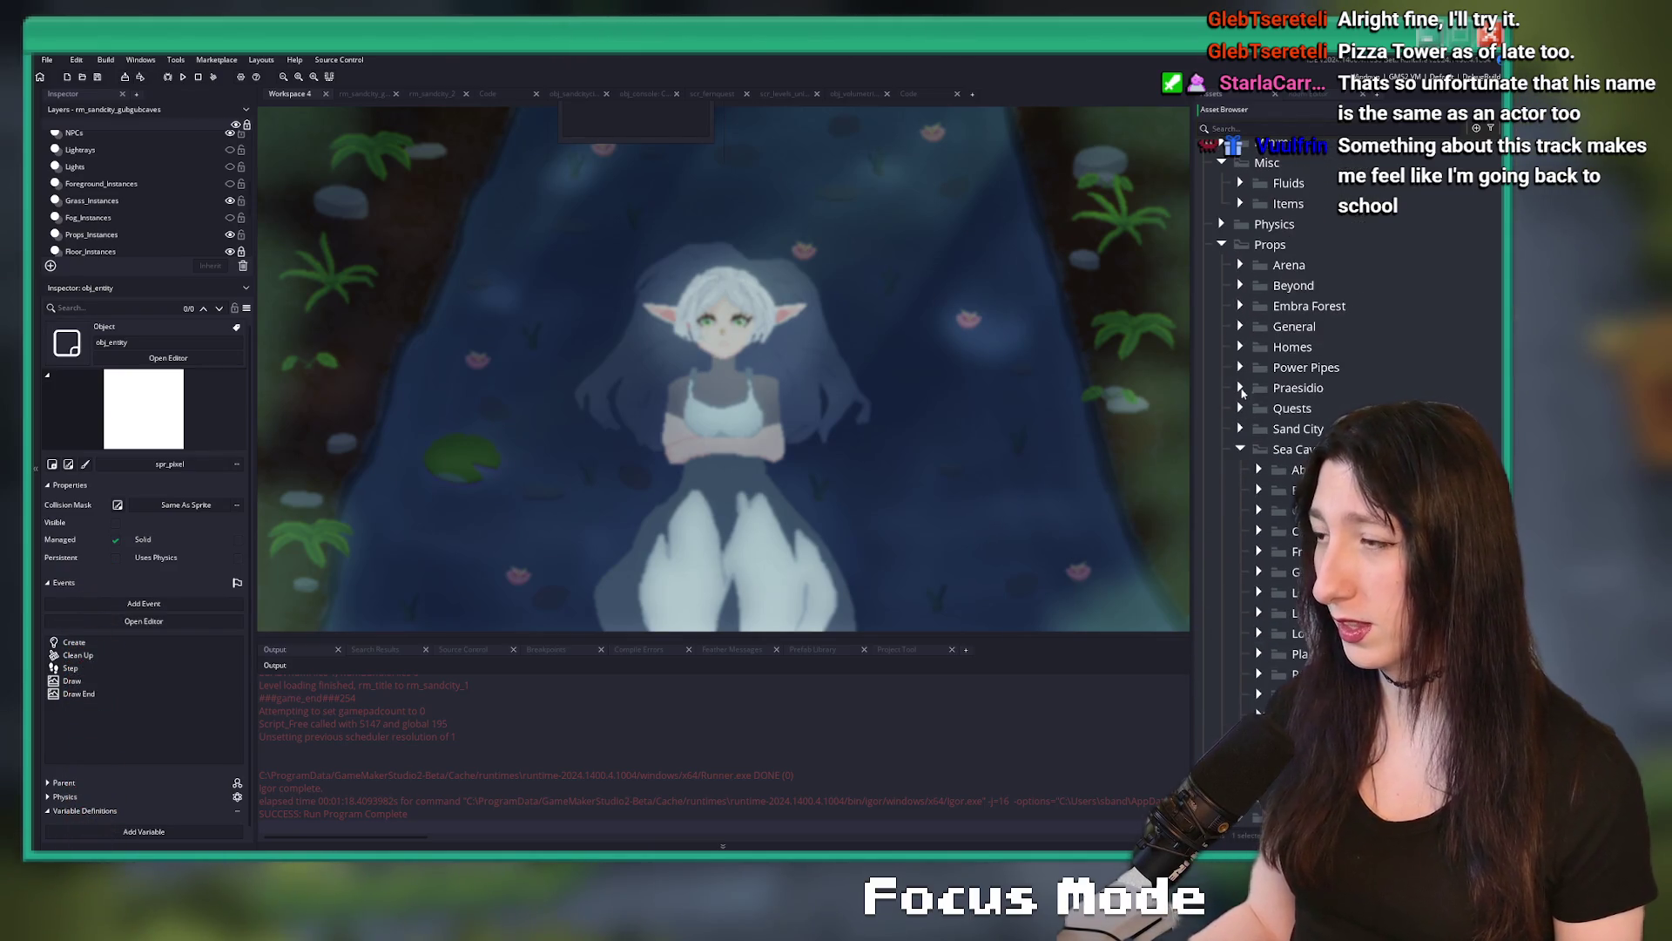
scroll(1236, 348, "up", 4)
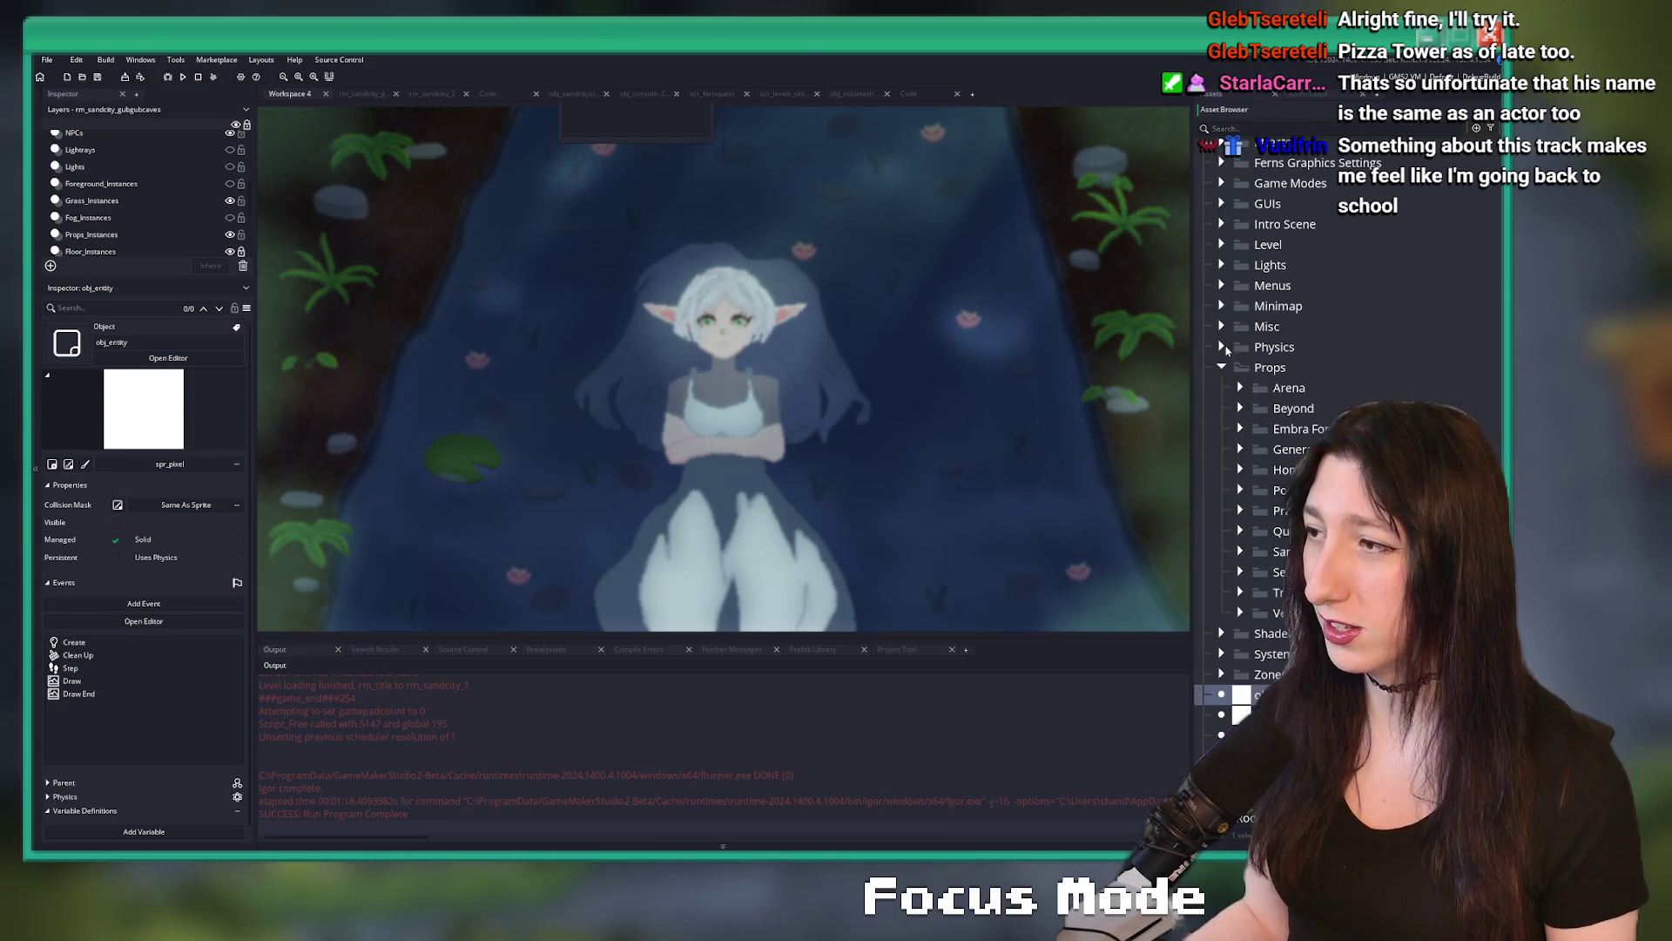
scroll(1232, 365, "down", 10)
scroll(1224, 395, "up", 2)
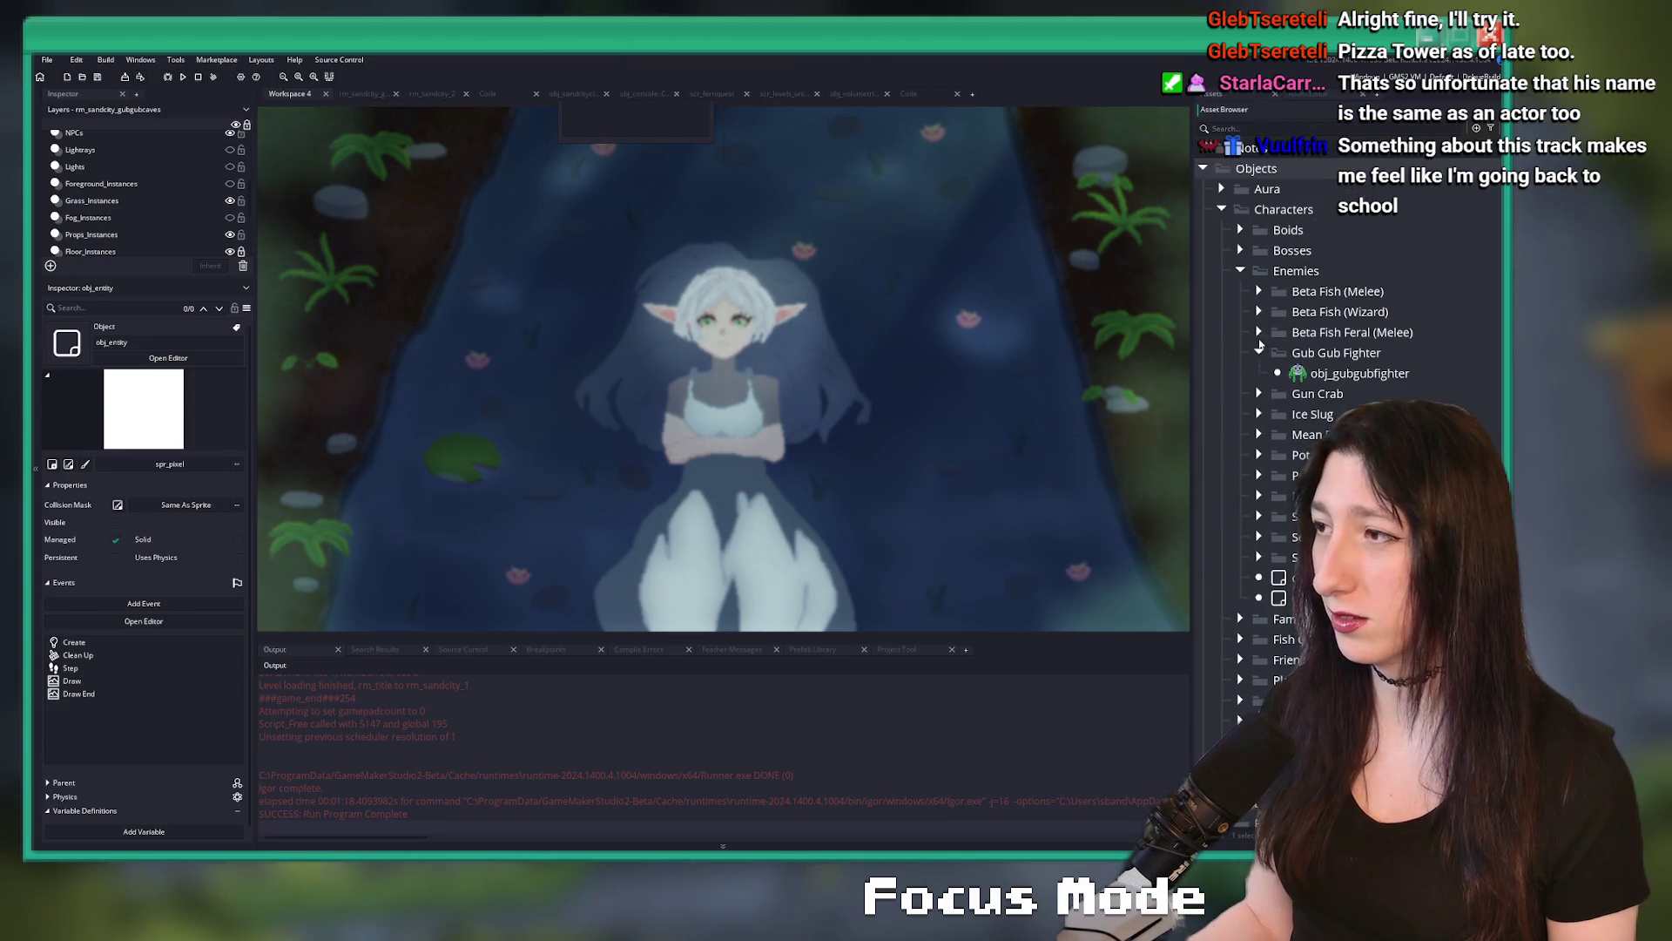
left_click(383, 94)
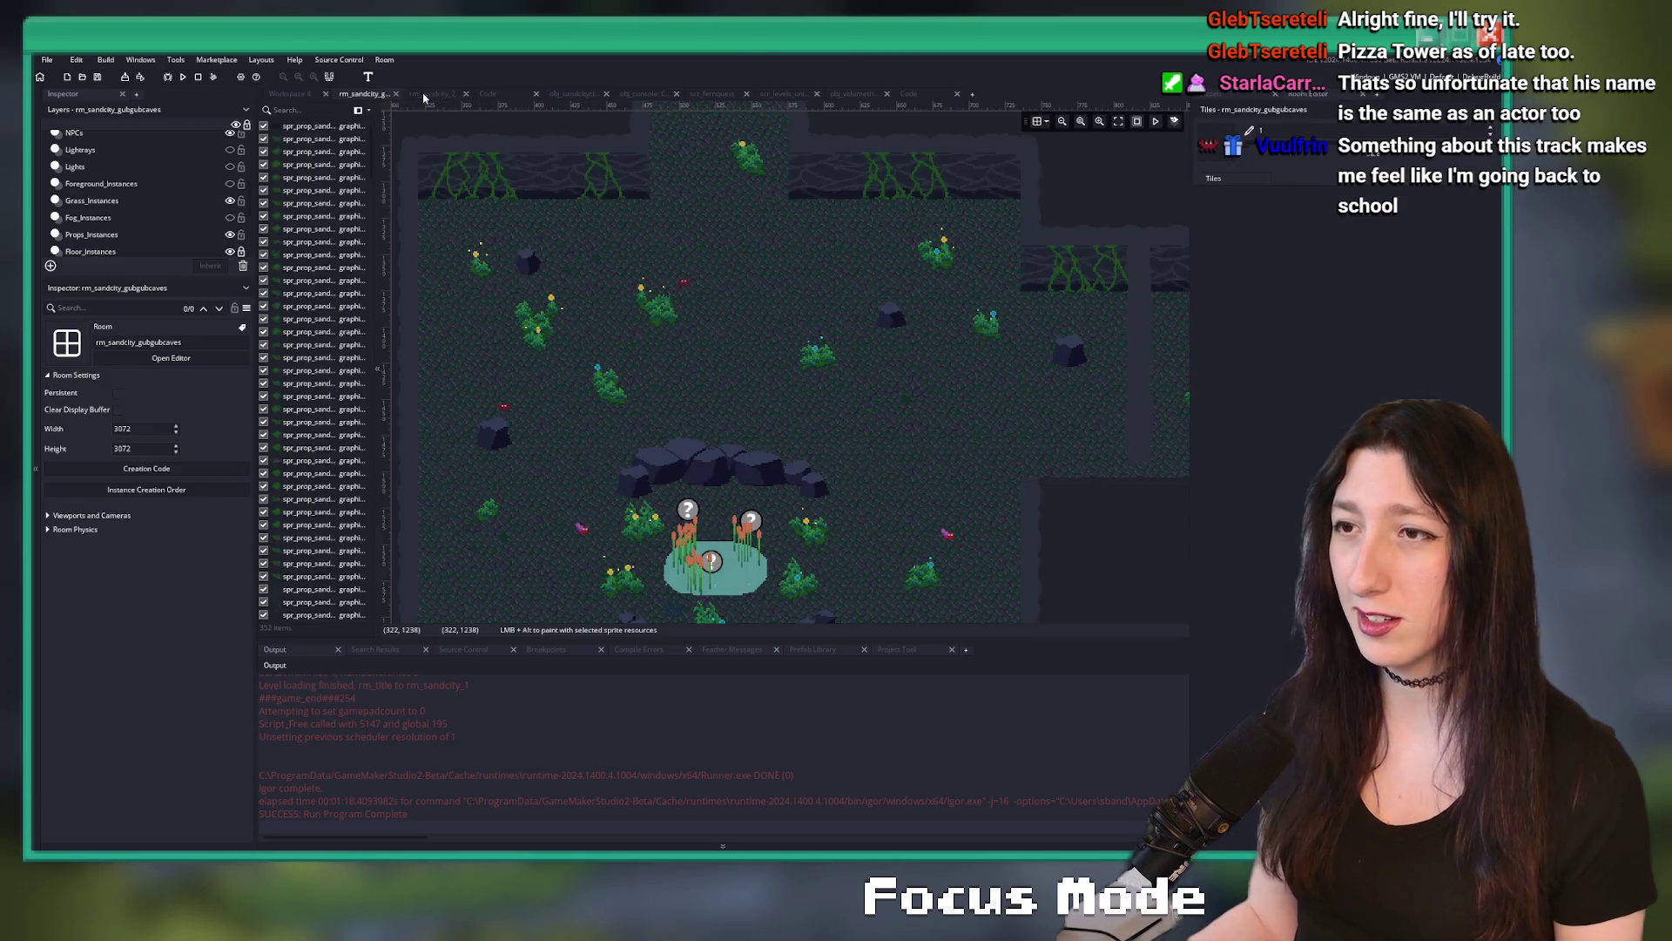
- Close rm_sandcity_2 and every other extra editor tab, keeping only the cave room
left_click(431, 94)
left_click_drag(897, 189, 836, 272)
middle_click(455, 96)
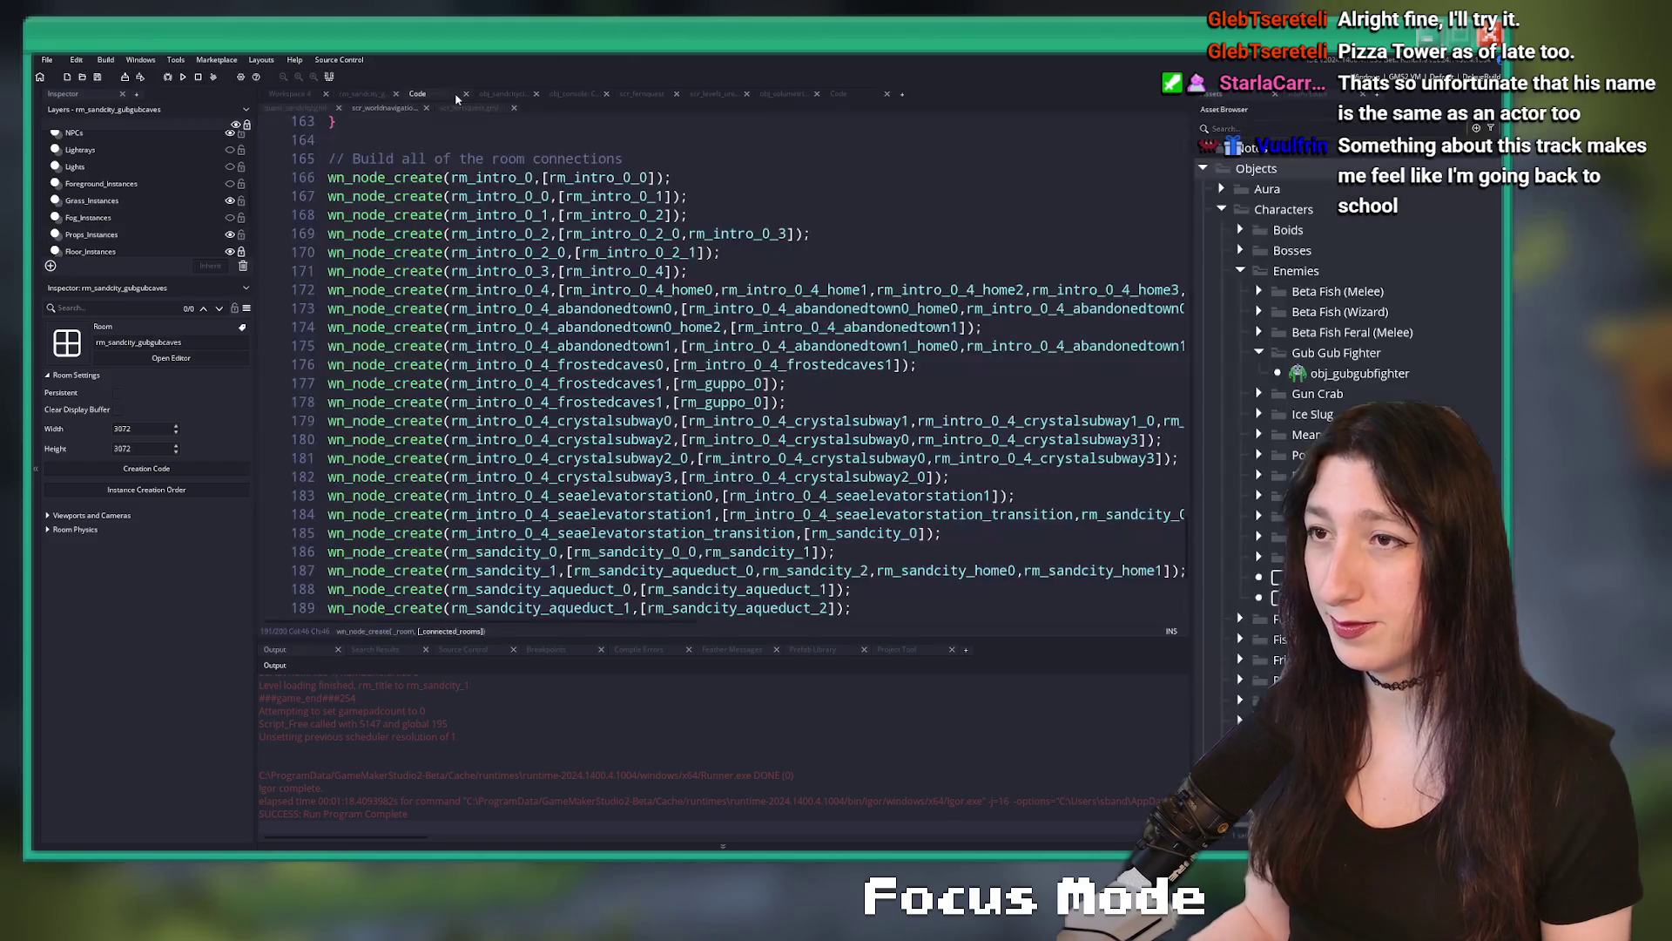
middle_click(455, 95)
middle_click(455, 98)
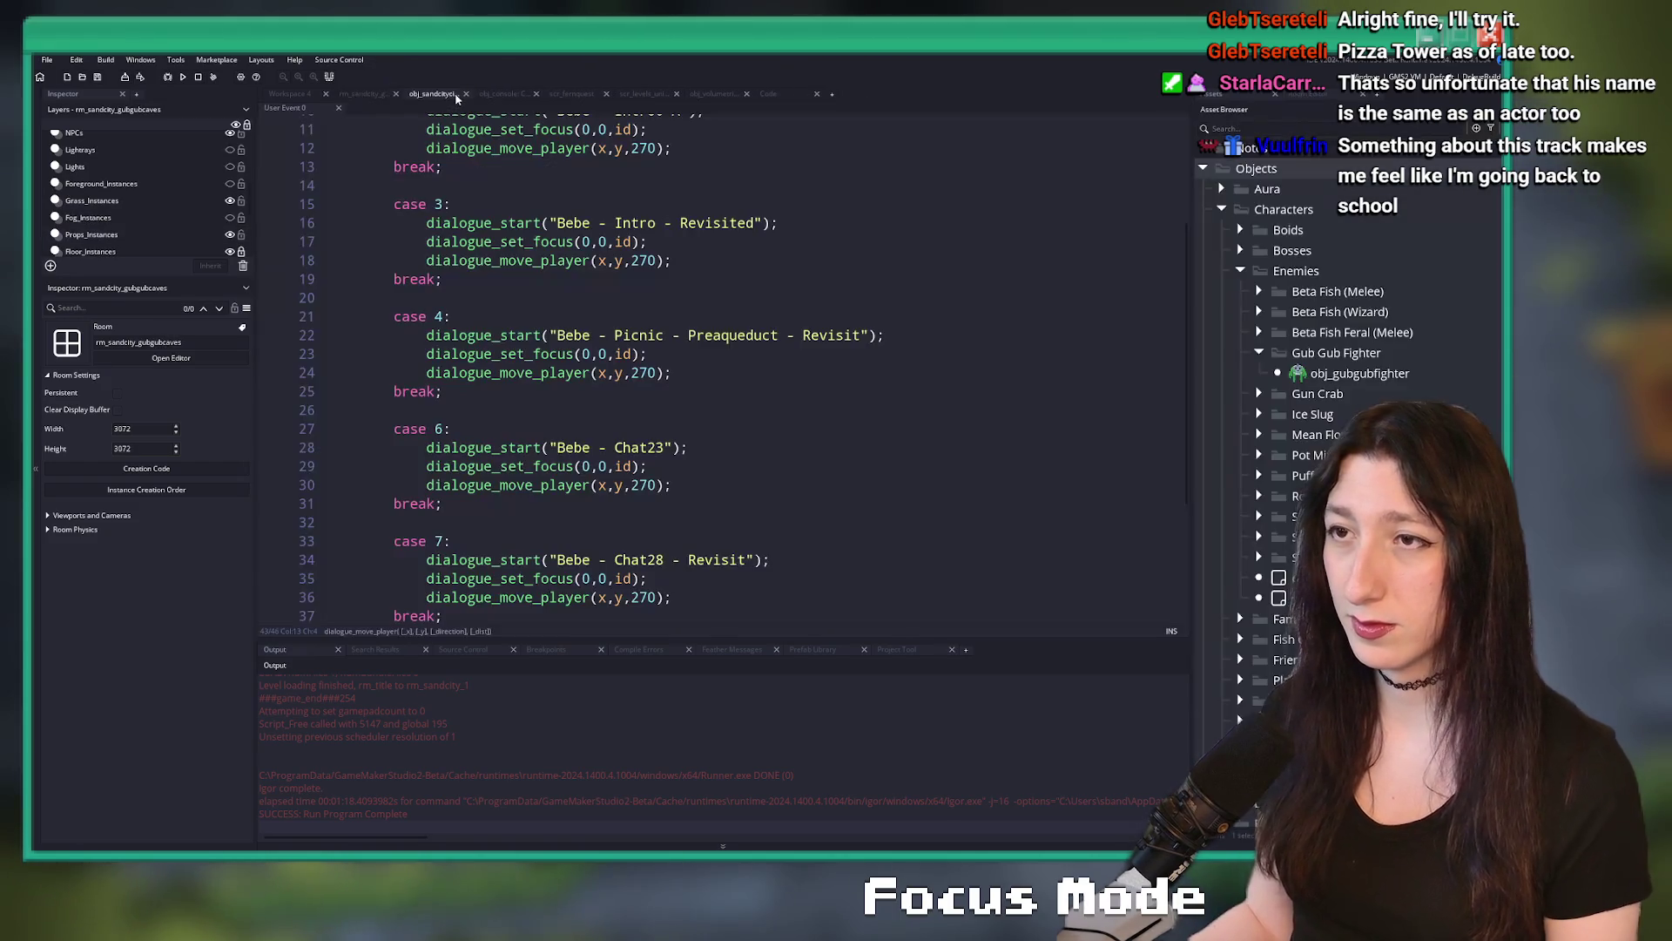
middle_click(455, 96)
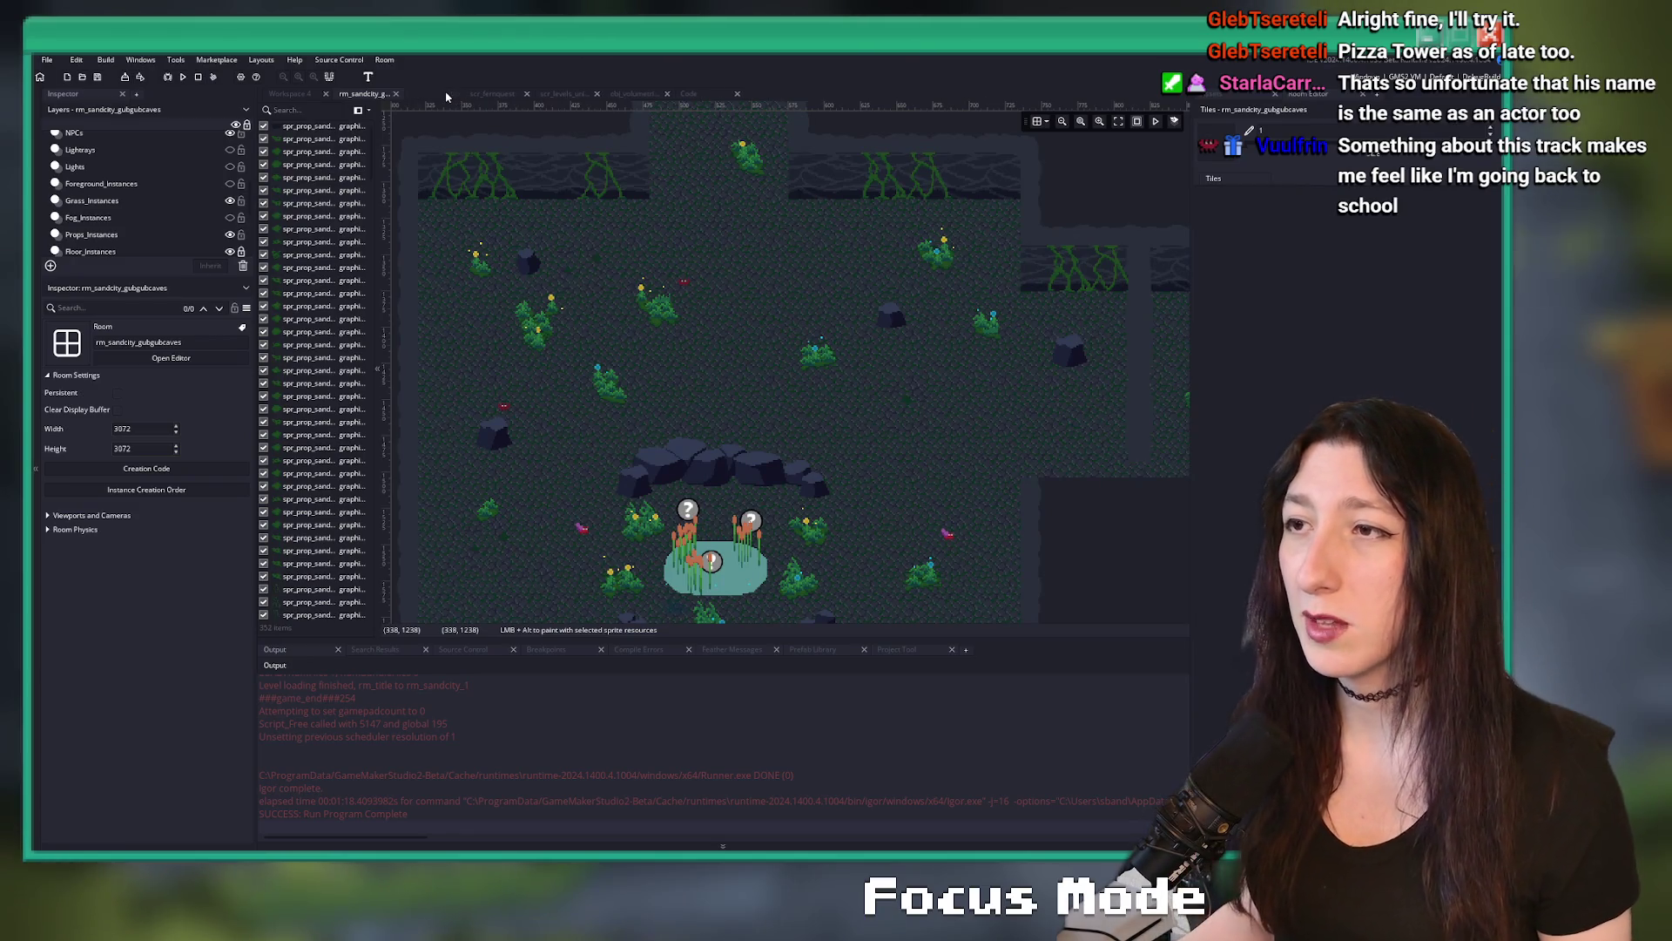
middle_click(455, 95)
middle_click(456, 96)
middle_click(453, 96)
middle_click(448, 96)
- Switch the right dock back to the Asset Browser and bring up the Windows Start menu
scroll(709, 384, "down", 4)
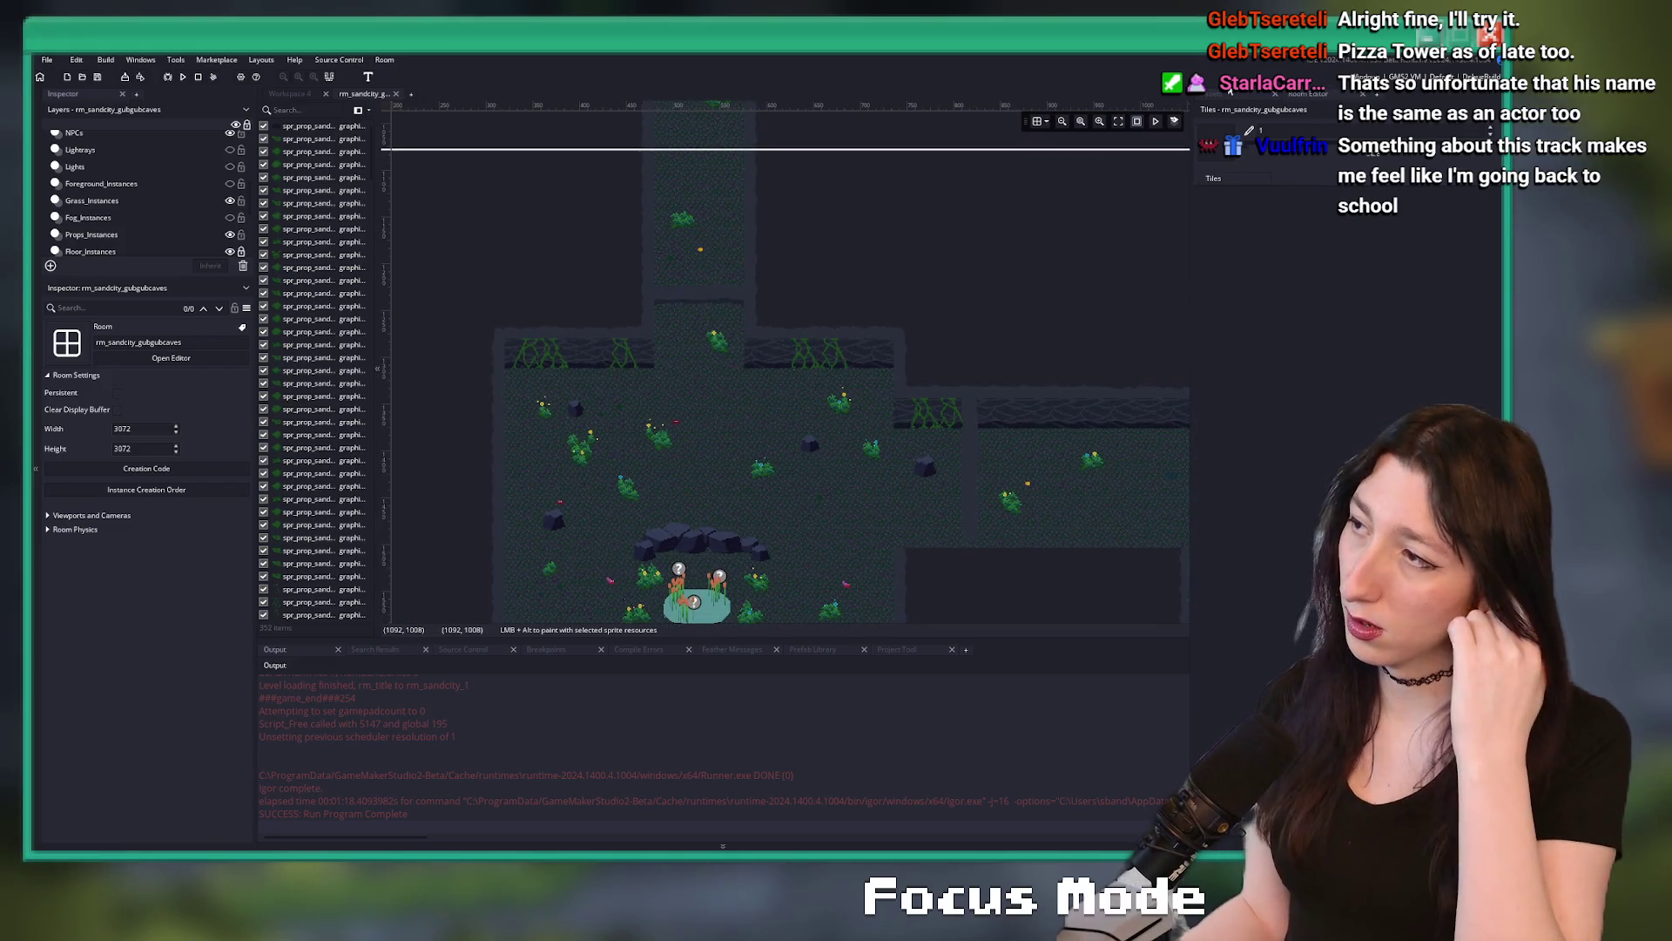
left_click(1215, 93)
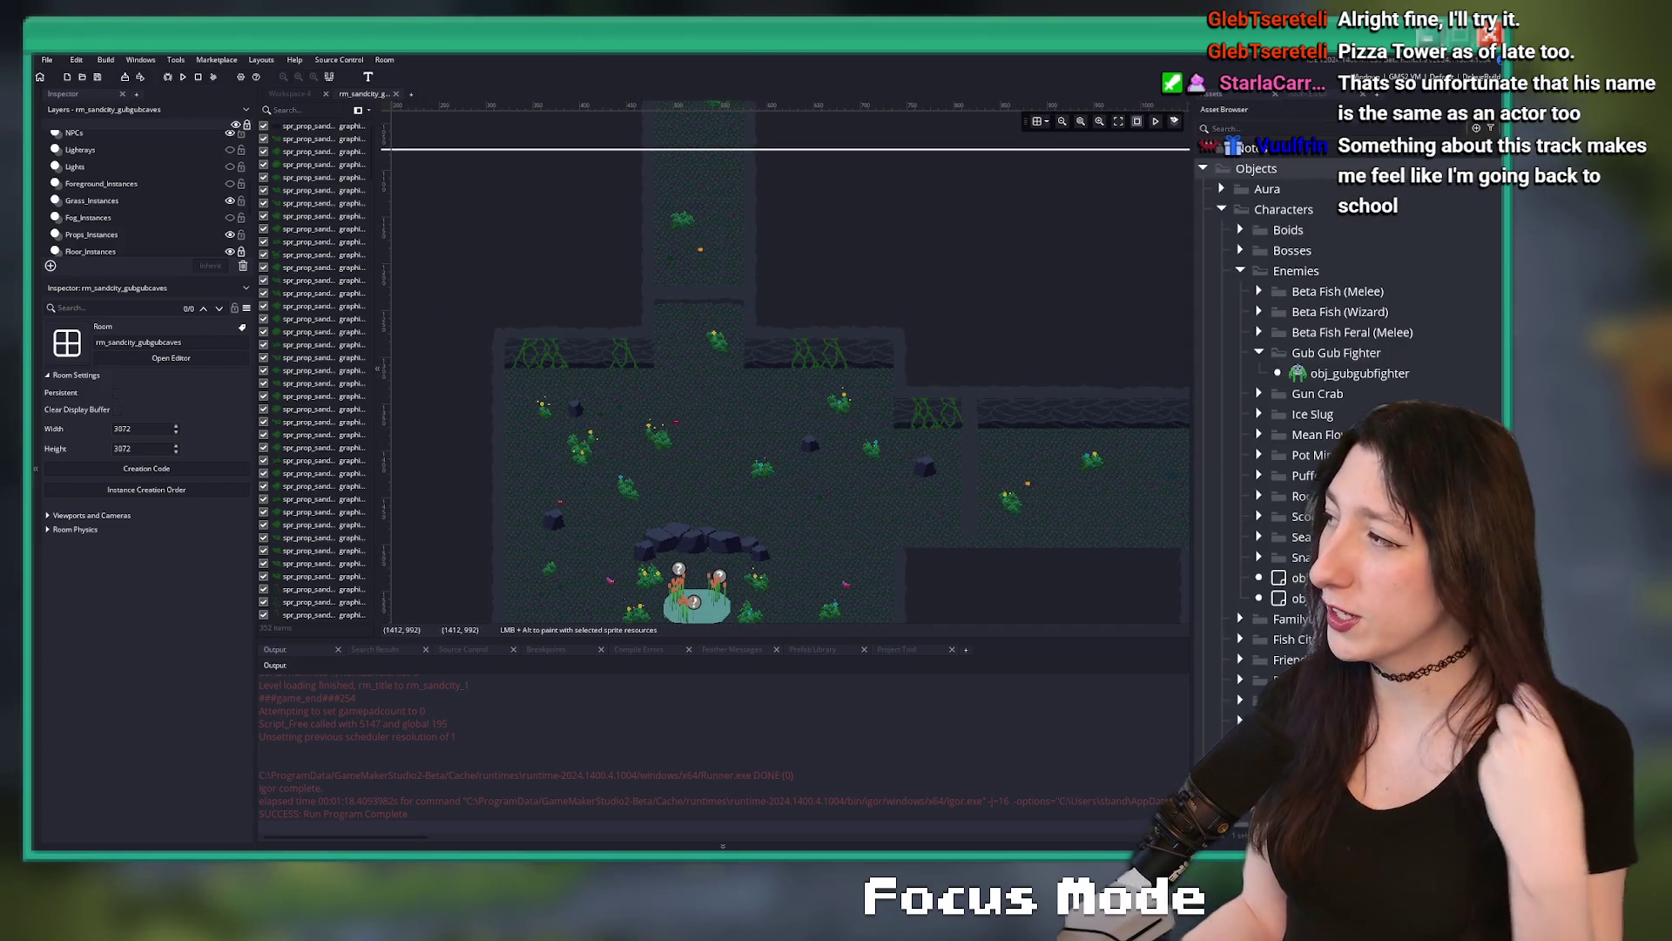
scroll(632, 311, "up", 2)
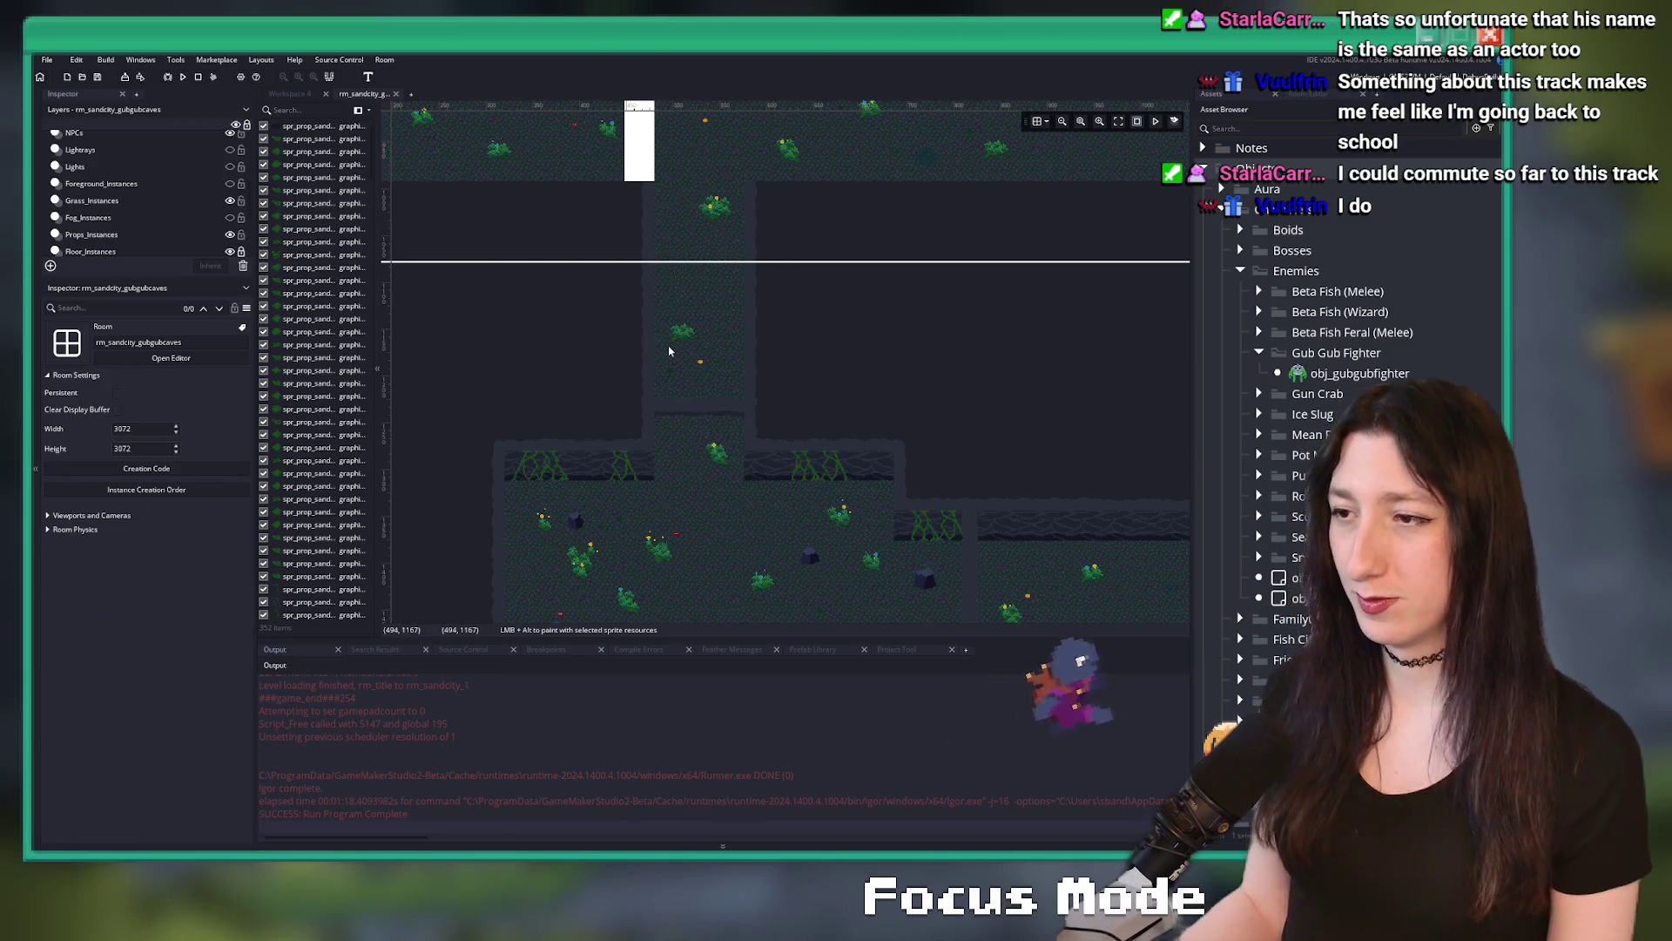
scroll(672, 340, "up", 3)
scroll(697, 436, "up", 2)
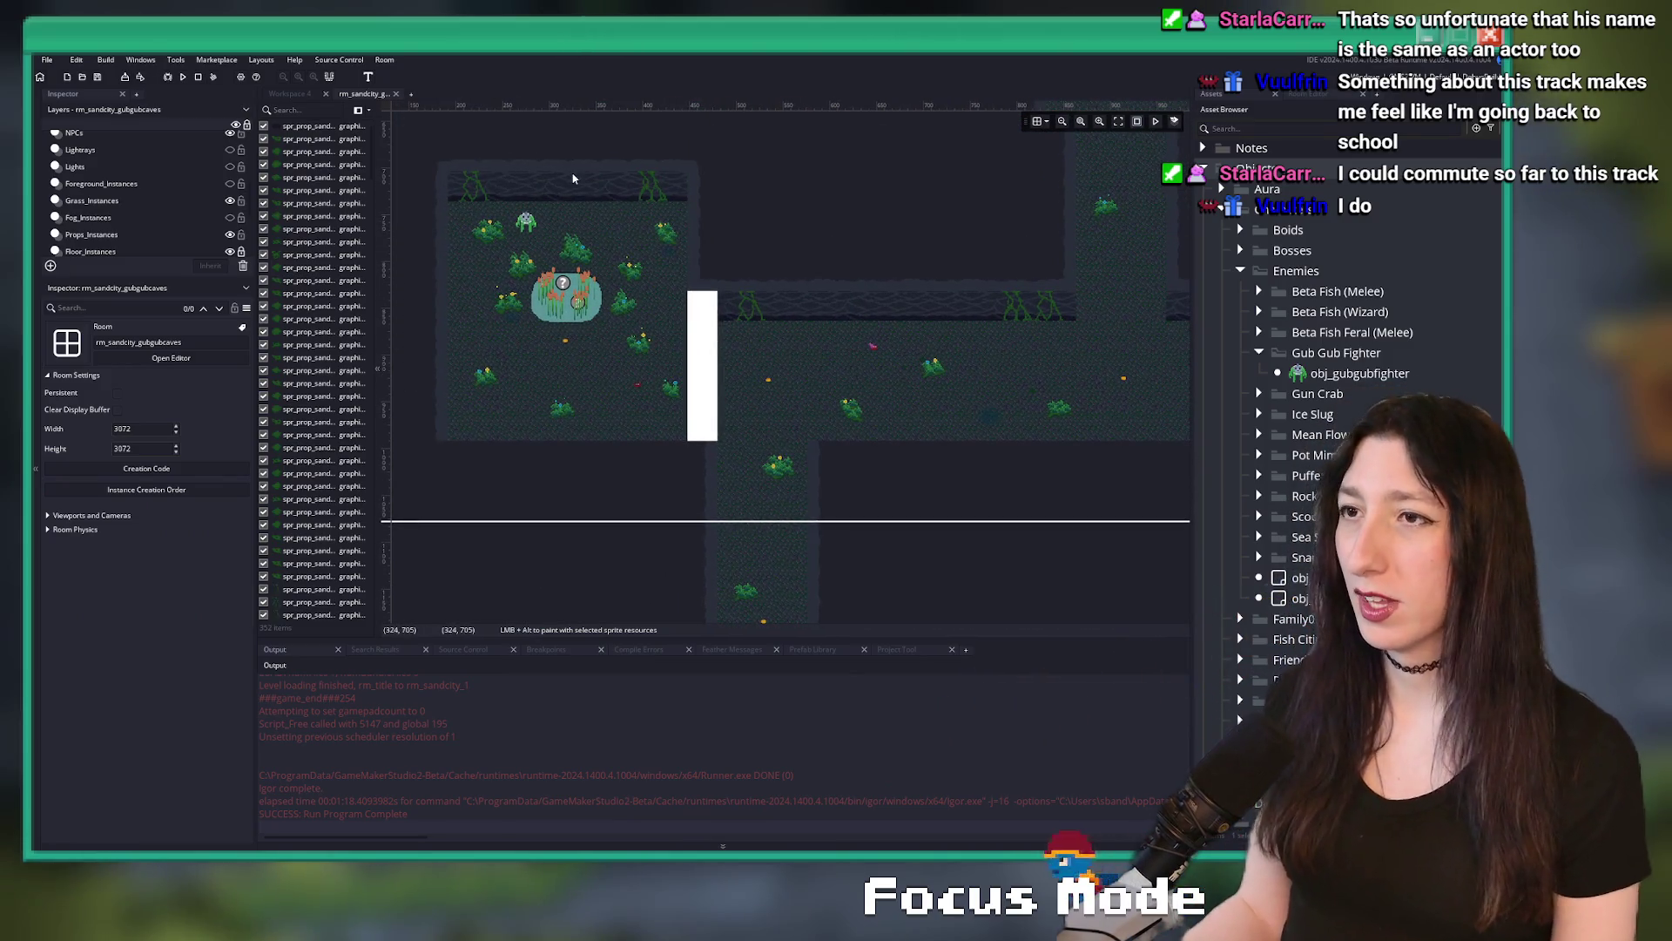
scroll(697, 383, "down", 6)
scroll(673, 285, "down", 2)
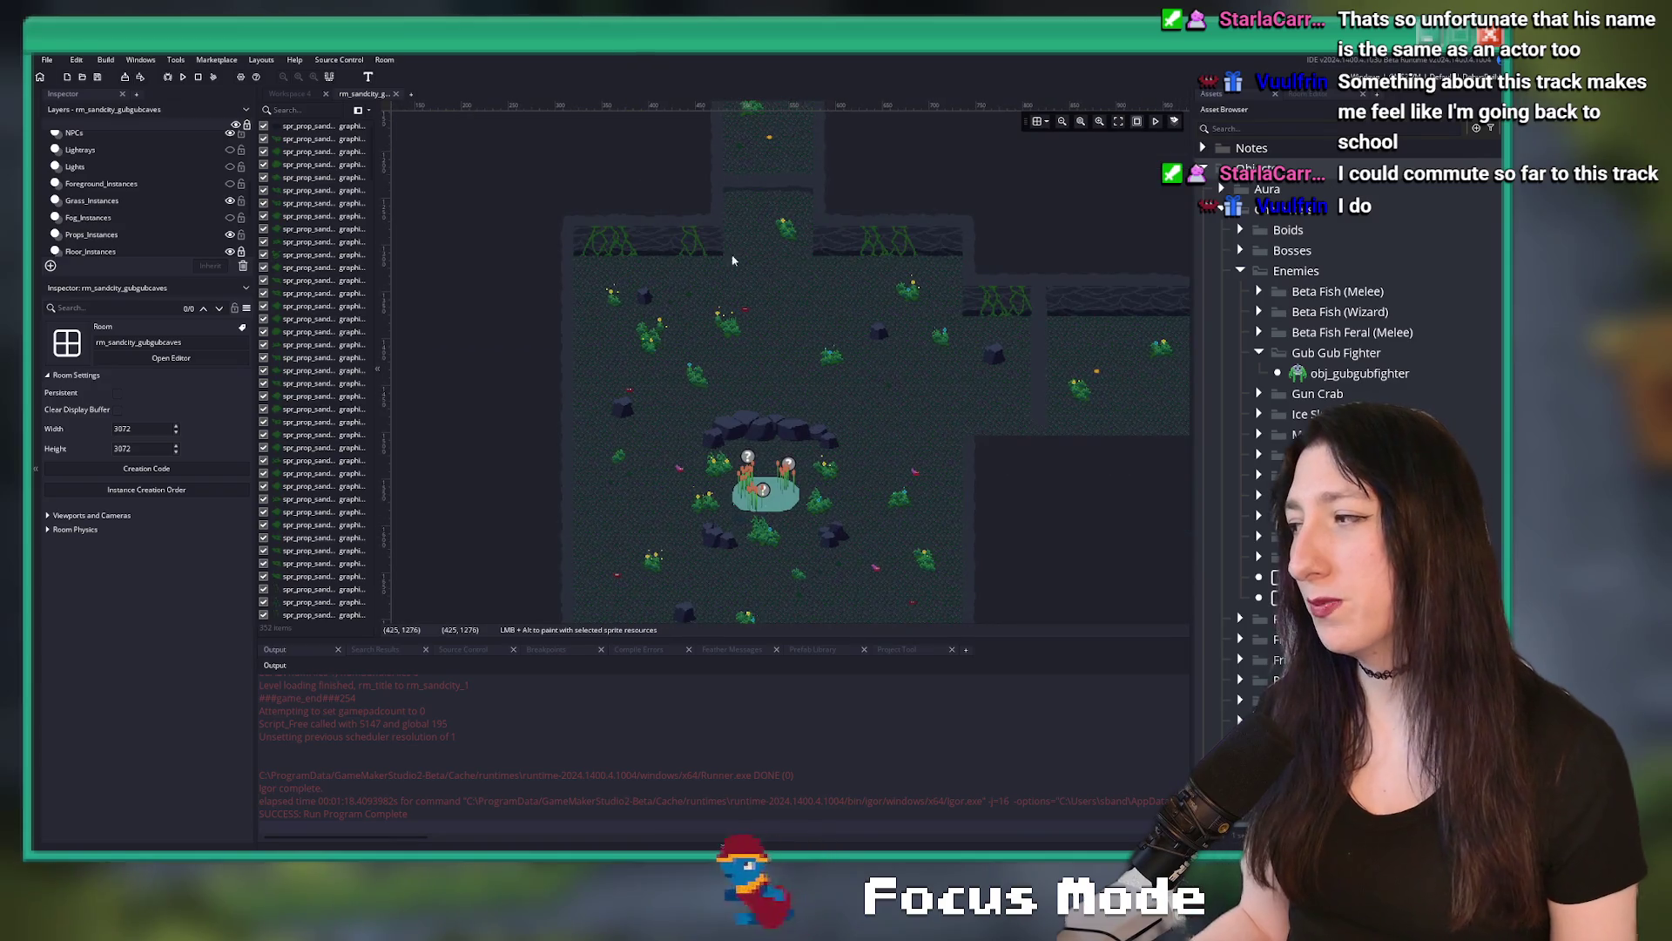
key("super")
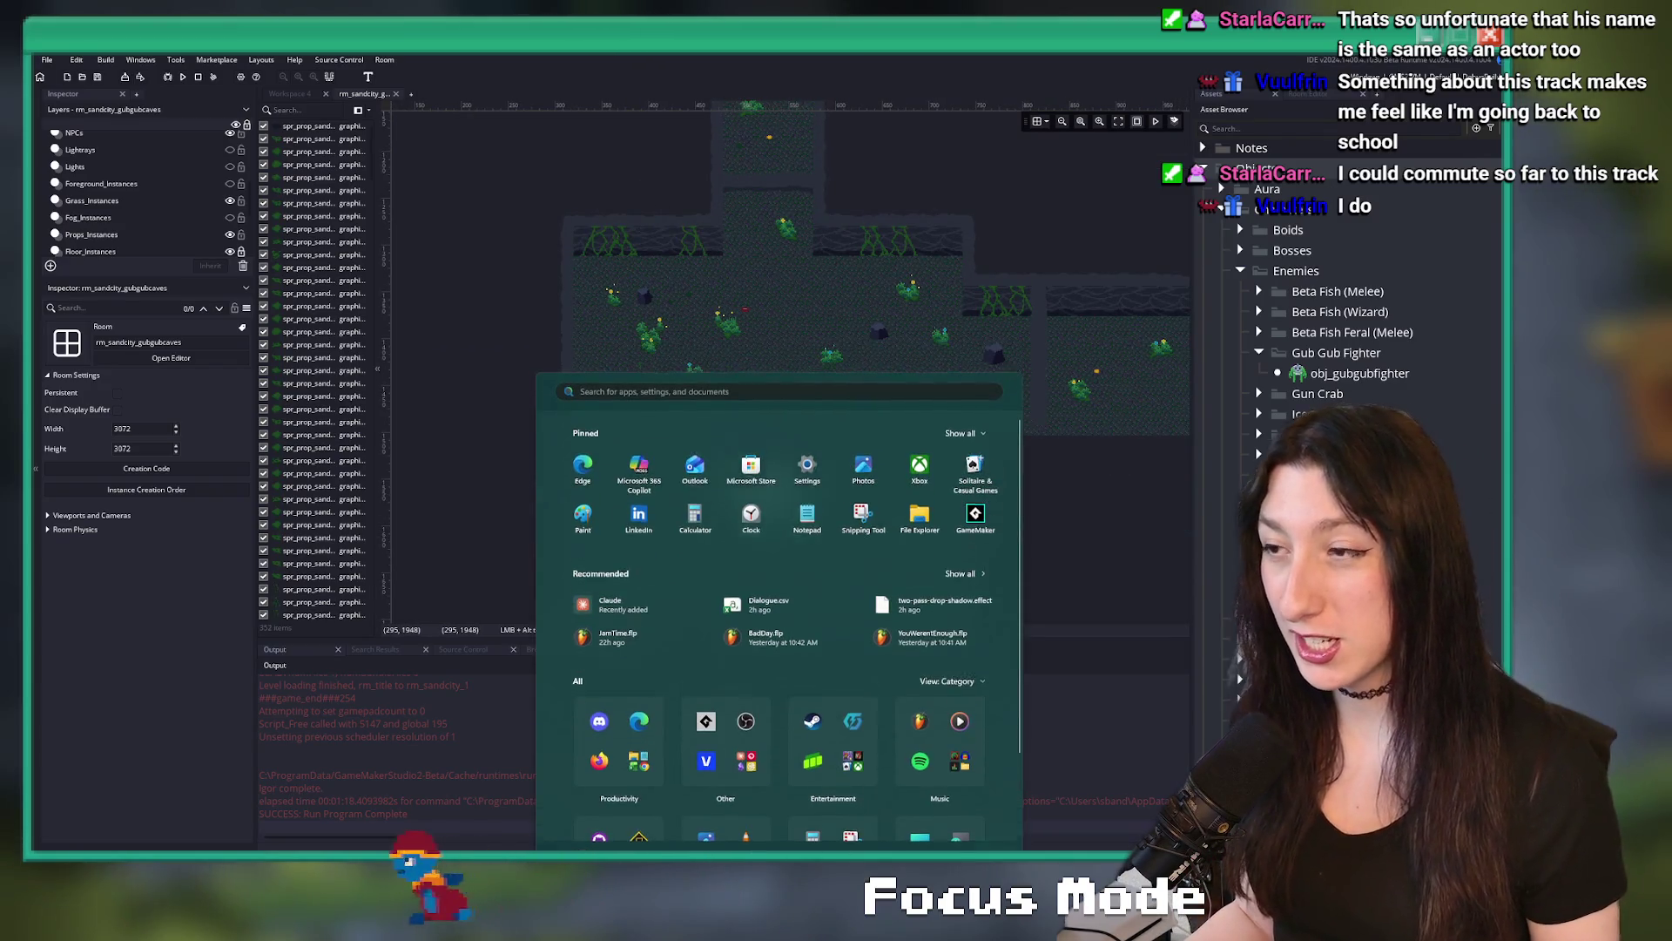
- Dismiss the Start menu and switch to the Obsidian Quest Act 2 note
key("Escape")
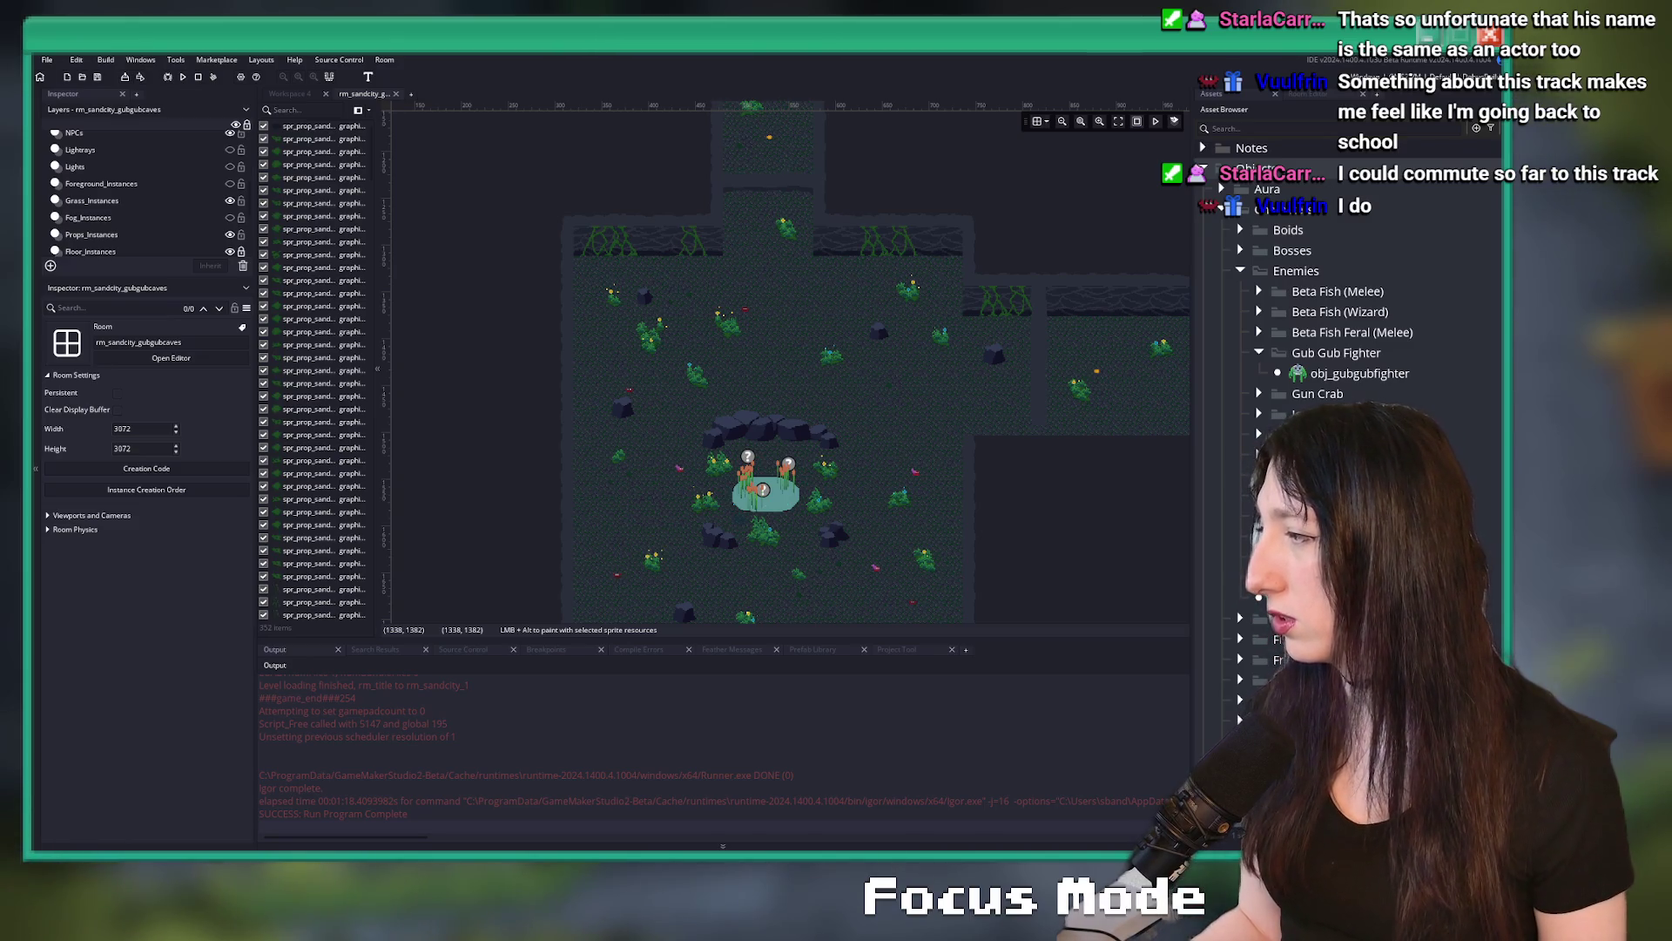
key("alt+Tab")
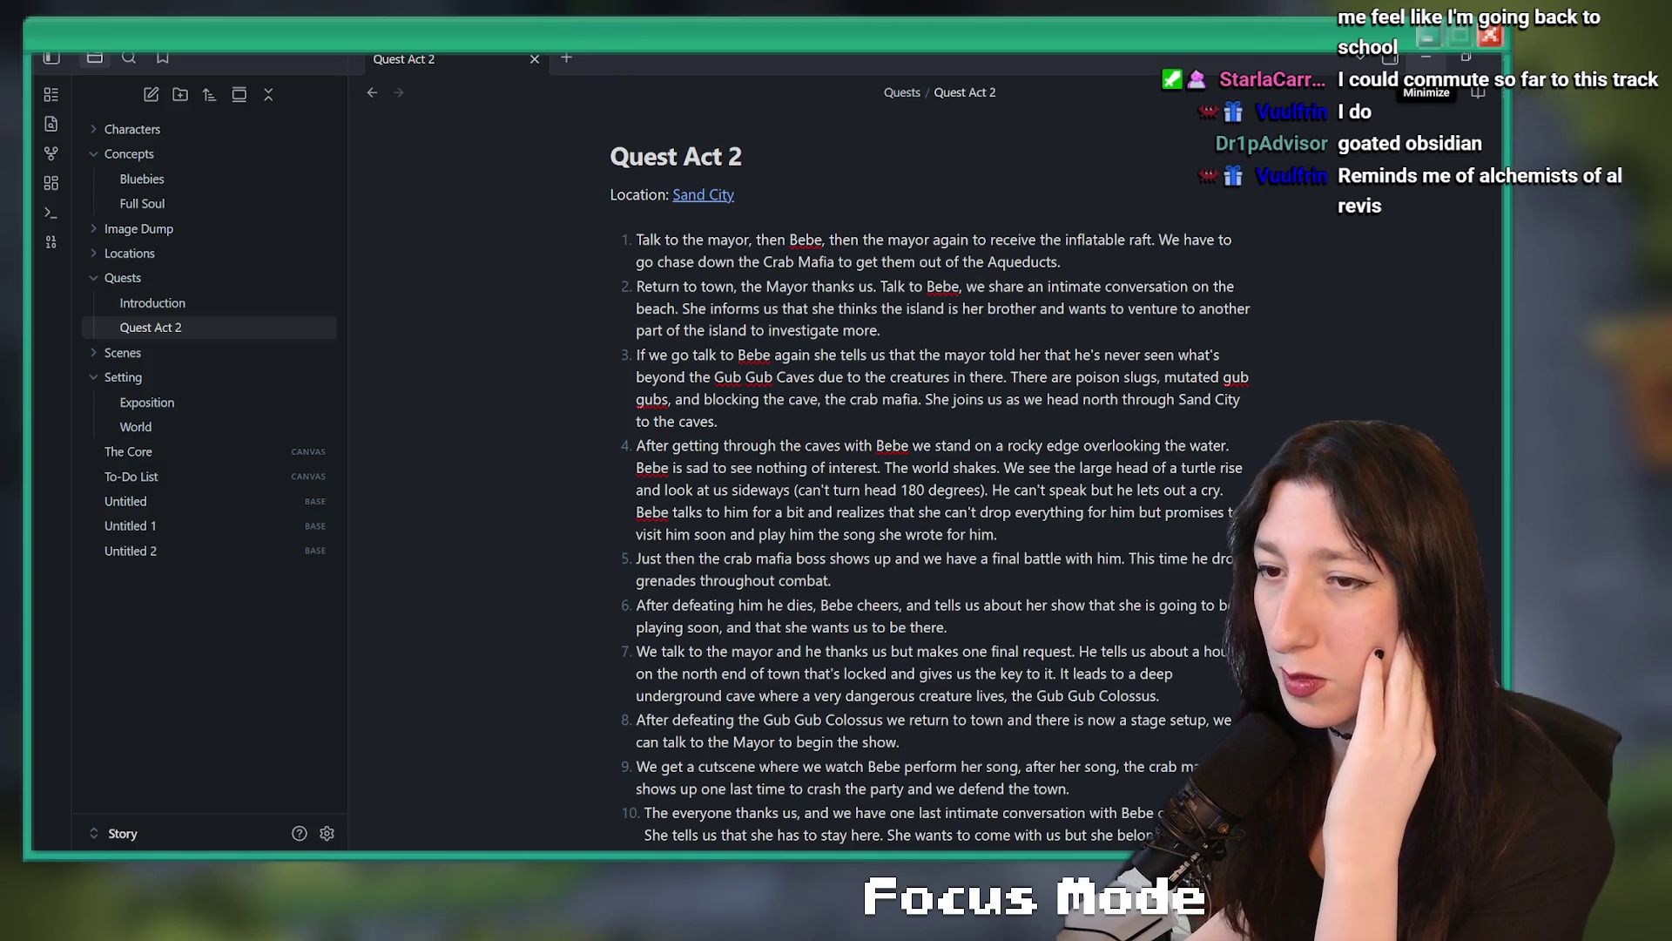
- Leave the Obsidian Quest Act 2 note and switch back to the GameMaker cave room editor
key("alt+Tab")
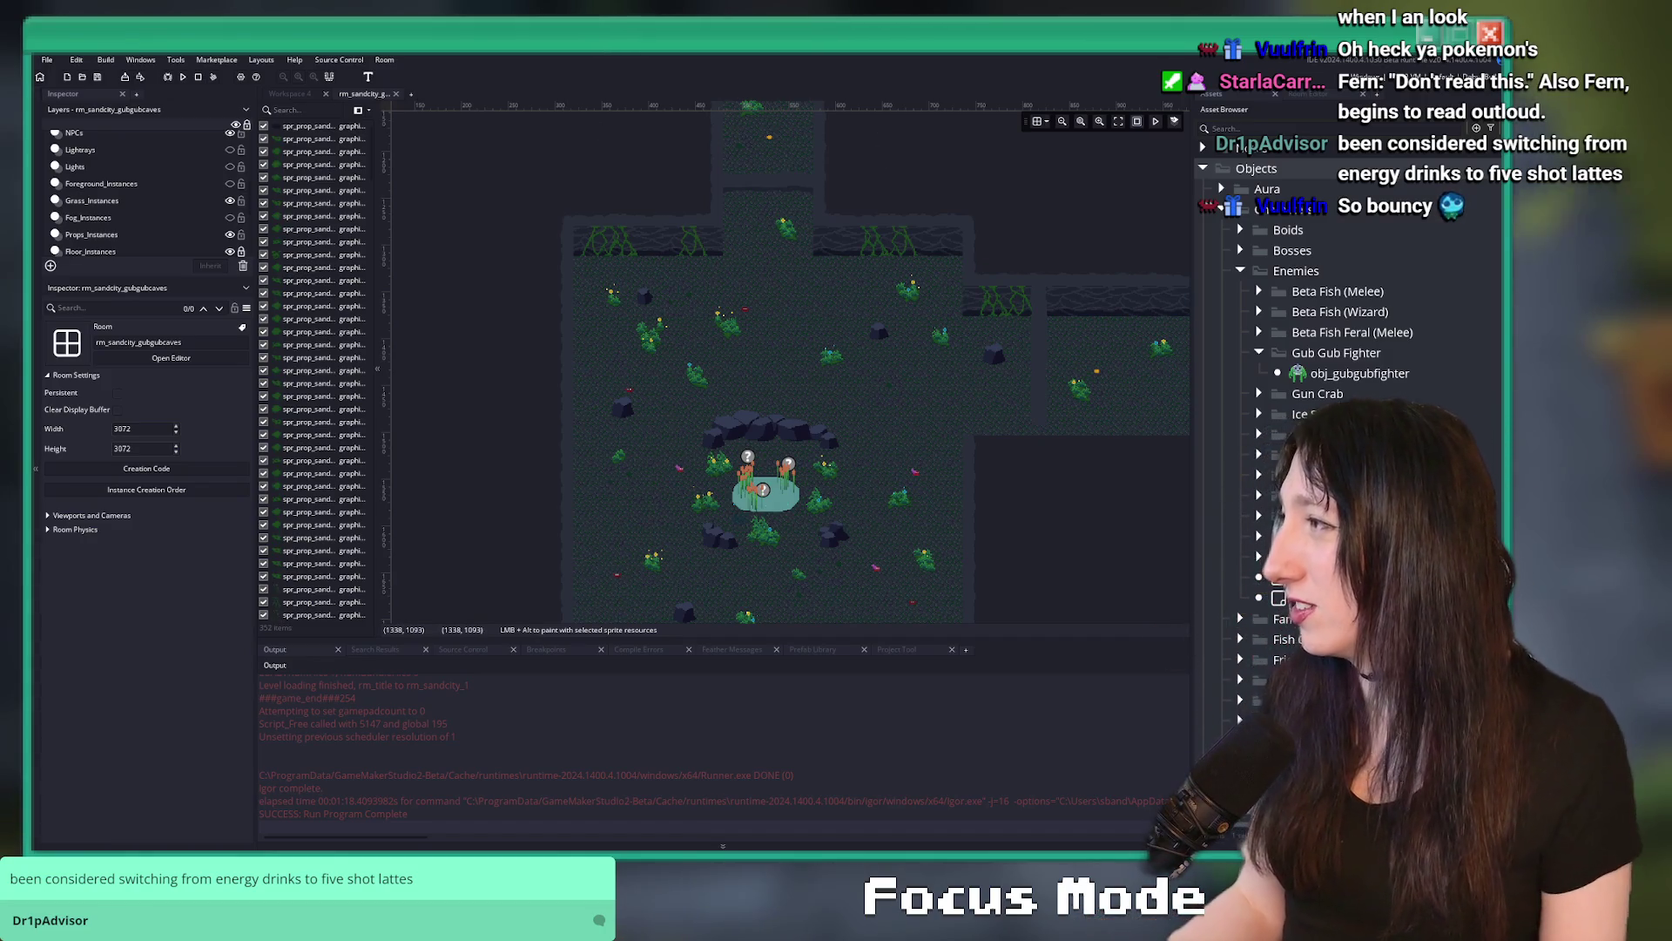
key("ctrl+n")
- Search Google for 'how much caffeine in a shot', then return to GameMaker
type("how much a")
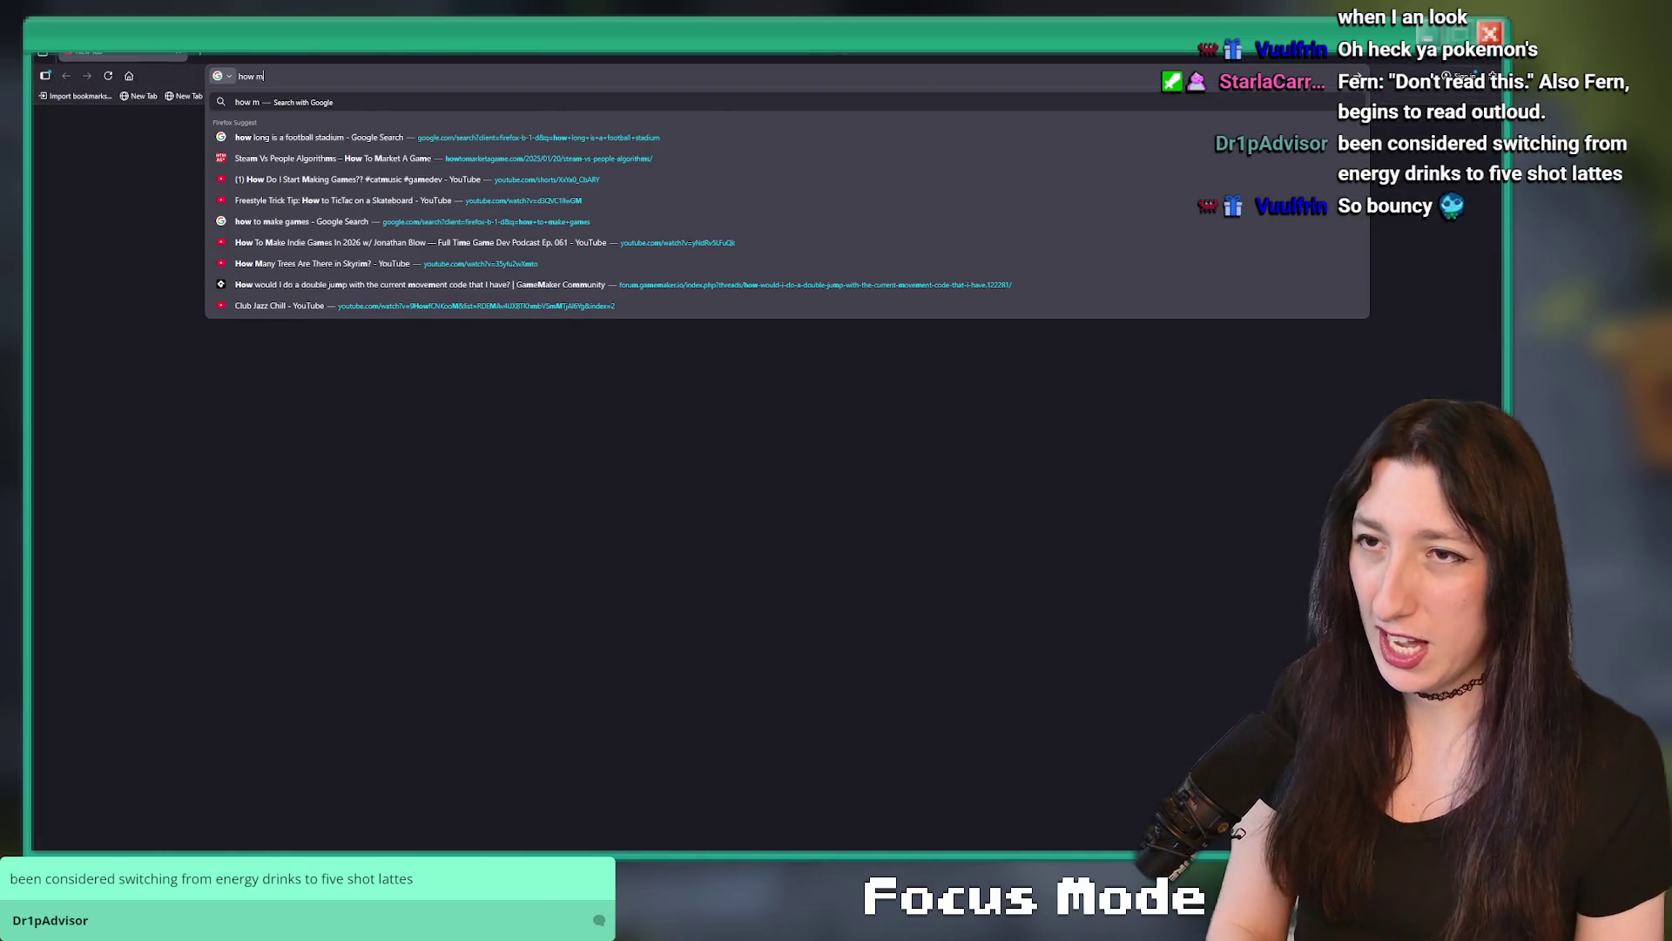
key("BackSpace")
type("caffeinek")
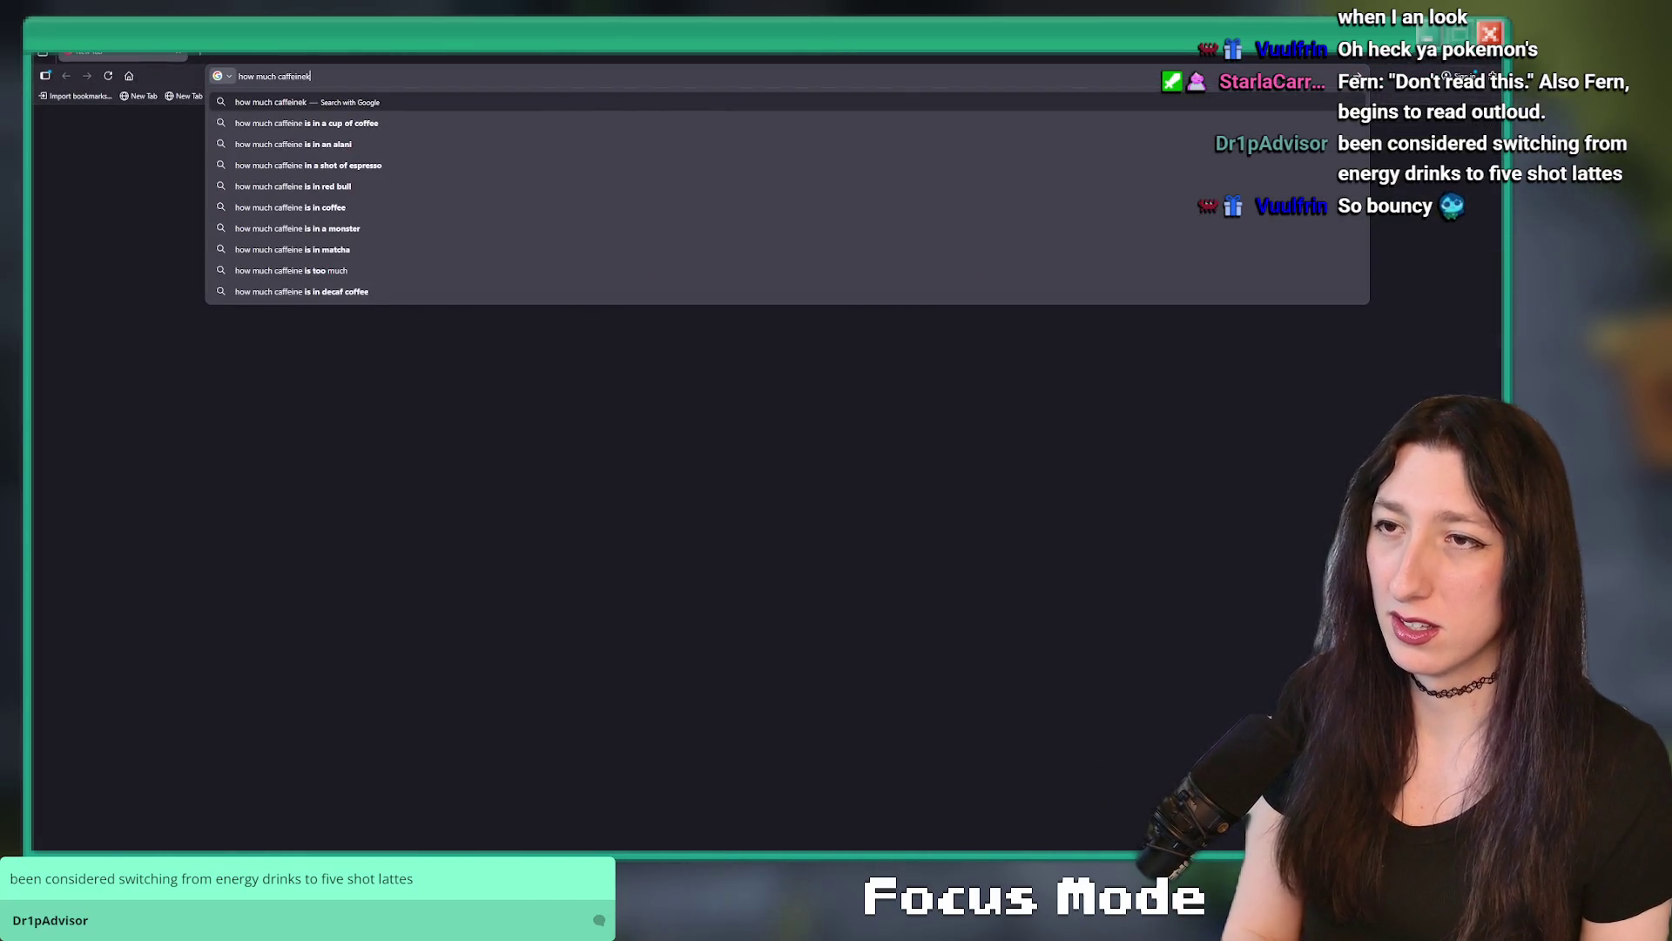
key("BackSpace")
type(" in a shot")
key("Return")
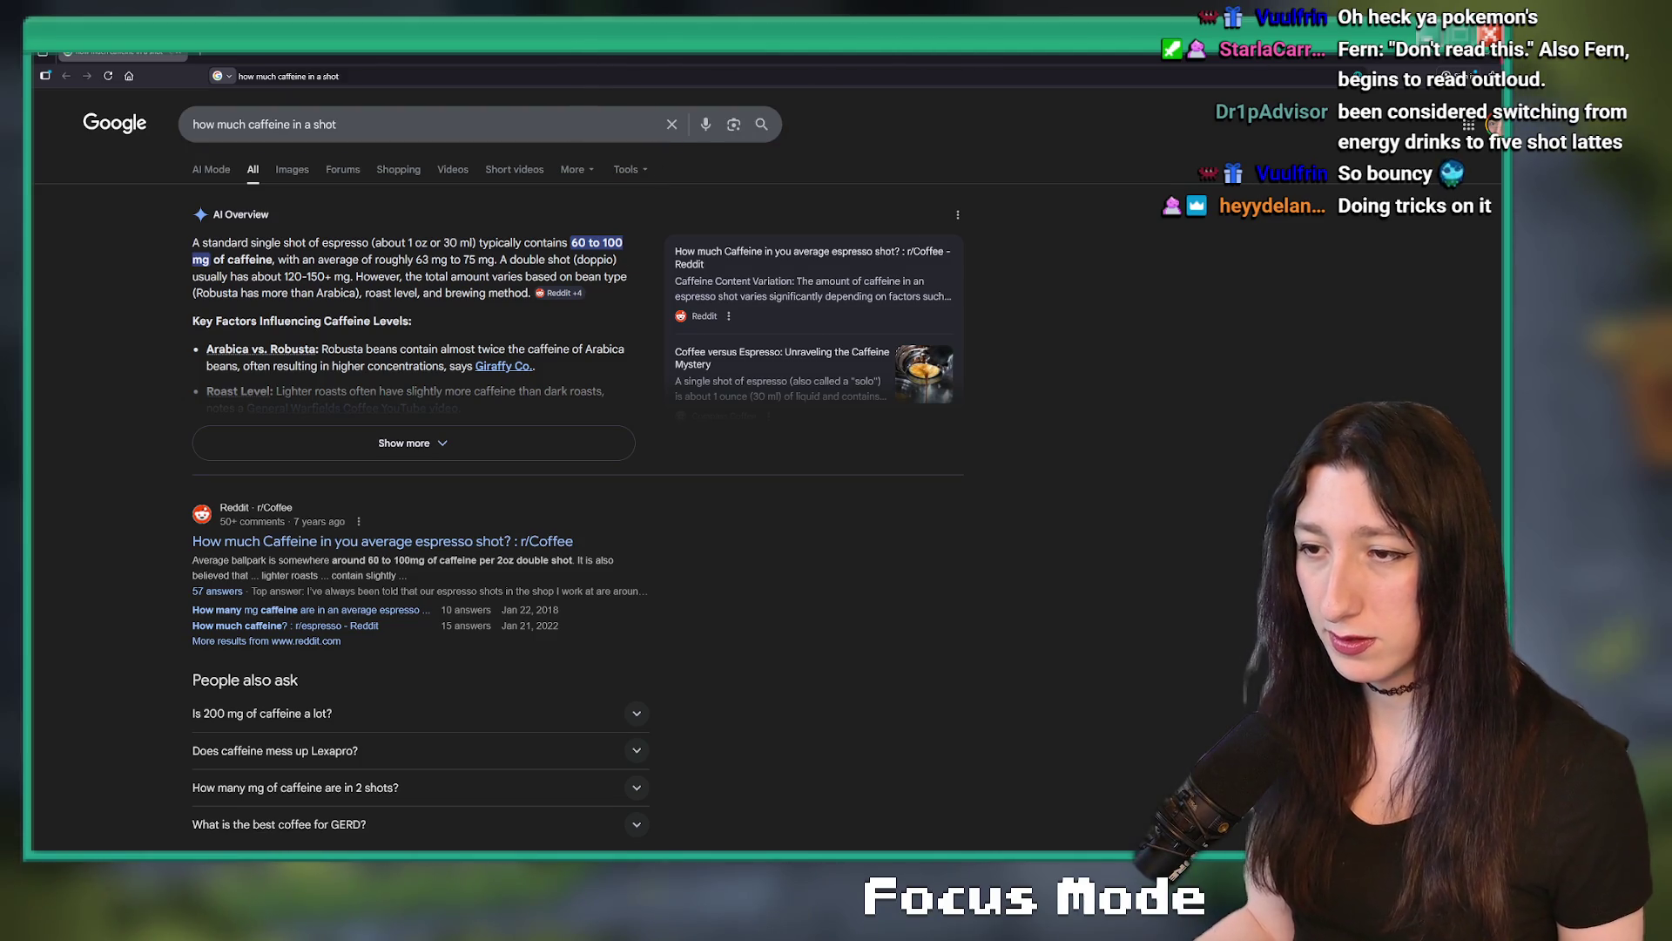
key("alt+Tab")
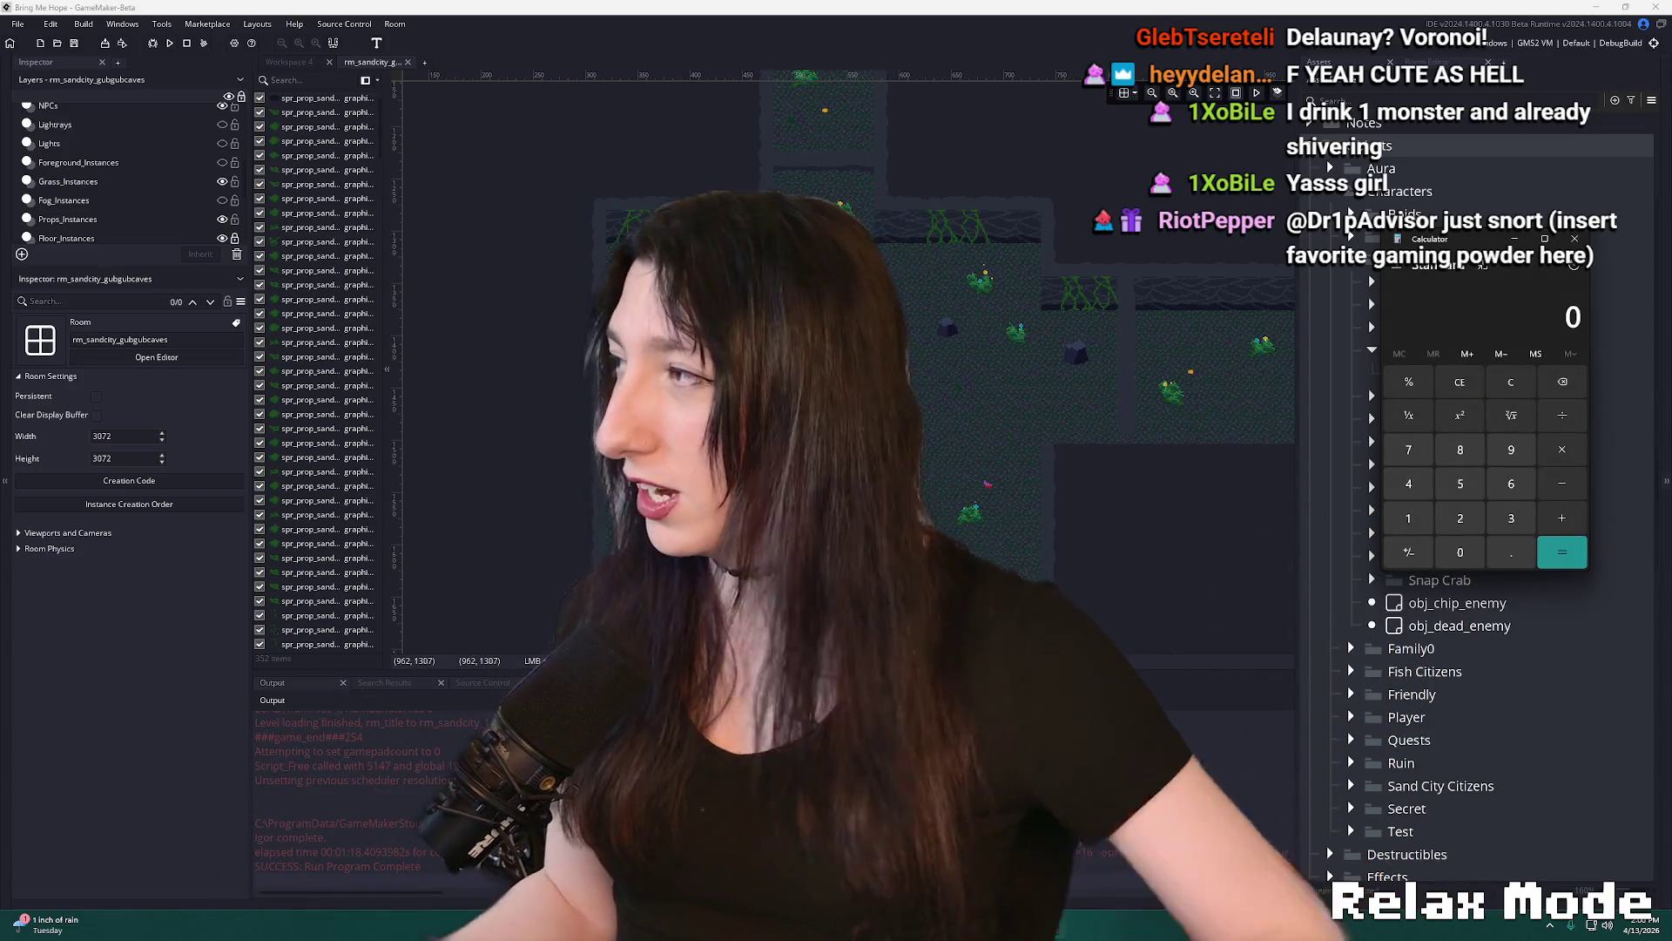
- Close the Windows Calculator sitting over the rm_sandcity_gubgubcaves room editor
left_click(1369, 349)
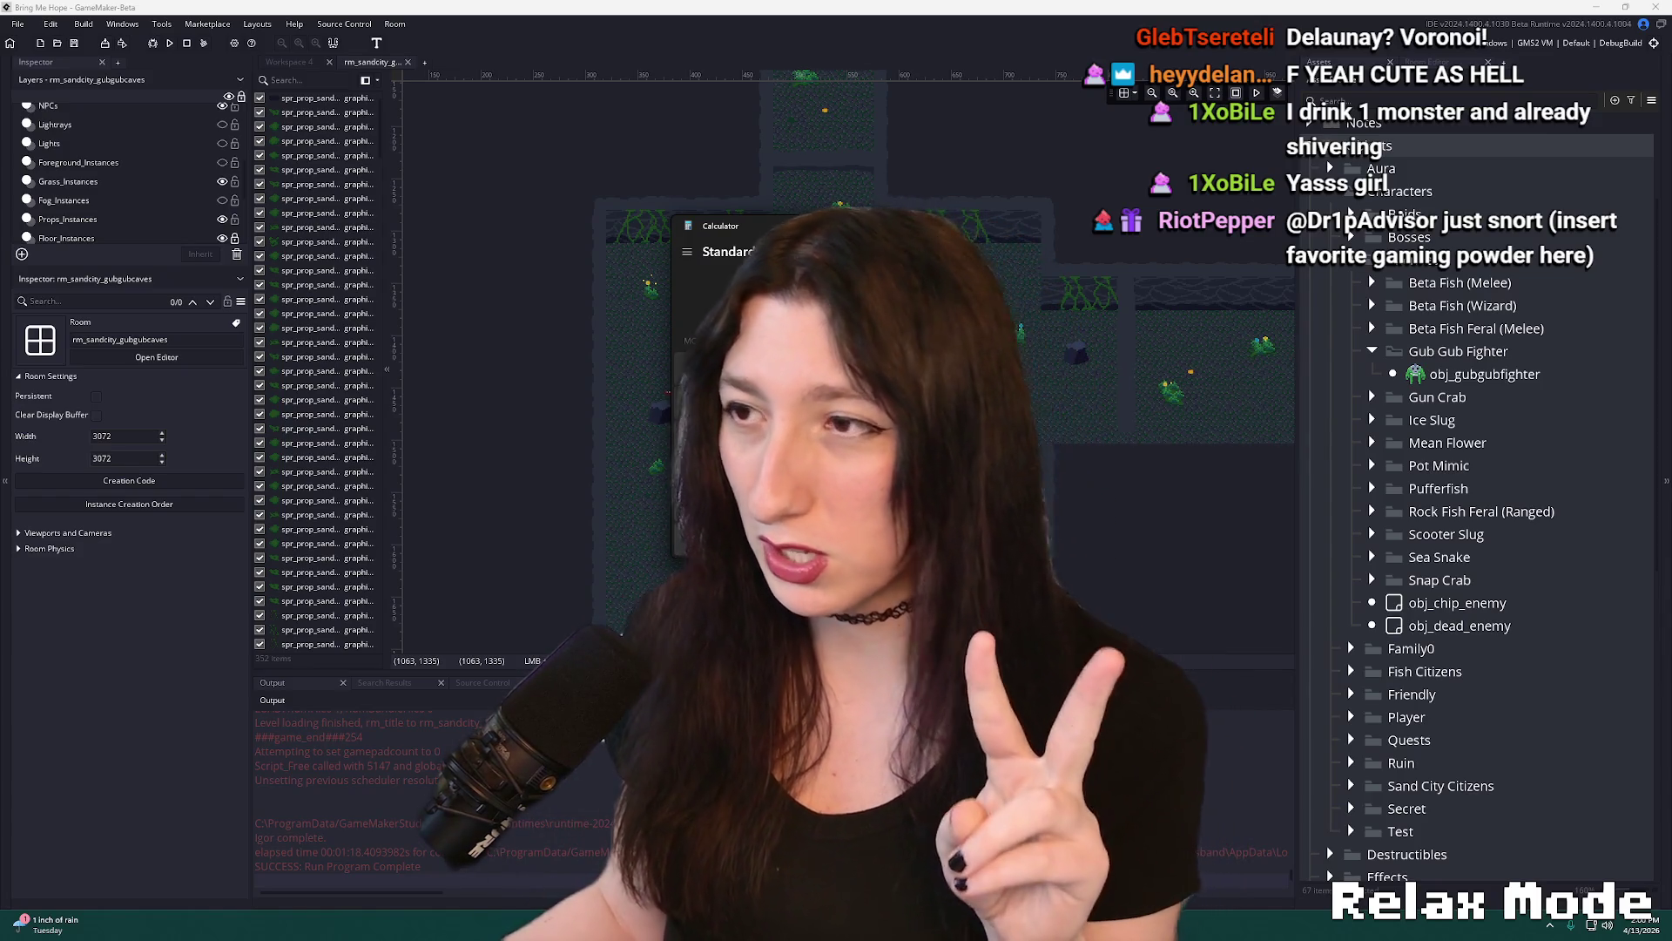
left_click(865, 226)
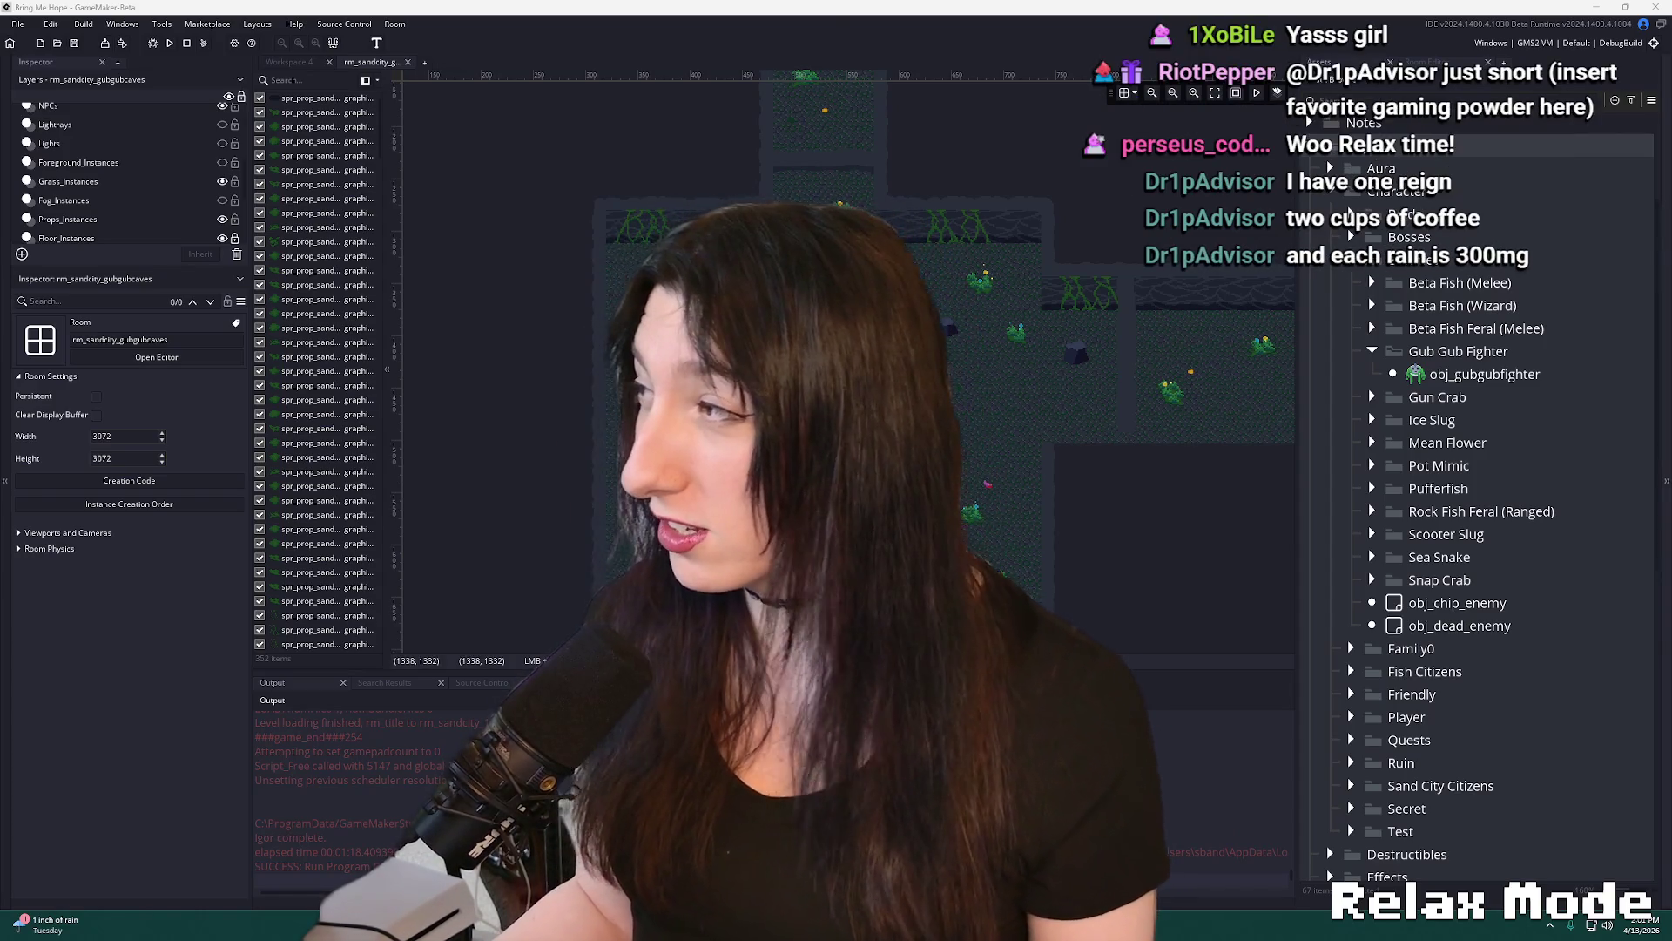
key("alt+Tab")
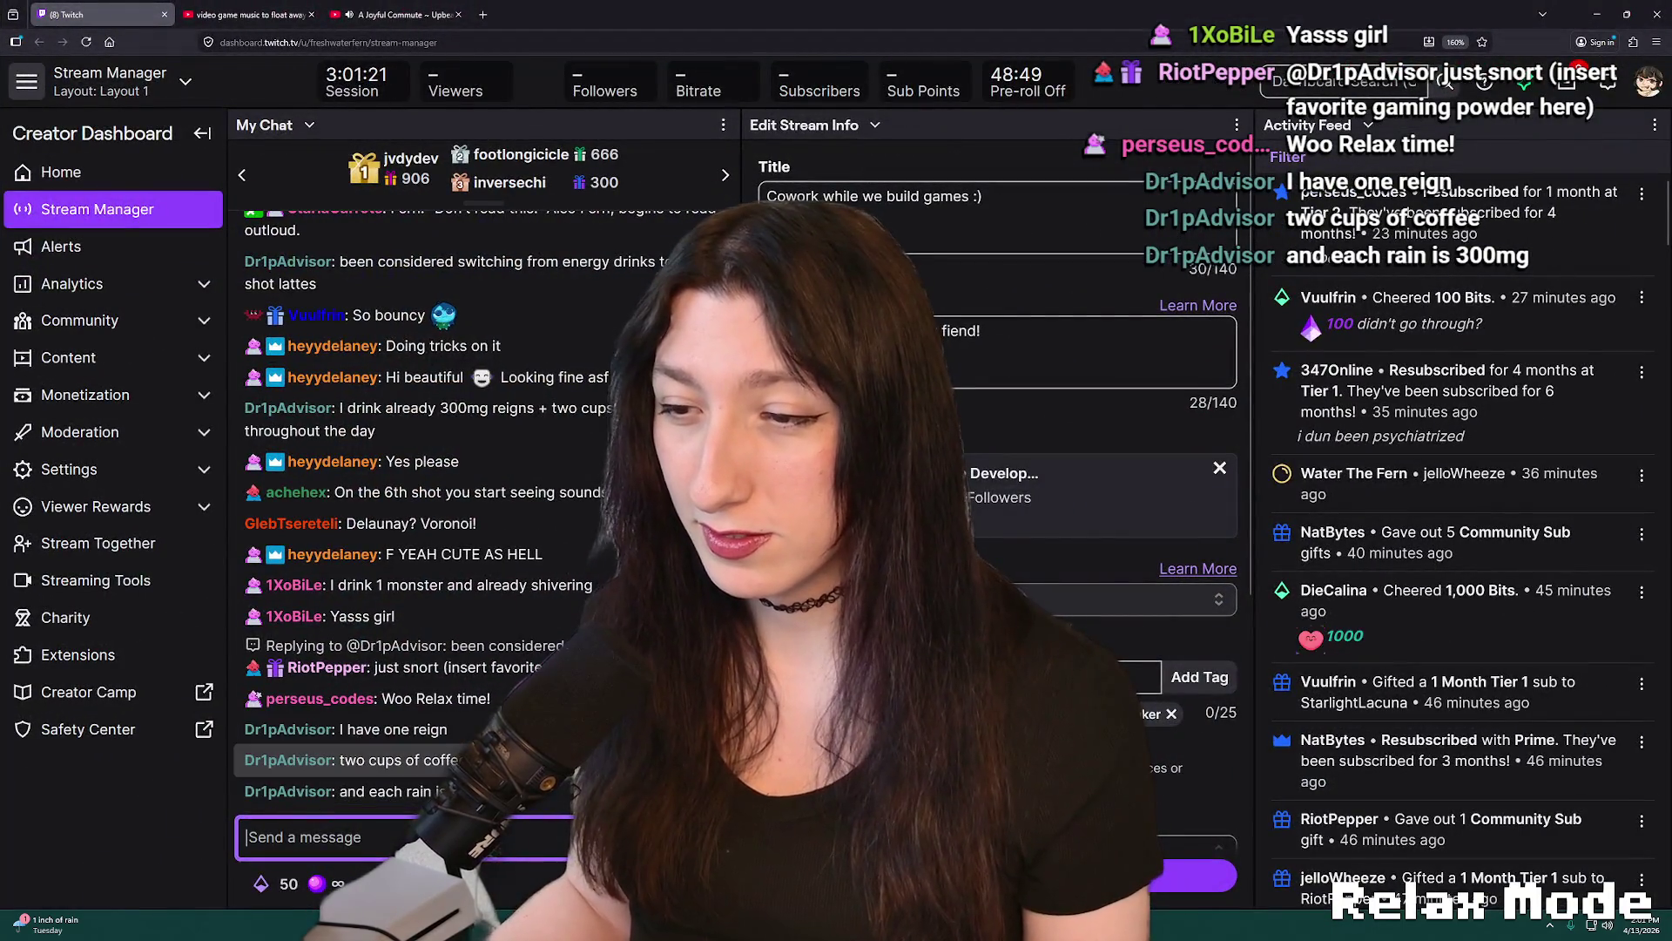
key("alt+Tab")
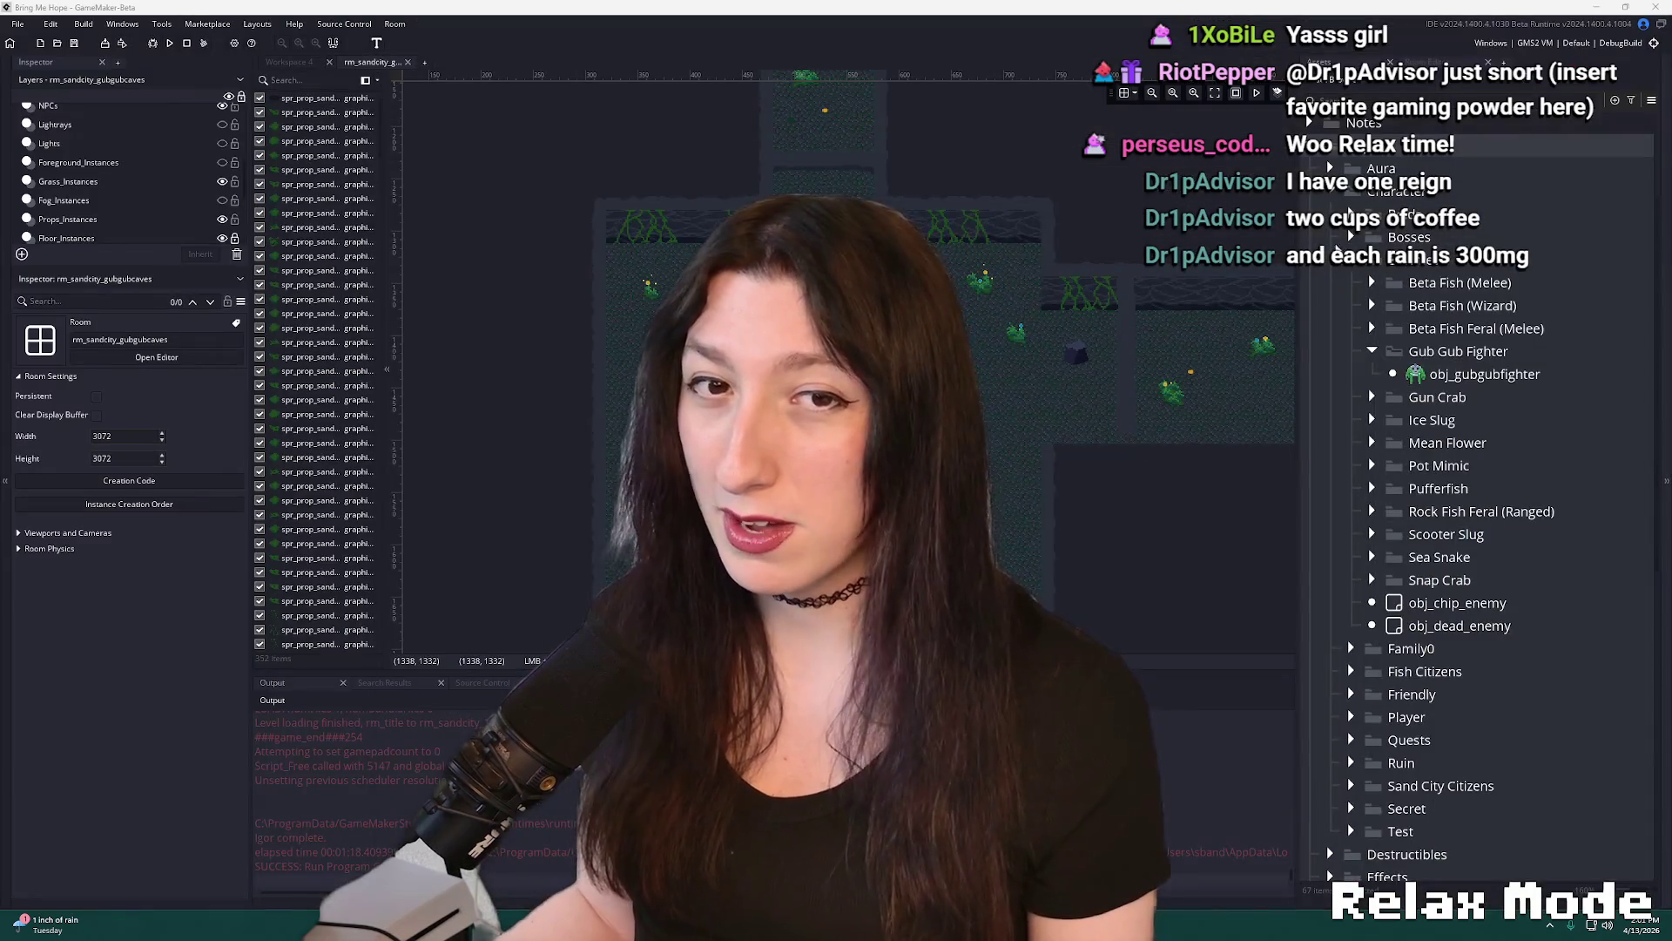